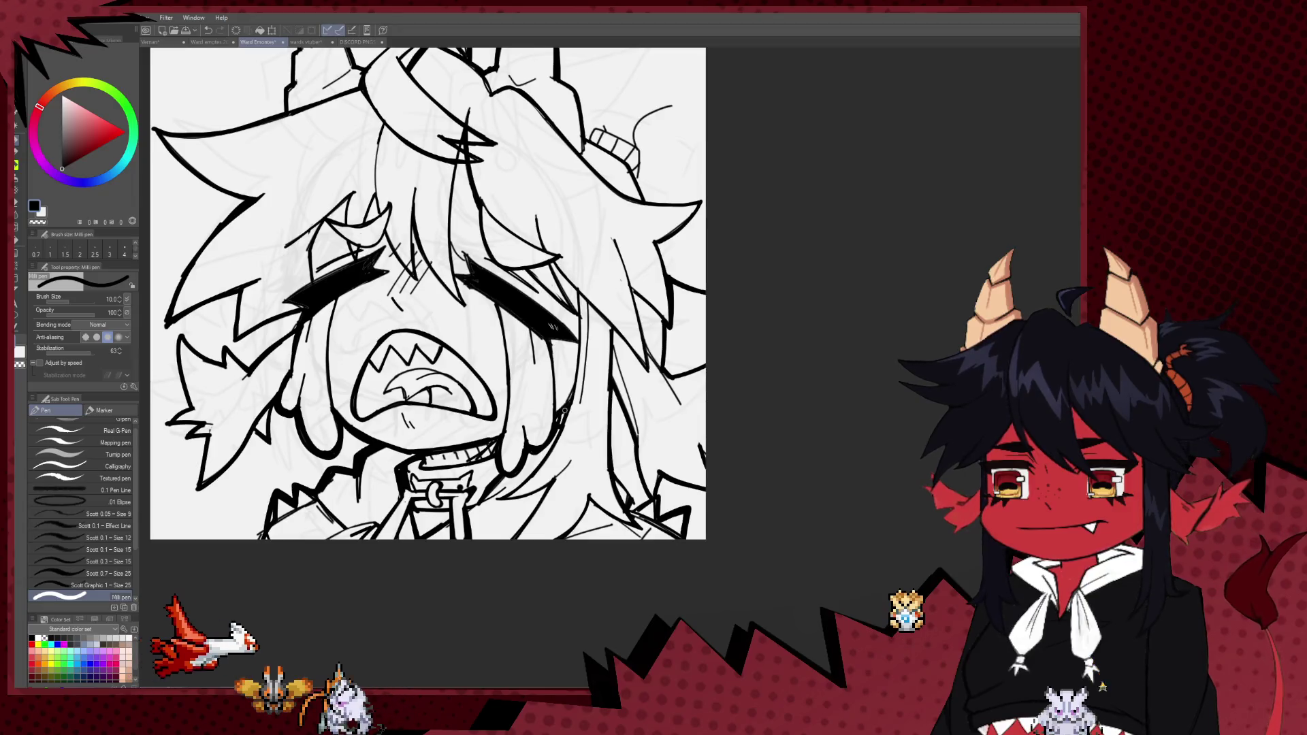
- Alternate between the Milli pen and Hard eraser on the face, then flip the canvas horizontally to check proportions
scroll(550, 427, down, 2)
scroll(550, 427, down, 4)
scroll(550, 427, down, 1)
scroll(550, 427, down, 1)
scroll(447, 413, up, 2)
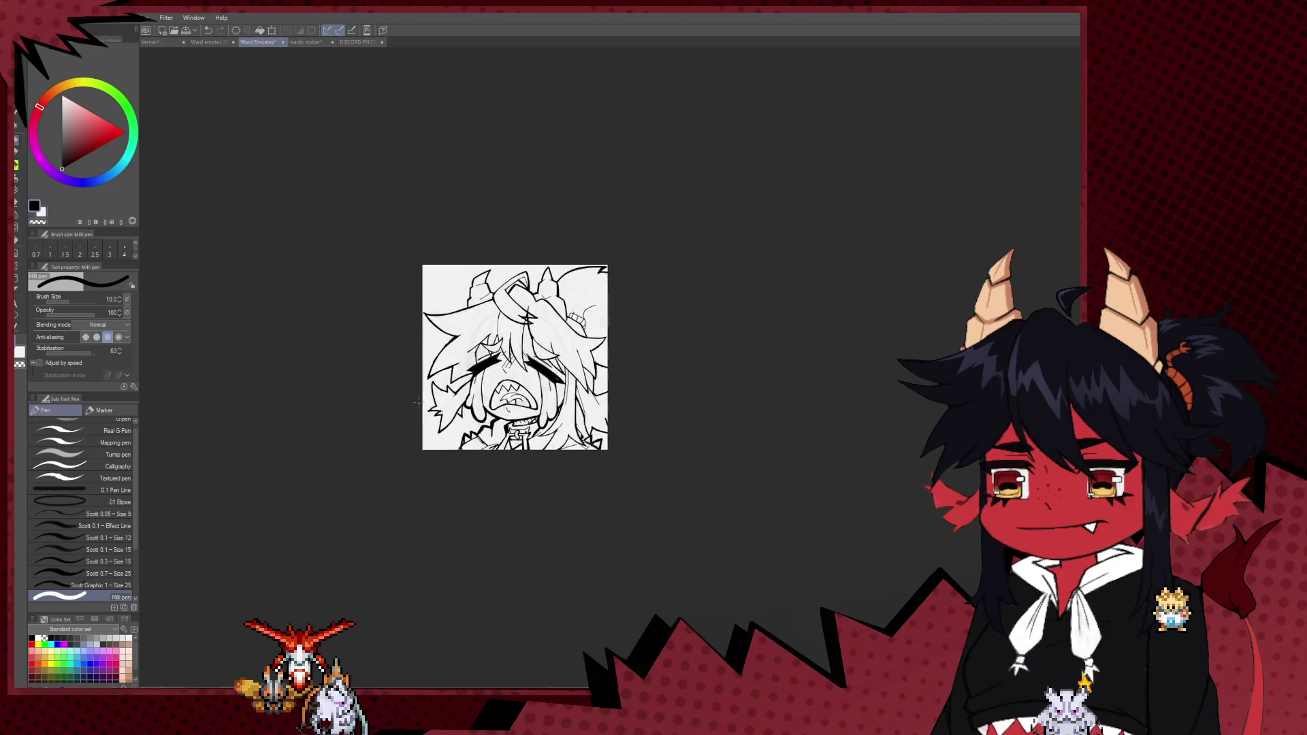
scroll(447, 413, up, 2)
scroll(446, 413, up, 3)
key(e)
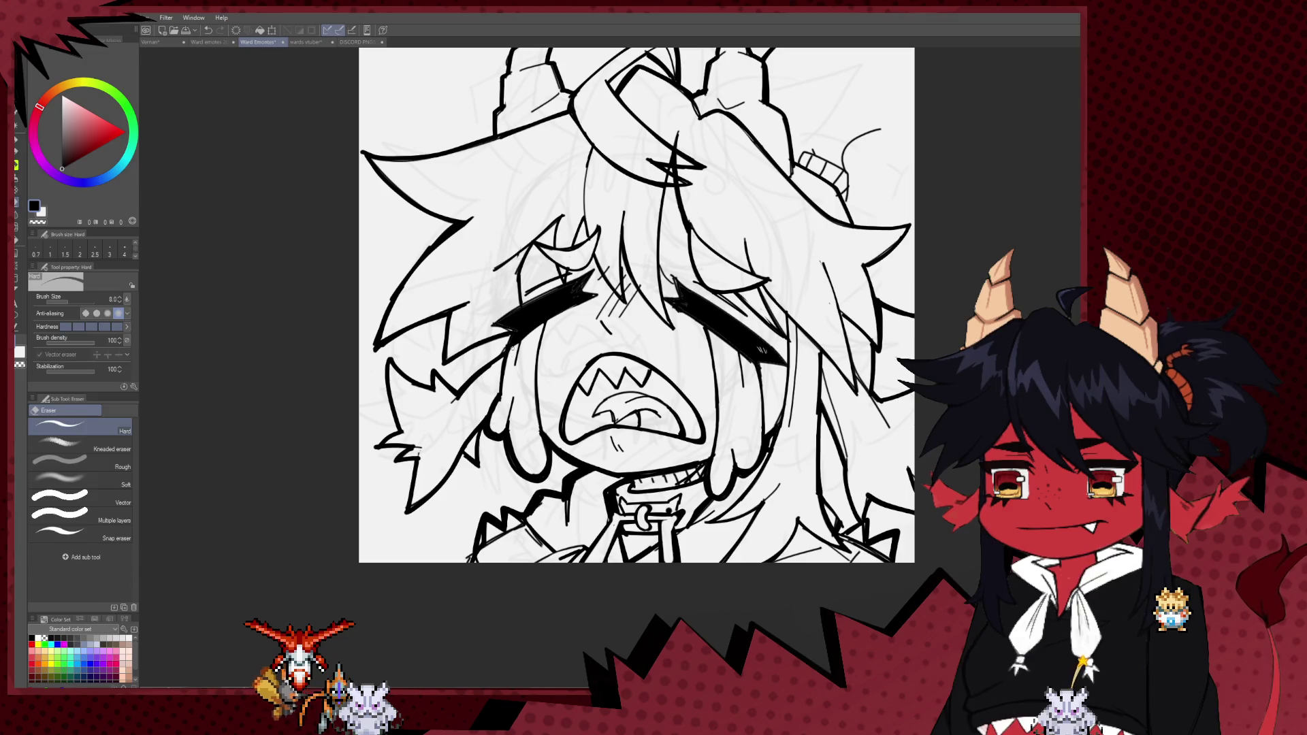
key(p)
drag(508, 381, 502, 420)
key(e)
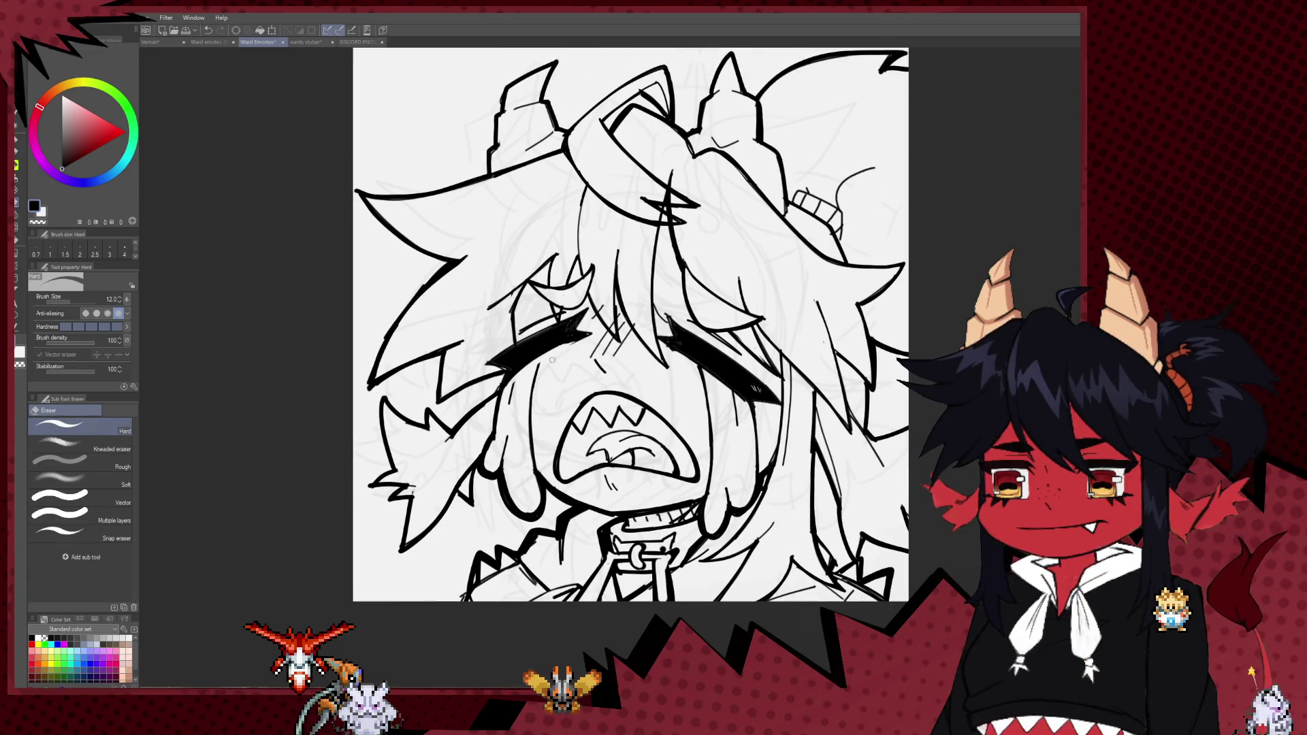
key(p)
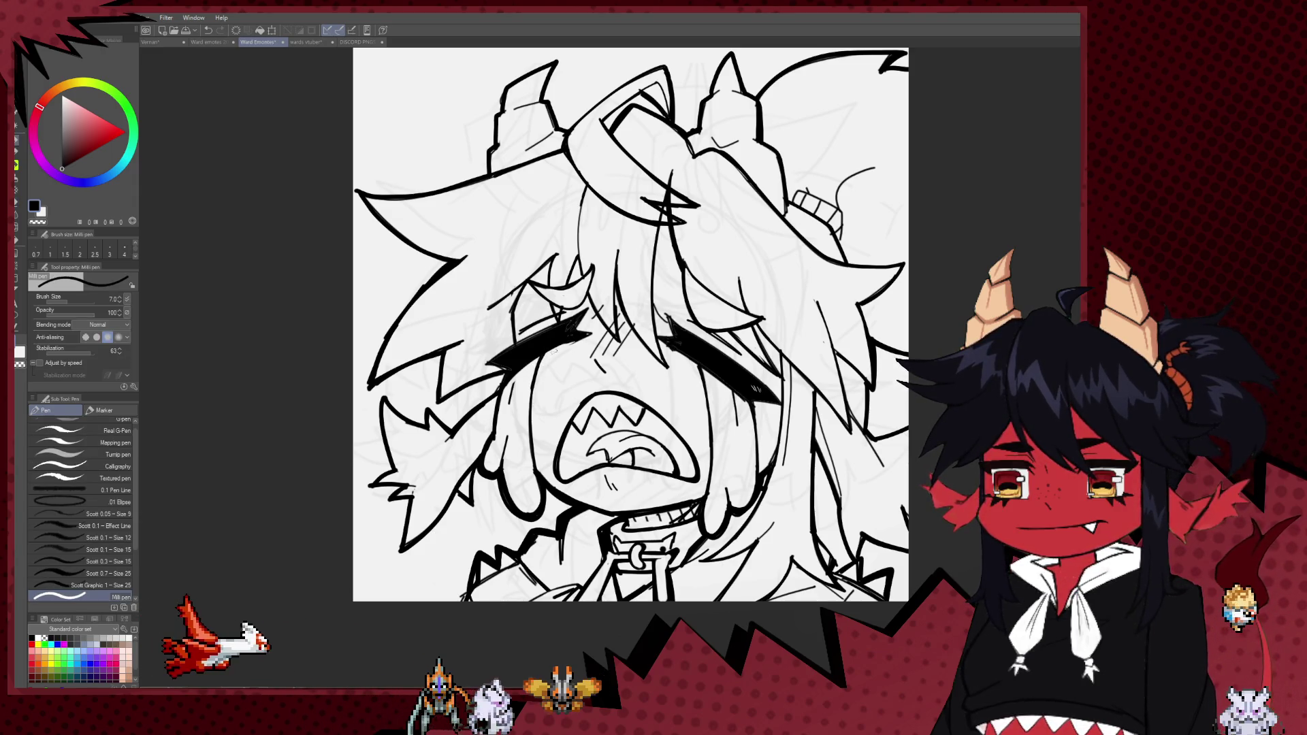
key(e)
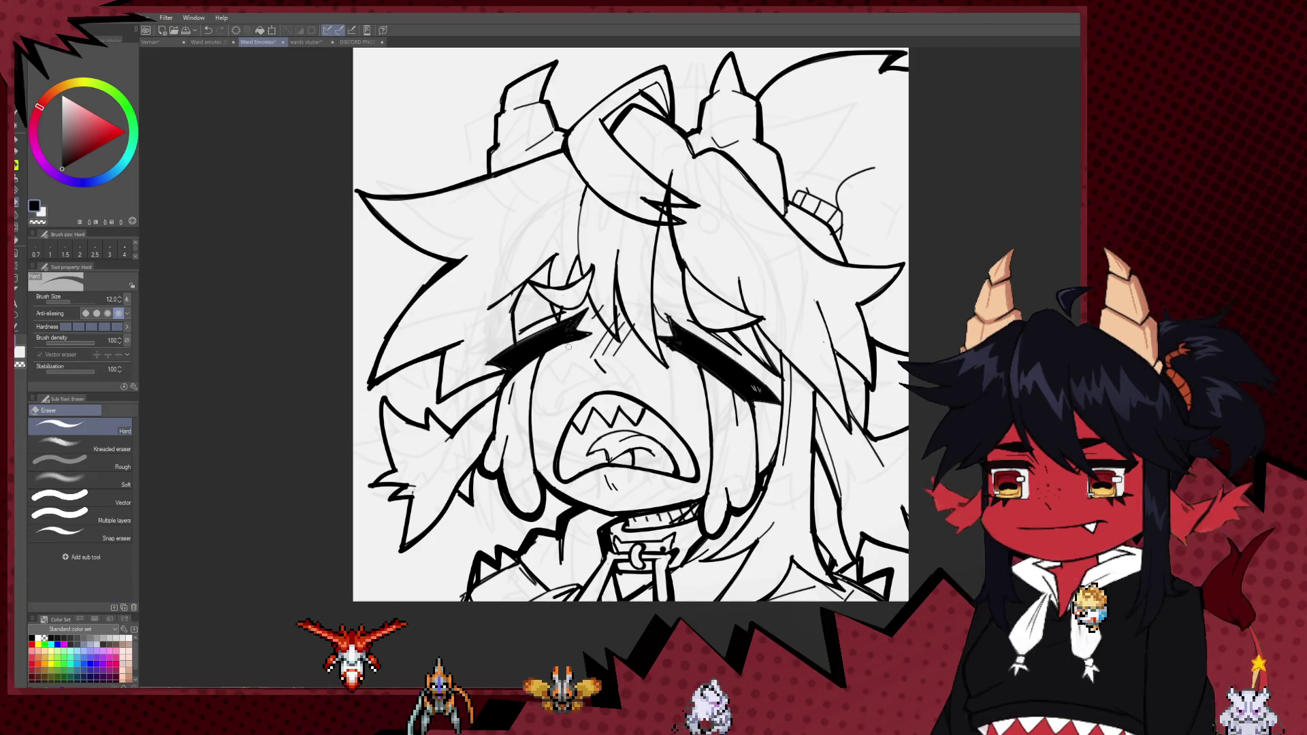
key(h)
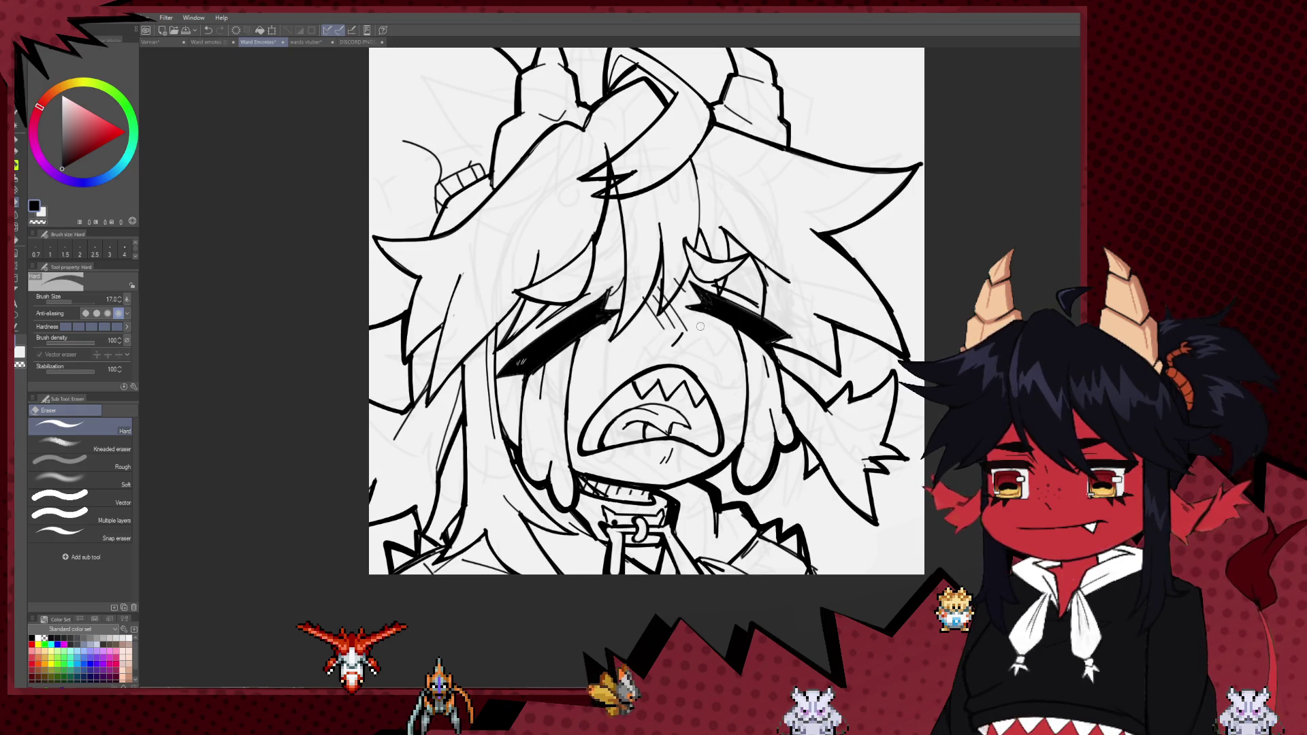
- Ink a spiky lash stroke at the right eye's outer corner with the Milli pen
scroll(610, 245, down, 5)
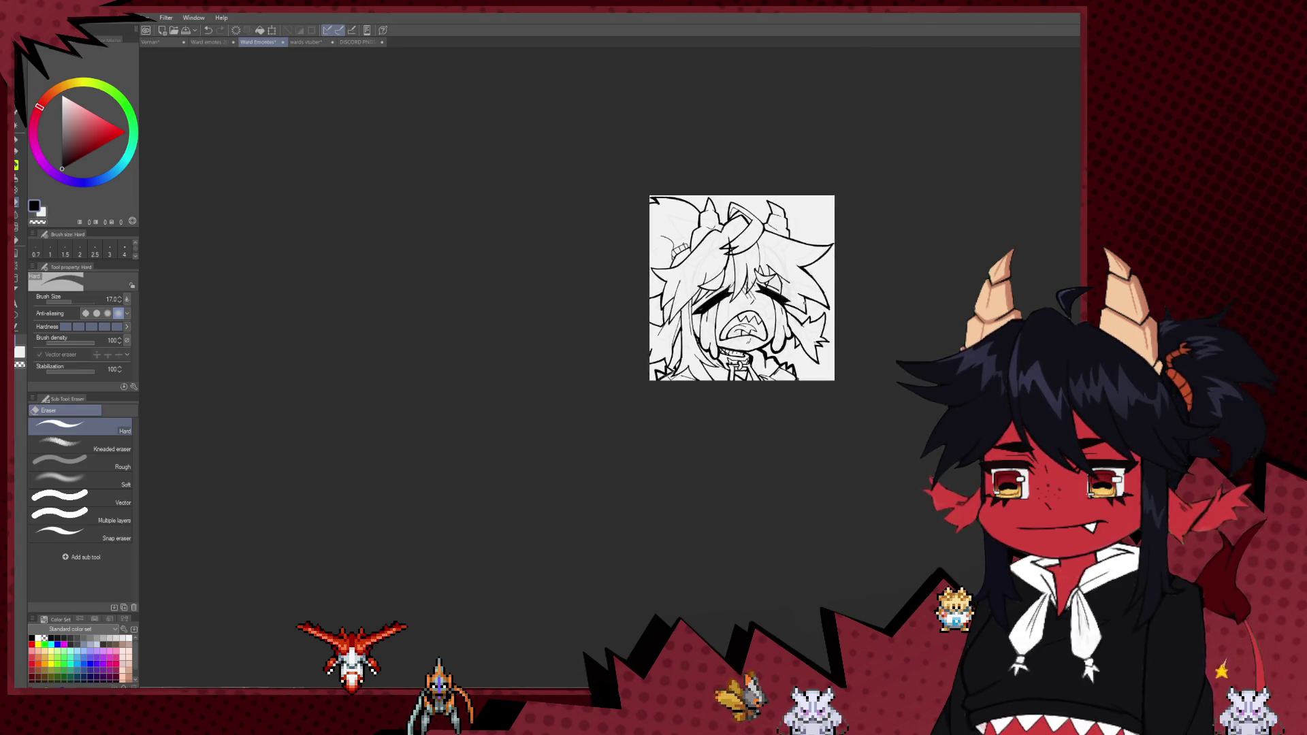
scroll(740, 306, up, 5)
scroll(741, 305, up, 2)
key(p)
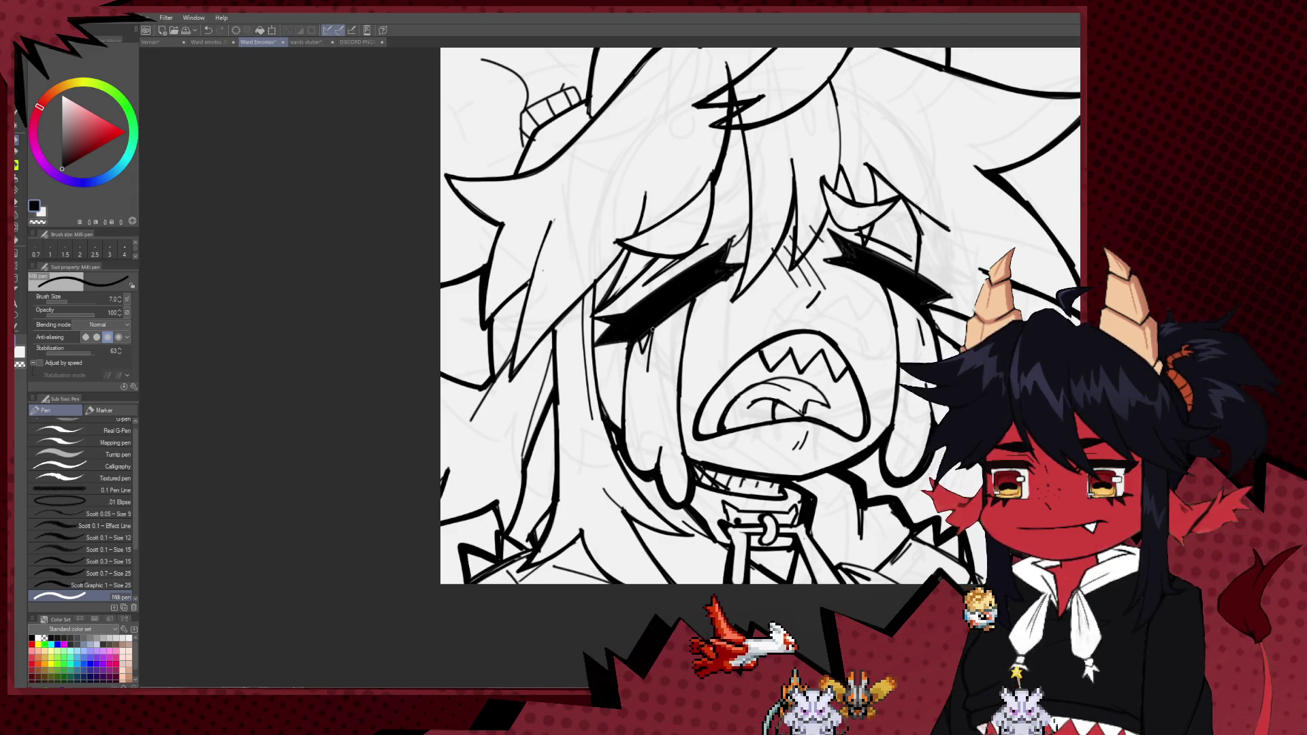
drag(775, 264, 538, 305)
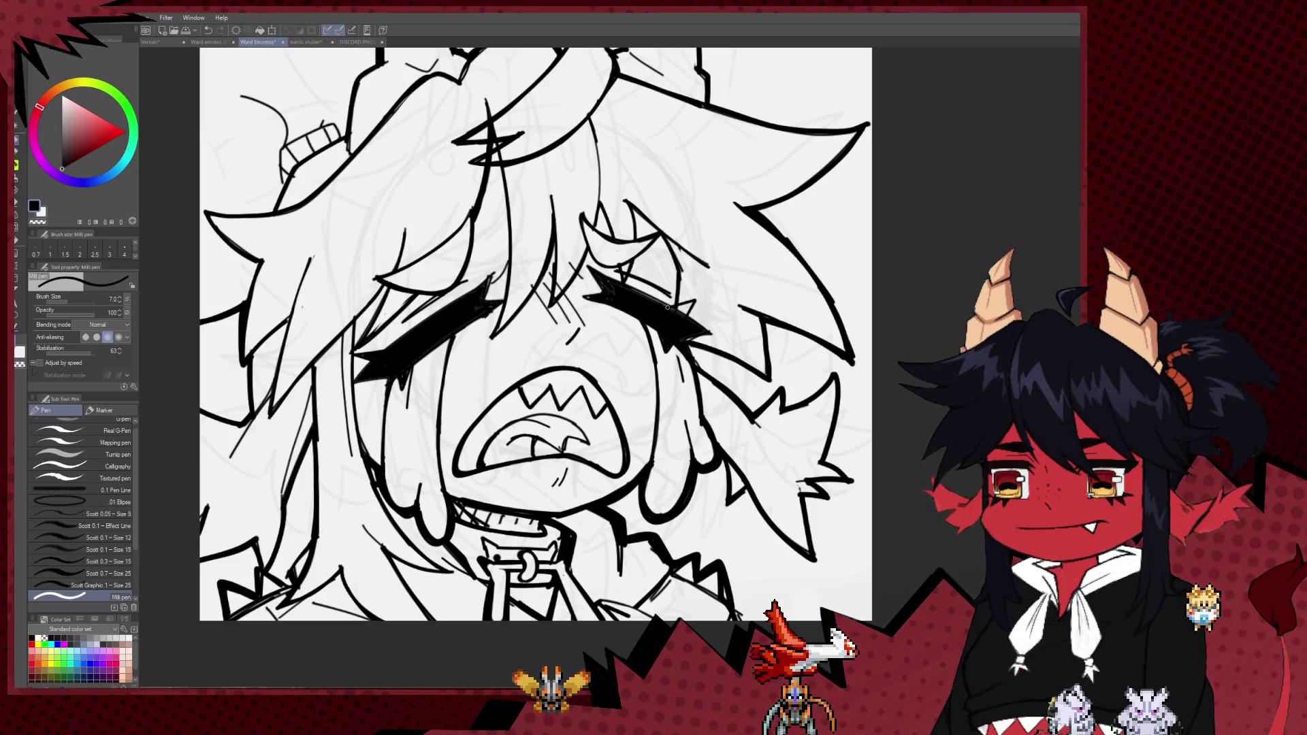
drag(695, 302, 678, 314)
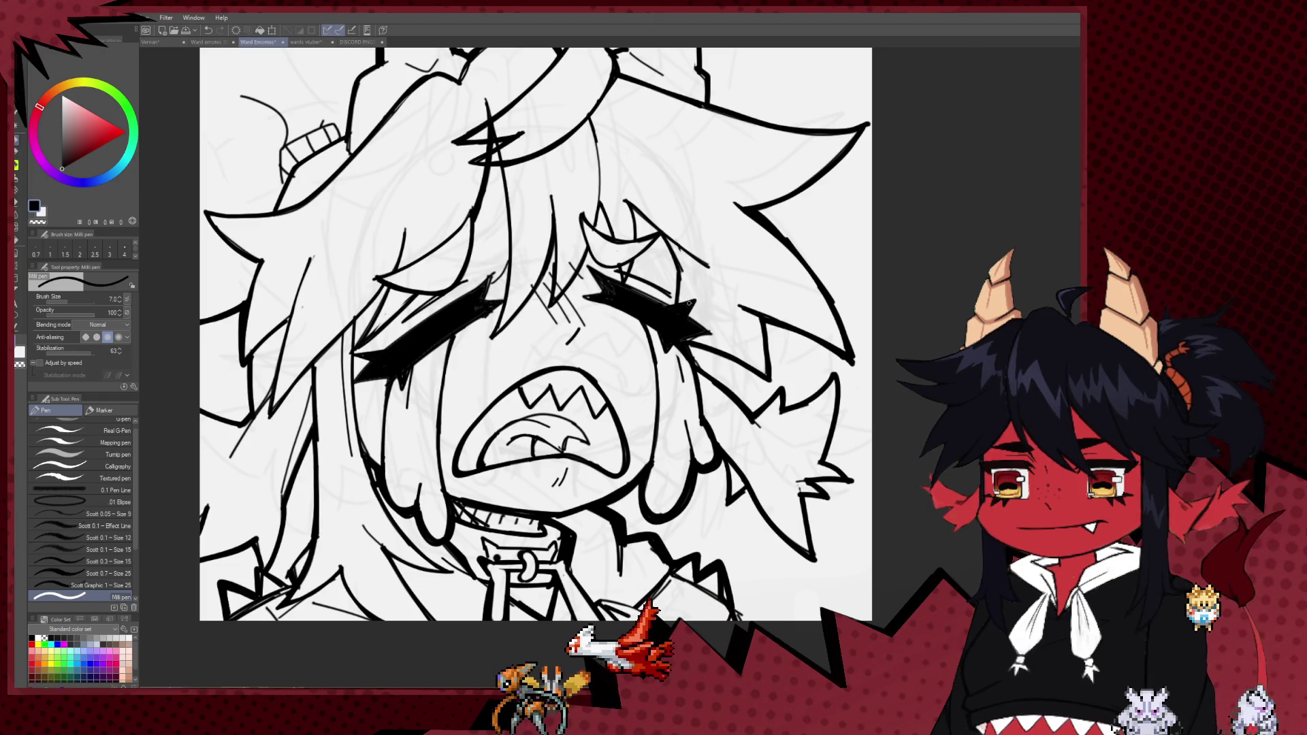
scroll(694, 321, down, 3)
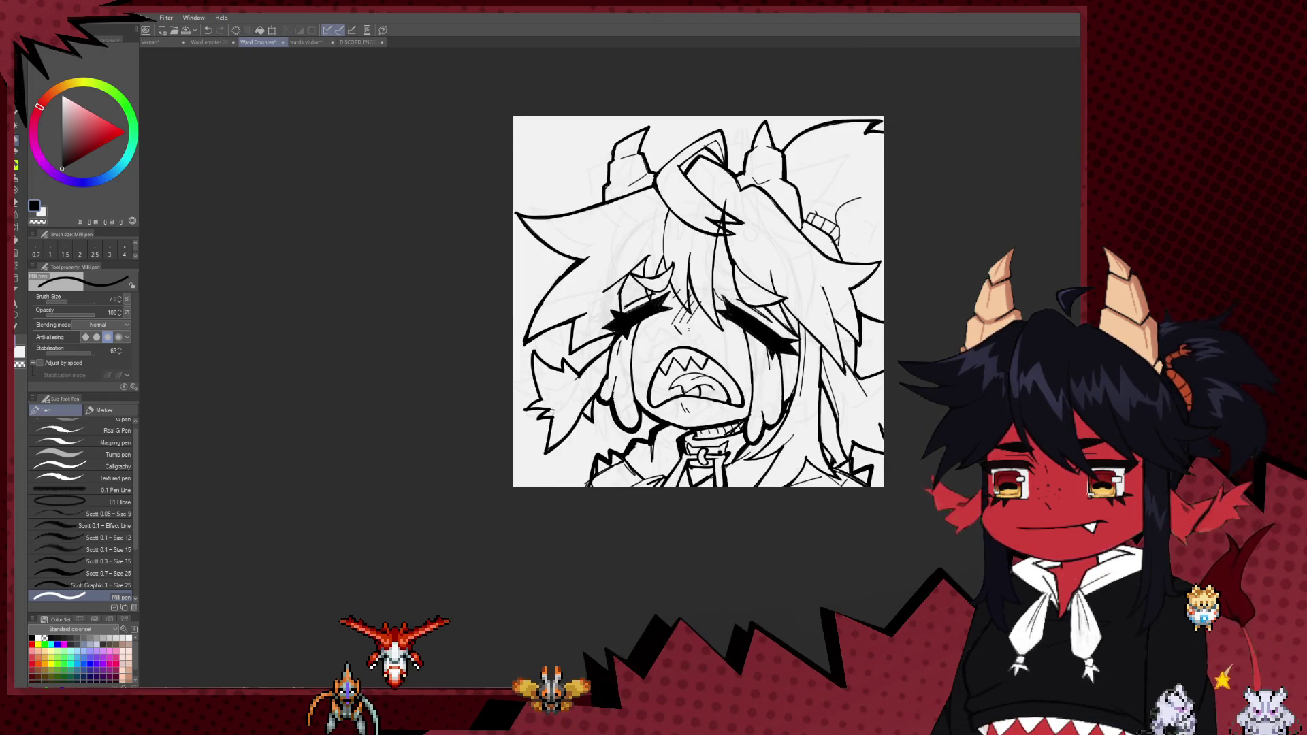
scroll(694, 313, down, 2)
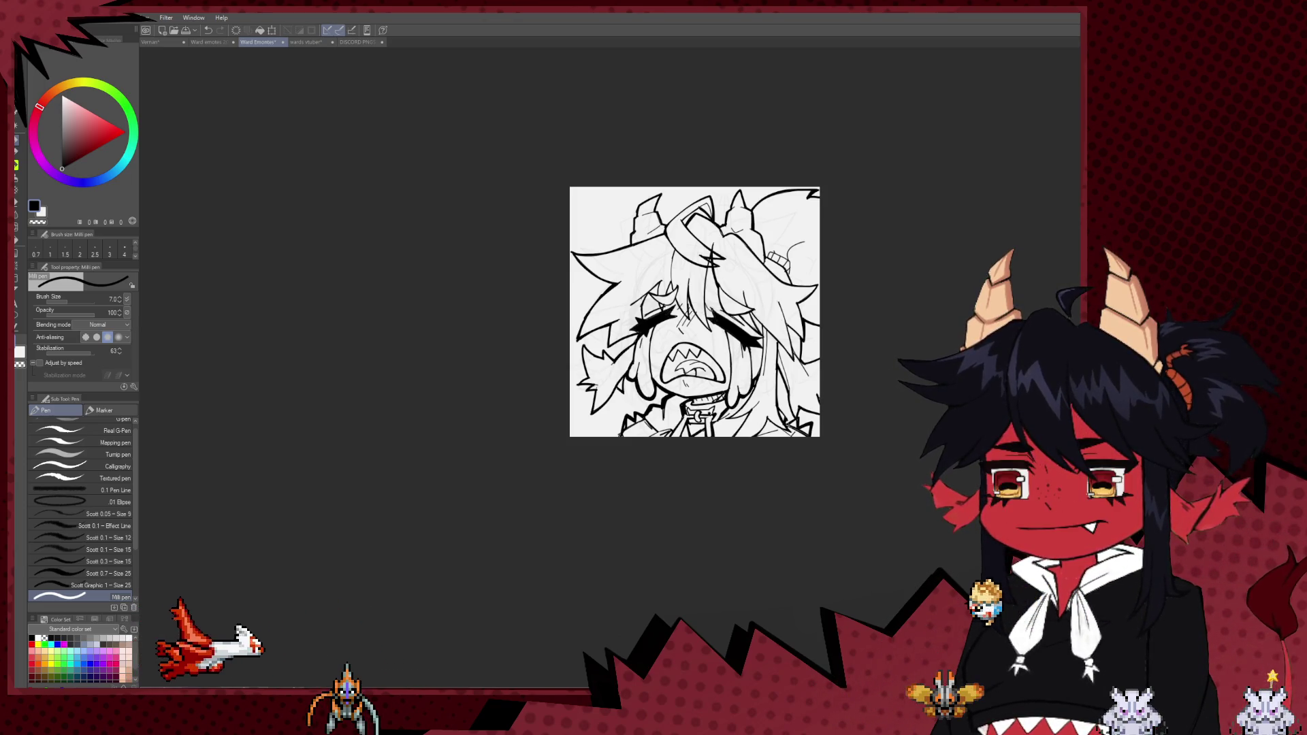
- Raise the Milli pen size to 12 and extend the hair line at the drawing's top-left
scroll(656, 480, up, 1)
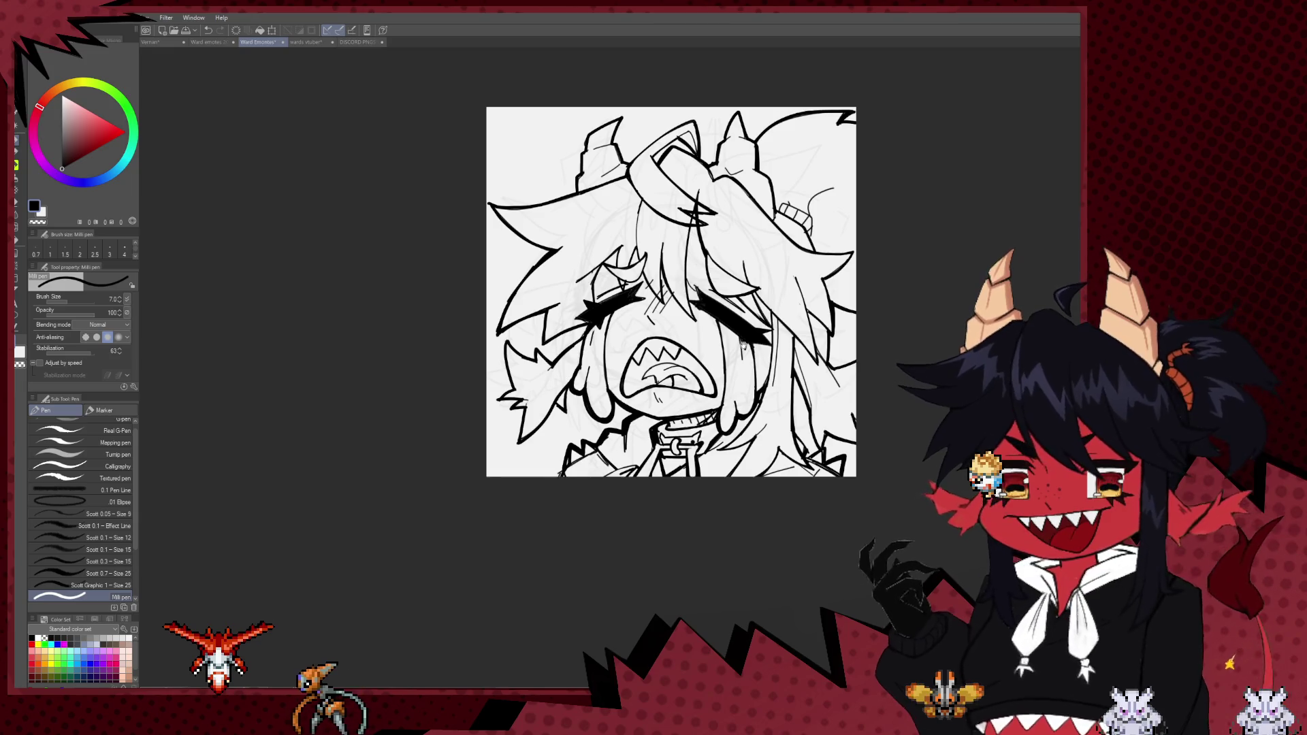
scroll(656, 480, up, 1)
key(bracketright)
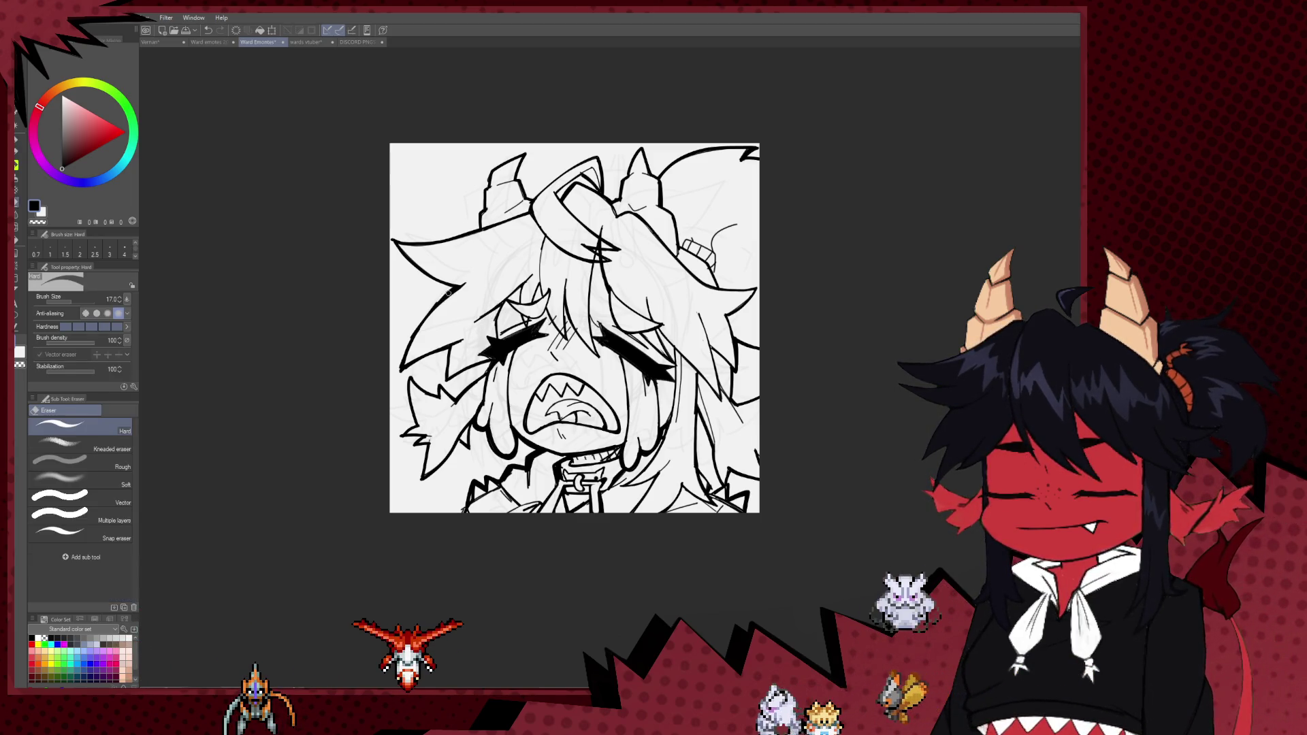
key(bracketright)
key(bracketright)
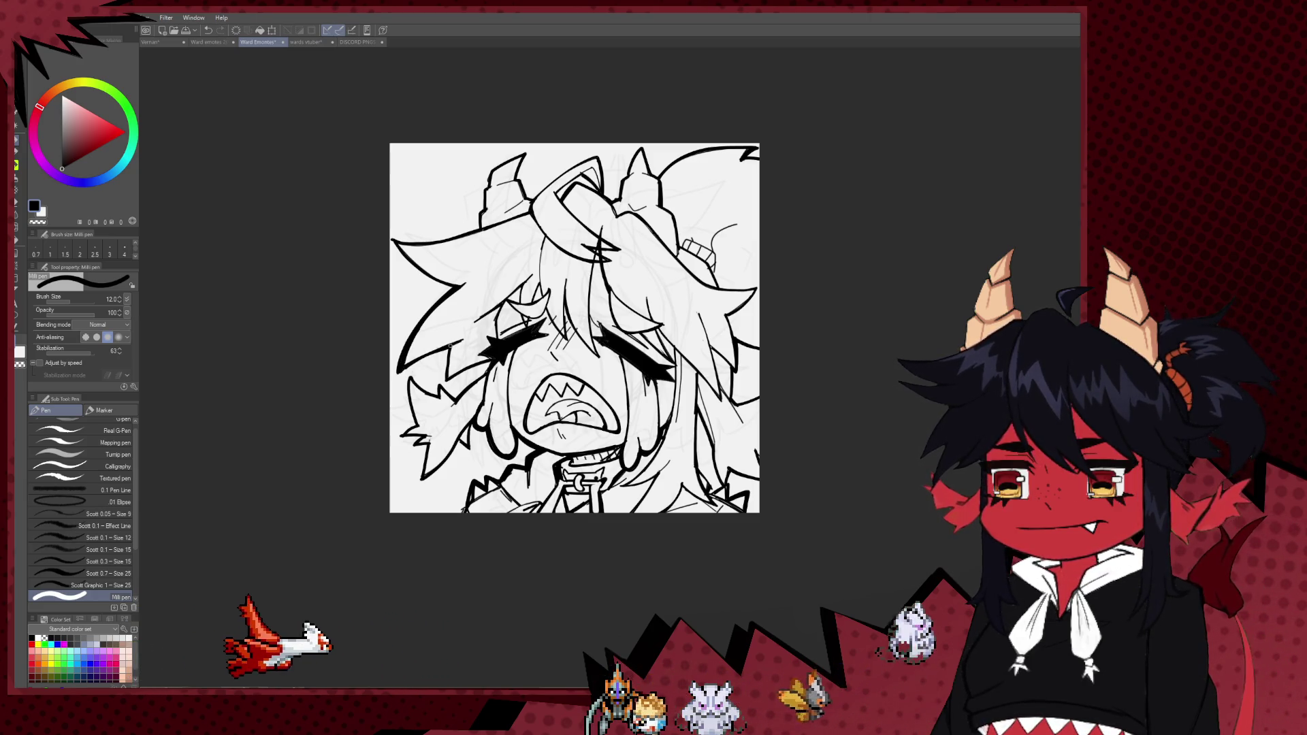
drag(578, 349, 576, 367)
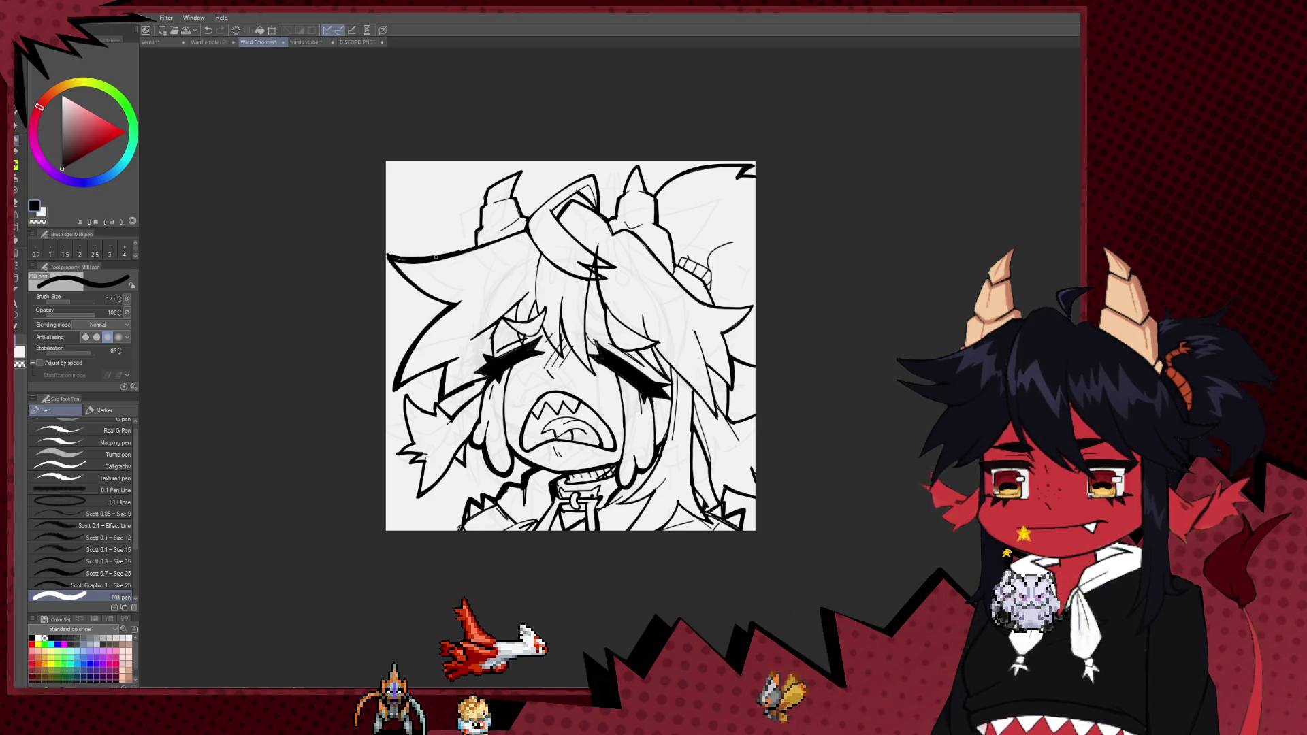
drag(439, 256, 475, 248)
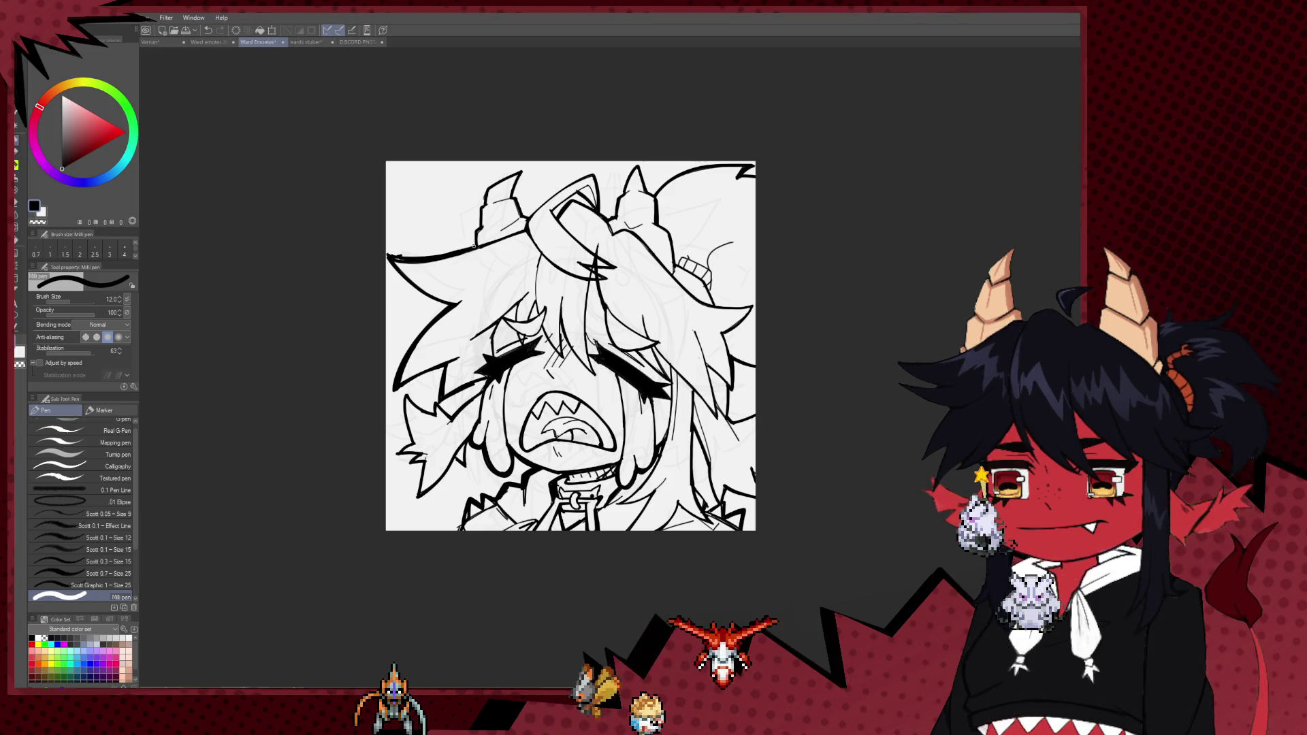
- Lower the brush size to 7 and zoom out to review the drawing
scroll(528, 218, down, 2)
scroll(647, 231, down, 2)
scroll(674, 235, down, 2)
drag(682, 235, 637, 244)
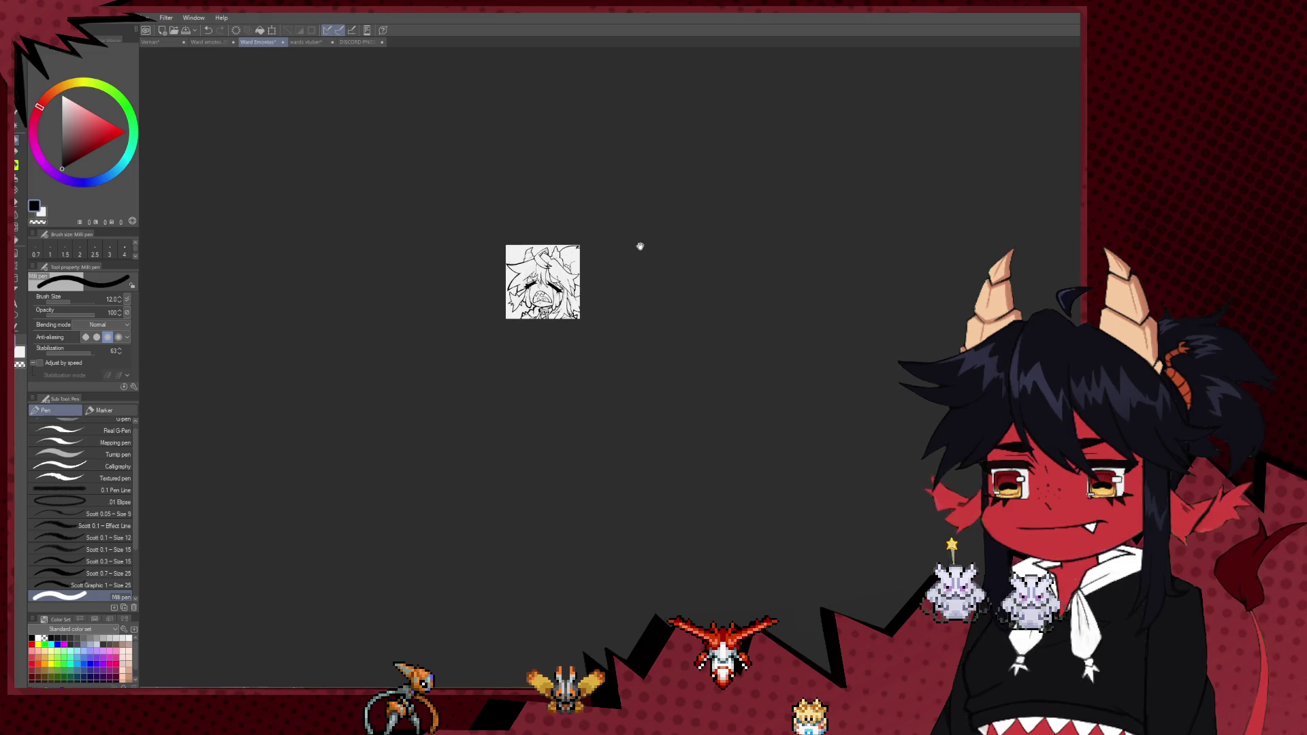
scroll(520, 286, up, 2)
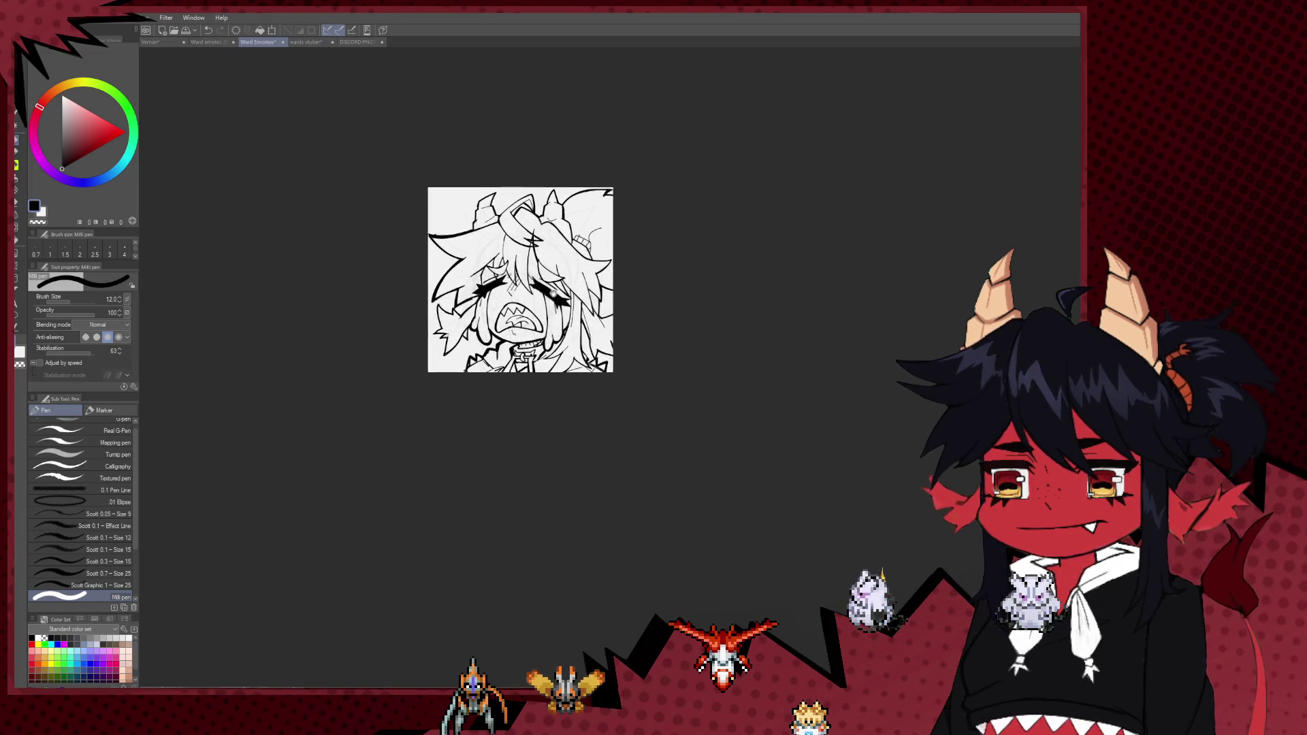
scroll(519, 286, up, 2)
scroll(520, 286, up, 2)
key(bracketleft)
key(bracketleft)
key(bracketleft)
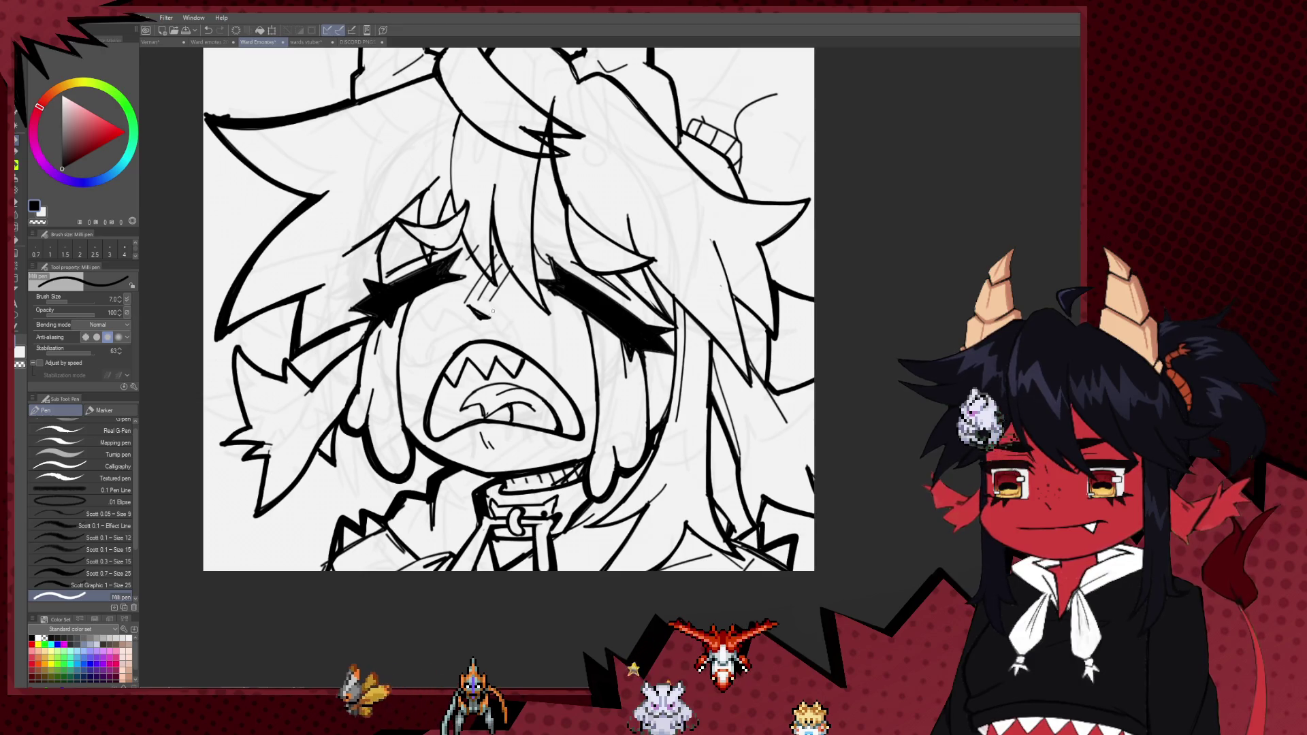
scroll(472, 310, down, 4)
scroll(605, 335, down, 2)
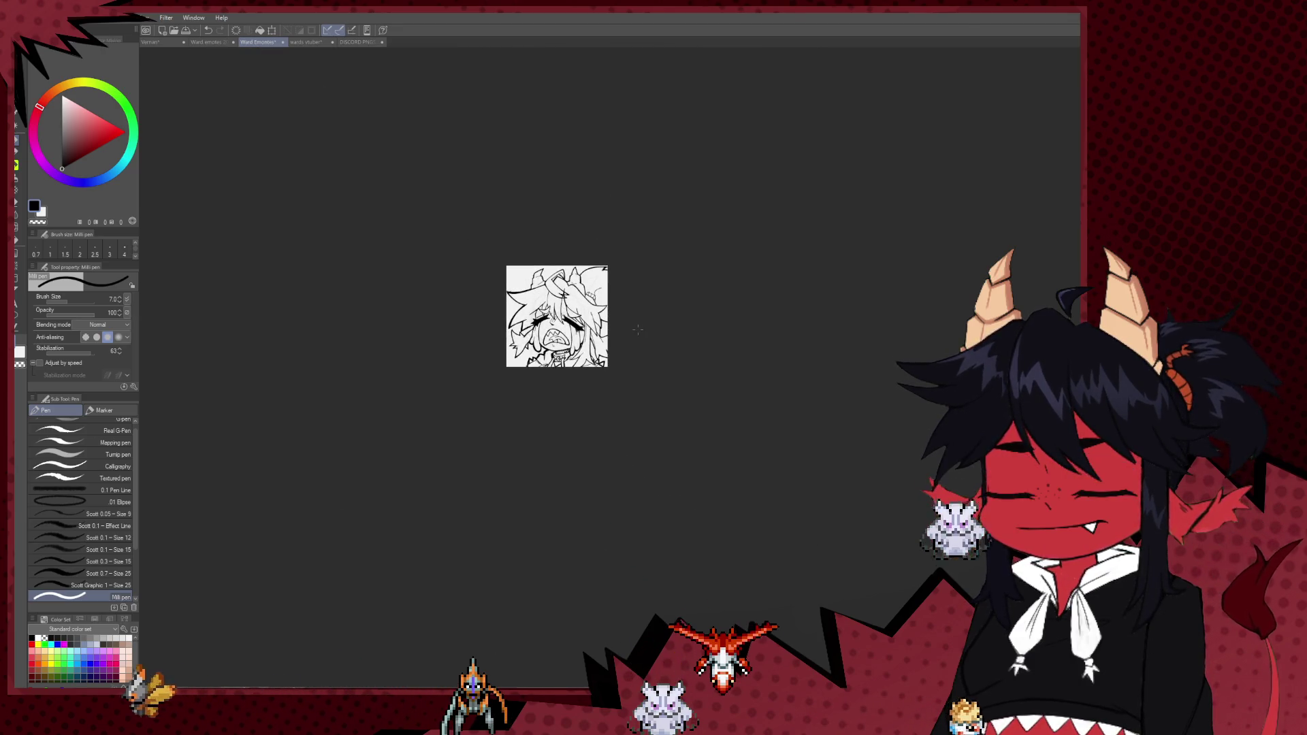
drag(443, 330, 636, 331)
drag(749, 320, 443, 300)
scroll(441, 295, up, 3)
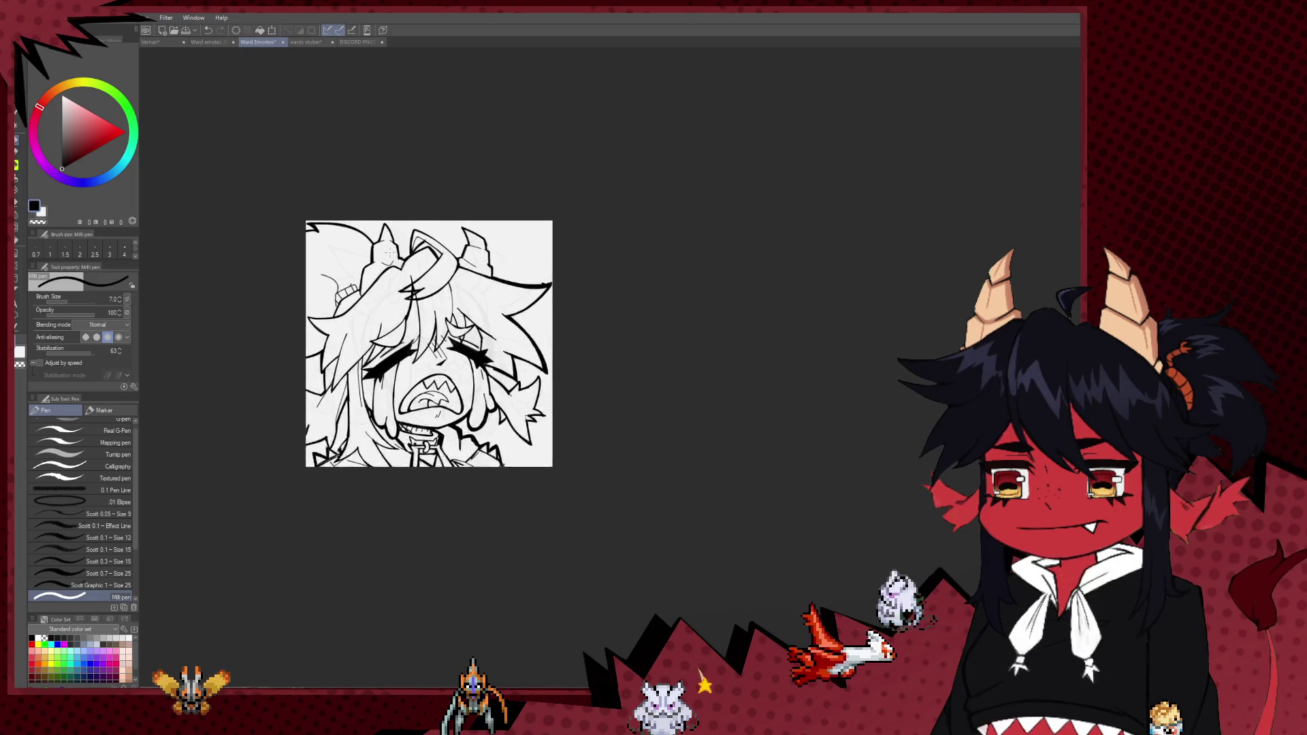
scroll(422, 279, up, 3)
scroll(390, 252, up, 2)
- With the Hard eraser active, zoom and pan to frame the hair bun area above the horns
scroll(390, 253, up, 2)
key(e)
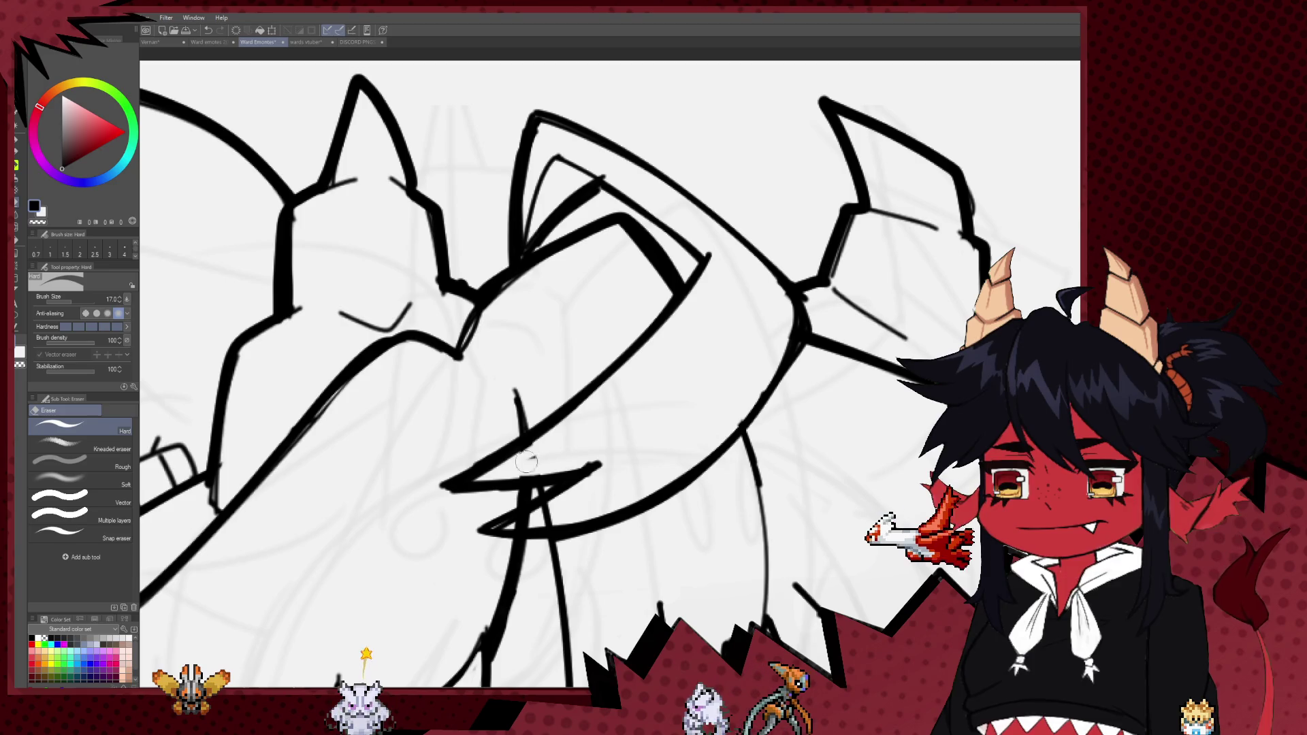
drag(579, 461, 594, 402)
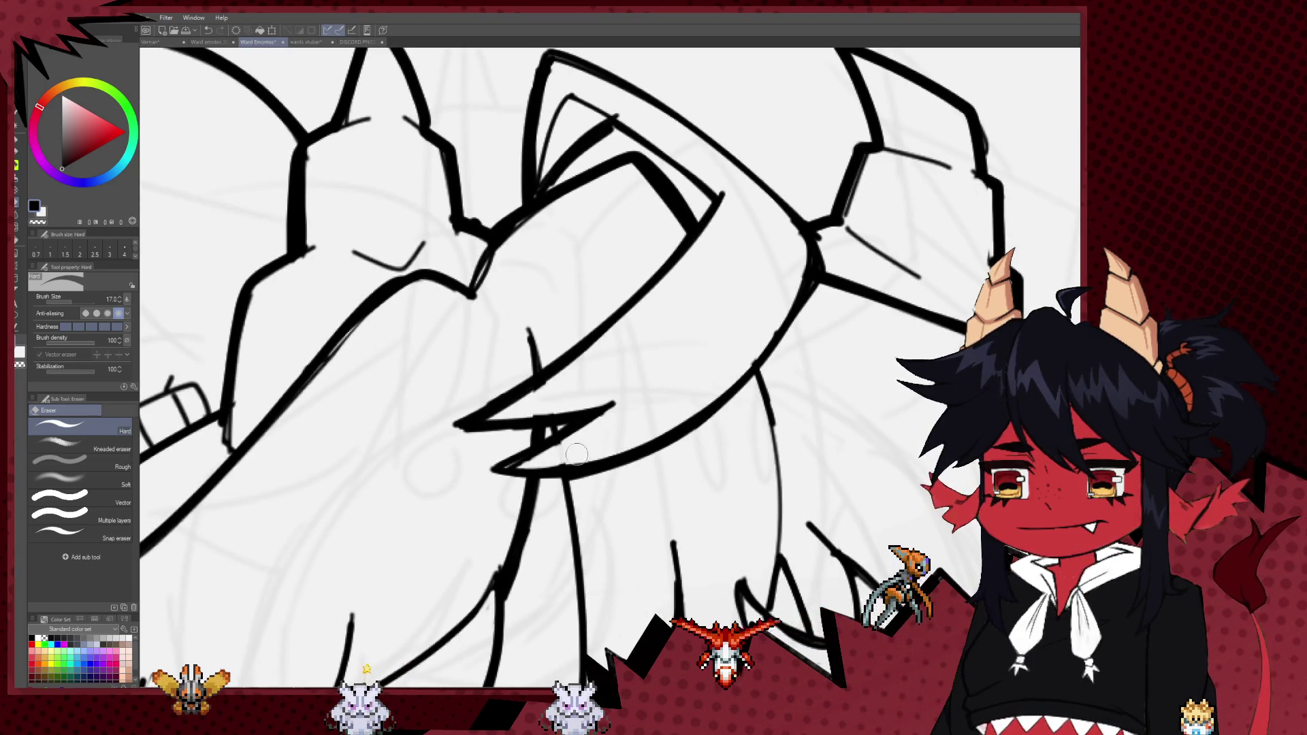
scroll(634, 379, down, 1)
scroll(634, 379, down, 3)
scroll(634, 379, down, 2)
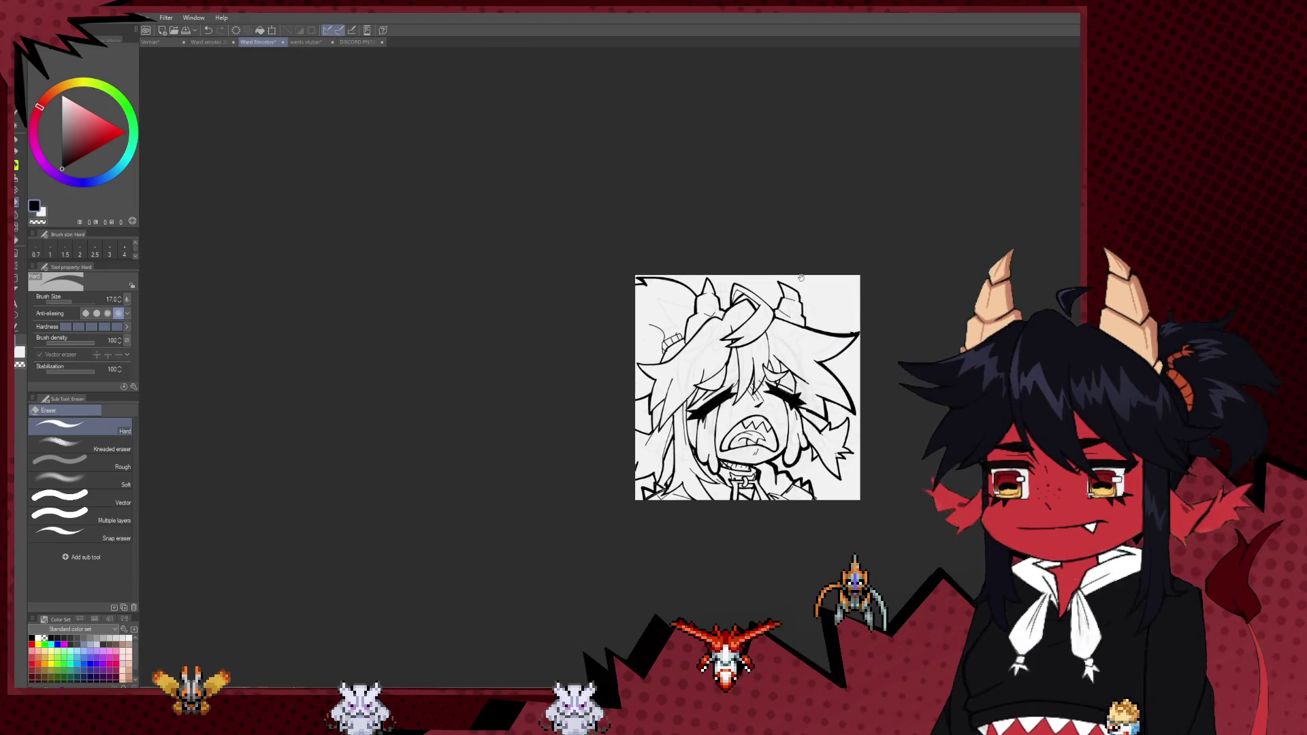
drag(805, 264, 557, 236)
scroll(557, 236, down, 1)
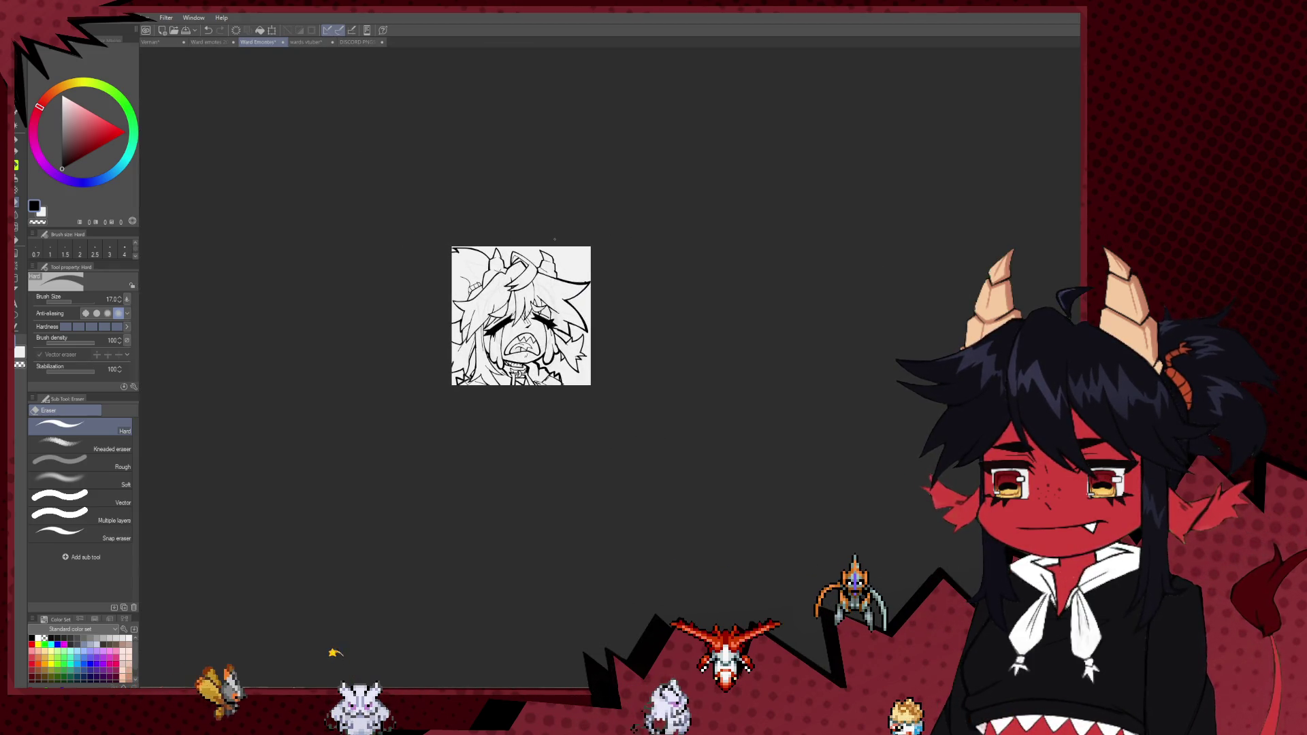
scroll(463, 310, up, 2)
scroll(463, 309, up, 2)
scroll(463, 309, up, 1)
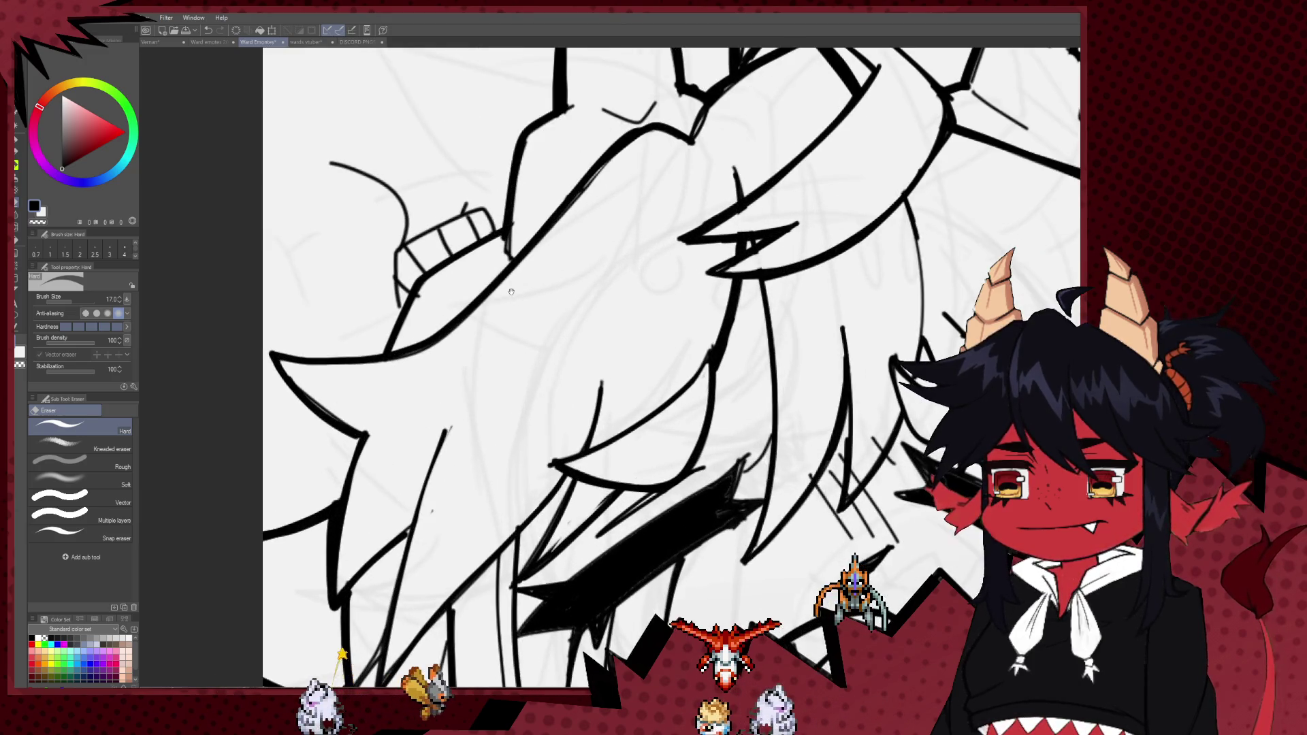
scroll(463, 310, up, 1)
- Ink small round circles and a slanted brow stroke beside the hair bun with the Milli pen
key(p)
mouse_move(465, 258)
mouse_down()
mouse_move(405, 287)
mouse_move(385, 267)
mouse_up()
mouse_move(456, 232)
mouse_down()
mouse_move(427, 256)
mouse_move(469, 258)
mouse_move(460, 269)
mouse_up()
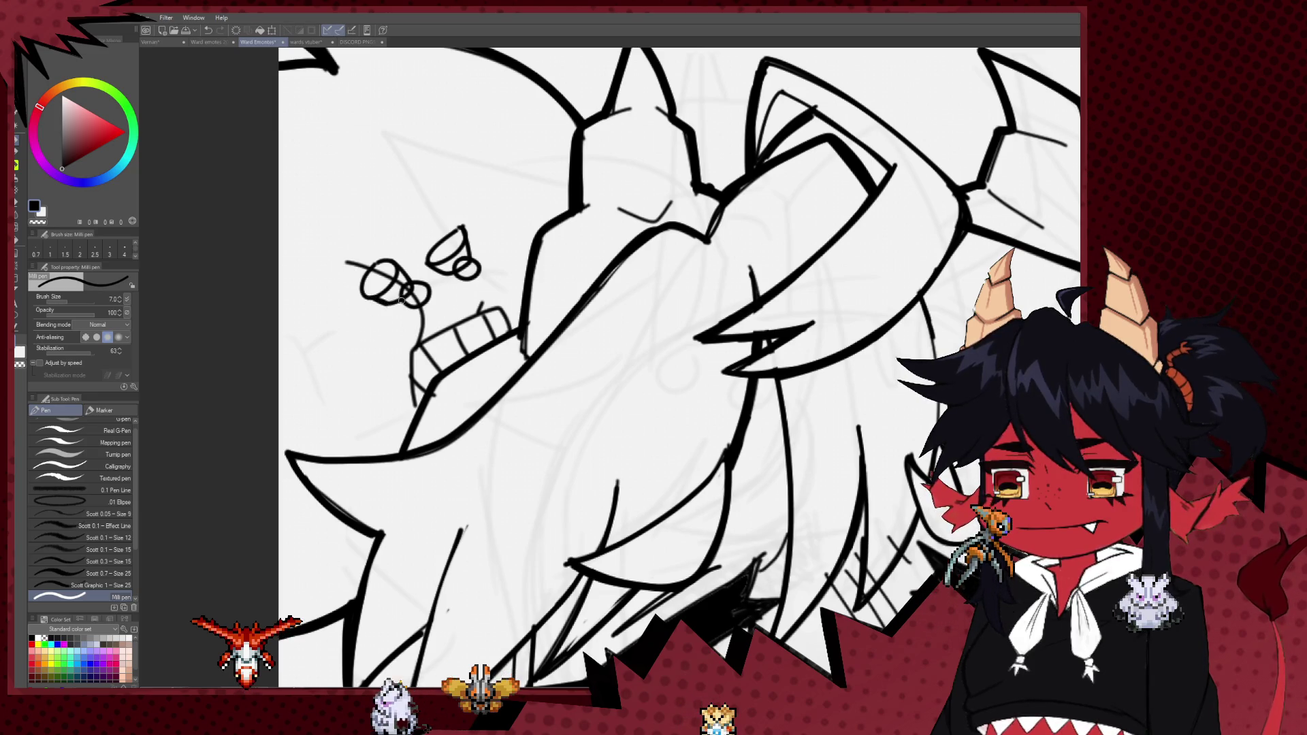
- Ink stripes on both sprout doodles atop the hair, dropping the pen size to 5
key(e)
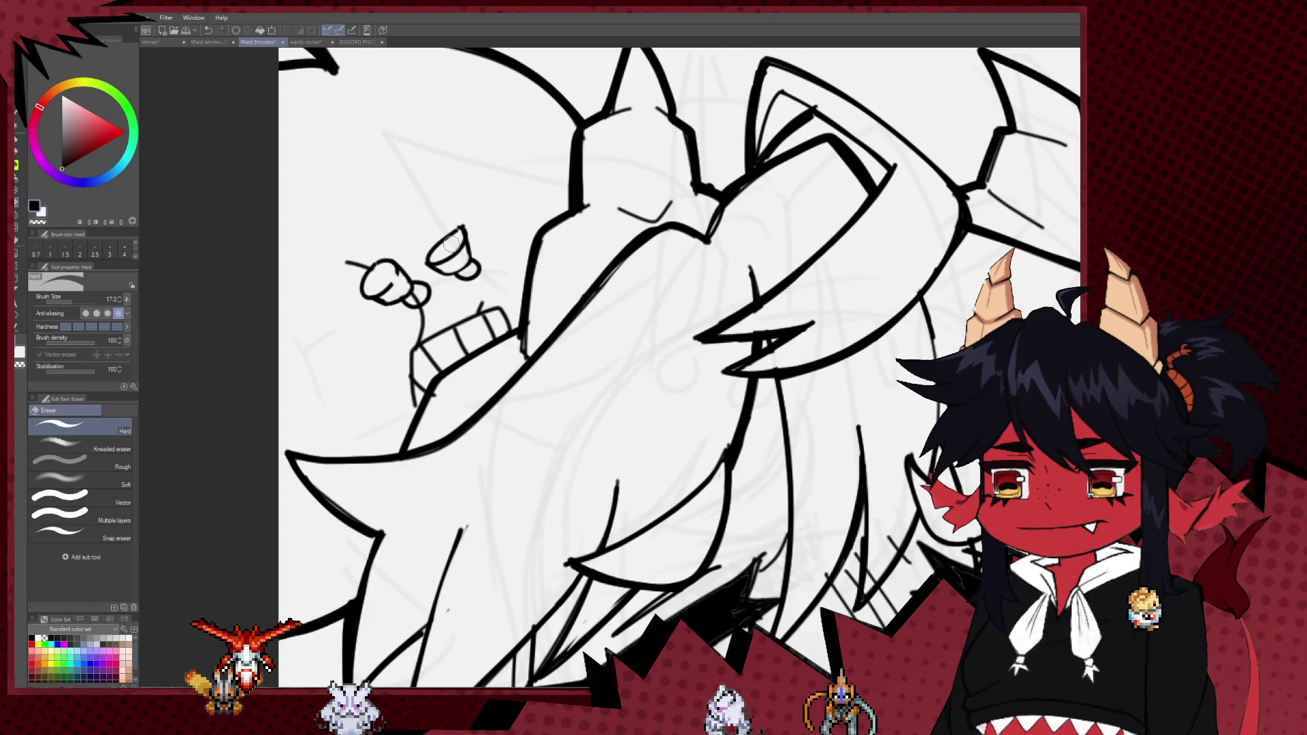
key(p)
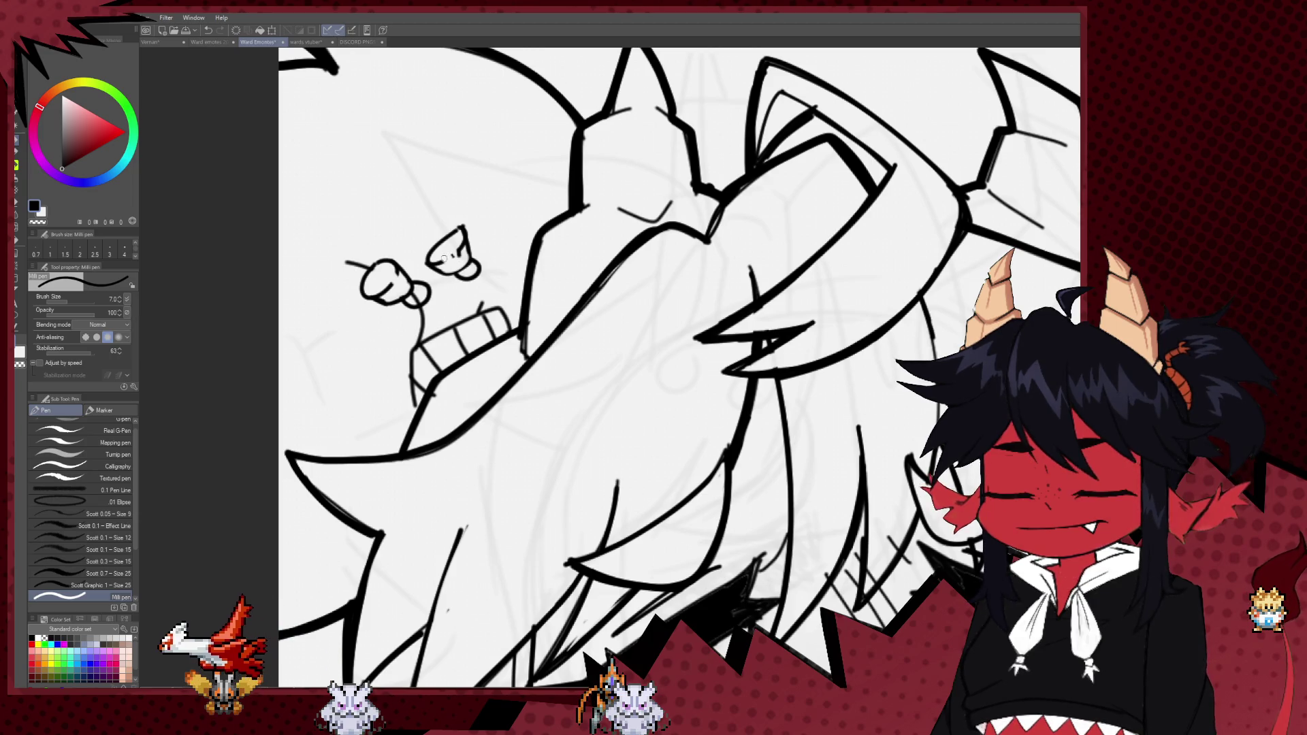
drag(443, 250, 451, 264)
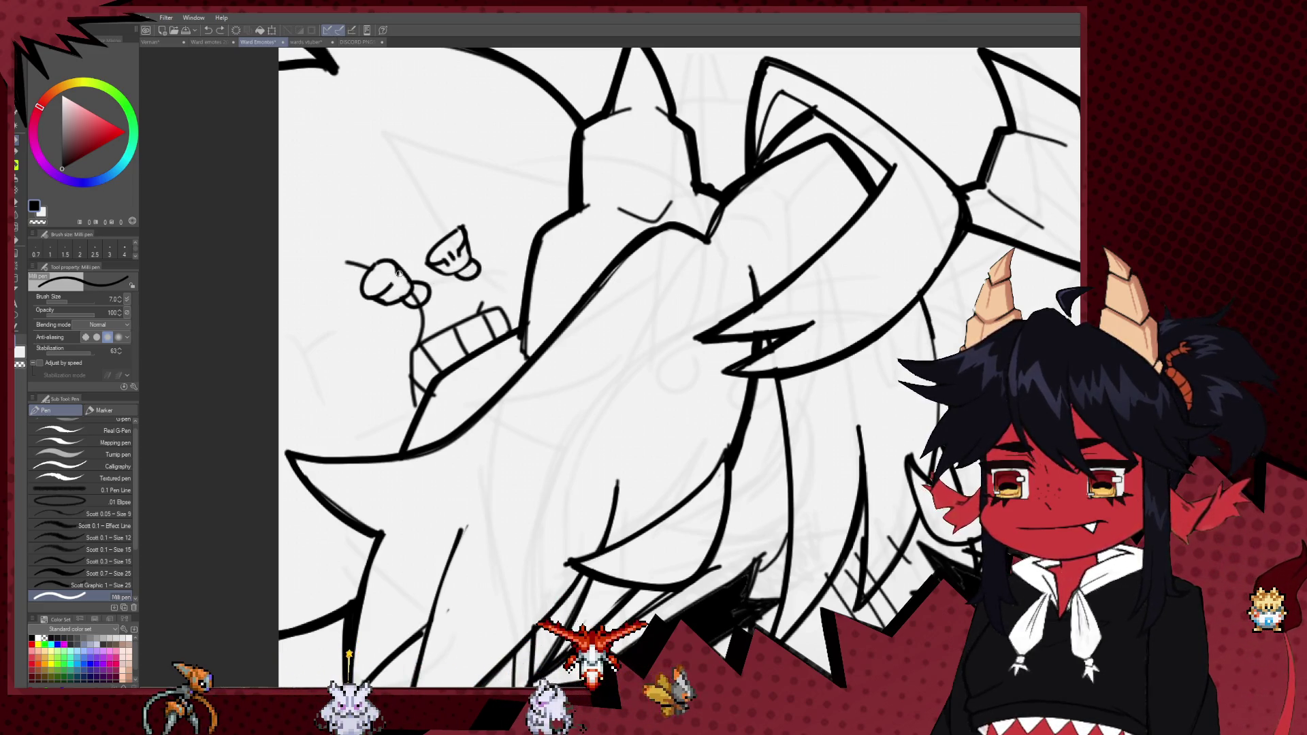
key(bracketleft)
key(bracketleft)
drag(392, 284, 430, 294)
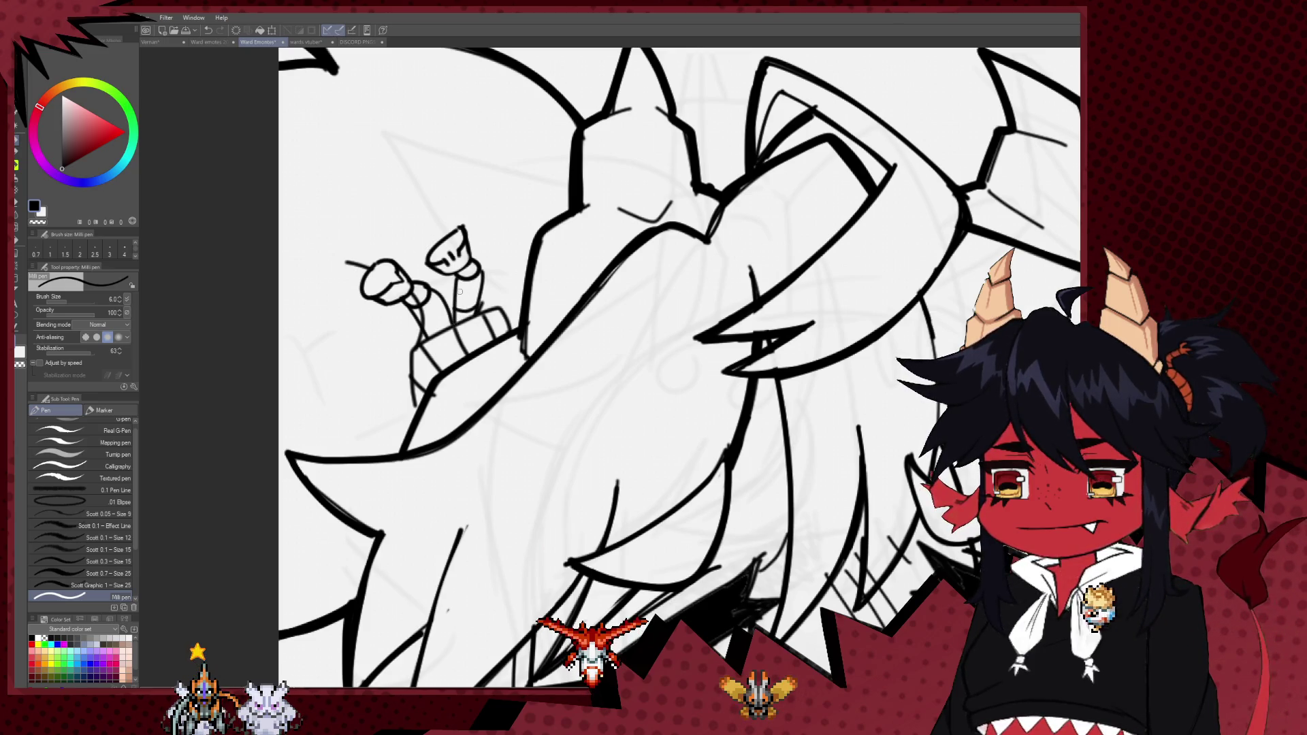
key(e)
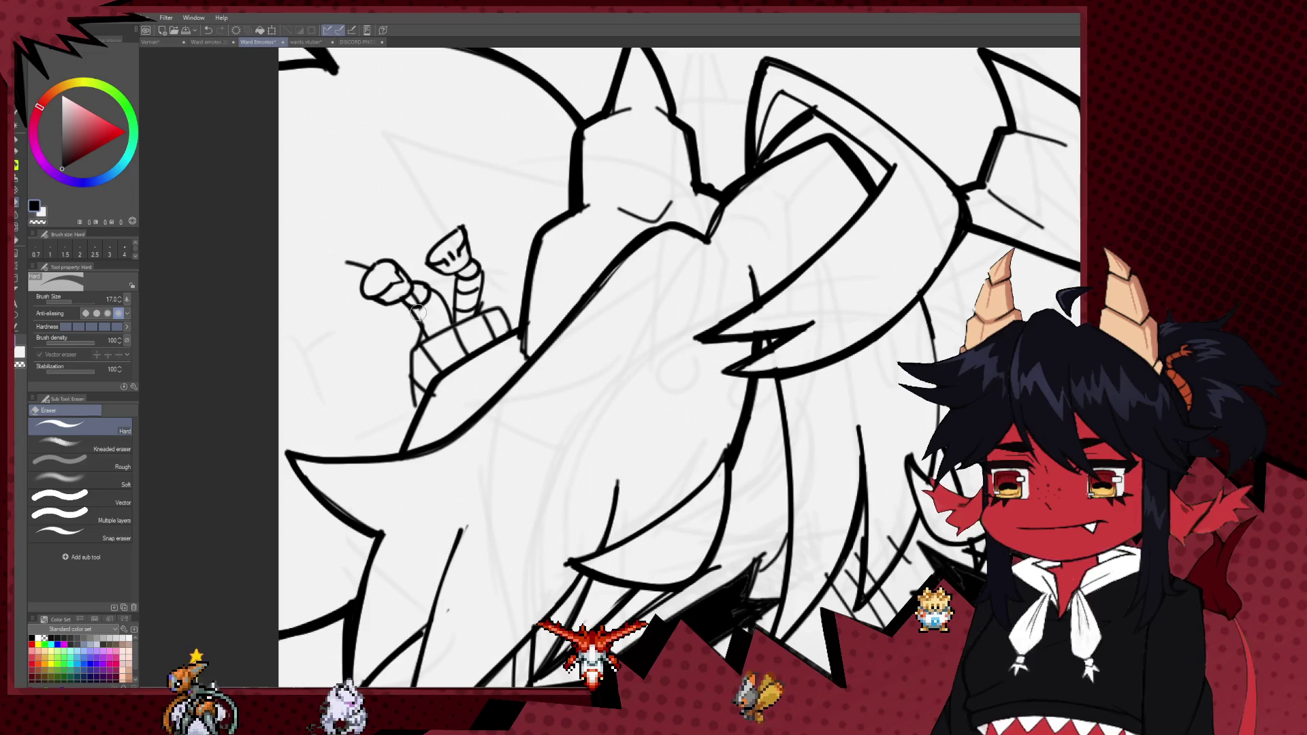
key(p)
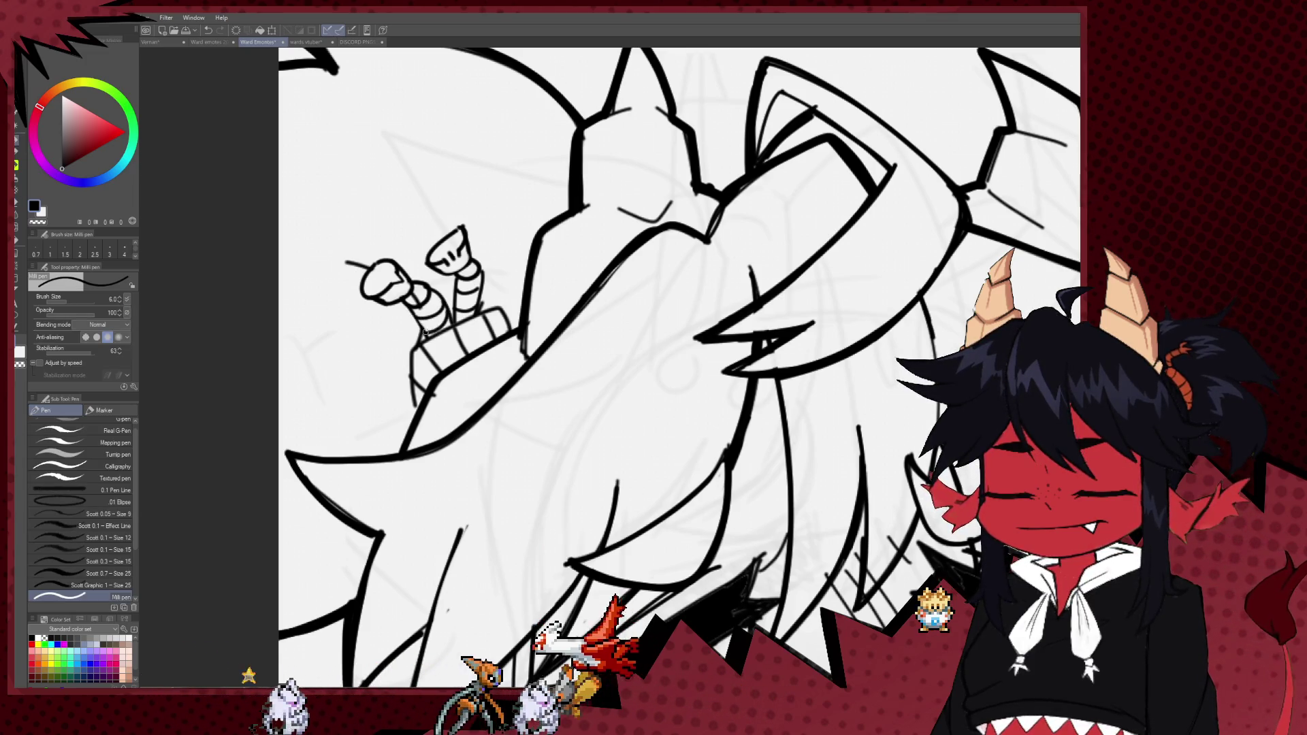
key(e)
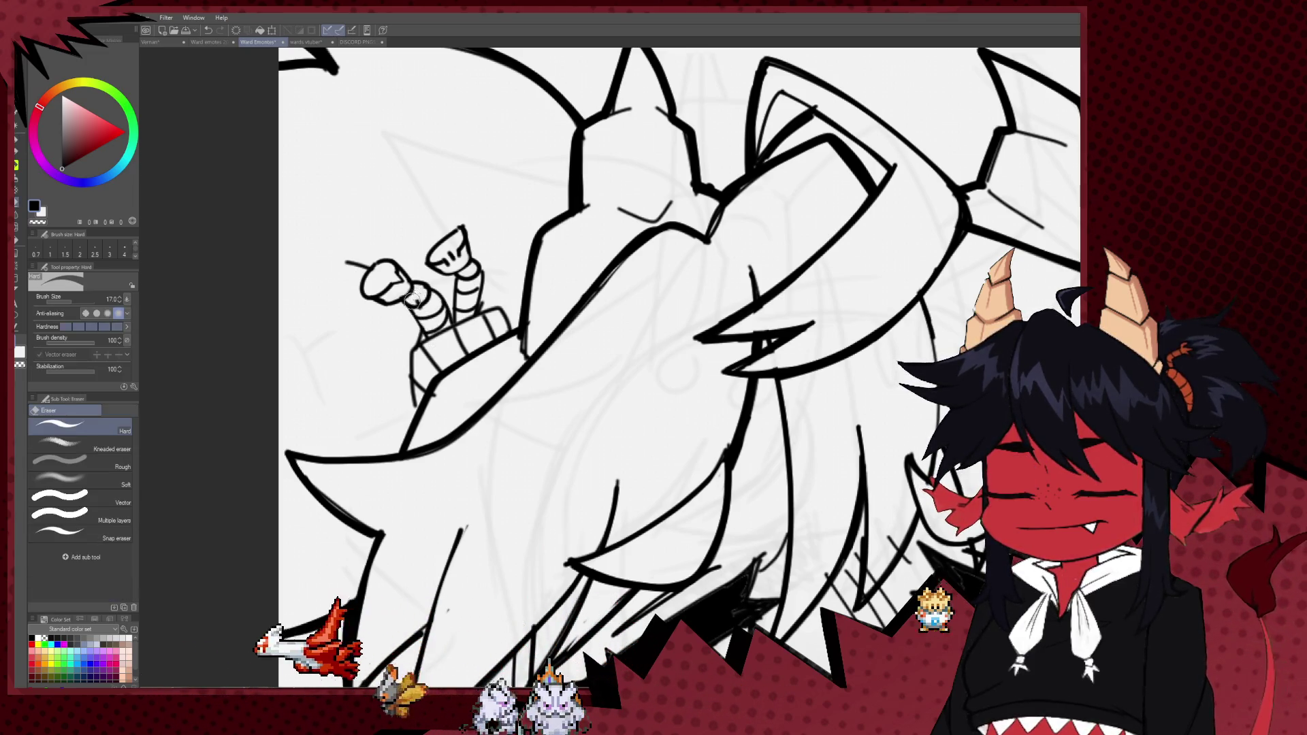
scroll(499, 214, down, 2)
scroll(500, 214, down, 2)
- Zoom out to view the whole emote, shift it left, and return to the Milli pen
scroll(500, 215, down, 2)
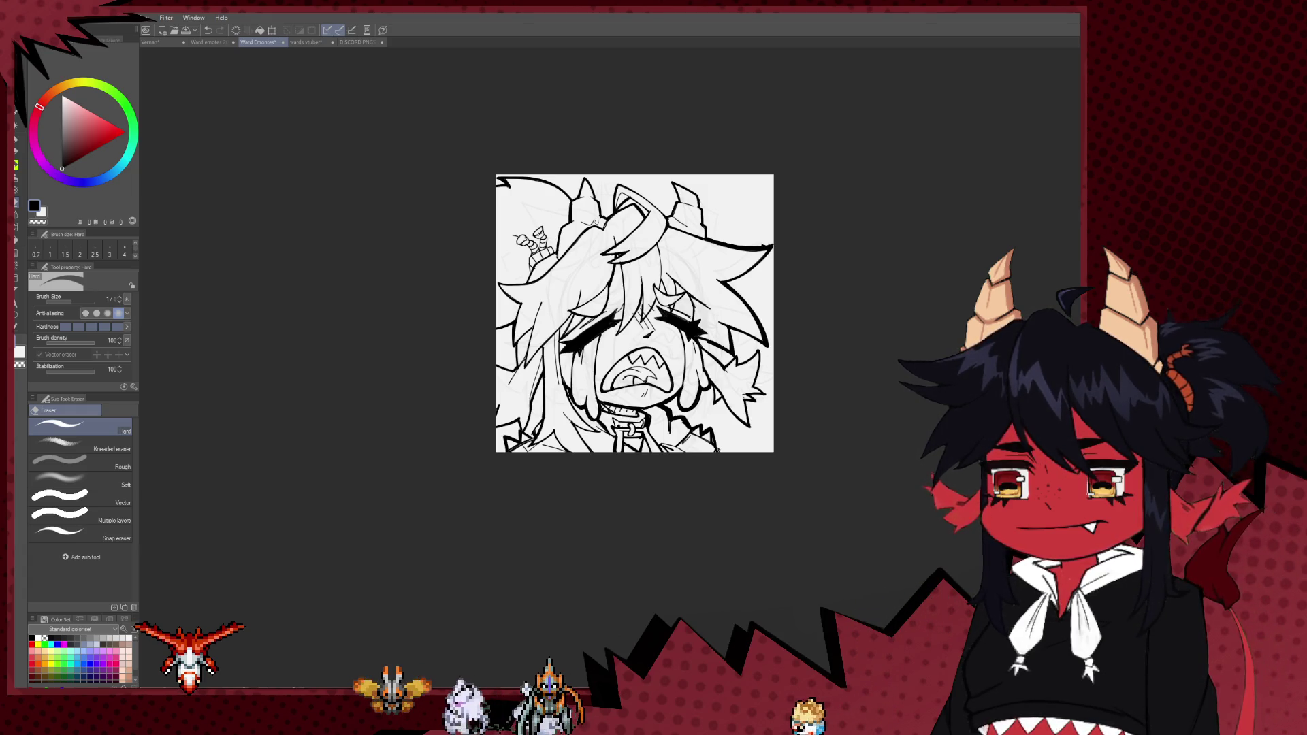
drag(666, 347, 595, 355)
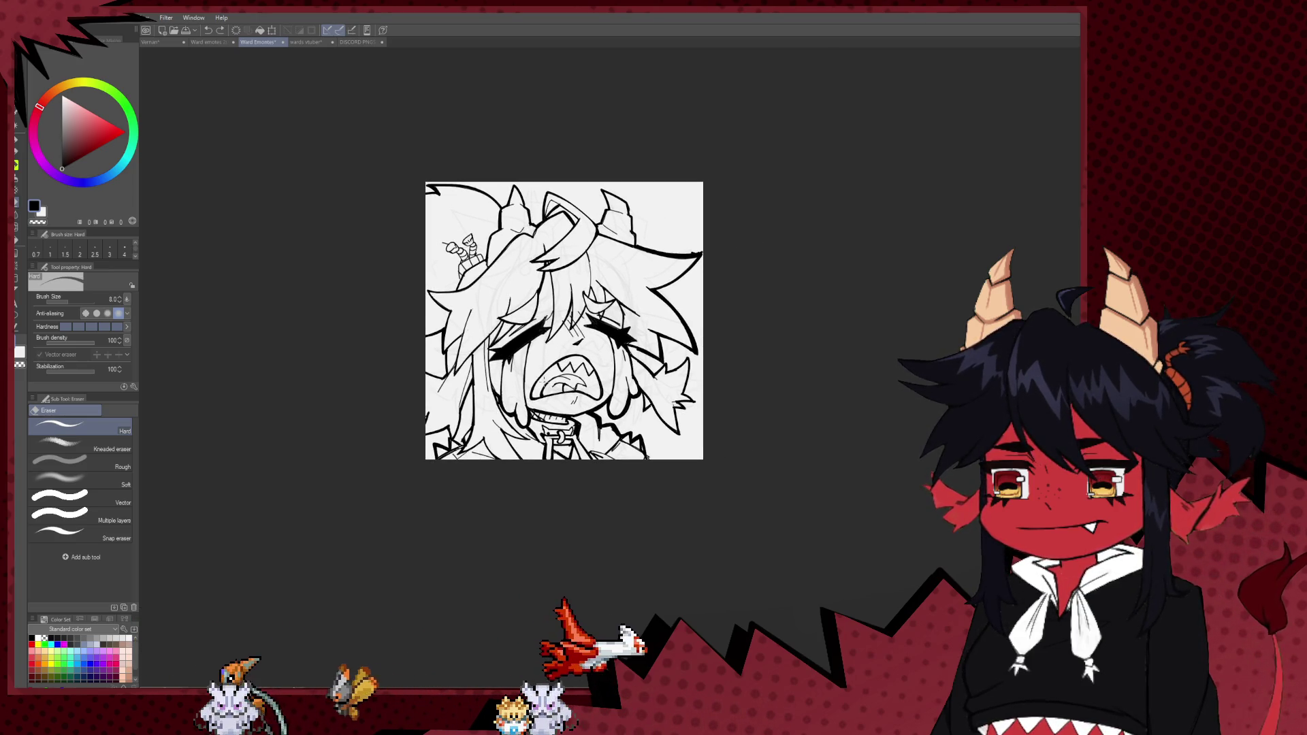
key(p)
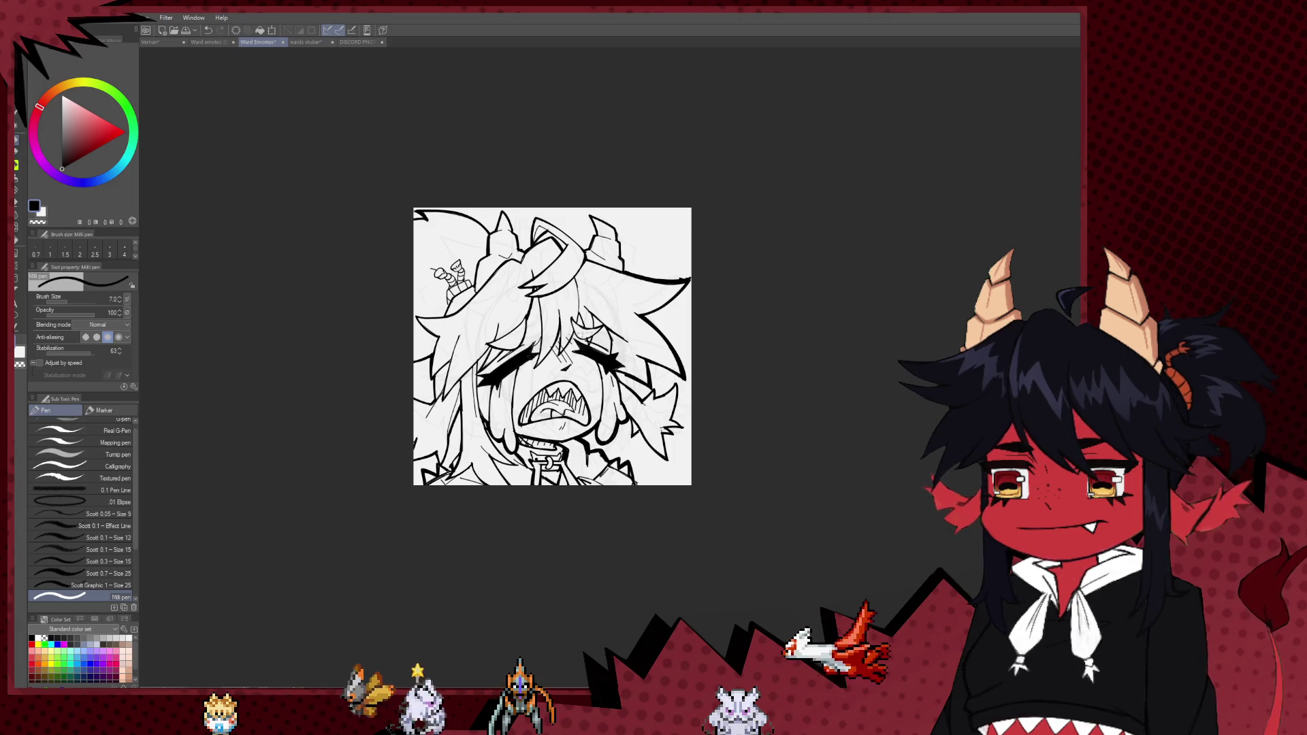
scroll(583, 350, up, 3)
scroll(583, 349, up, 2)
scroll(583, 350, up, 2)
scroll(374, 437, up, 1)
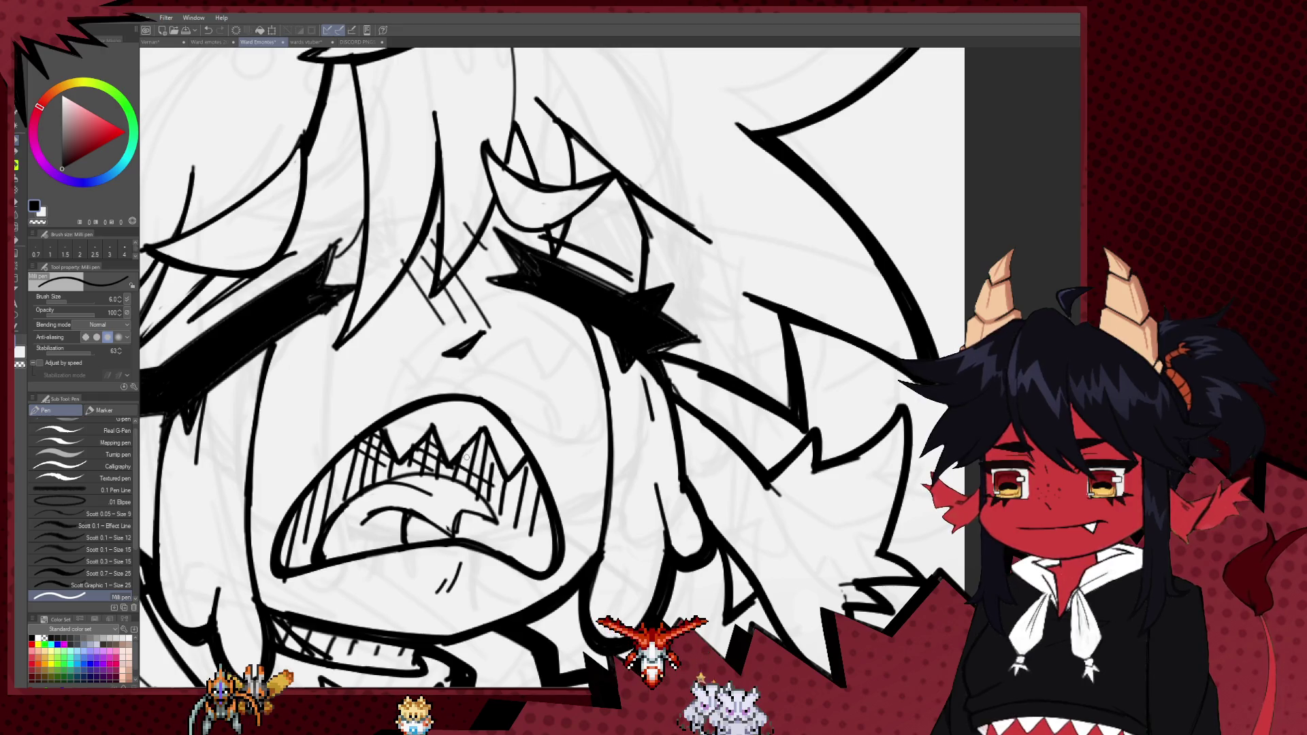
- Check the full emote with Ctrl+minus/plus zoom, then add denser hatching under the mouth at the chin
key(ctrl+minus)
key(ctrl+minus)
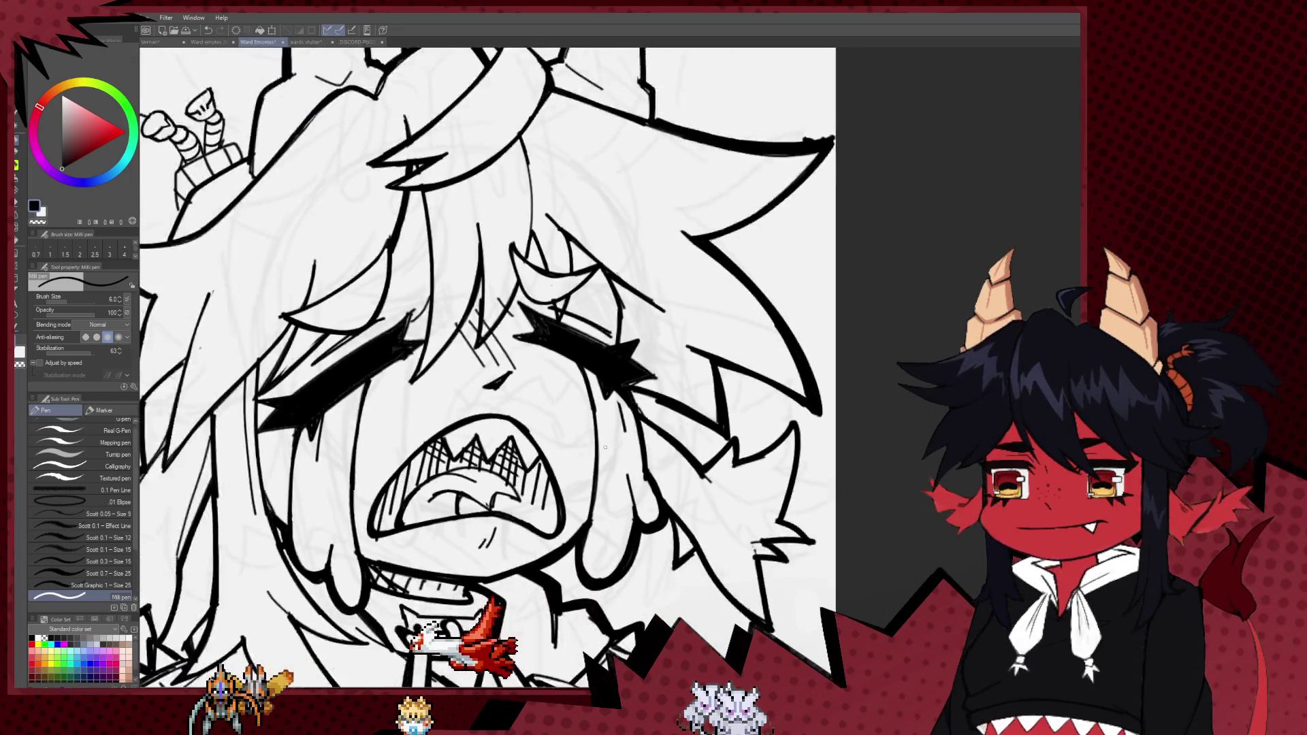
key(ctrl+minus)
key(ctrl+minus)
key(ctrl+minus)
key(ctrl+plus)
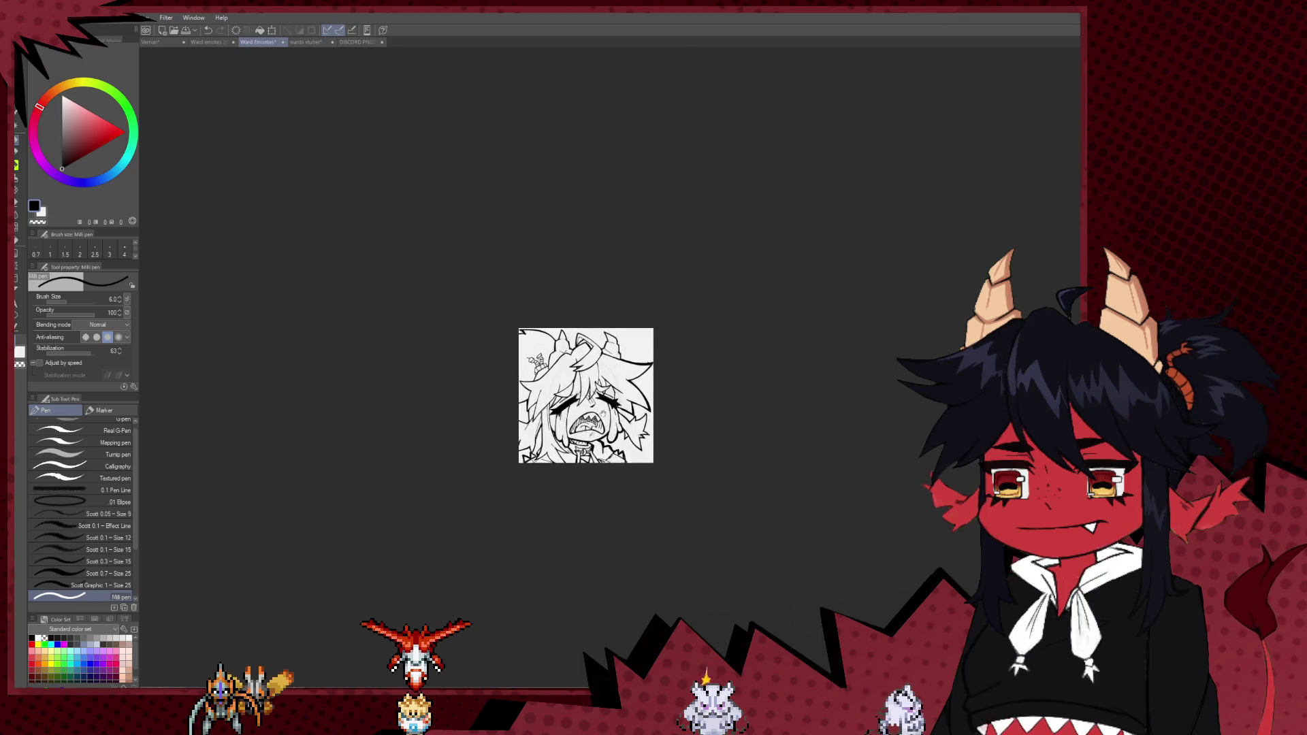
key(ctrl+plus)
key(ctrl+plus)
key(ctrl+plus)
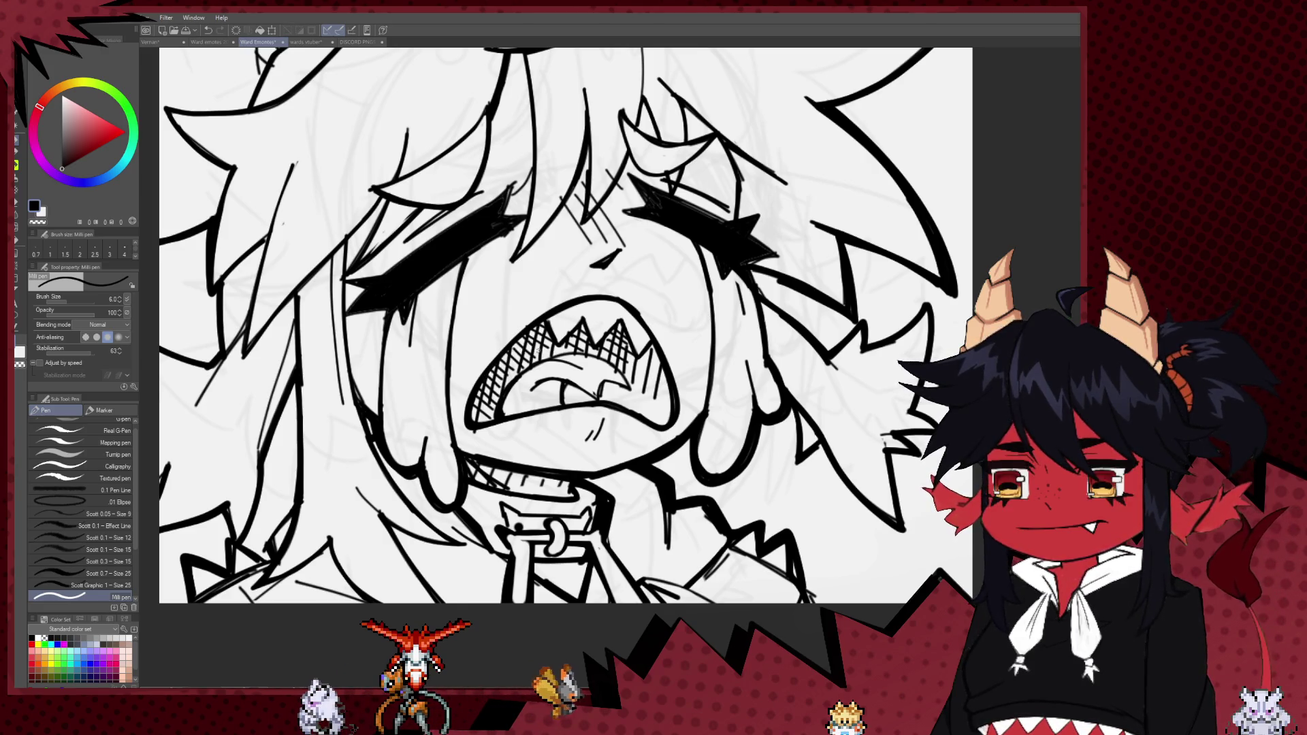
key(ctrl+minus)
key(ctrl+minus)
key(ctrl+minus)
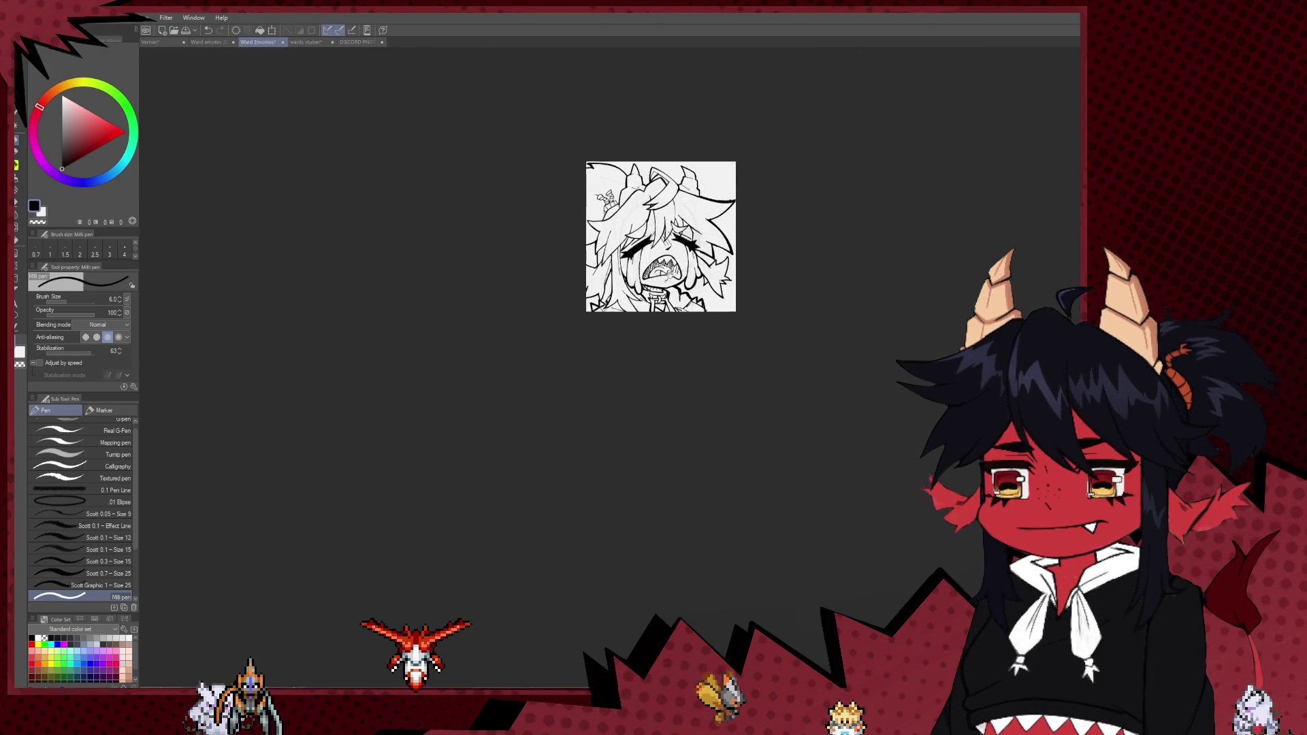
key(ctrl+minus)
key(ctrl+minus)
scroll(586, 309, up, 3)
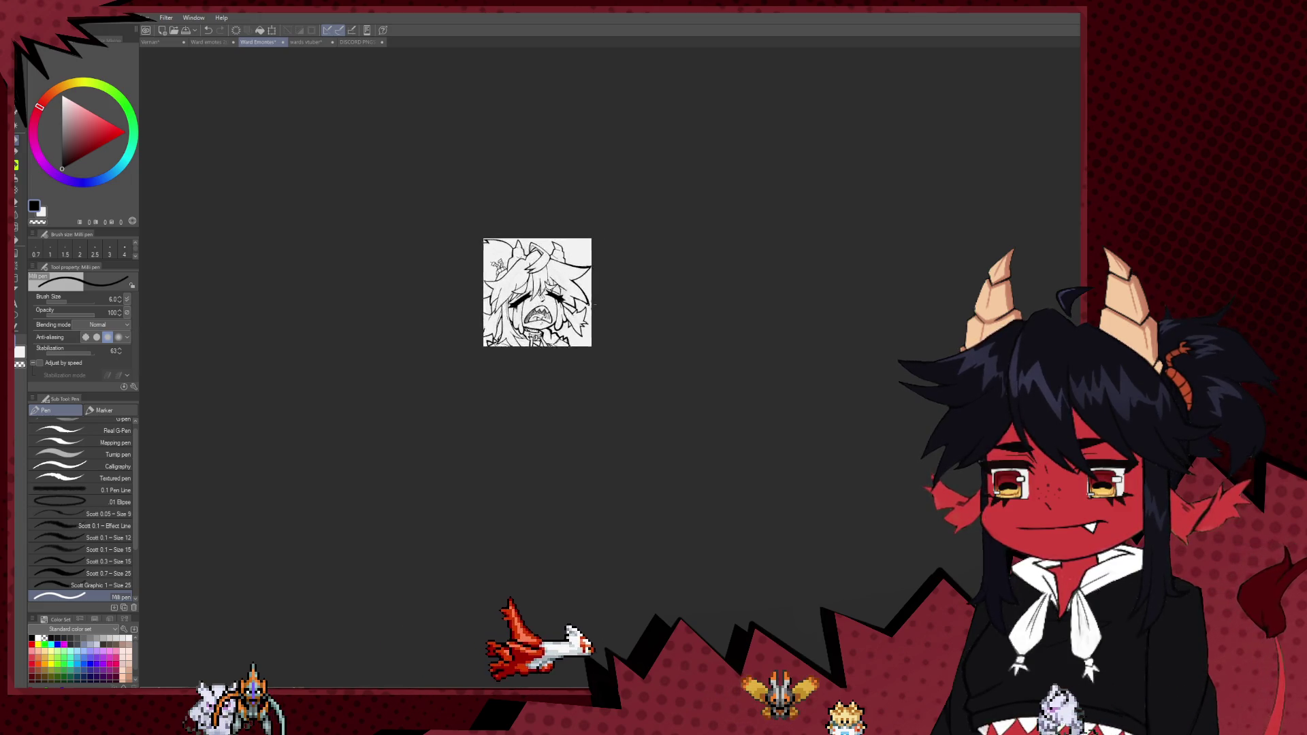
scroll(555, 306, up, 4)
scroll(518, 301, up, 4)
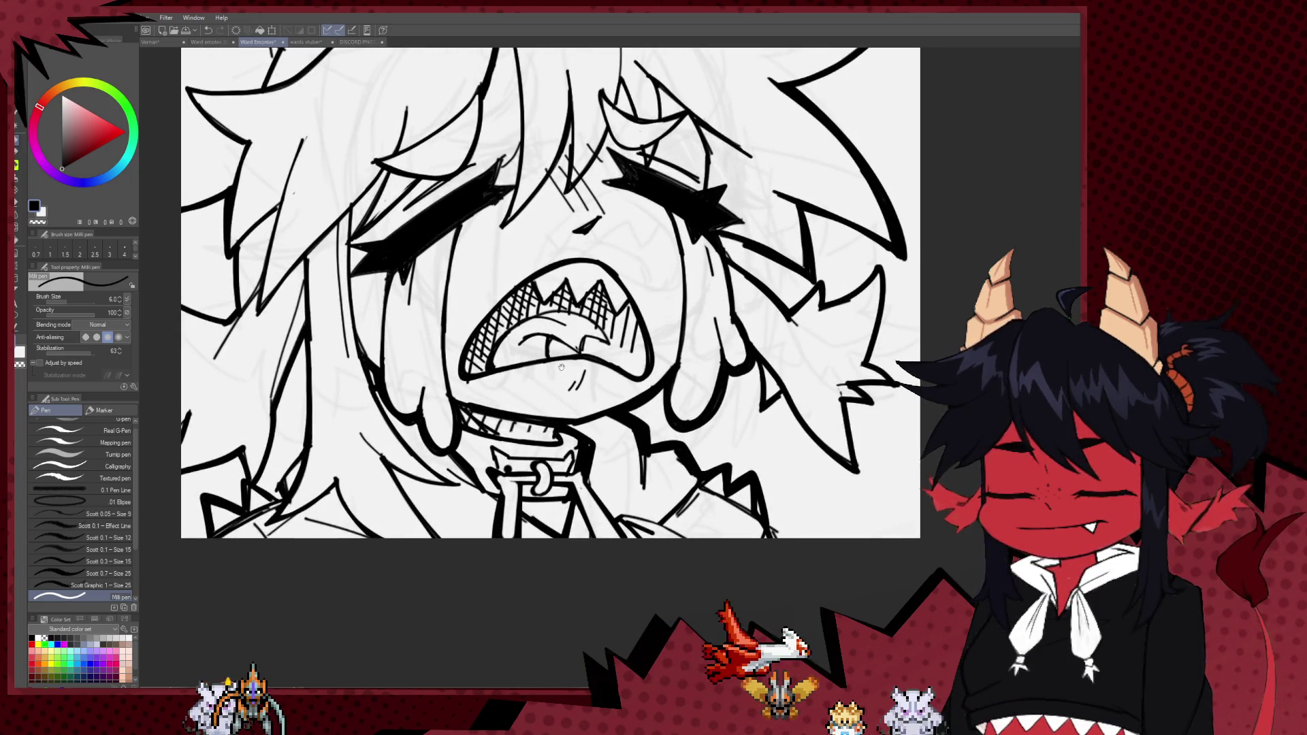
scroll(562, 351, down, 2)
scroll(489, 461, up, 2)
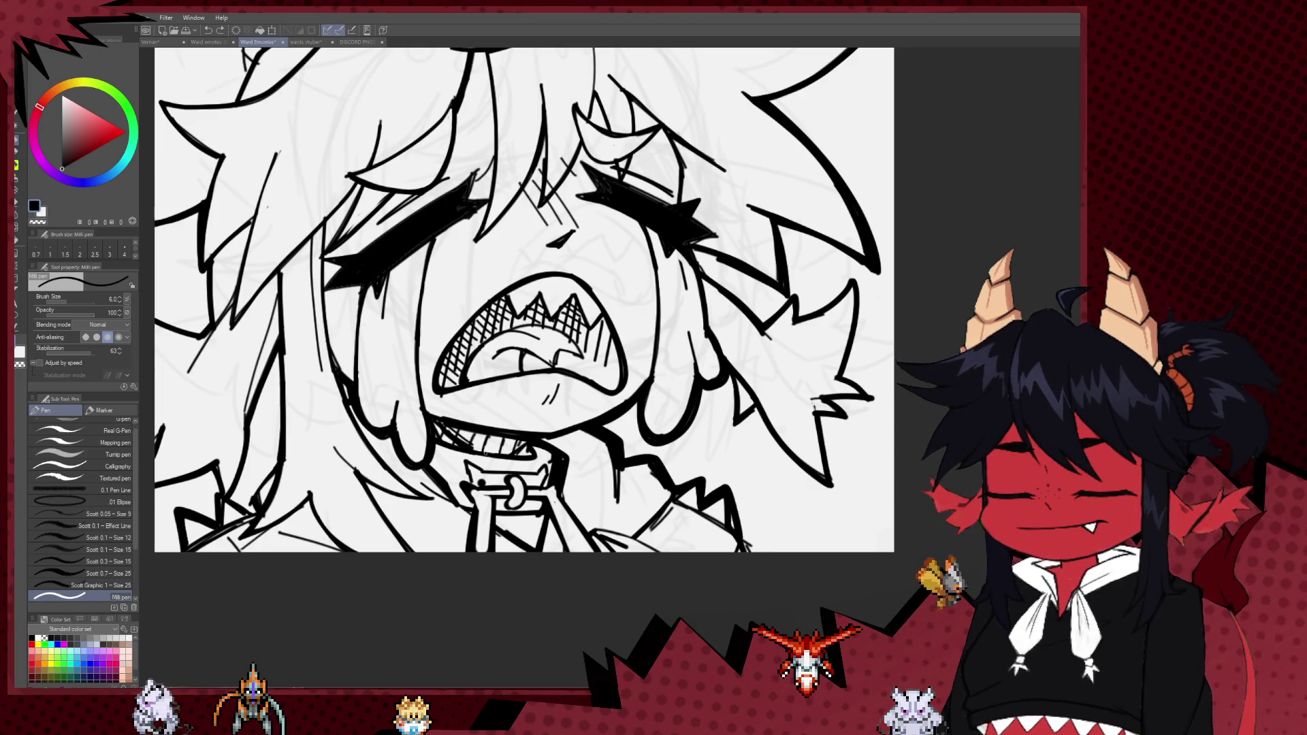
drag(477, 450, 545, 426)
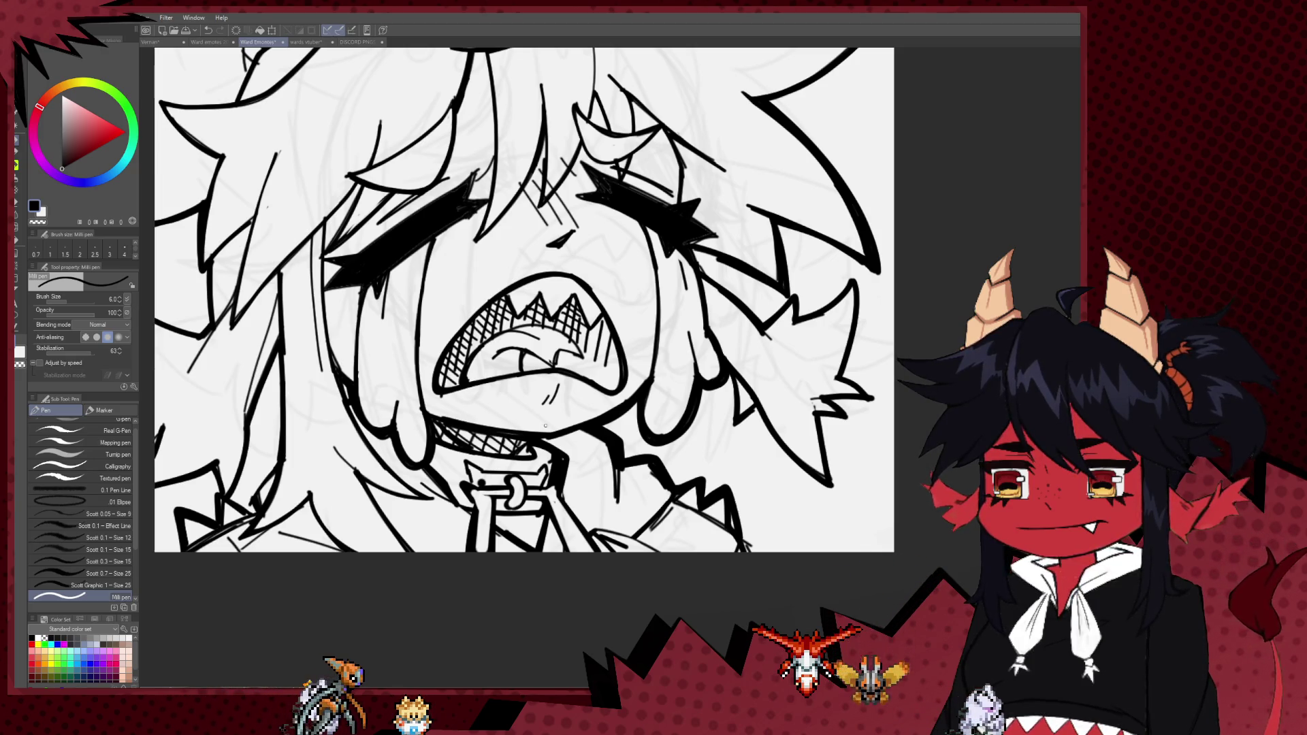
- Reframe the face and ink a short new line with the brush raised to size 8
scroll(545, 425, down, 3)
scroll(546, 425, down, 2)
scroll(454, 220, up, 4)
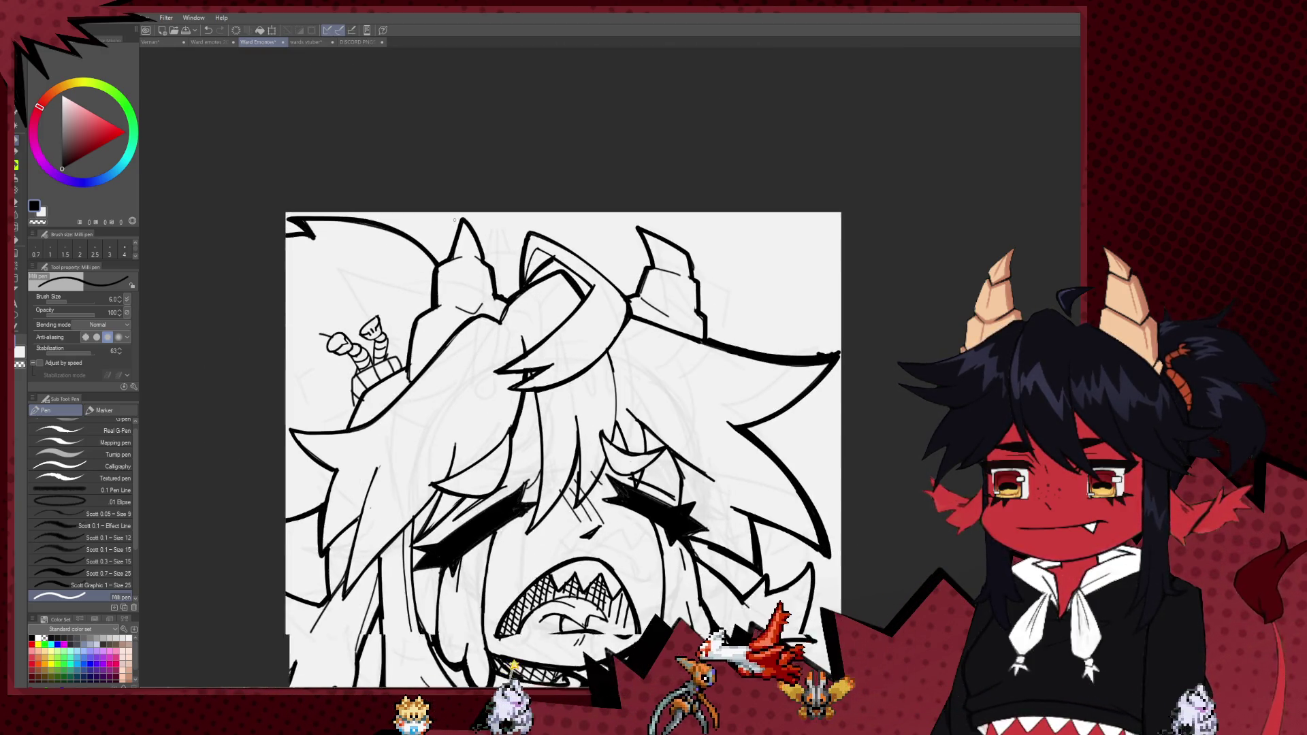
drag(454, 220, 399, 156)
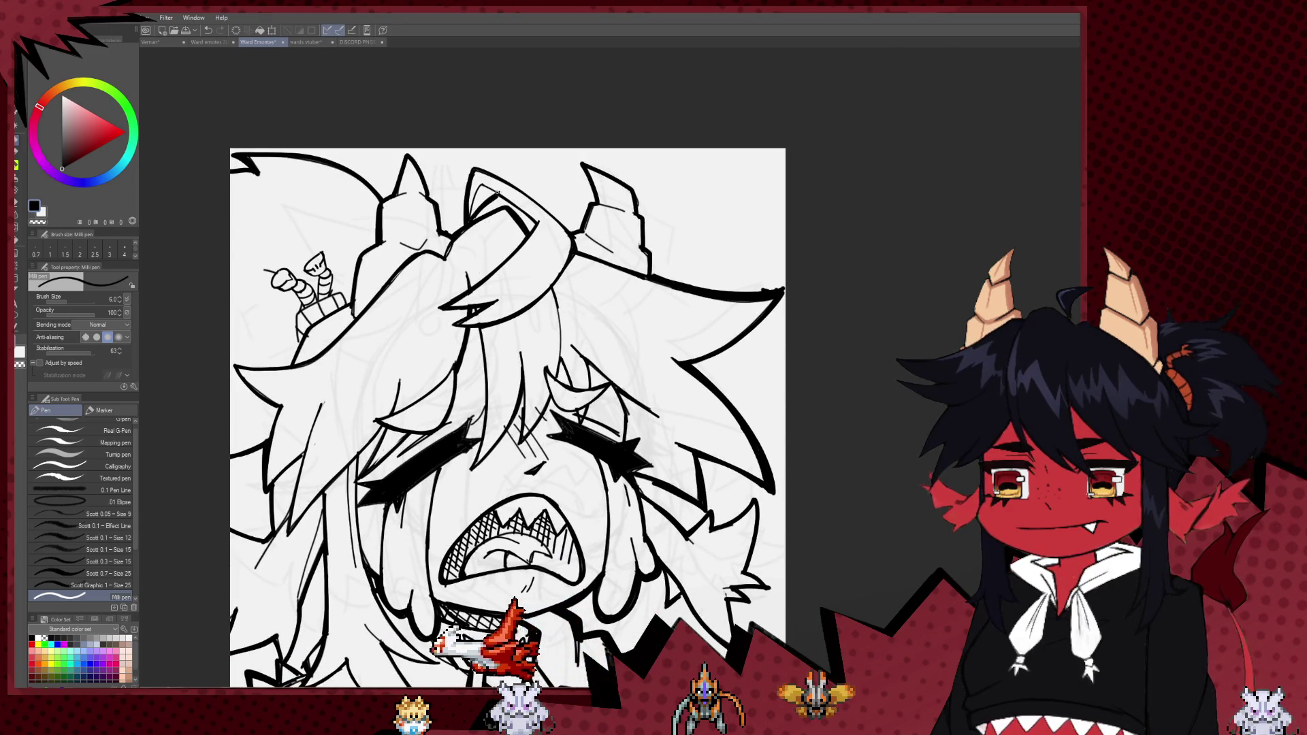
scroll(575, 364, down, 1)
scroll(575, 364, down, 2)
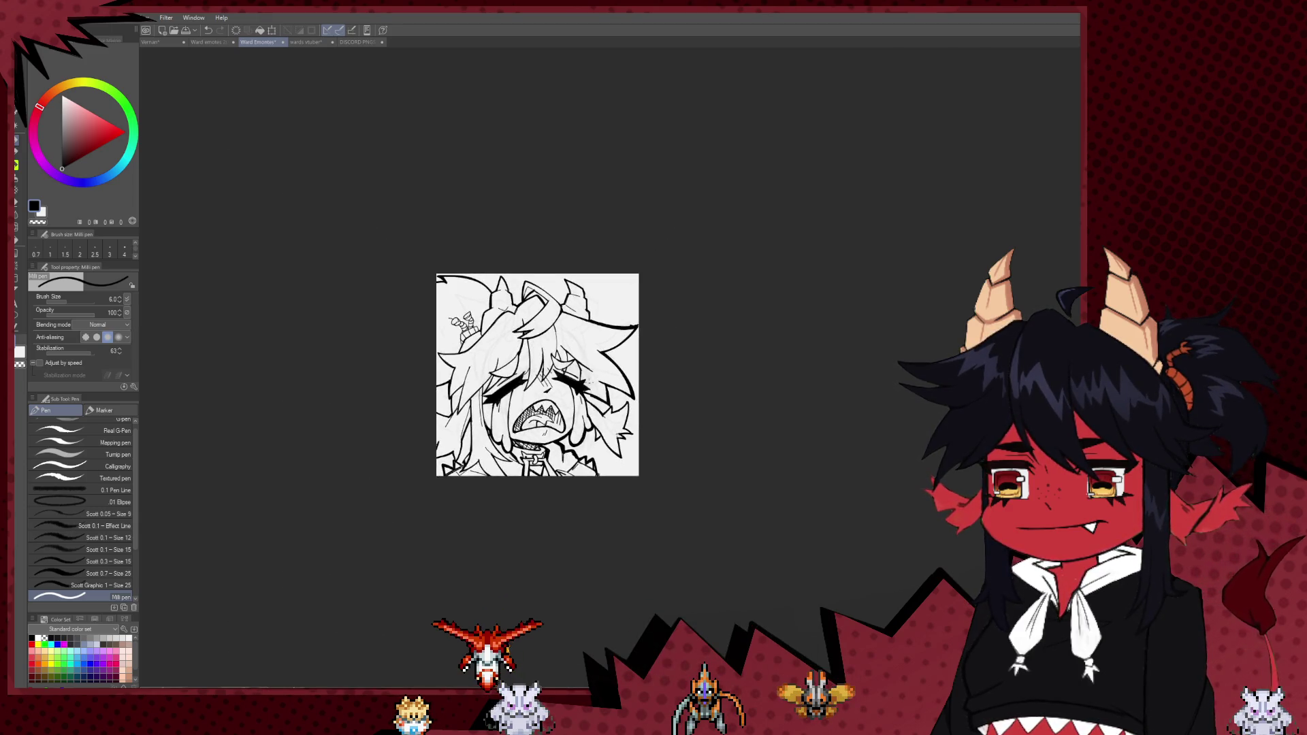
scroll(575, 364, down, 1)
scroll(575, 365, down, 1)
drag(624, 448, 660, 546)
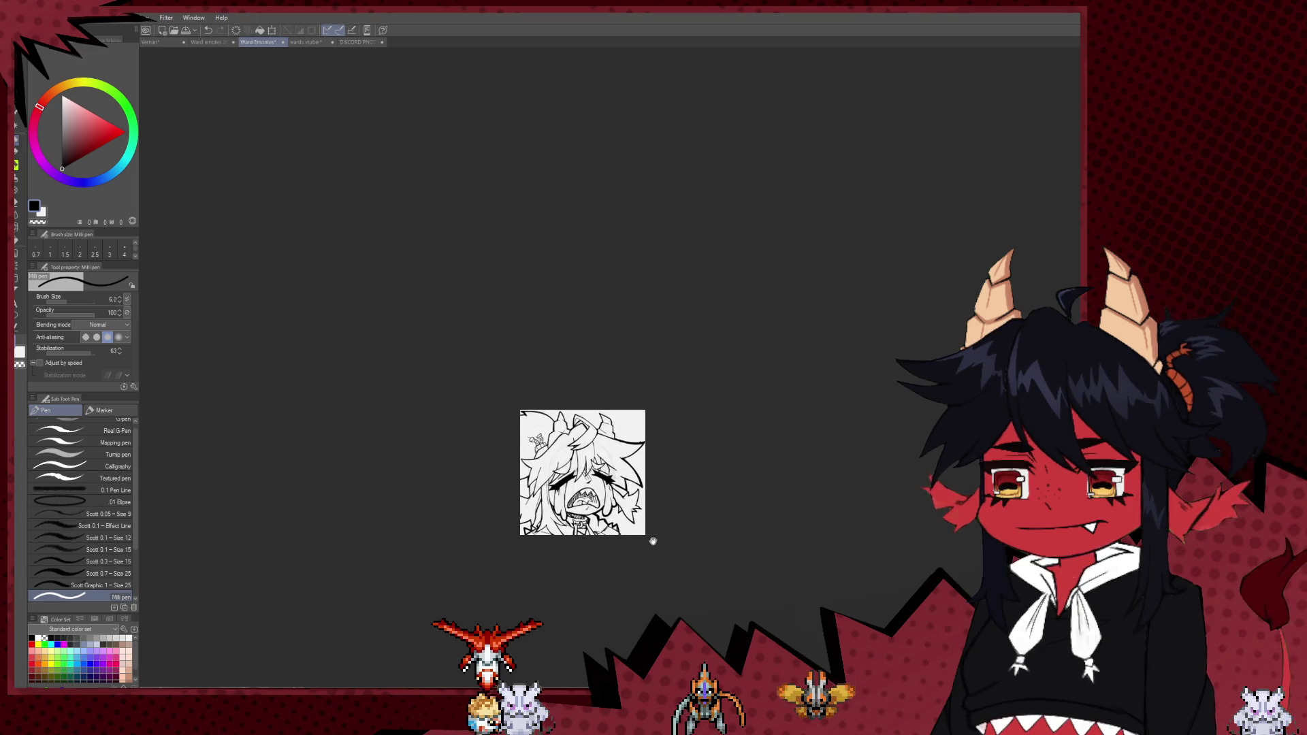
scroll(497, 548, up, 2)
scroll(497, 548, up, 2)
scroll(512, 511, up, 1)
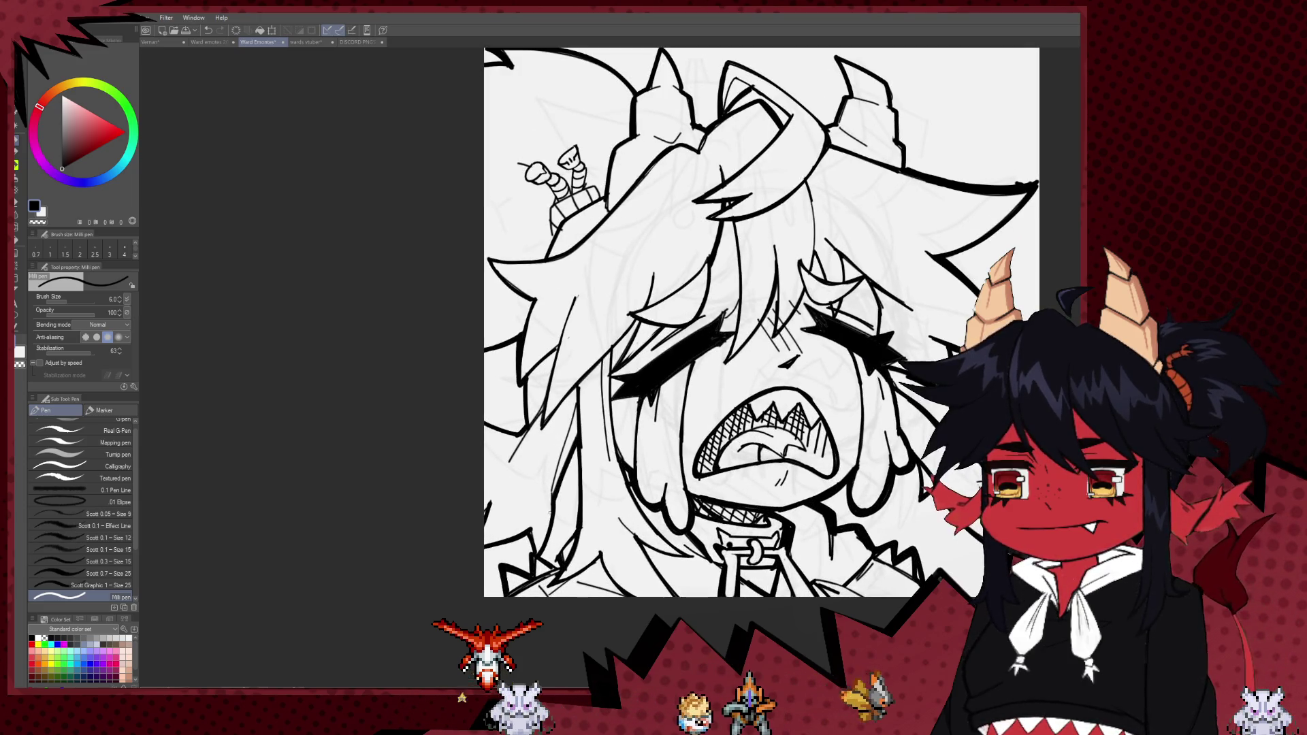
key(bracketright)
mouse_move(508, 497)
mouse_down()
mouse_move(516, 512)
mouse_move(500, 519)
mouse_move(238, 487)
mouse_up()
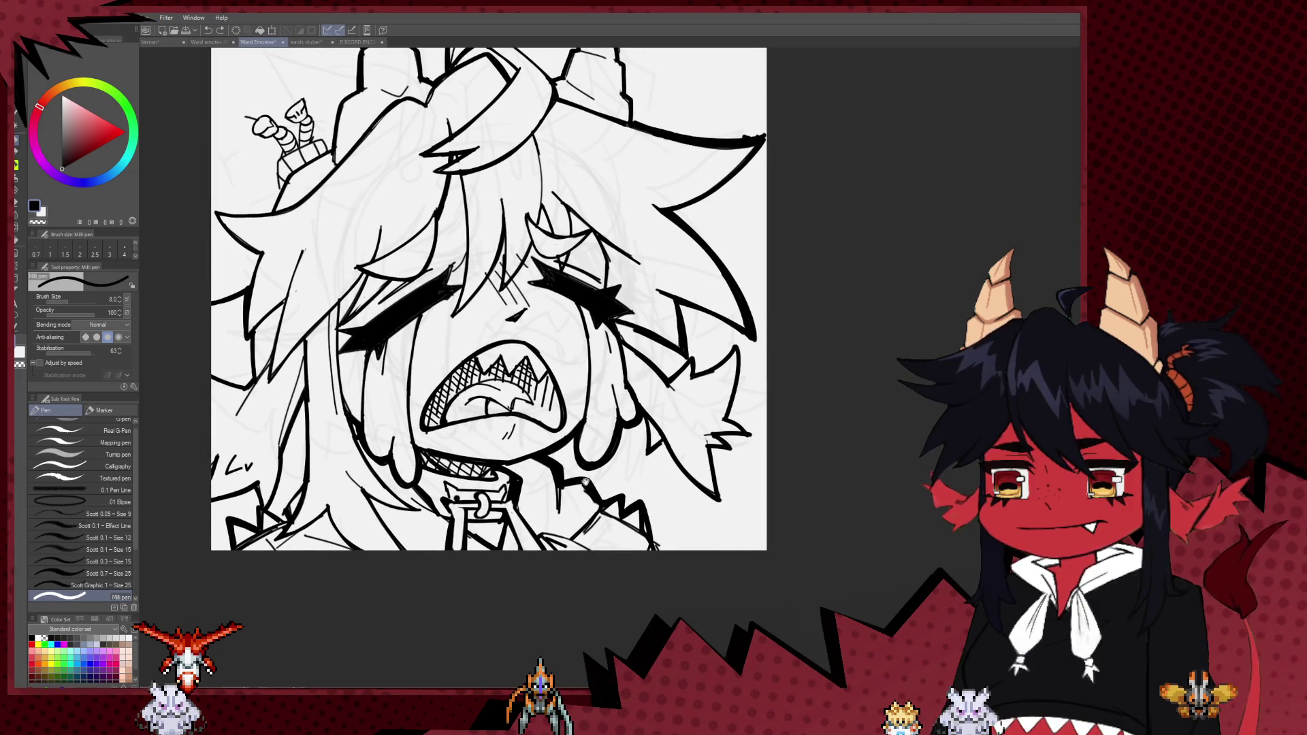
- Pan across the head and face to review the inked star eyes and hatched mouth
drag(529, 515, 573, 471)
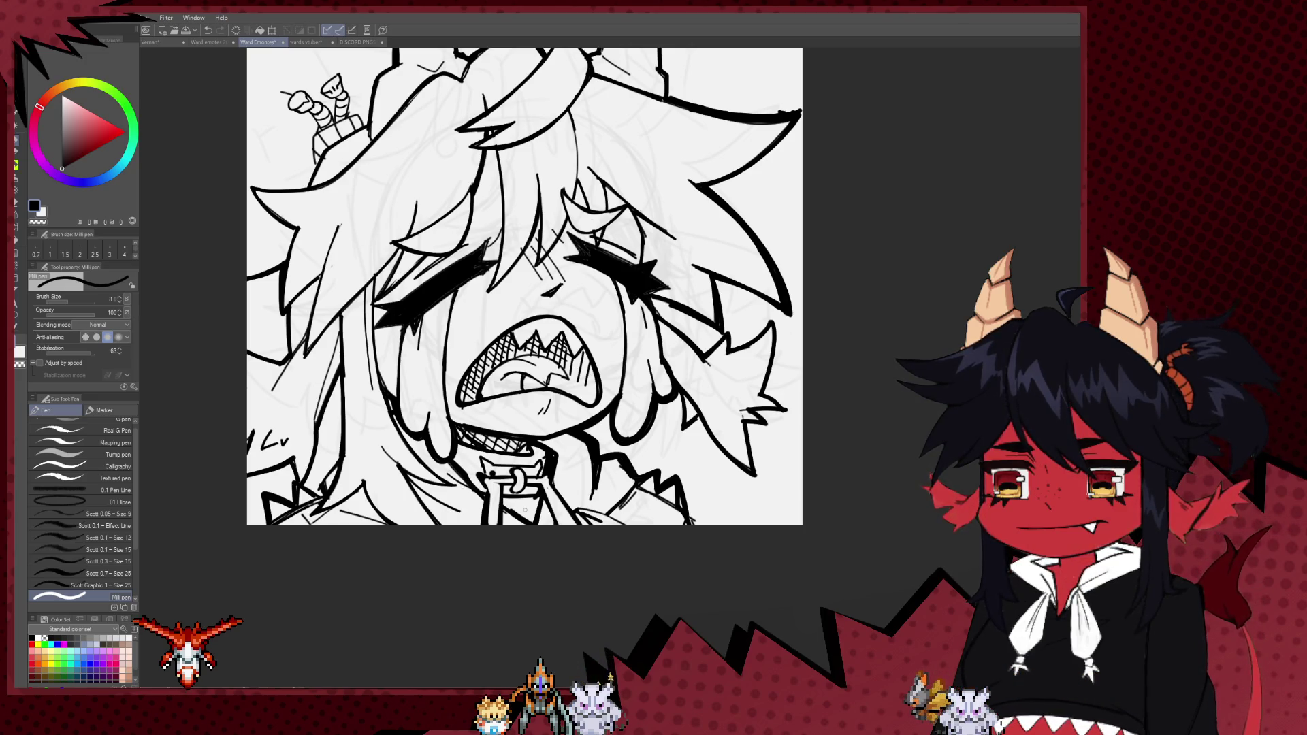
drag(528, 521, 494, 540)
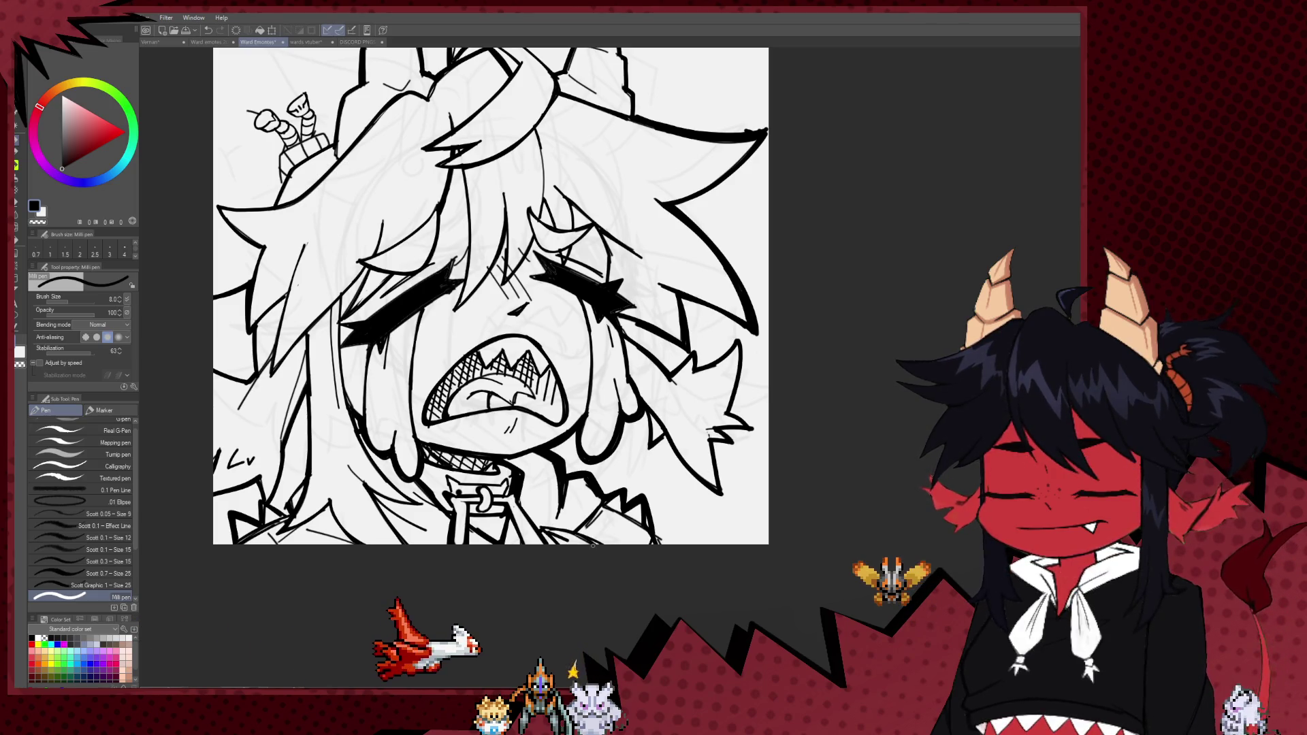
scroll(587, 373, down, 3)
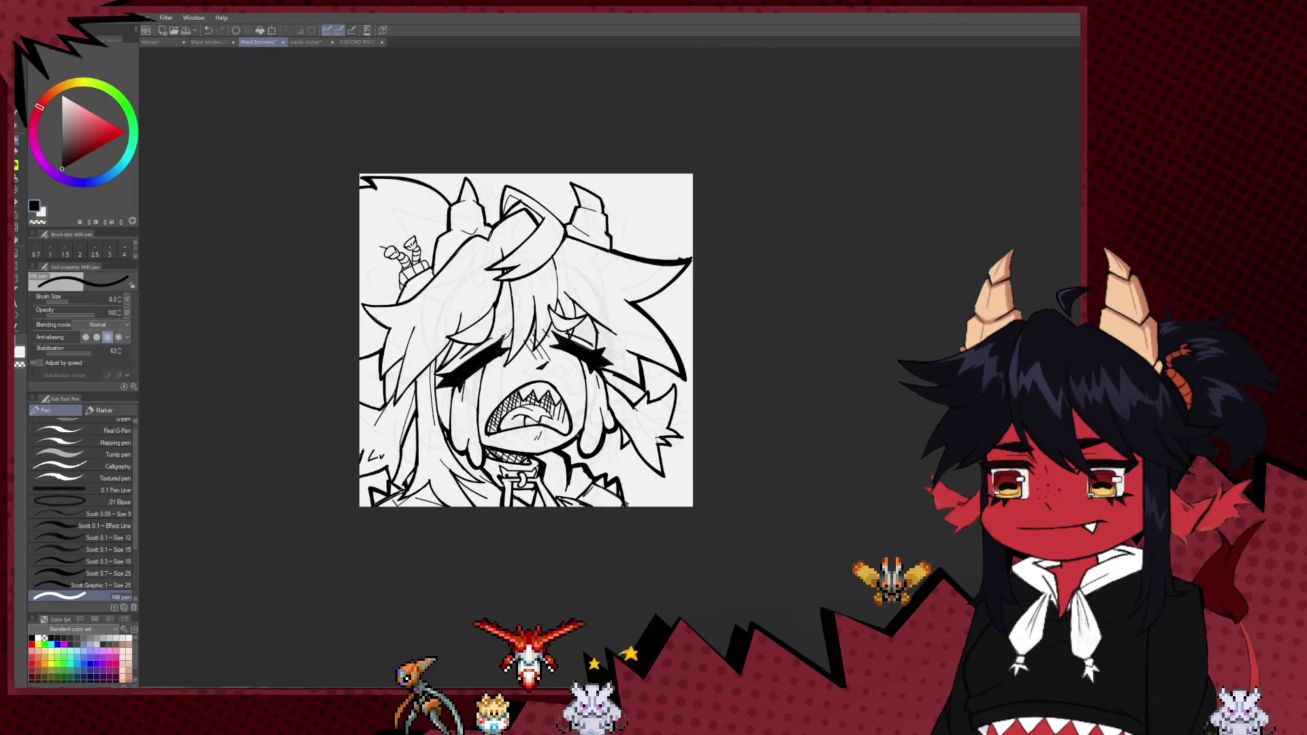
scroll(587, 374, down, 3)
scroll(587, 374, down, 1)
scroll(603, 373, up, 1)
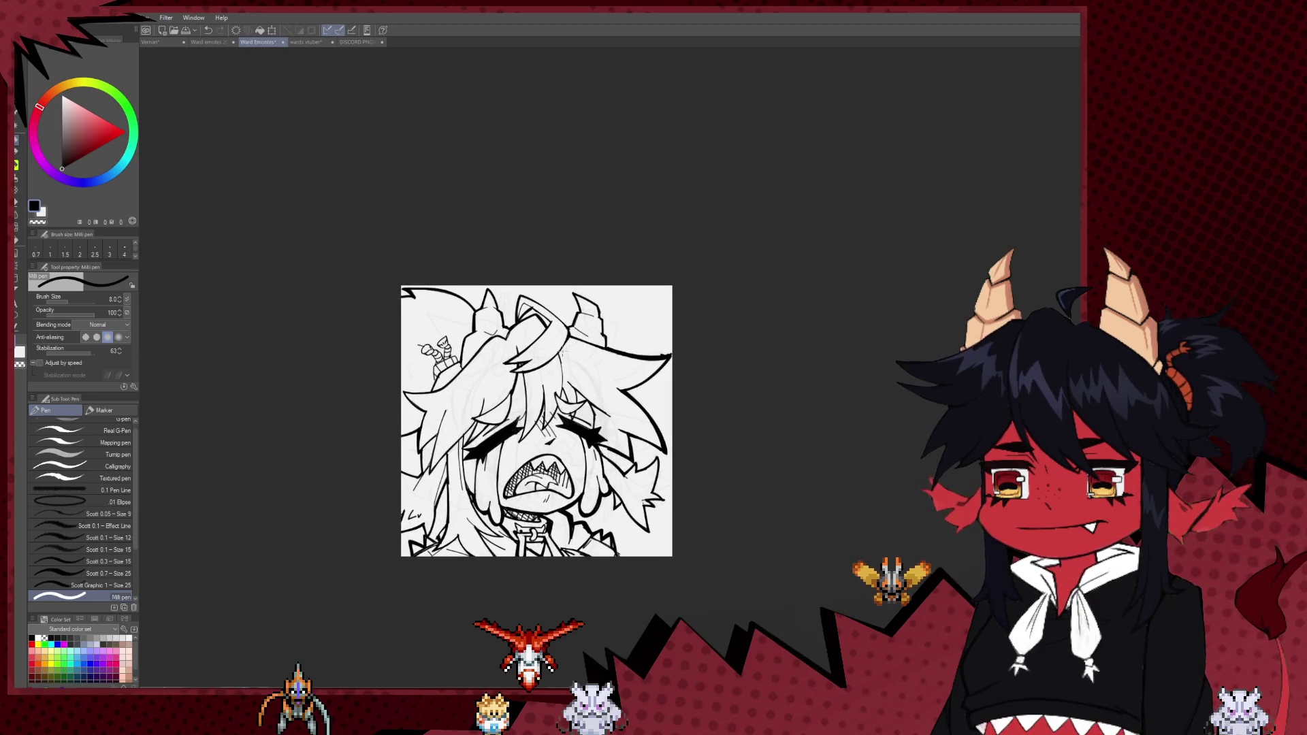
scroll(603, 373, up, 1)
scroll(603, 373, up, 2)
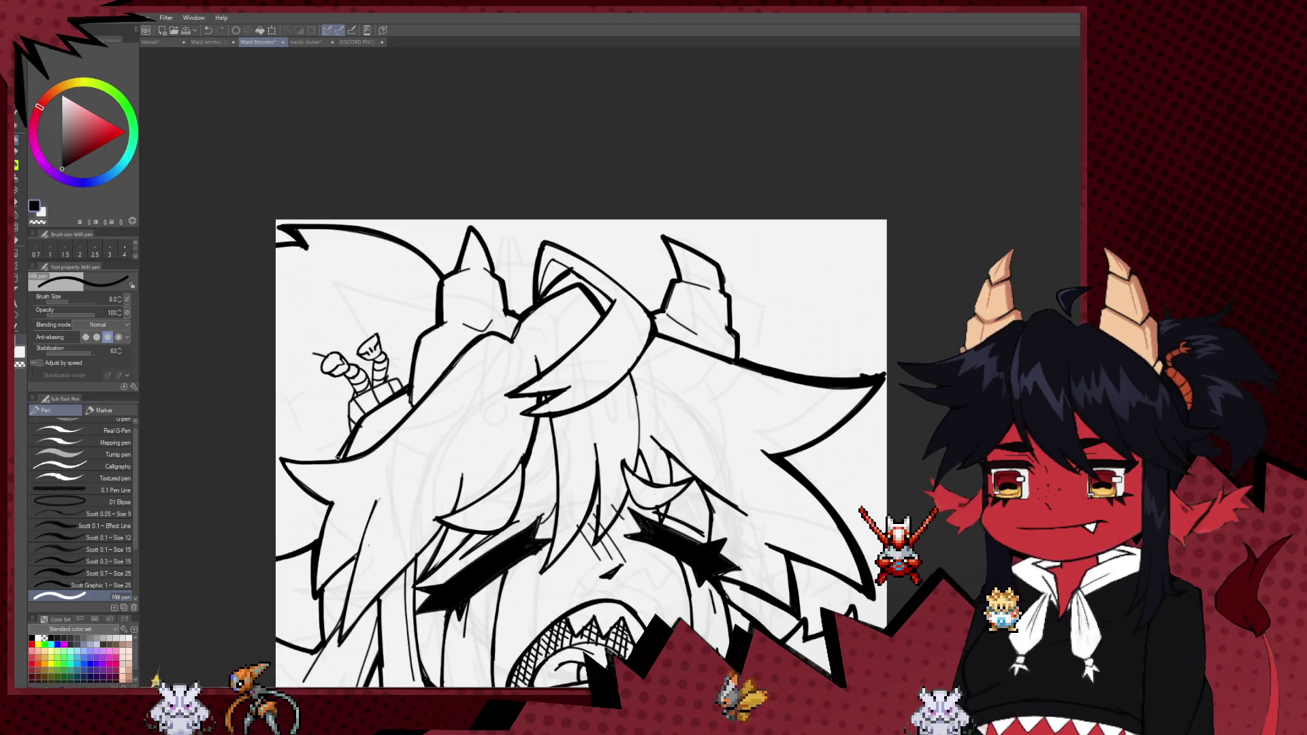
drag(366, 462, 403, 376)
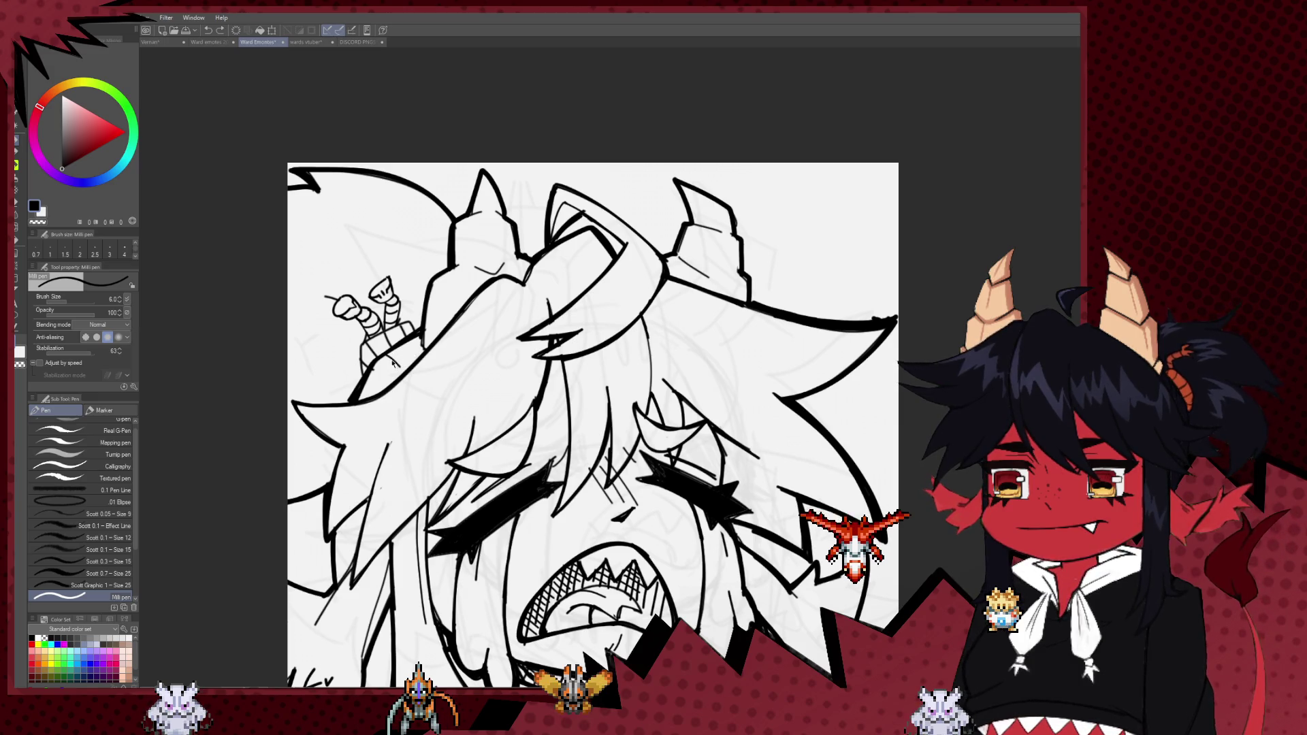
drag(378, 356, 387, 315)
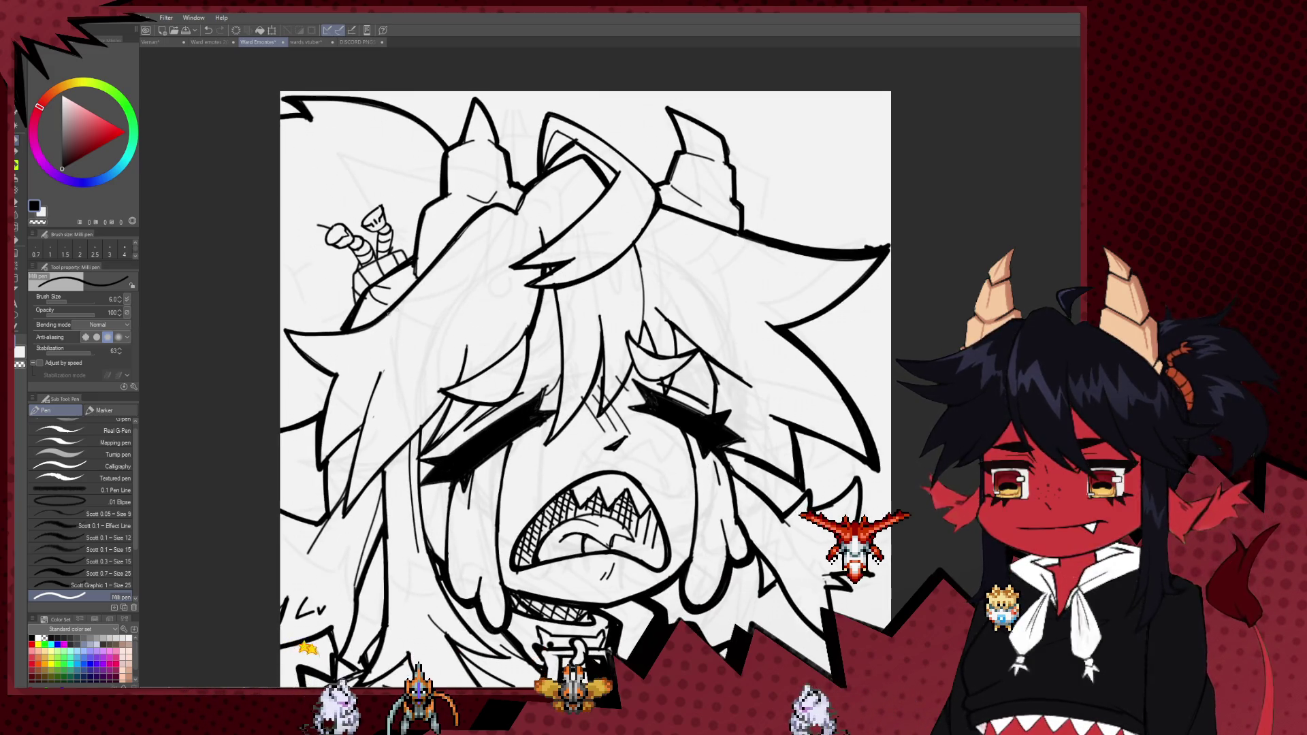
scroll(409, 266, up, 2)
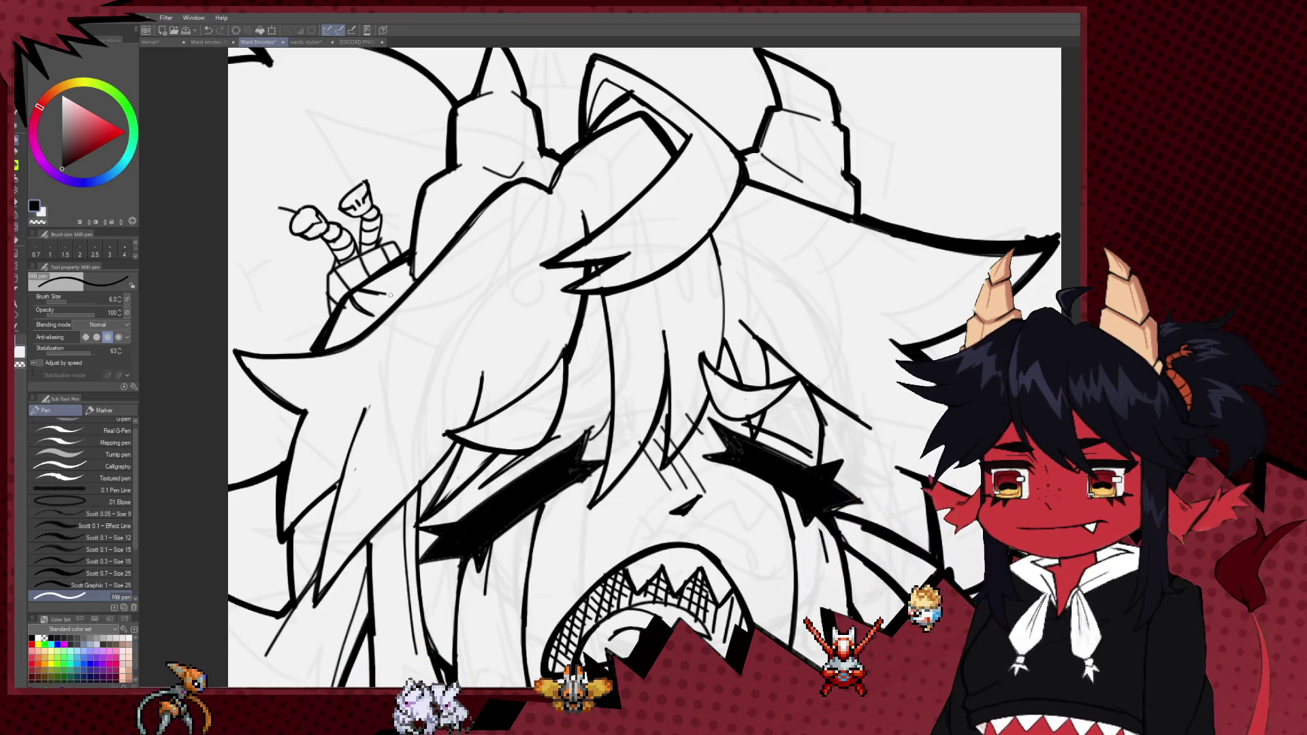
mouse_move(416, 353)
mouse_down()
mouse_move(335, 490)
mouse_move(333, 373)
mouse_up()
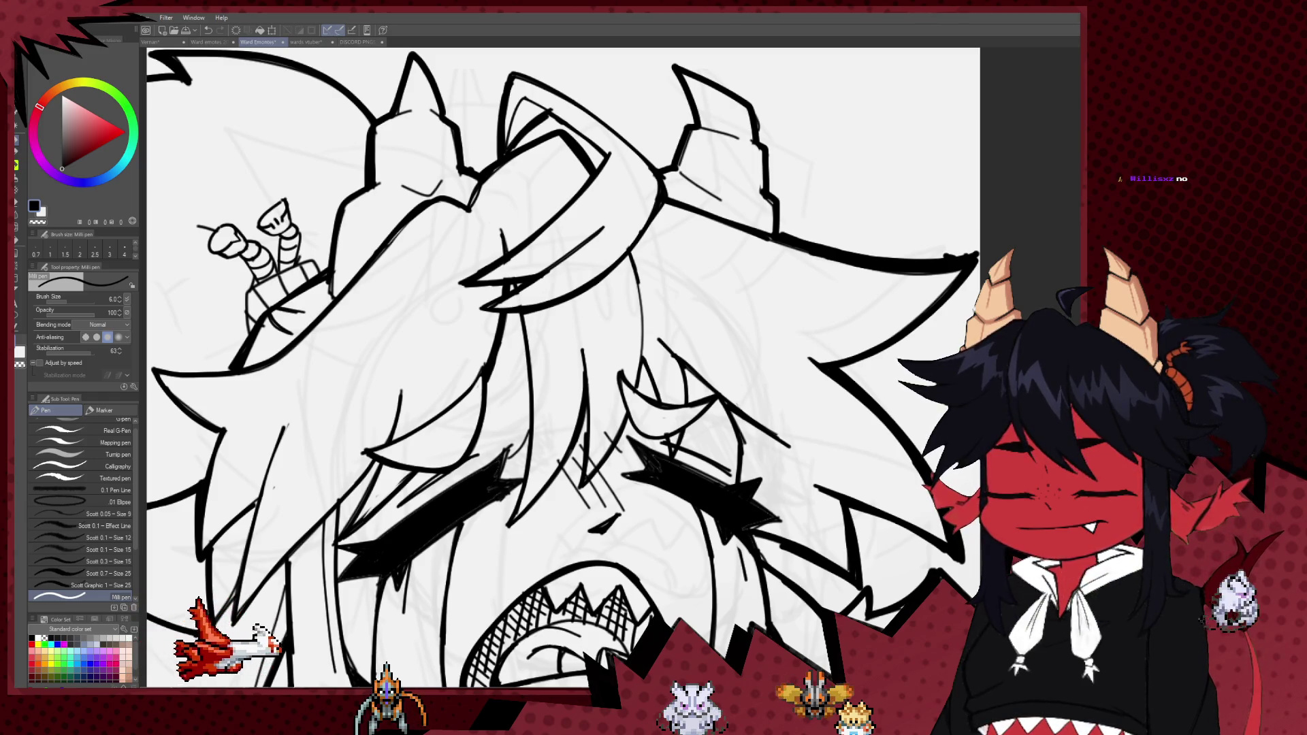
- Raise the pen size from 7 to 8 and touch up the face linework
scroll(723, 450, down, 3)
scroll(865, 408, down, 3)
drag(865, 358, 674, 283)
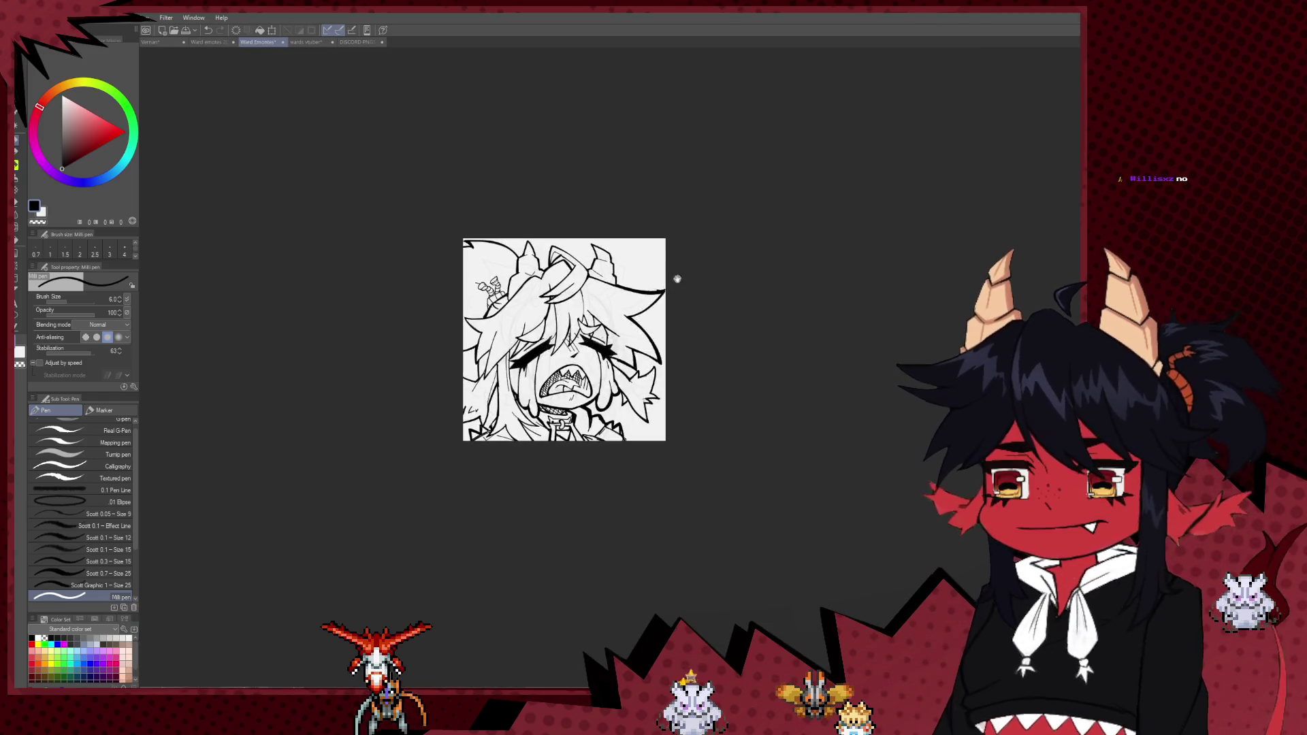
scroll(674, 286, down, 3)
scroll(679, 300, up, 1)
scroll(654, 303, up, 3)
scroll(580, 307, up, 3)
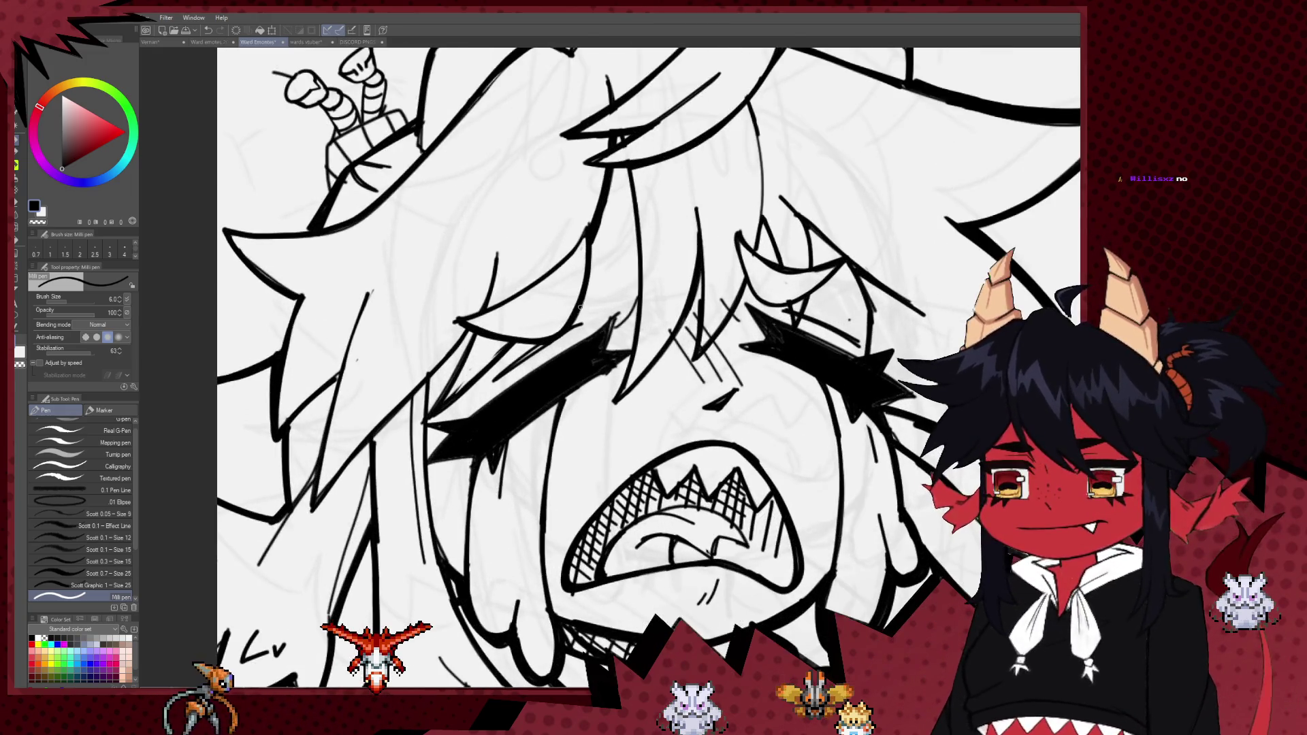
key(bracketright)
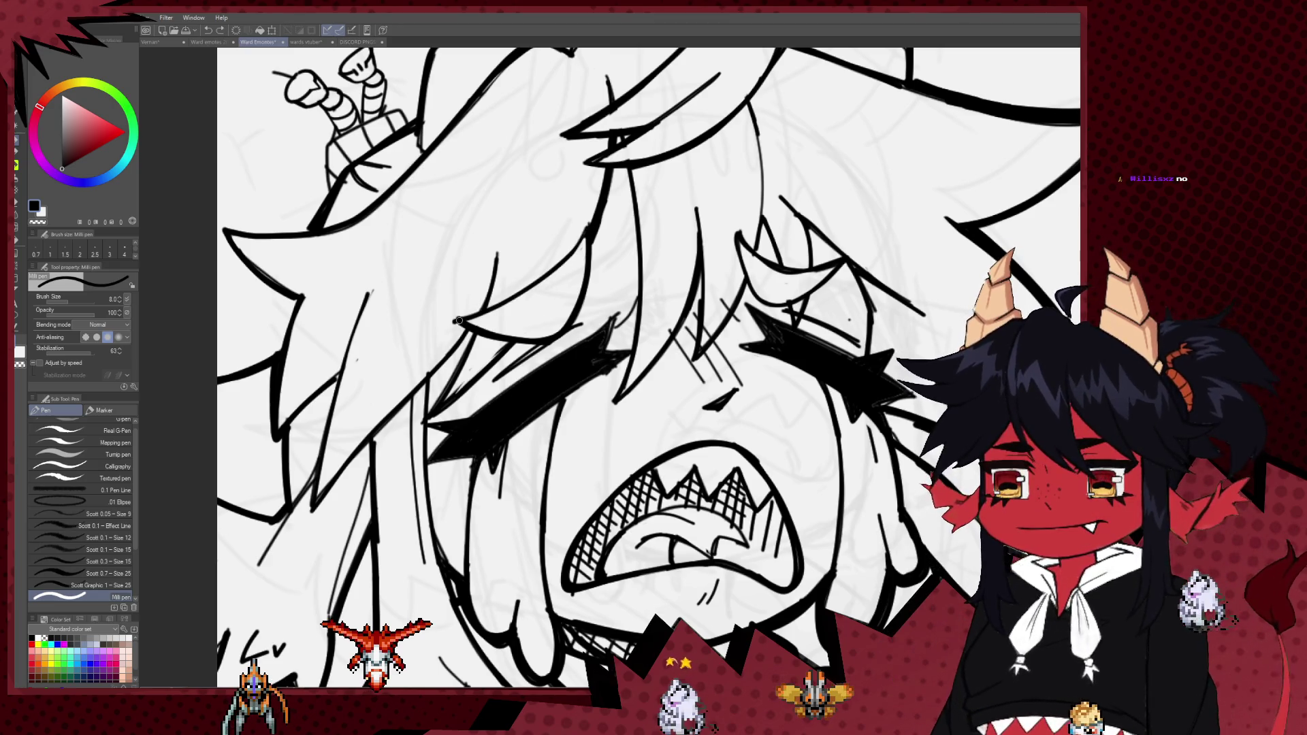
drag(598, 283, 524, 282)
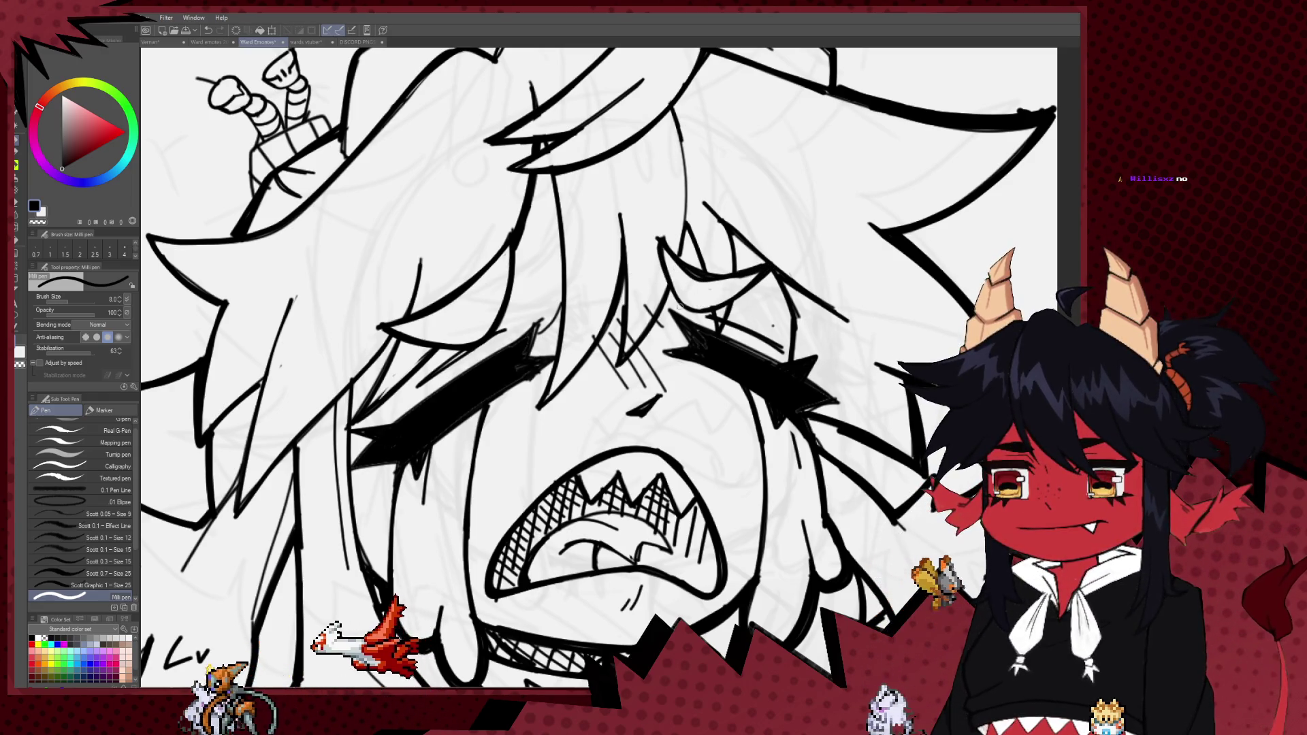
- Zoom out to preview the emote at thumbnail size, then switch to the full-body vtuber illustration
scroll(728, 300, down, 5)
scroll(763, 313, down, 3)
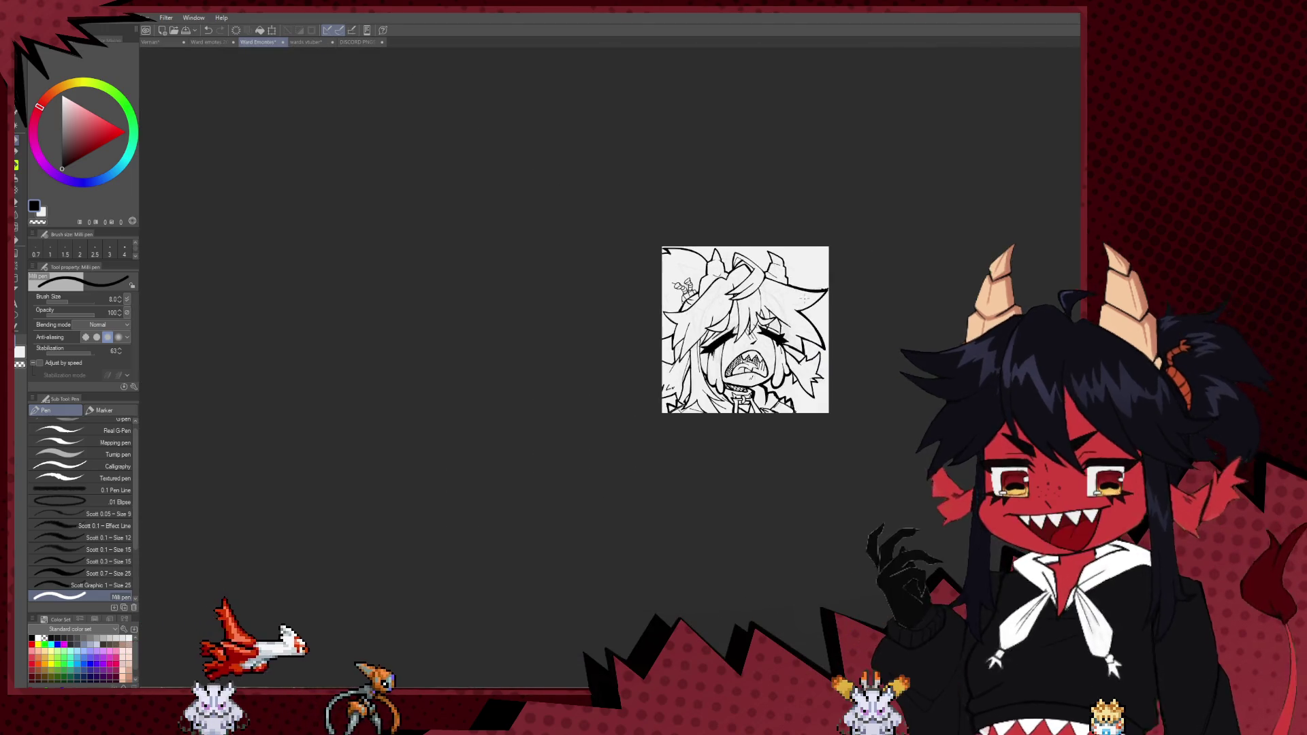
drag(831, 286, 706, 272)
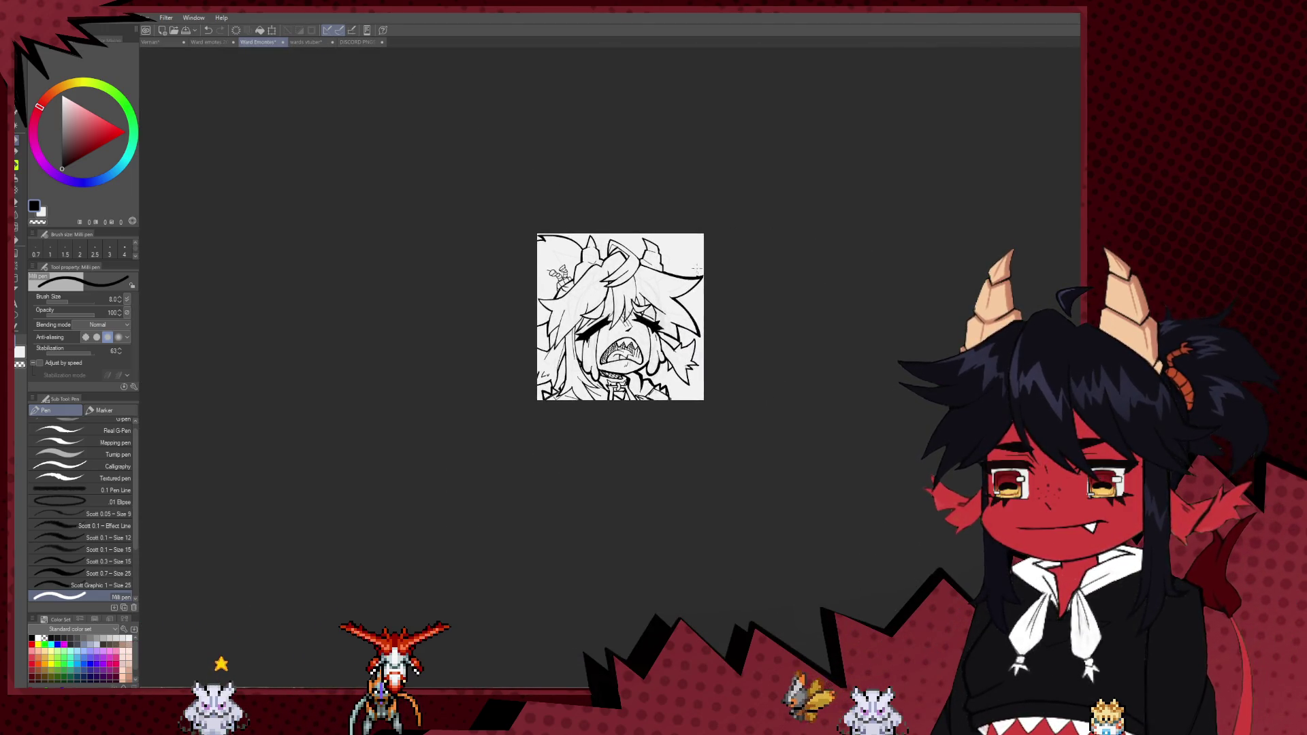
scroll(690, 264, up, 2)
scroll(694, 286, up, 3)
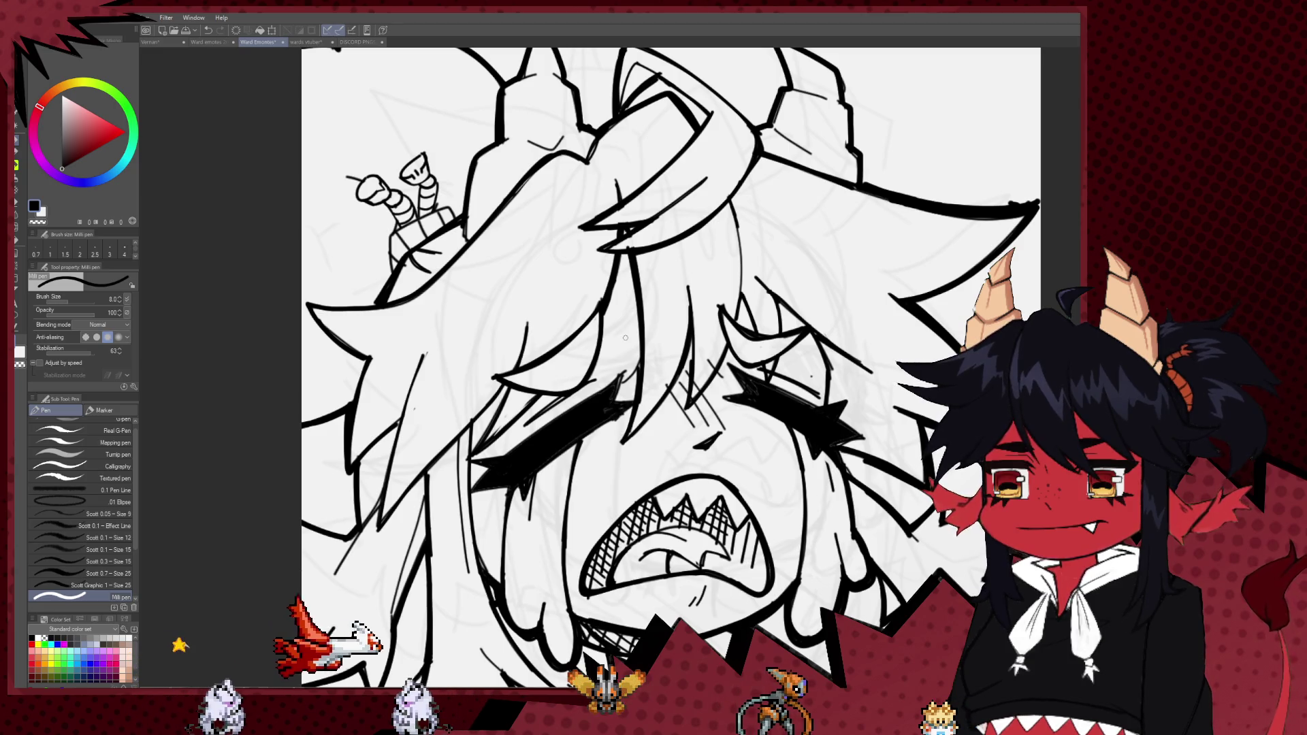
scroll(805, 295, down, 3)
scroll(806, 296, down, 2)
scroll(805, 295, down, 2)
mouse_move(920, 292)
mouse_down()
mouse_move(674, 323)
mouse_move(853, 407)
mouse_up()
scroll(677, 338, up, 1)
scroll(654, 347, up, 2)
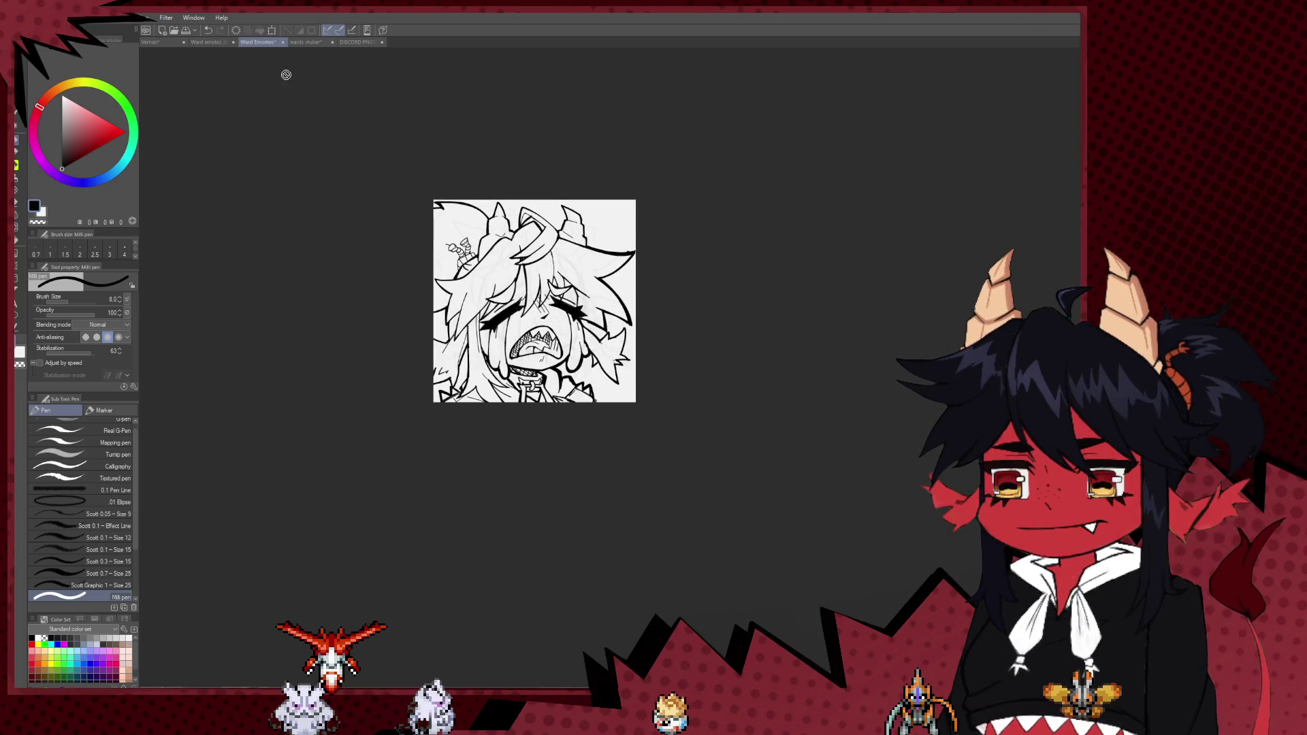
click(306, 42)
- Open the Ward emotes 2025 sketches and sample the red from an existing cross
click(346, 43)
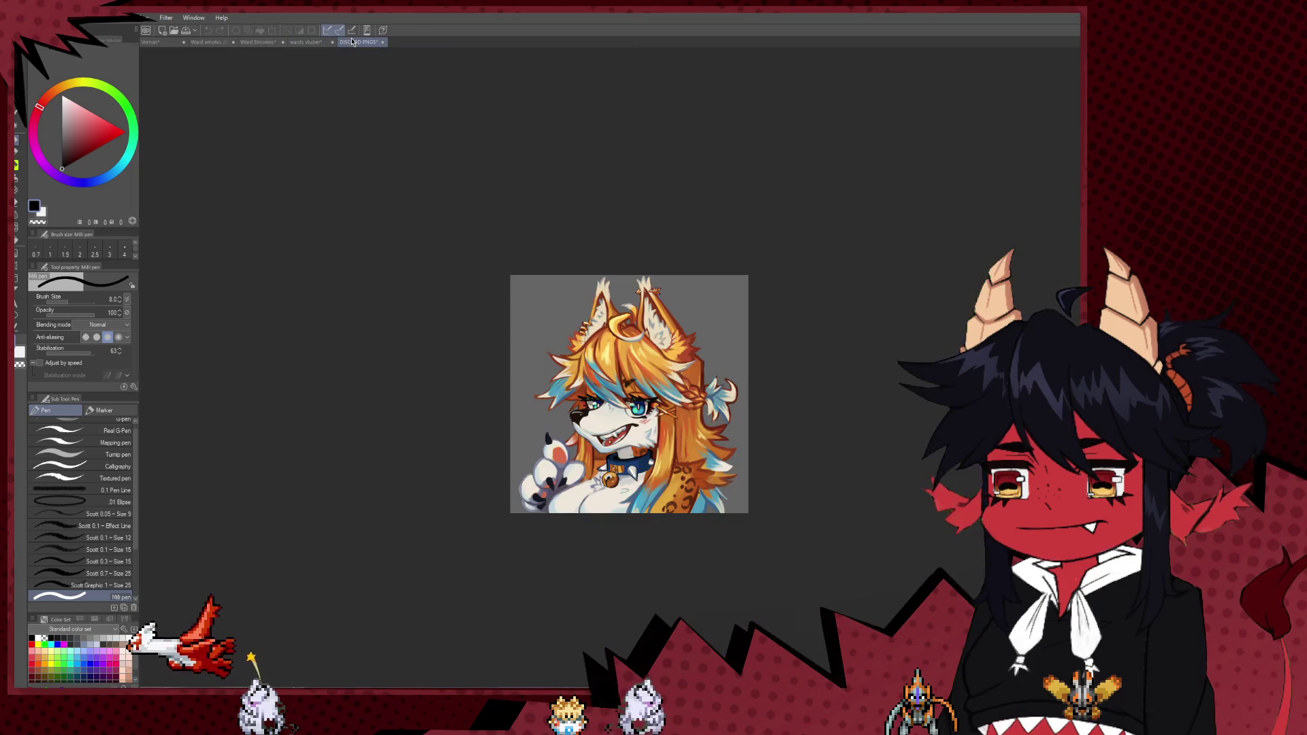
click(208, 42)
scroll(537, 272, down, 2)
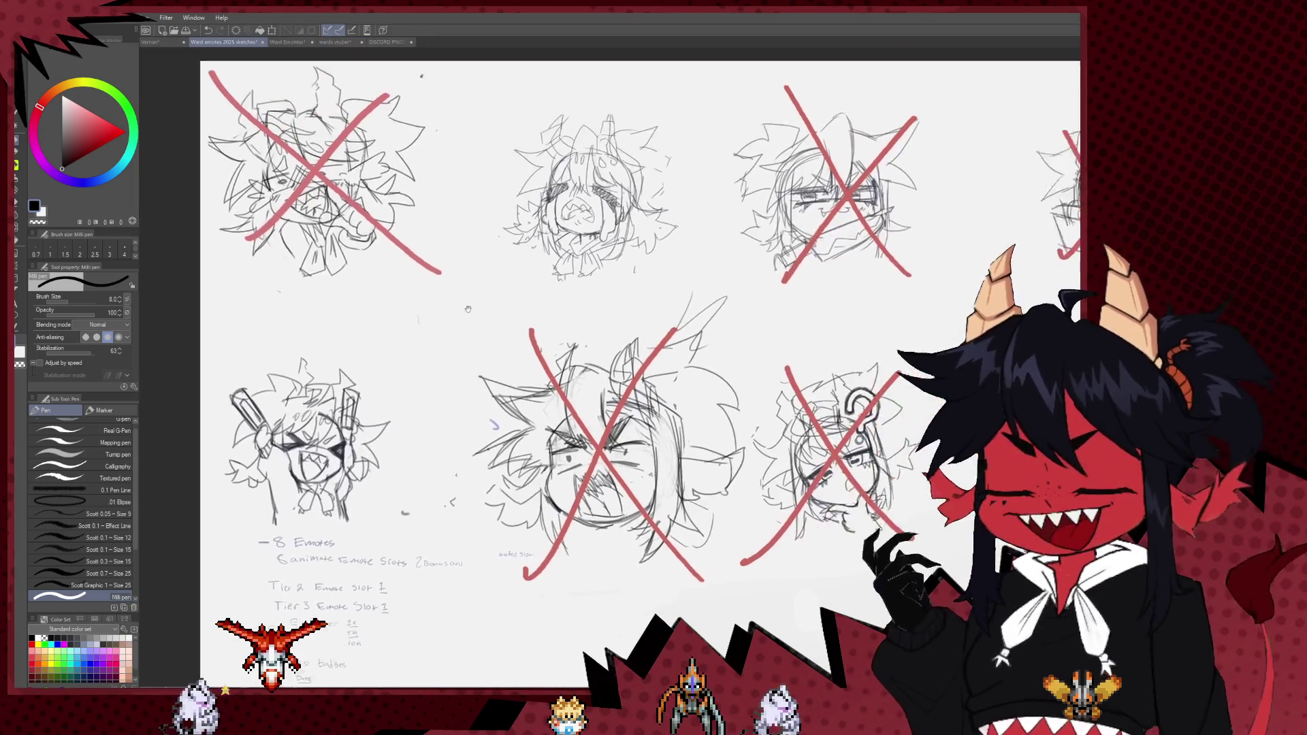
scroll(743, 286, up, 2)
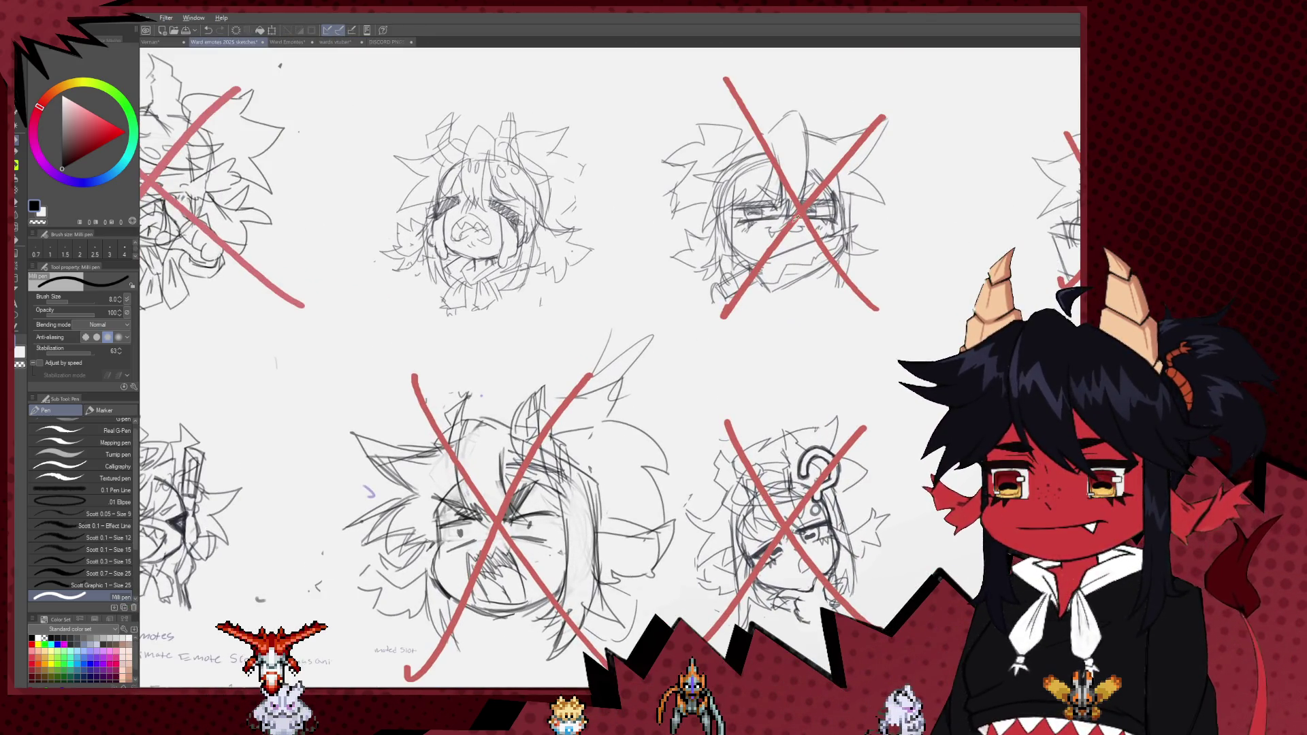
alt+click(796, 217)
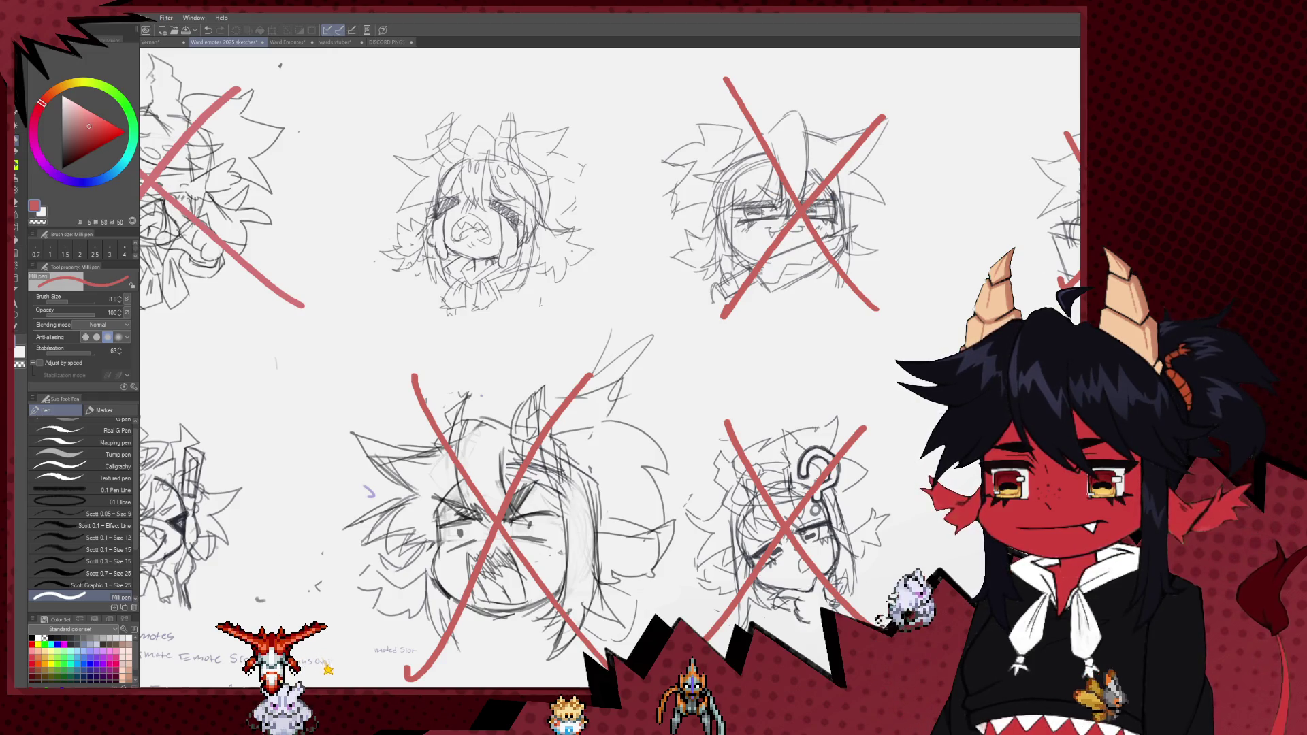
- Try bold red cross strokes over the crying sketch, then undo the oversized cross
drag(576, 119, 369, 265)
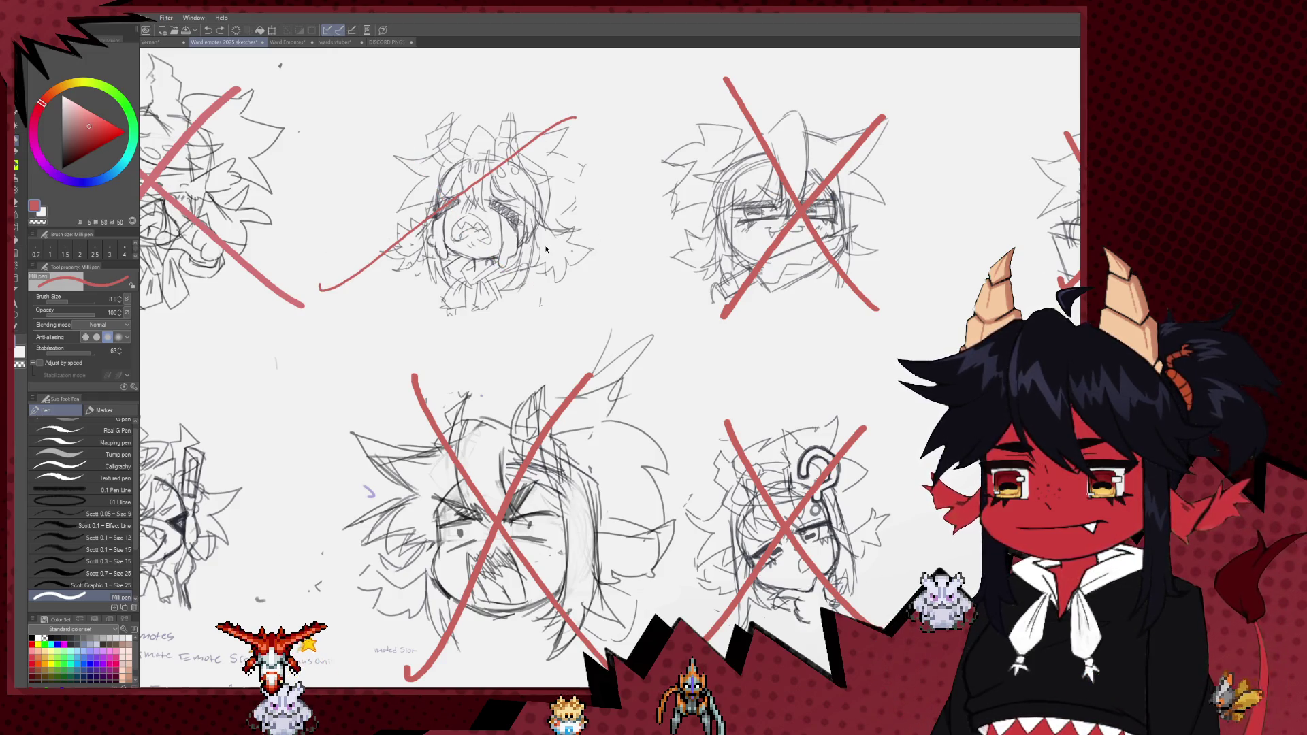
key(bracketright)
drag(578, 105, 392, 307)
drag(409, 89, 582, 286)
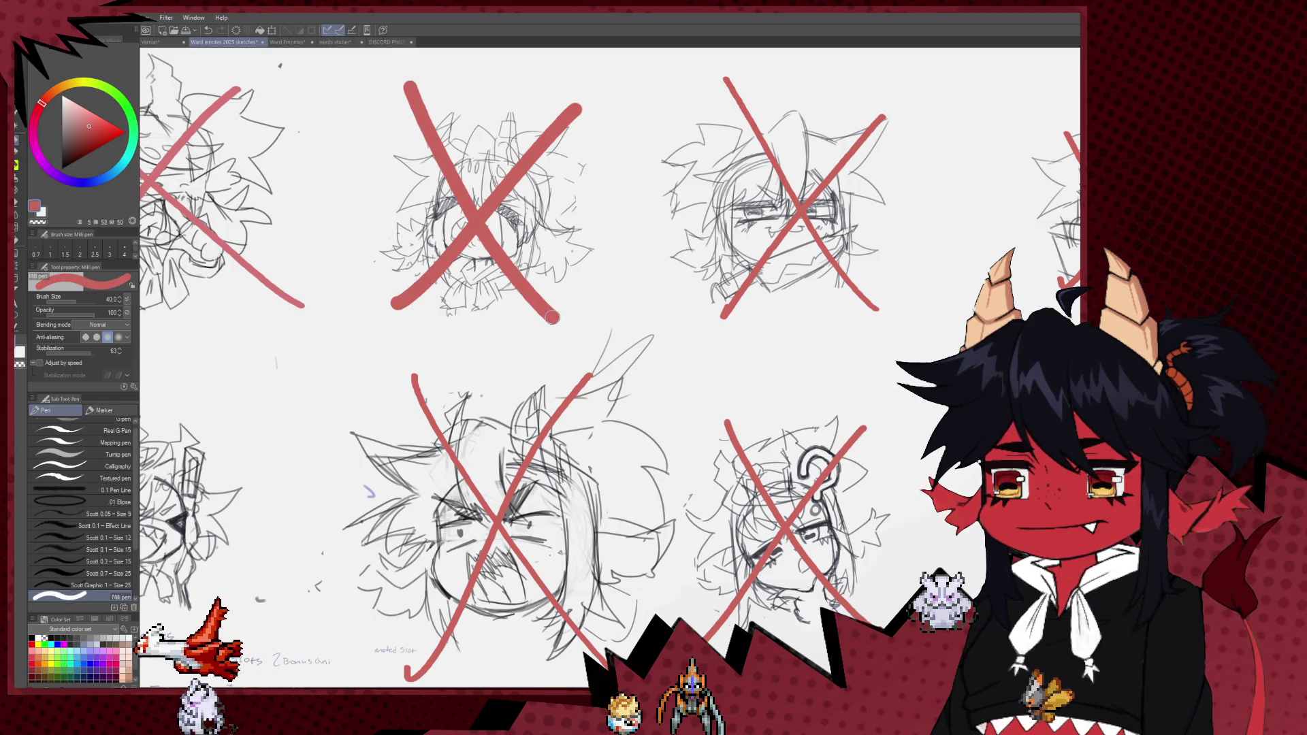
key(ctrl+z)
key(ctrl+z)
- Draw a slightly thinner red X over the top-middle crying-face sketch
key(bracketleft)
drag(551, 113, 406, 294)
drag(416, 101, 563, 309)
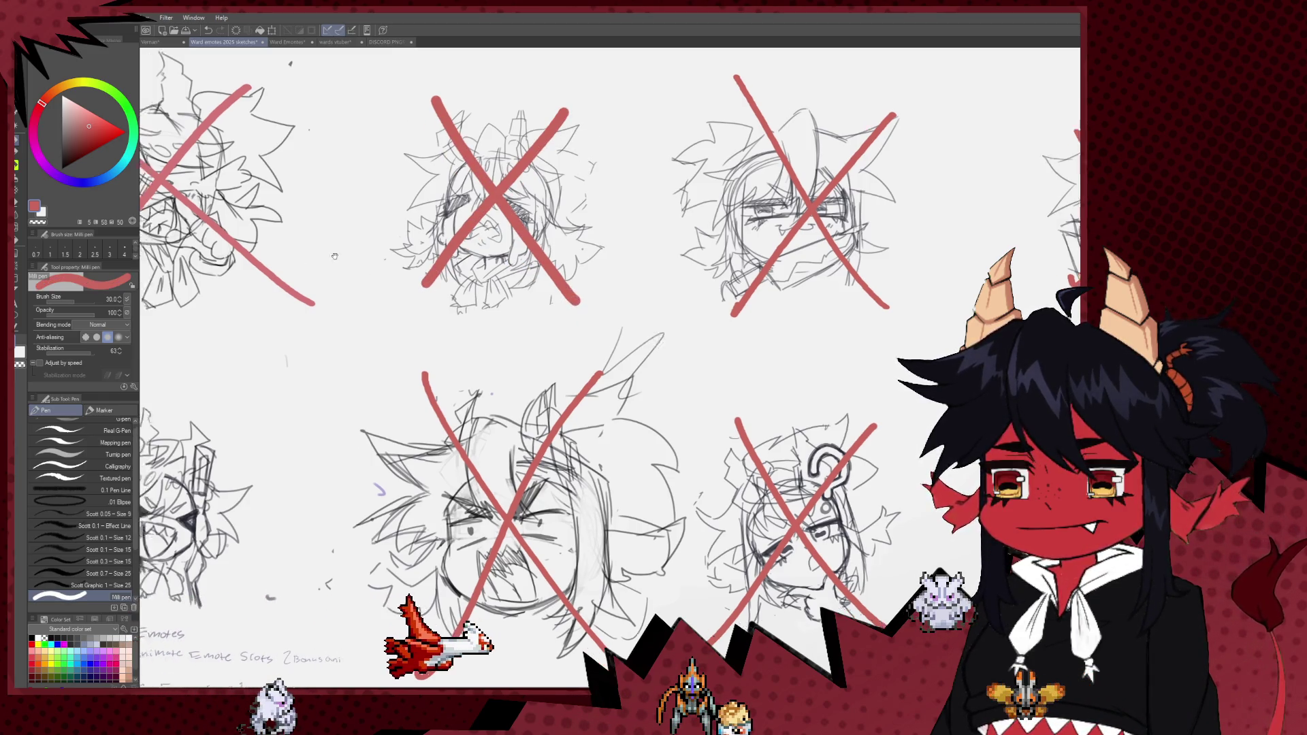
scroll(616, 286, down, 2)
scroll(616, 286, up, 1)
scroll(617, 286, up, 1)
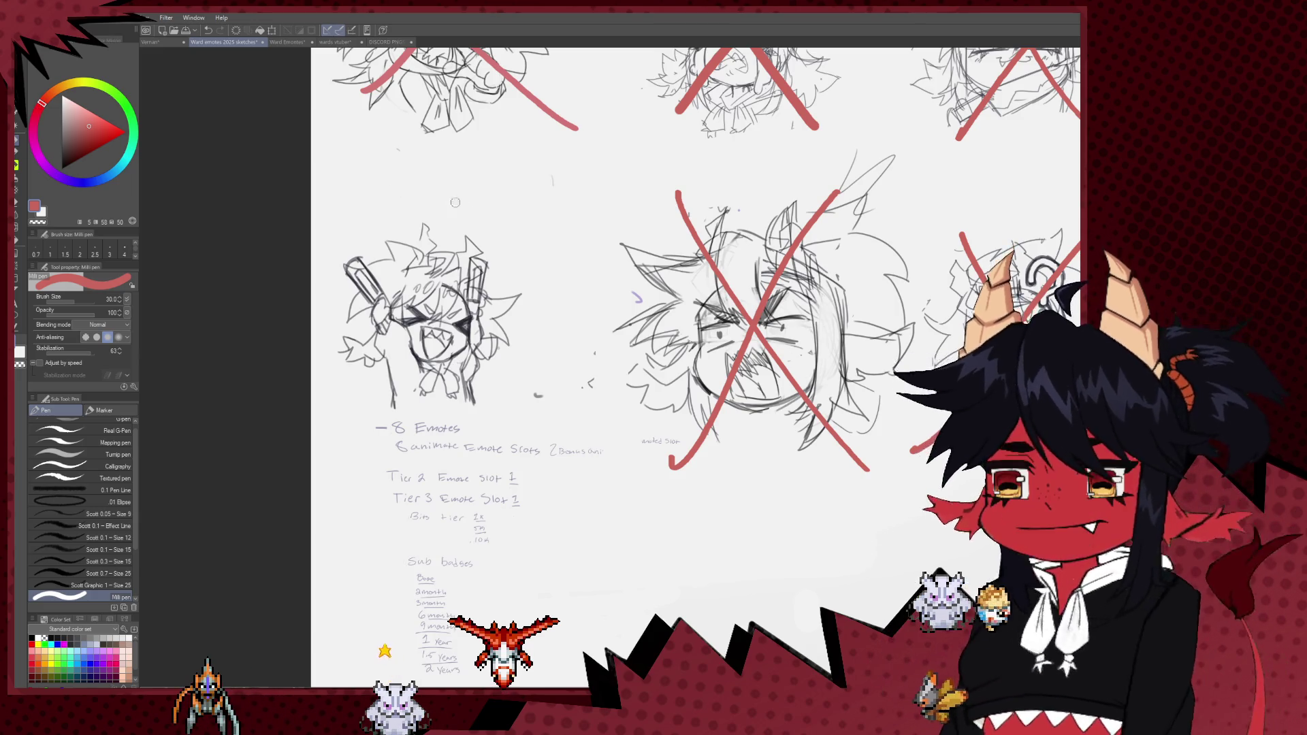
scroll(679, 313, down, 1)
scroll(680, 314, down, 1)
scroll(715, 269, up, 1)
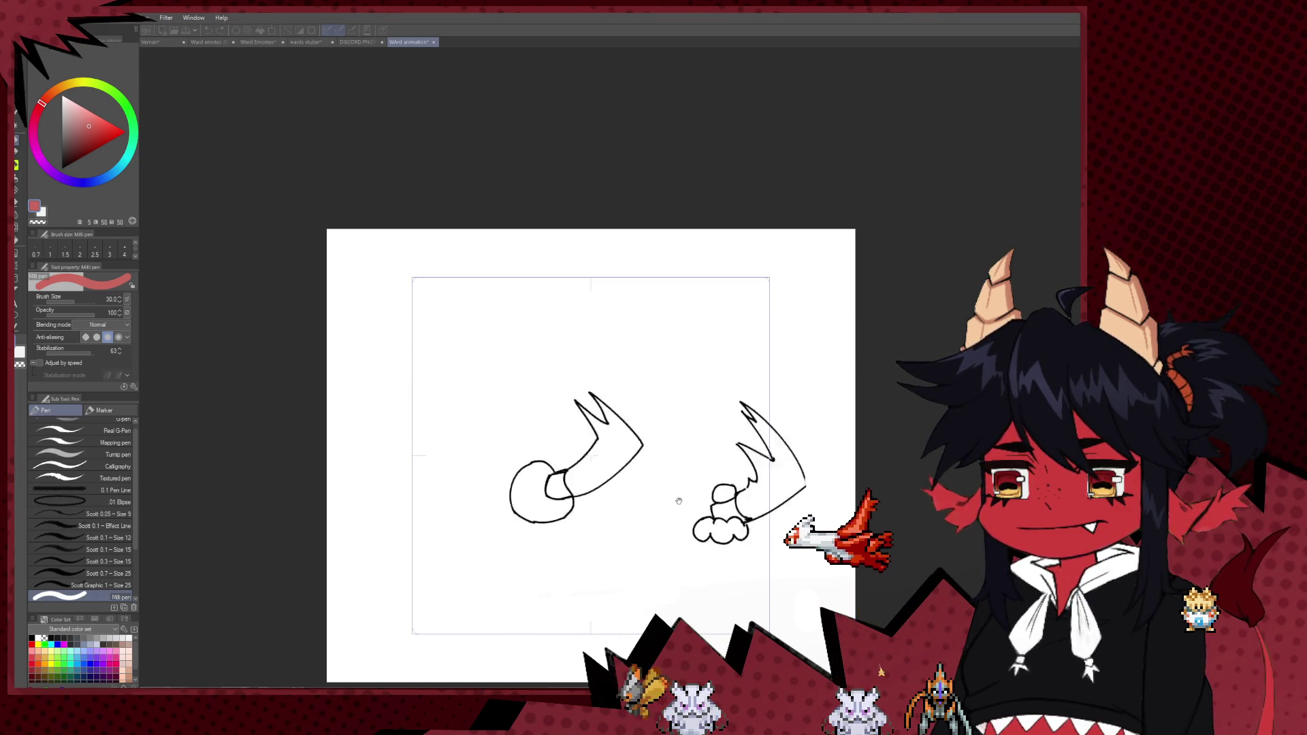
- Scroll the emote animation view while reviewing the fist-pumping arm frames
scroll(679, 502, down, 2)
scroll(664, 511, up, 2)
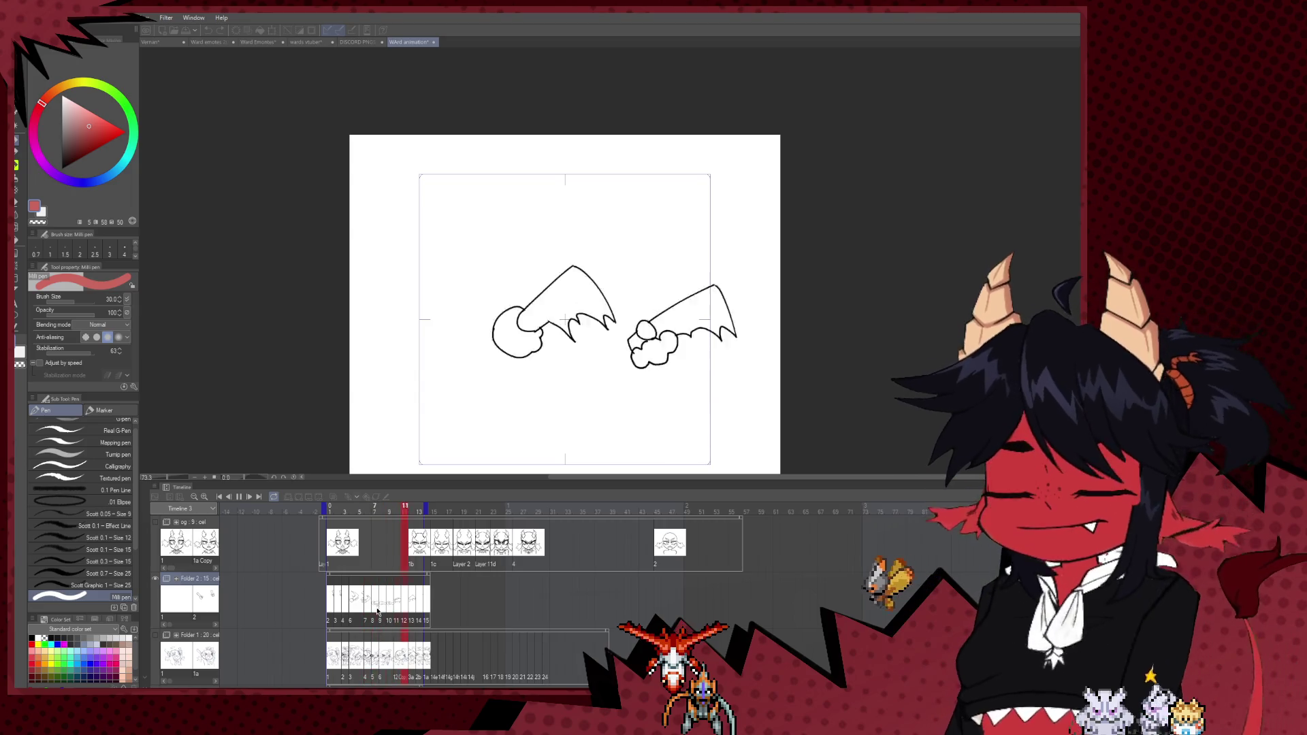
- Stop playback and show the faint rough sketch beneath the arm frames
click(377, 665)
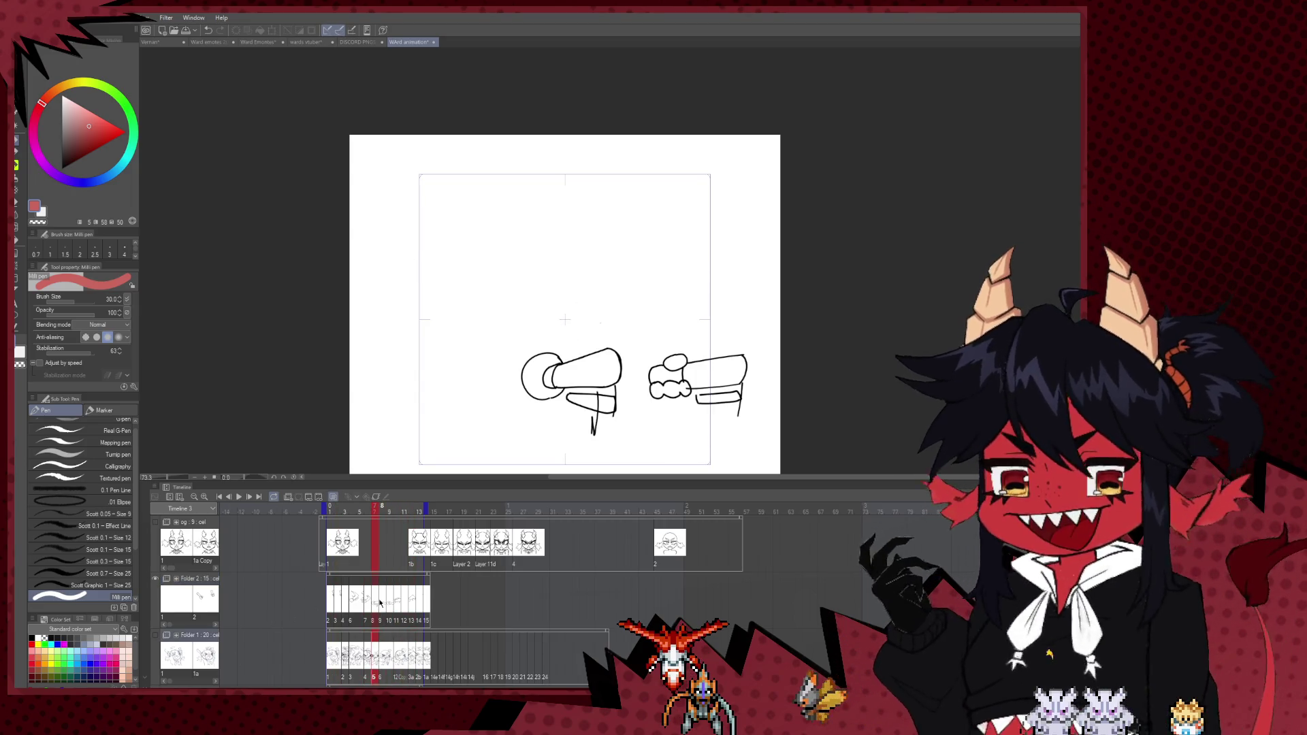
click(155, 636)
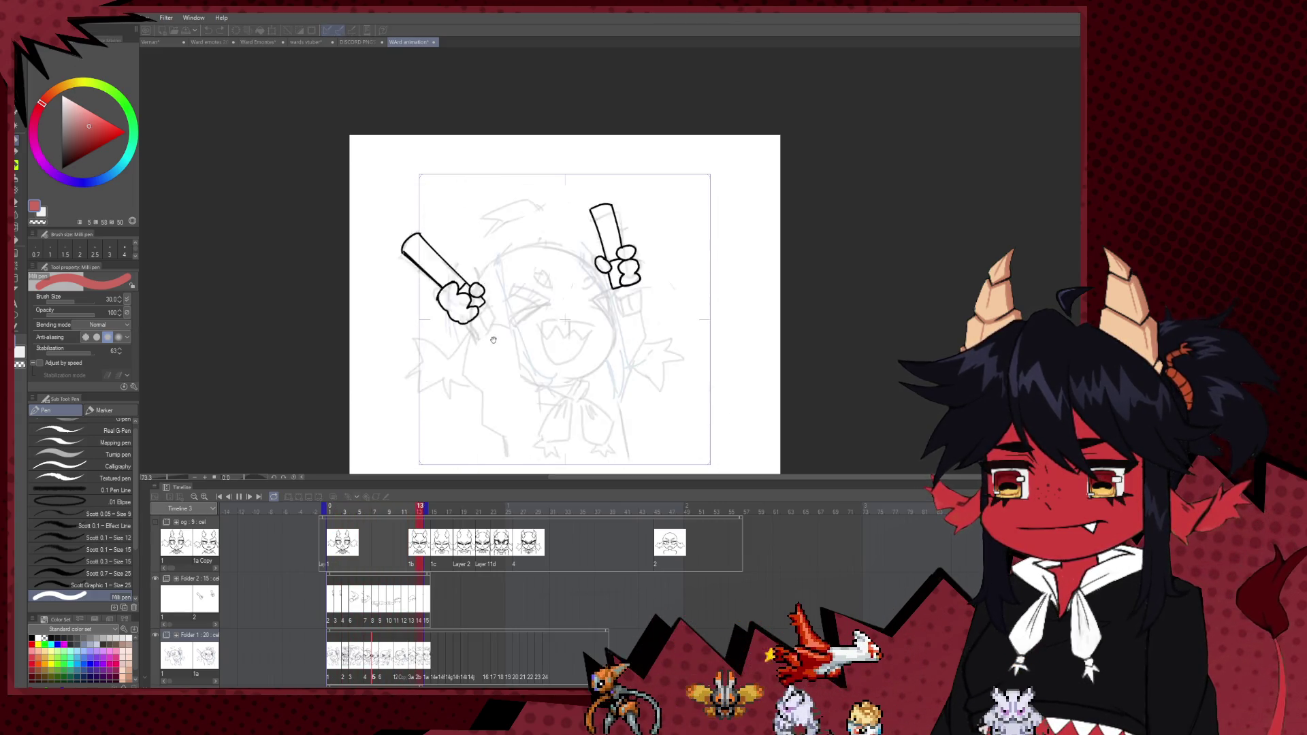
scroll(721, 336, up, 1)
scroll(714, 337, down, 1)
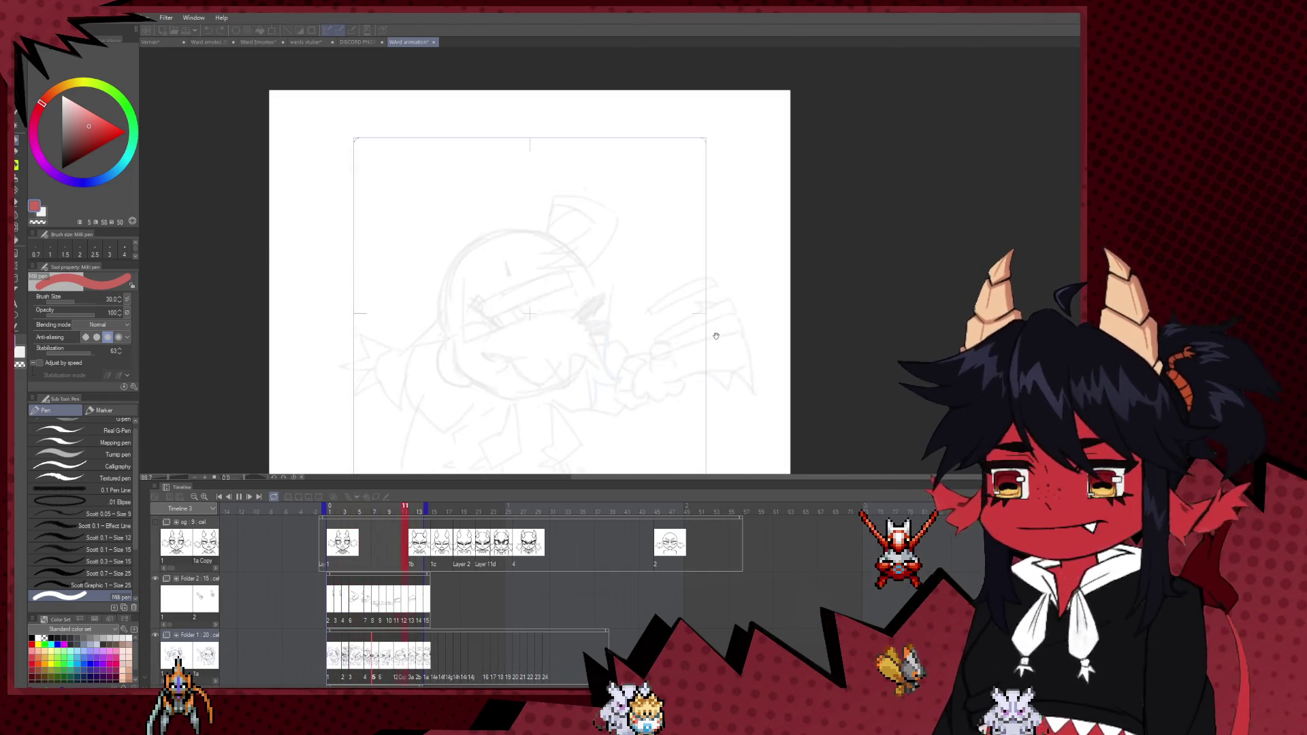
scroll(705, 338, up, 1)
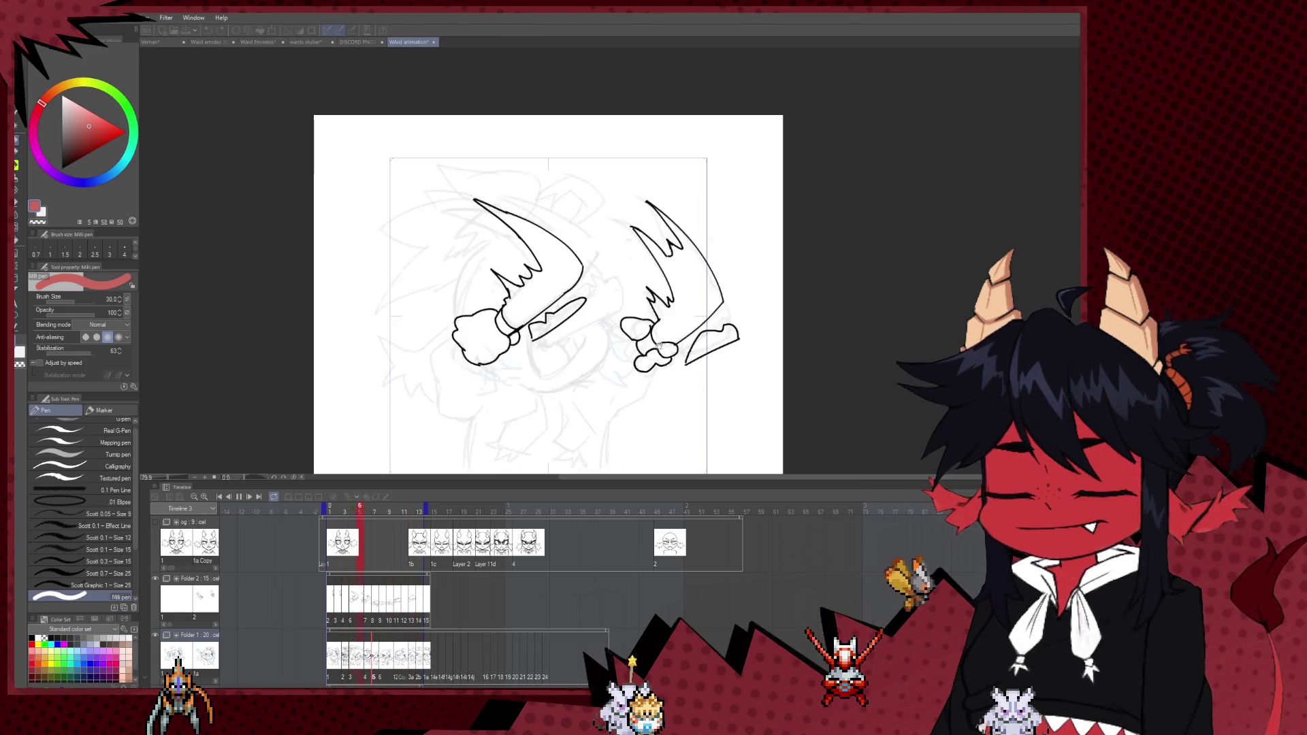
scroll(633, 354, down, 1)
scroll(613, 375, up, 2)
scroll(585, 402, down, 2)
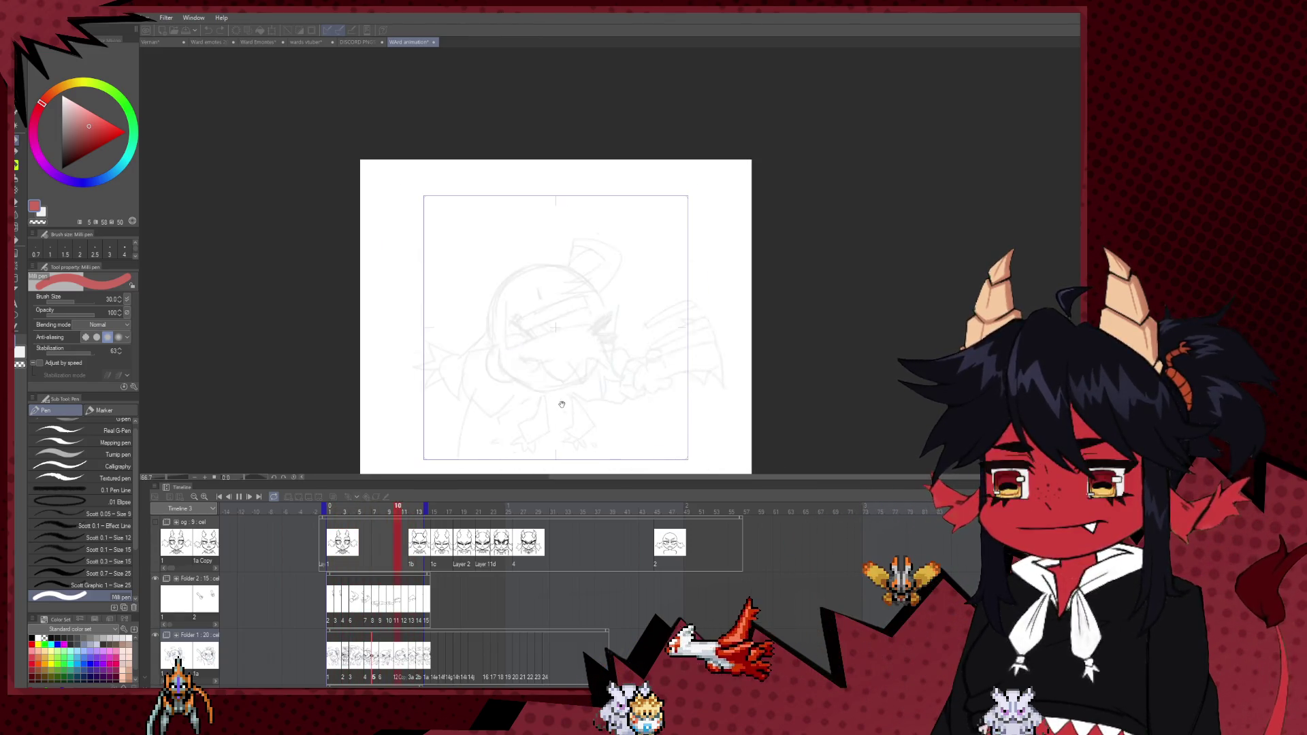
scroll(571, 426, down, 1)
scroll(571, 425, up, 2)
scroll(570, 412, up, 1)
scroll(571, 398, up, 1)
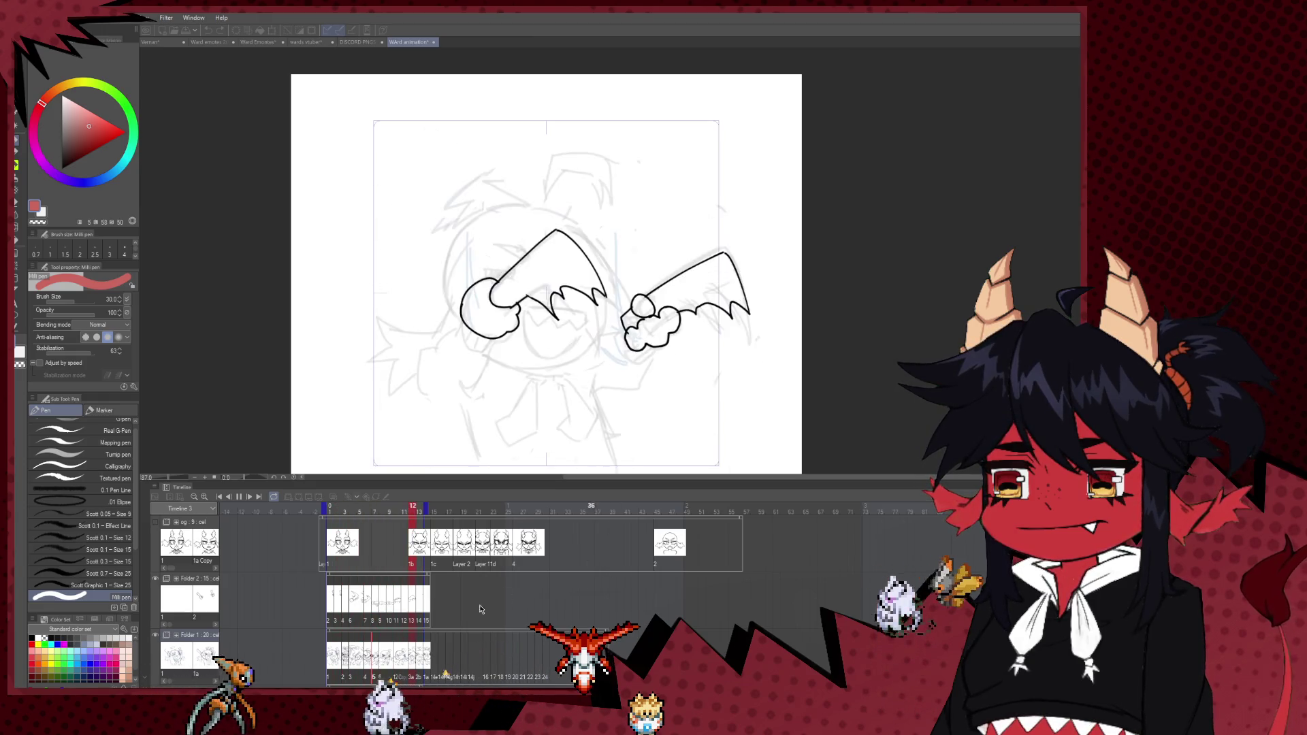
- Step through arm frames 9 to 14, then return to frame 1
click(388, 657)
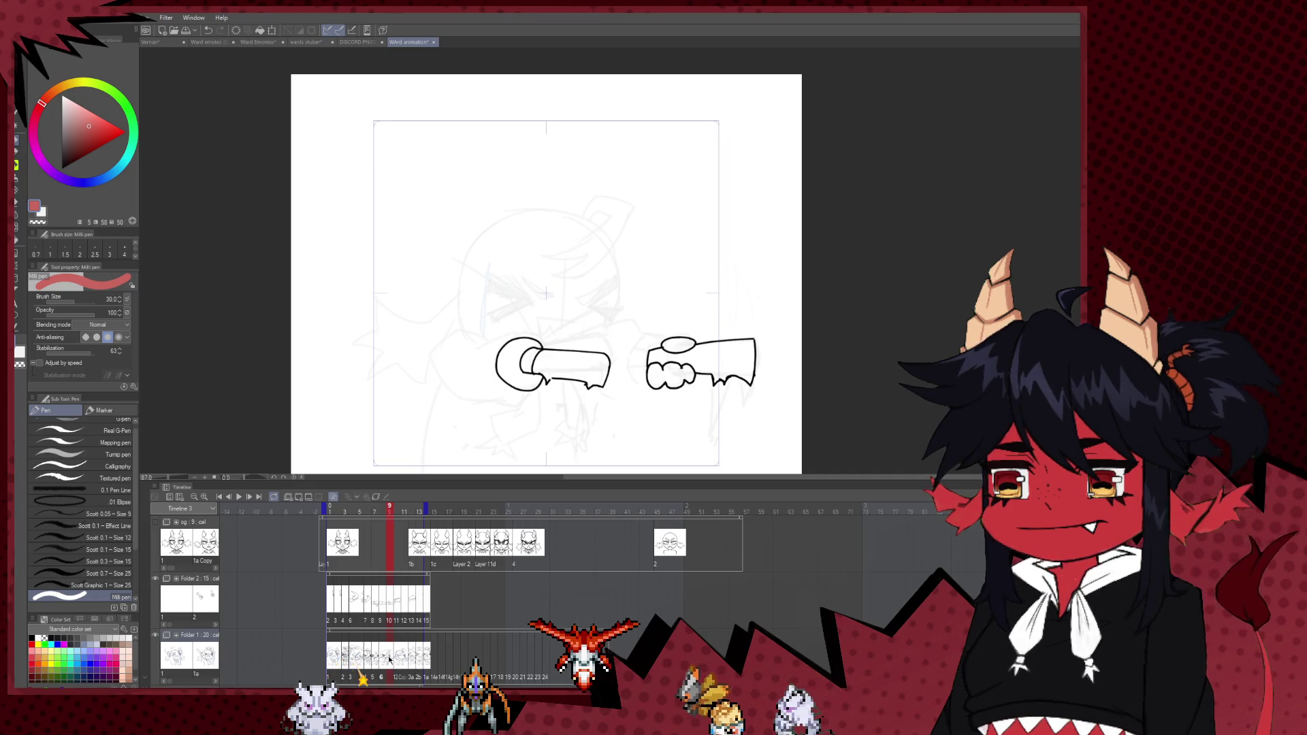
click(397, 657)
click(406, 658)
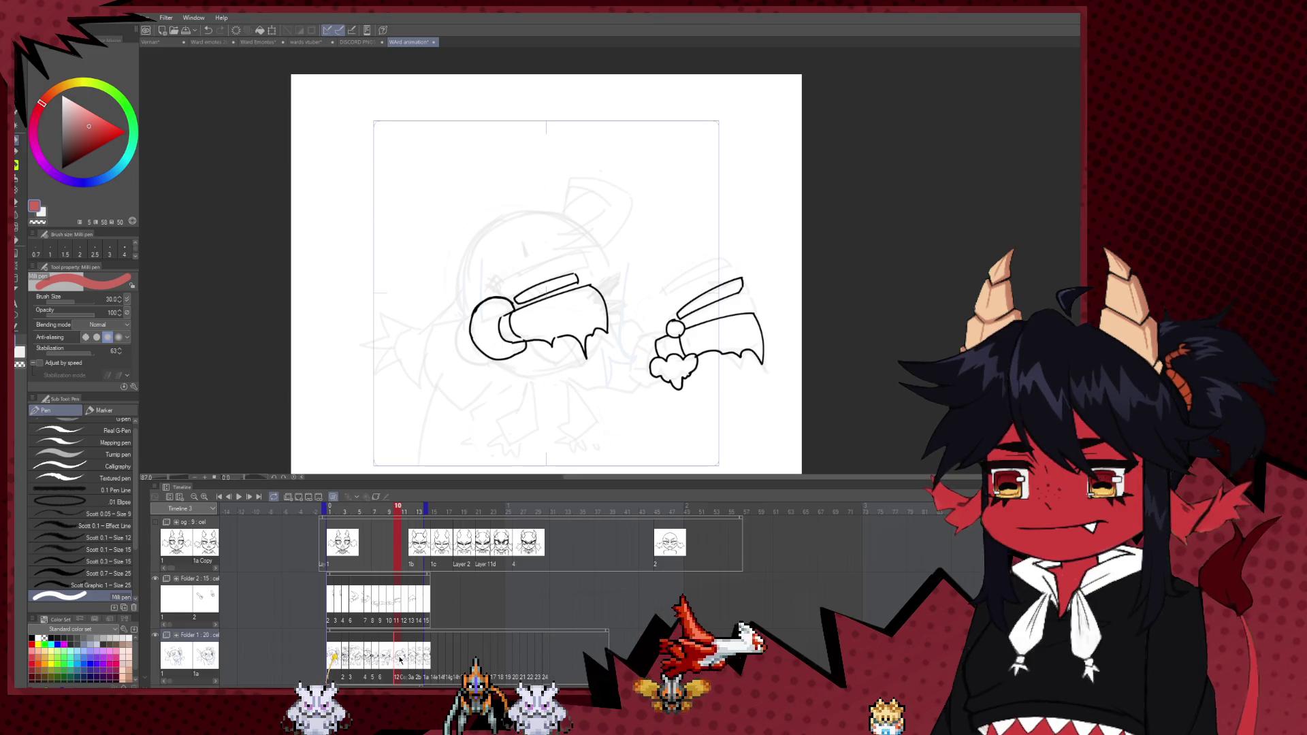
click(412, 657)
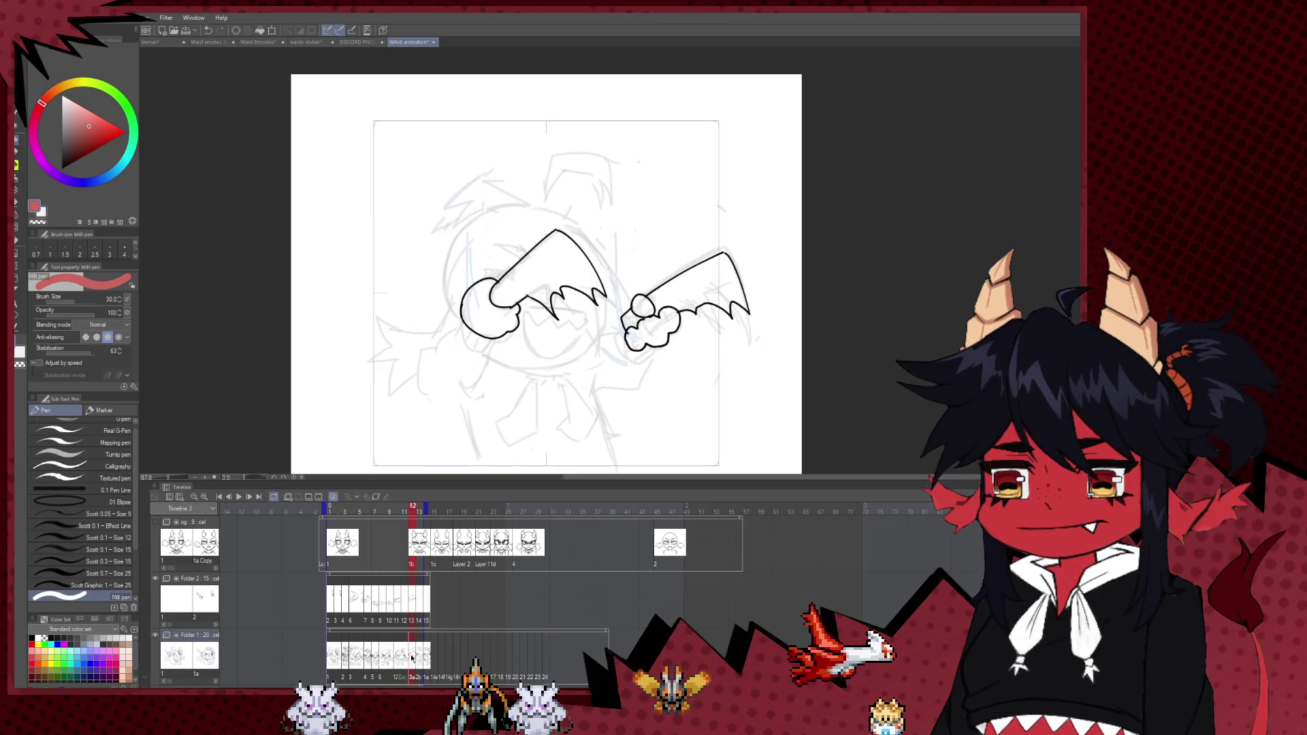
click(422, 658)
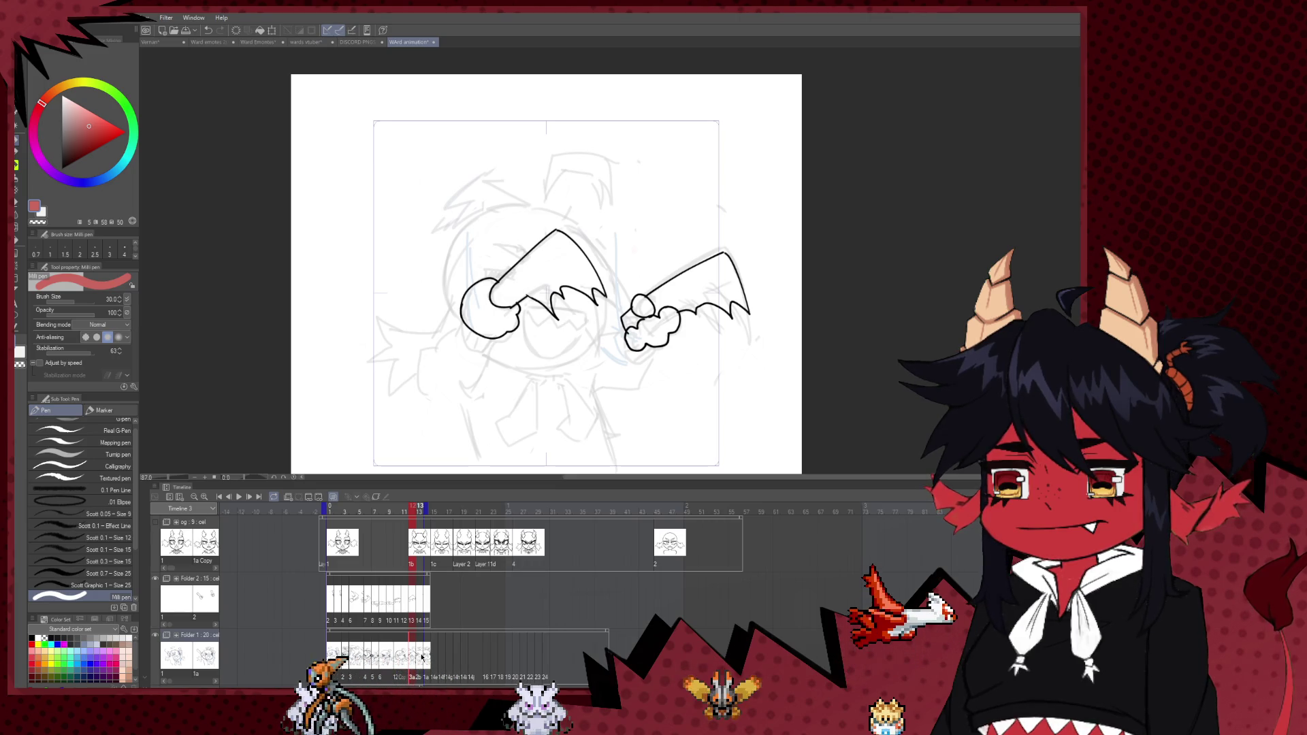
click(421, 658)
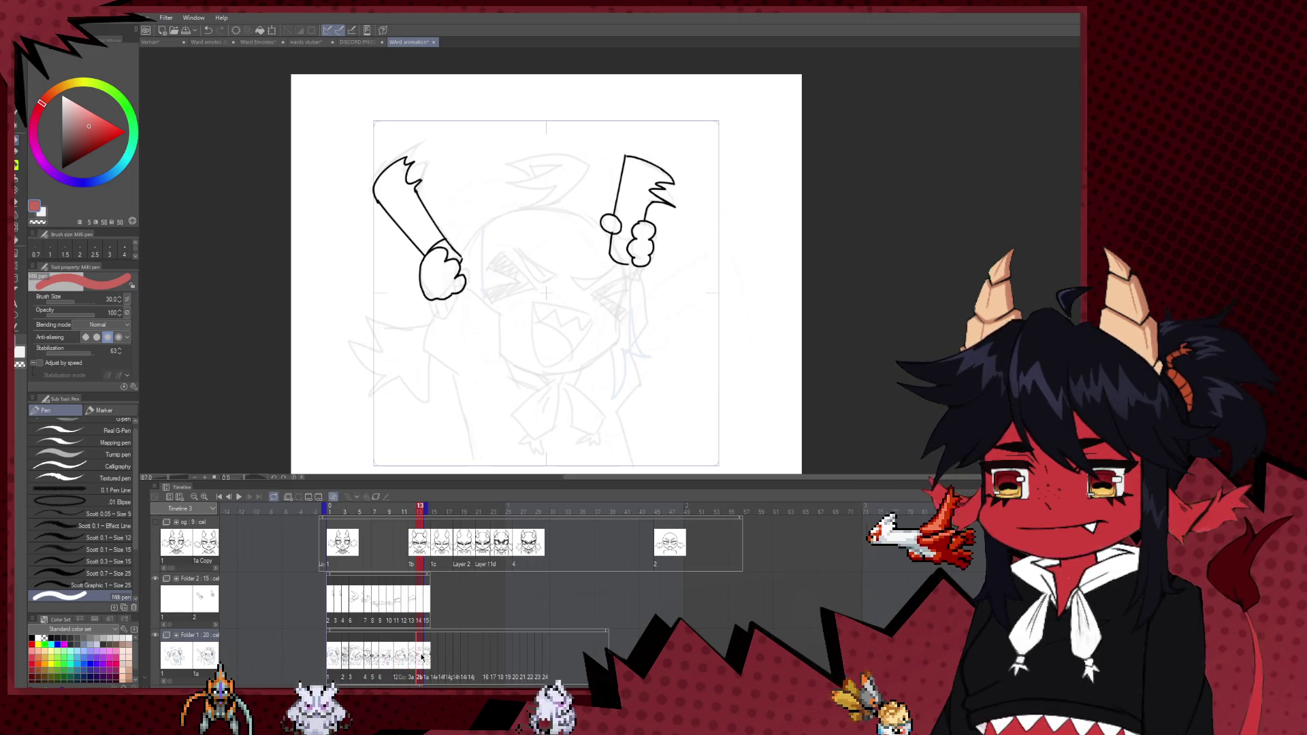
click(429, 659)
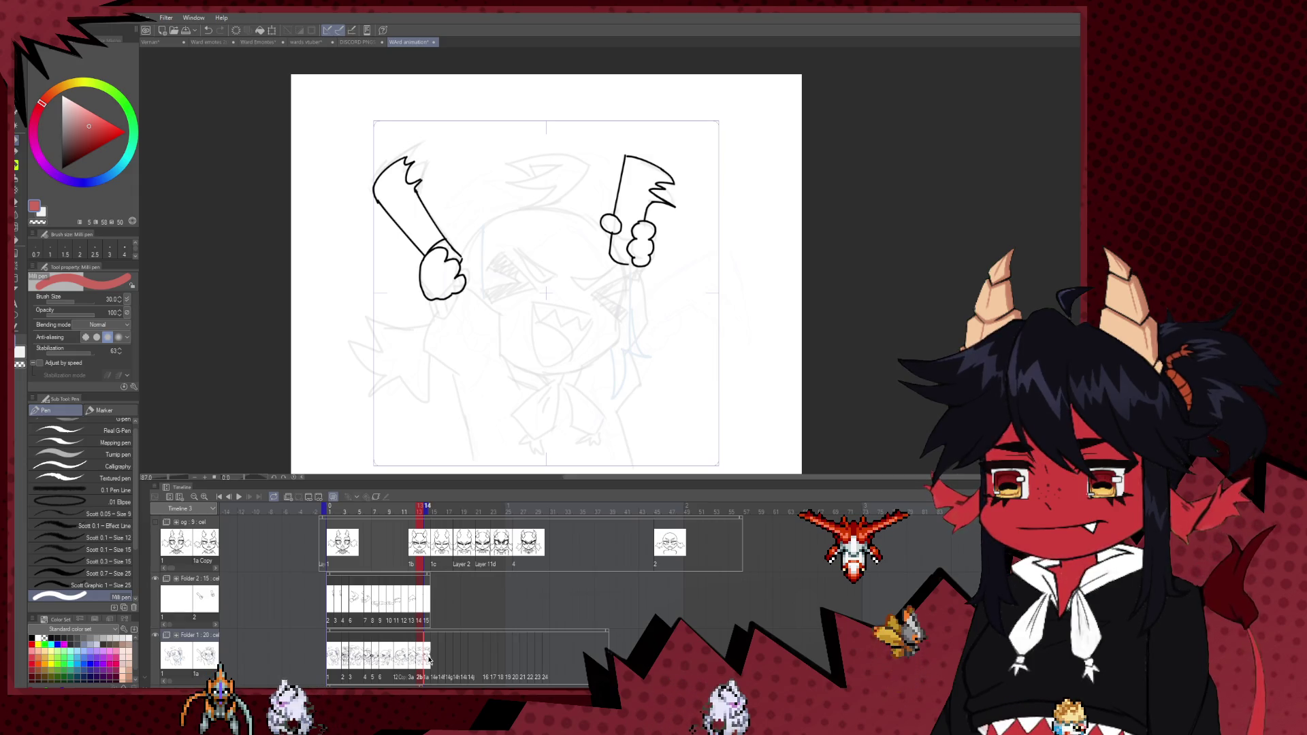
click(335, 659)
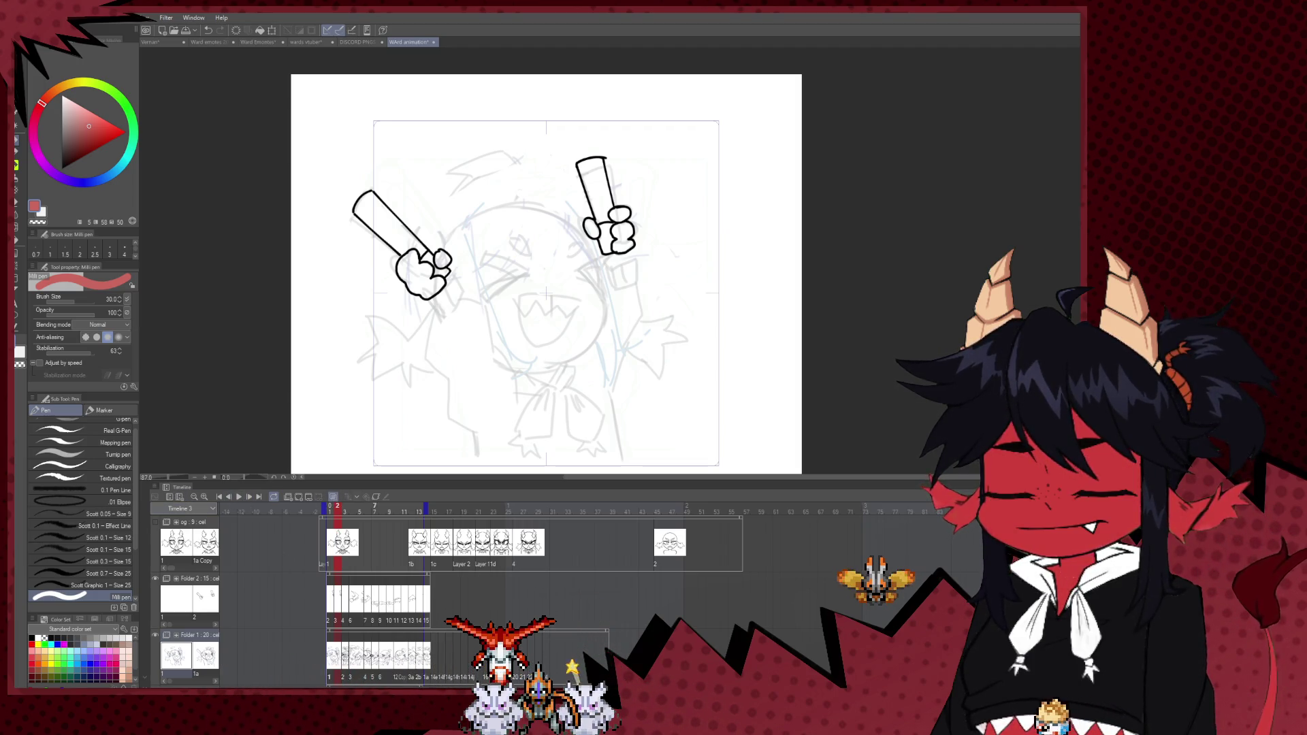
click(332, 669)
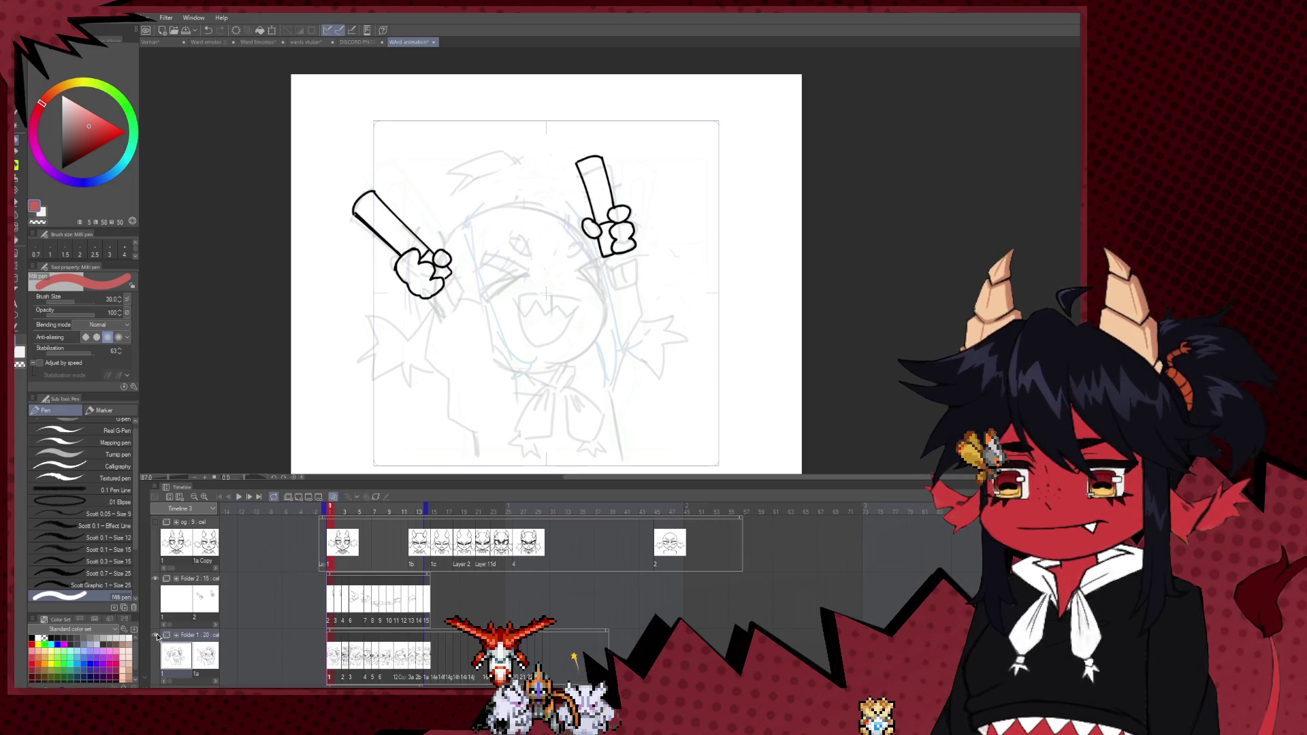
- Hide both arm folders, play the face animation, and select the og track on frame 1
click(155, 636)
click(156, 578)
click(155, 521)
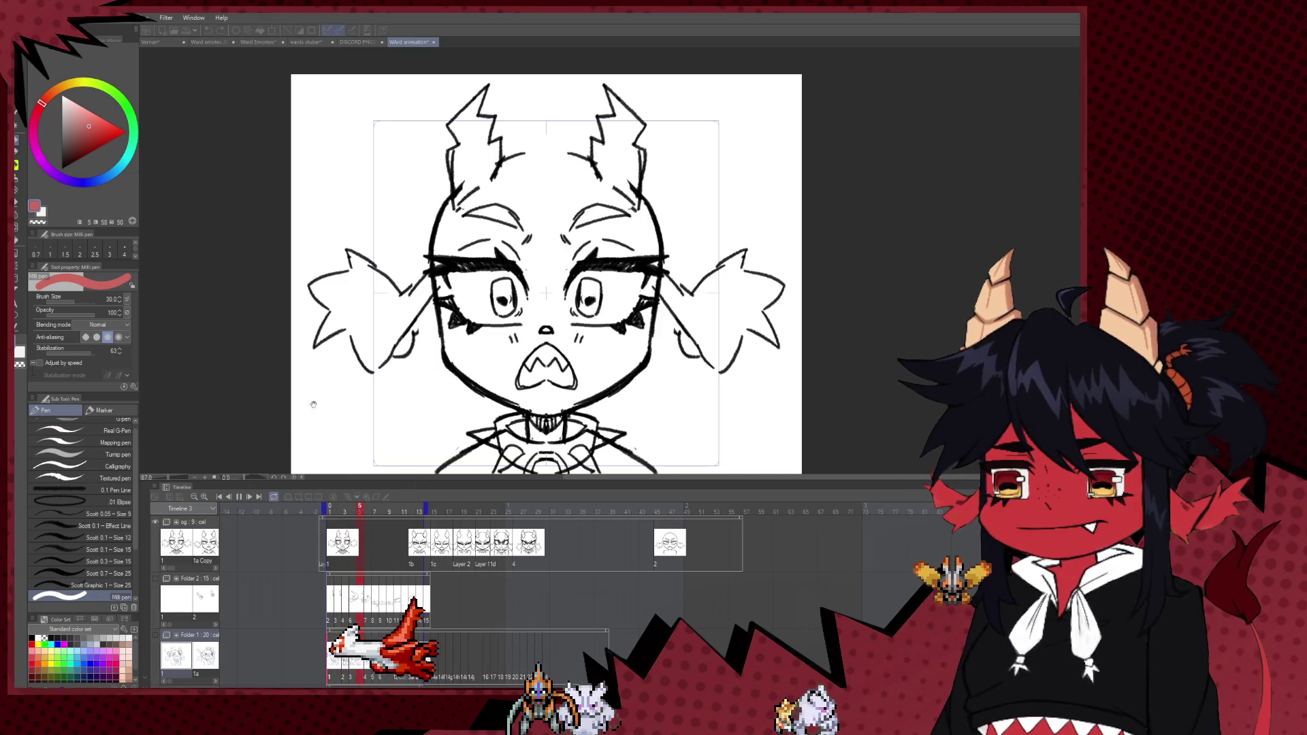
click(420, 543)
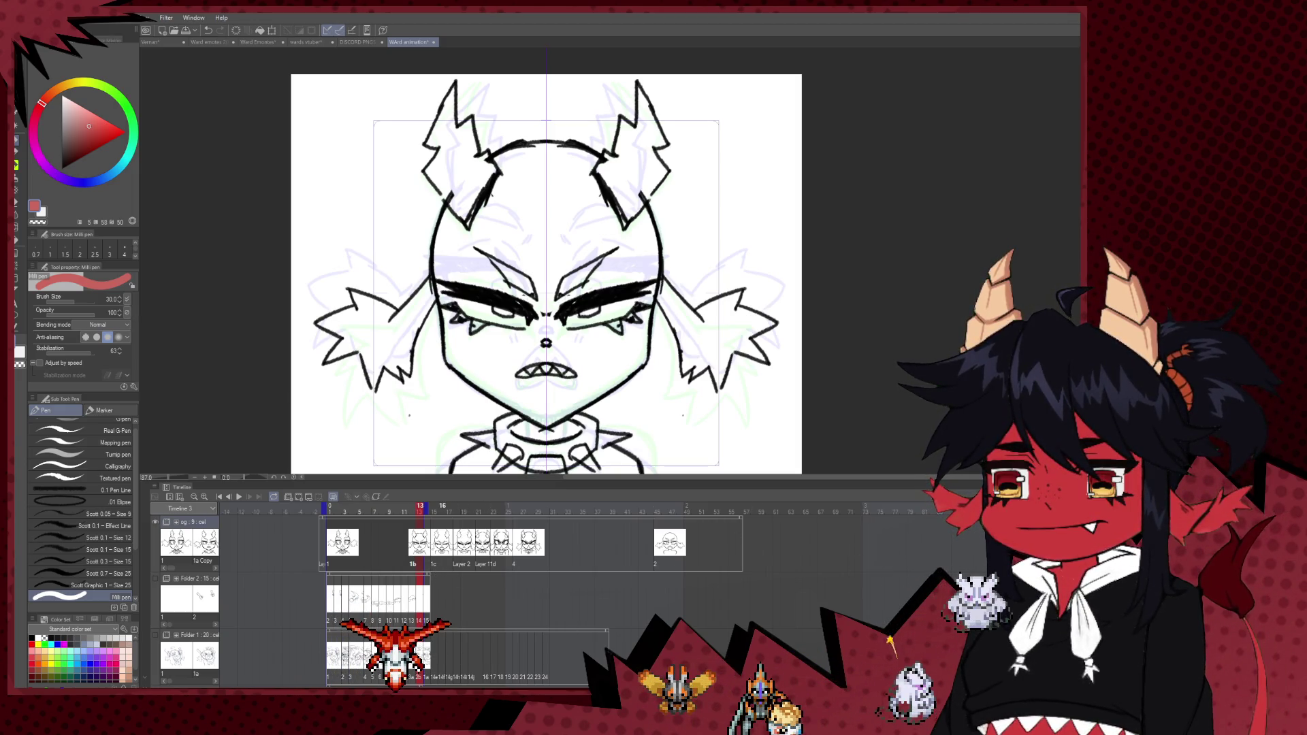
key(space)
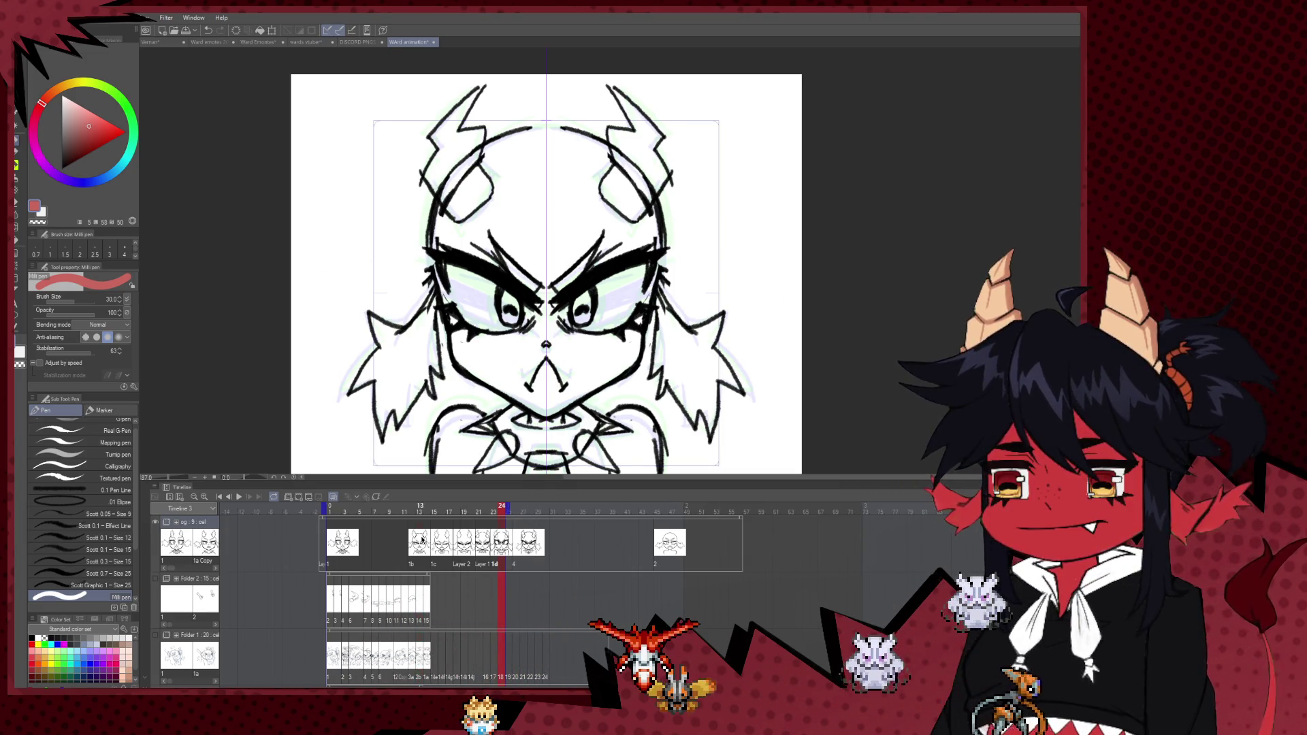
click(422, 540)
click(240, 498)
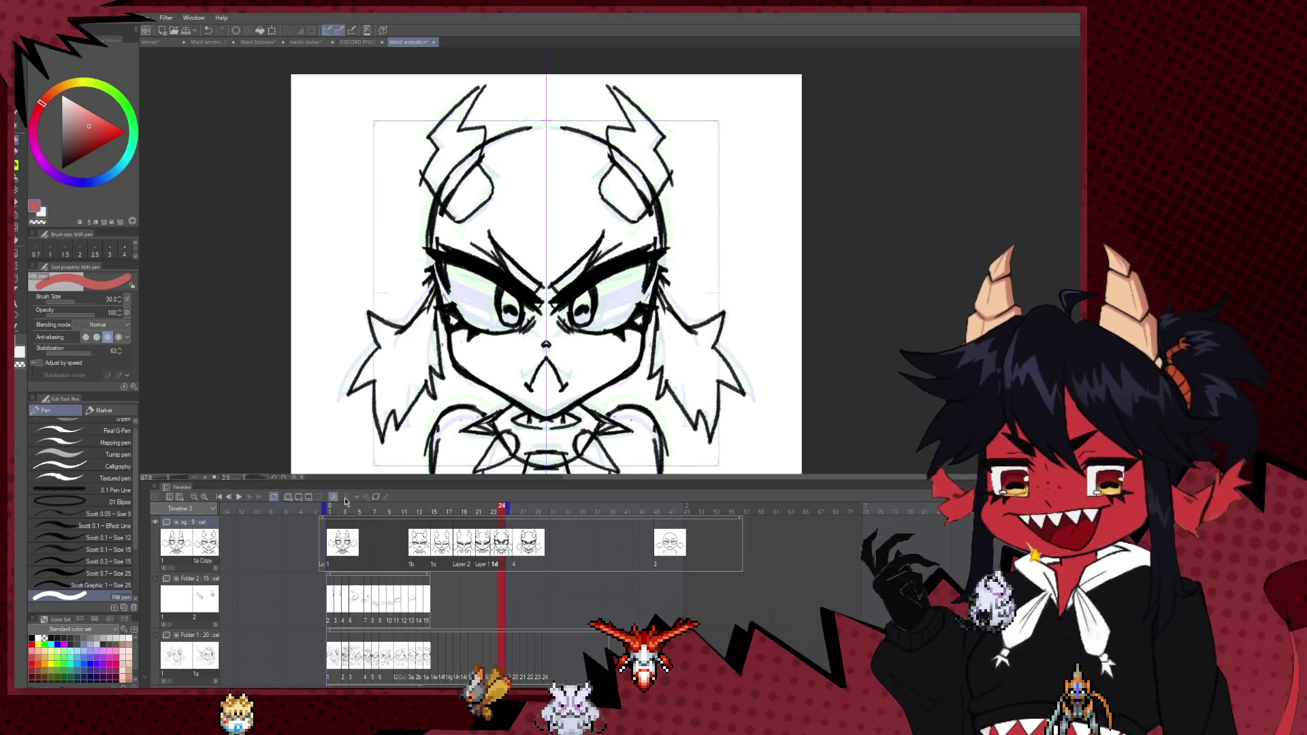
click(323, 536)
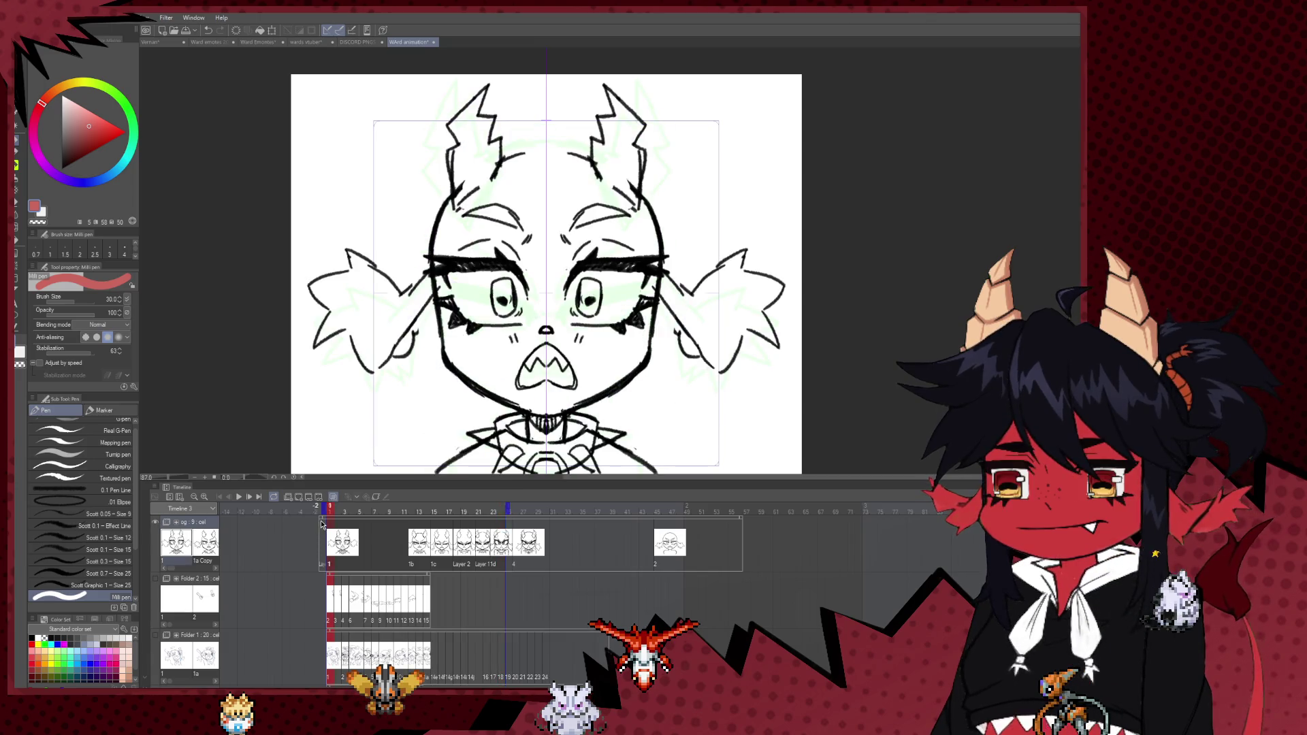
click(391, 520)
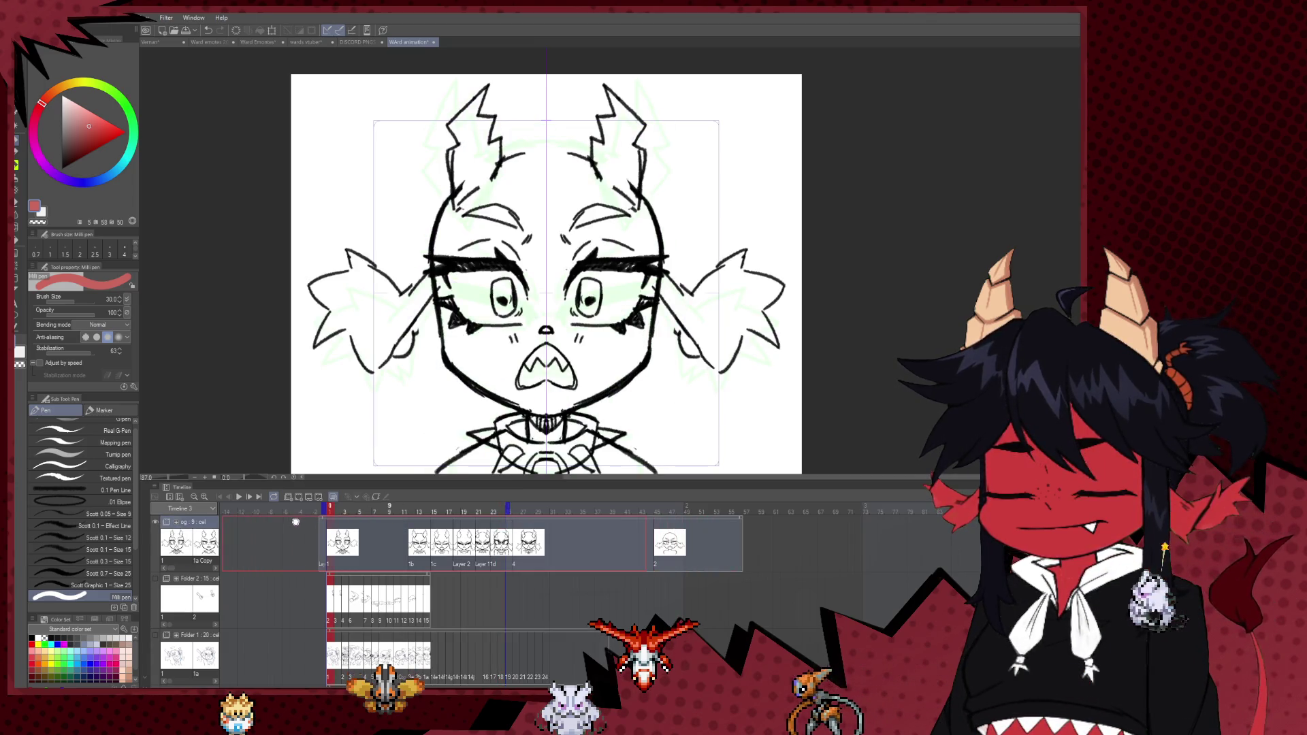
scroll(296, 522, left, 3)
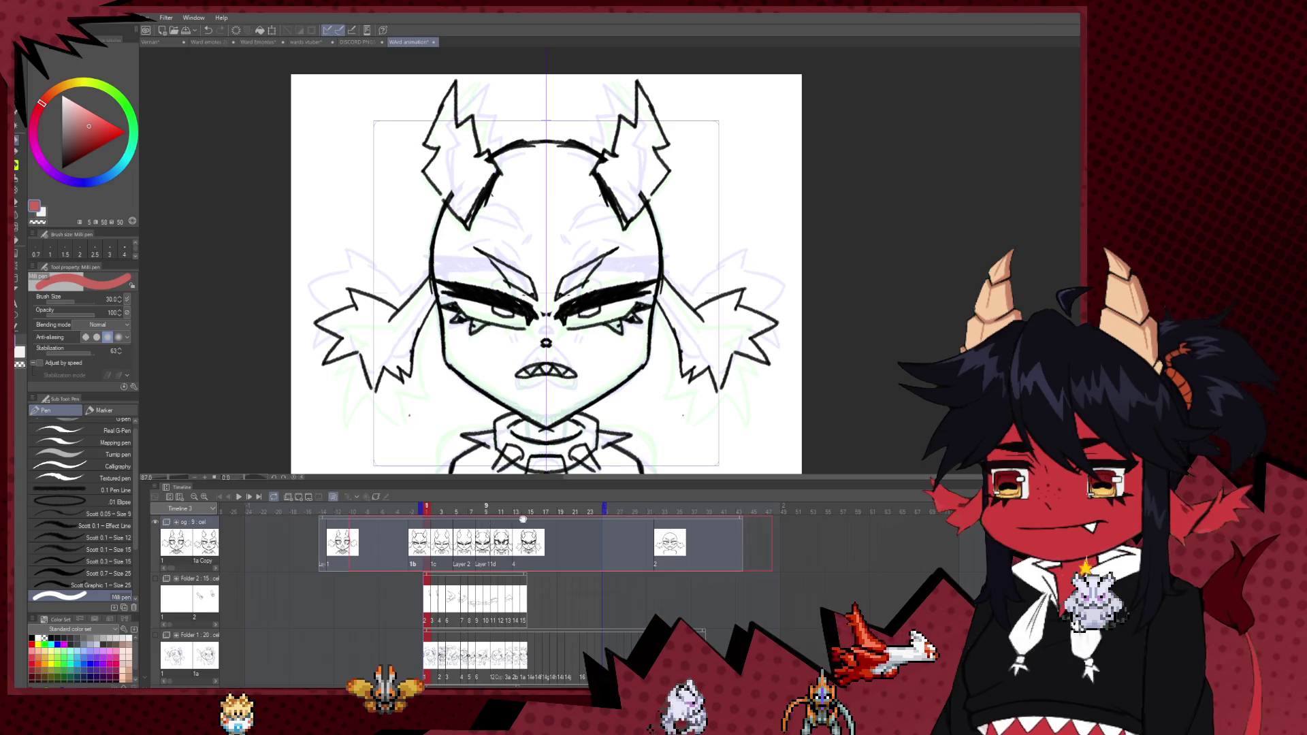
click(545, 521)
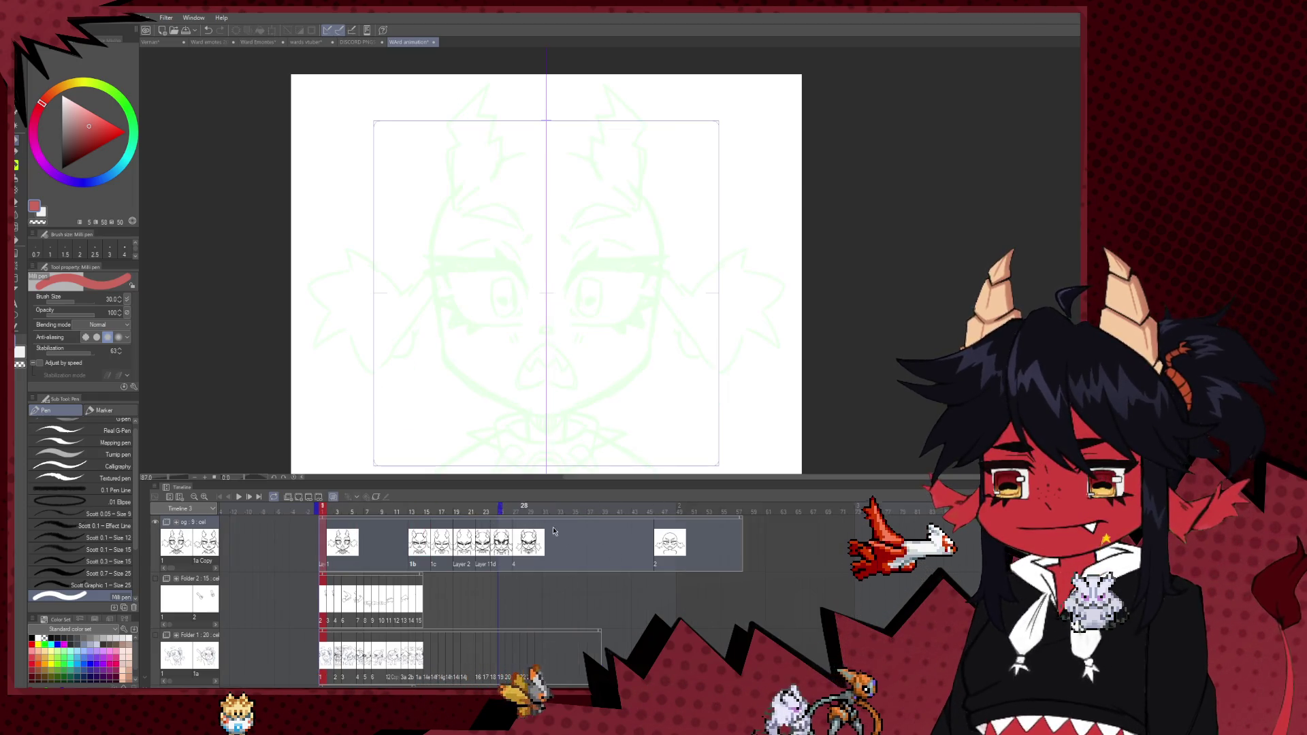
click(495, 512)
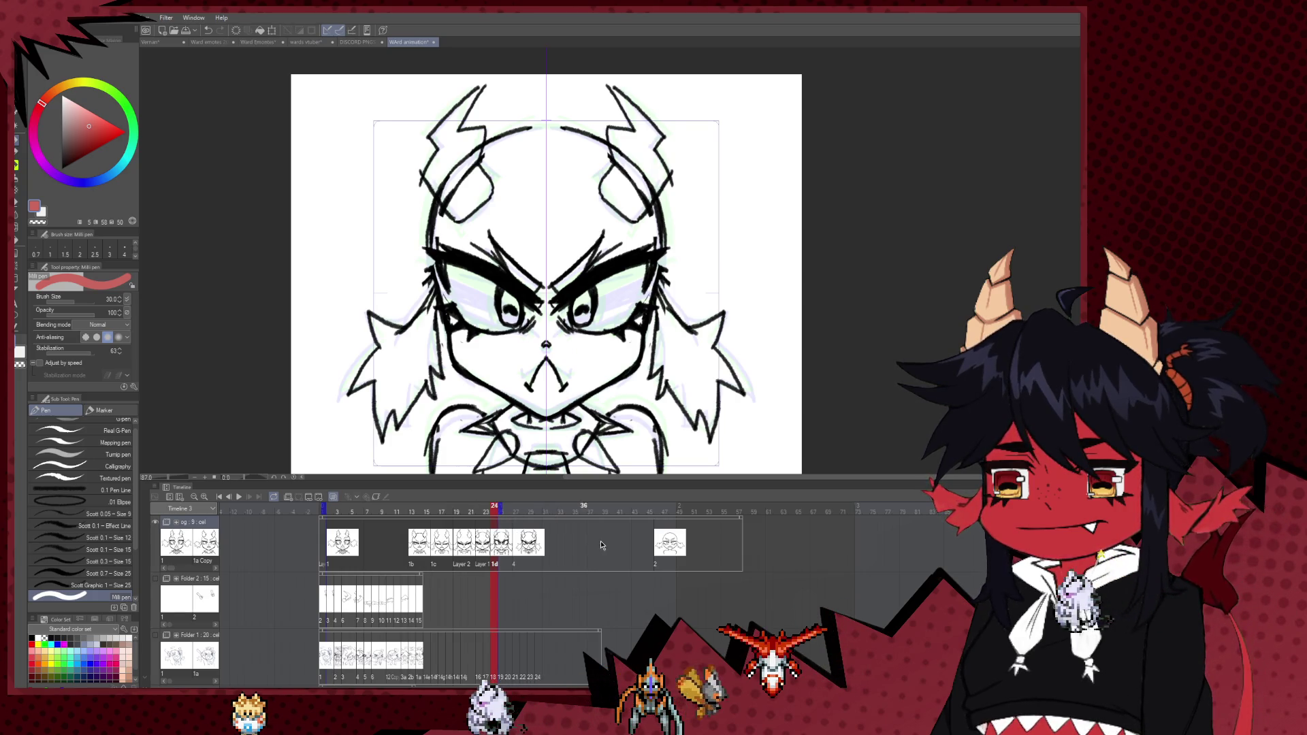
click(418, 551)
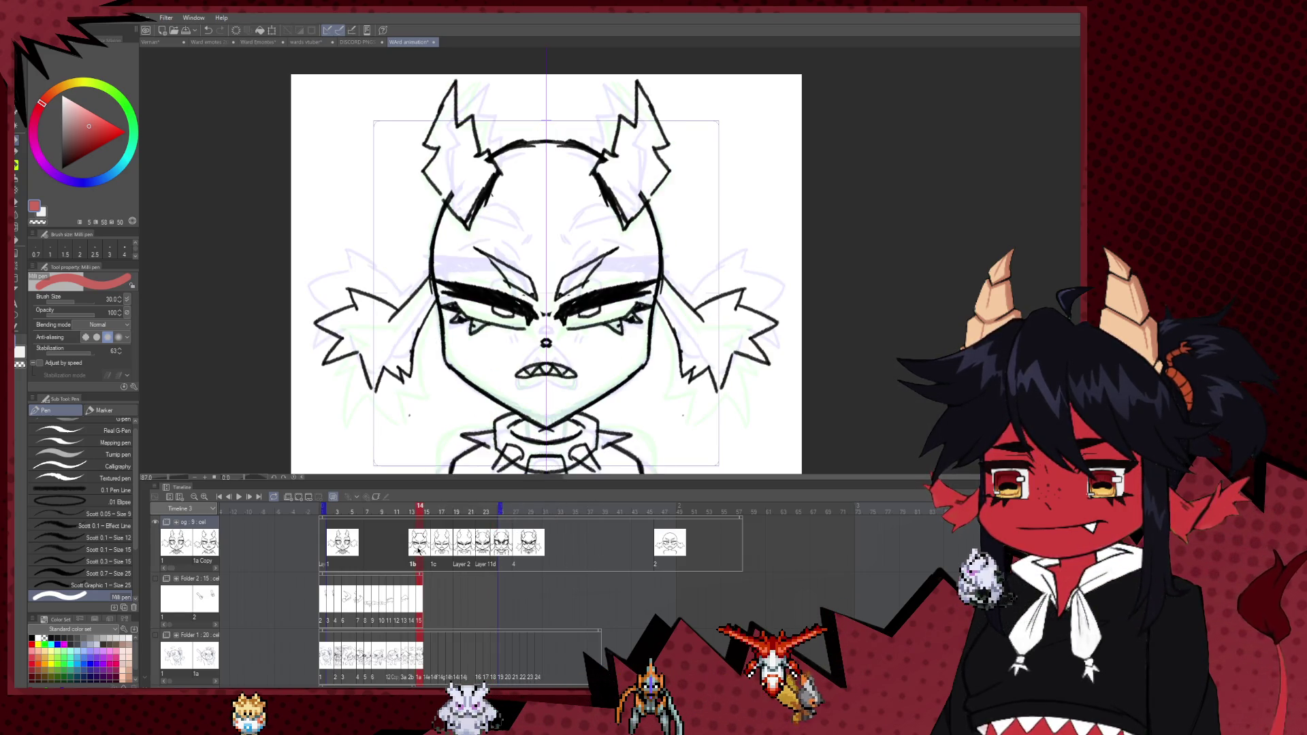
click(237, 498)
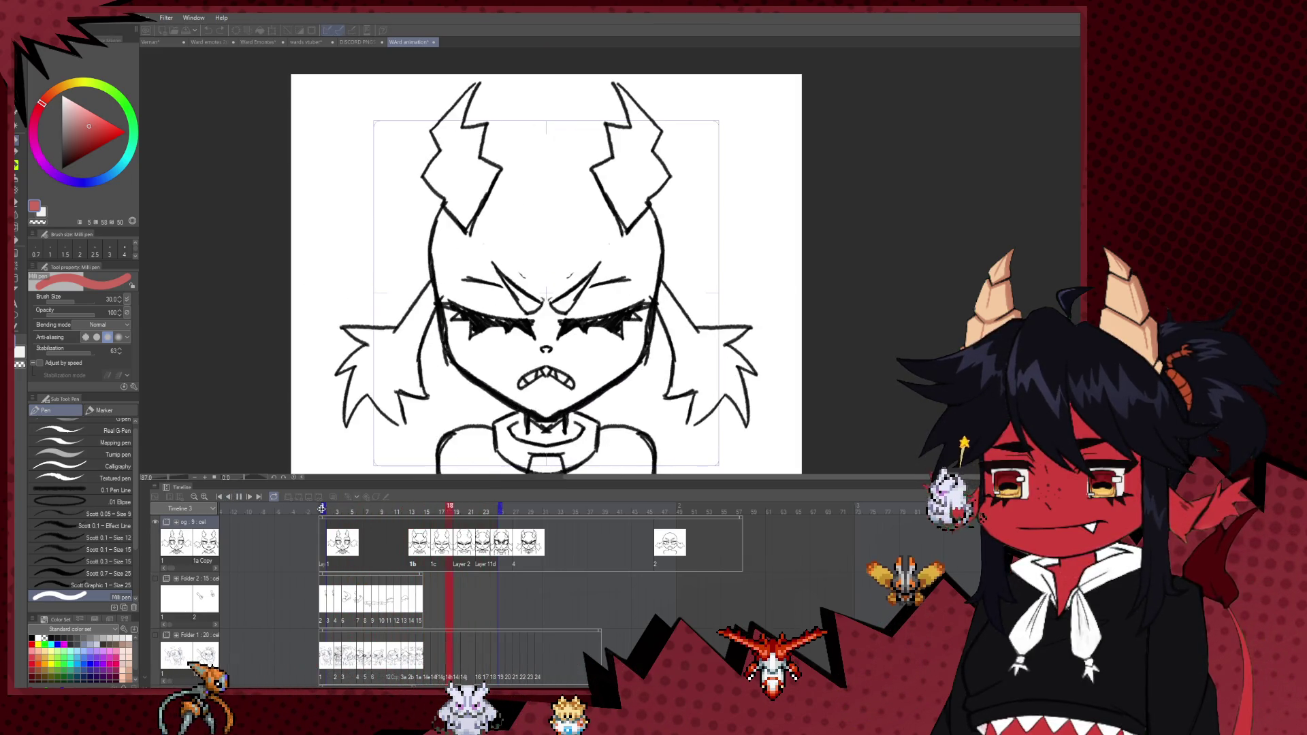
click(412, 511)
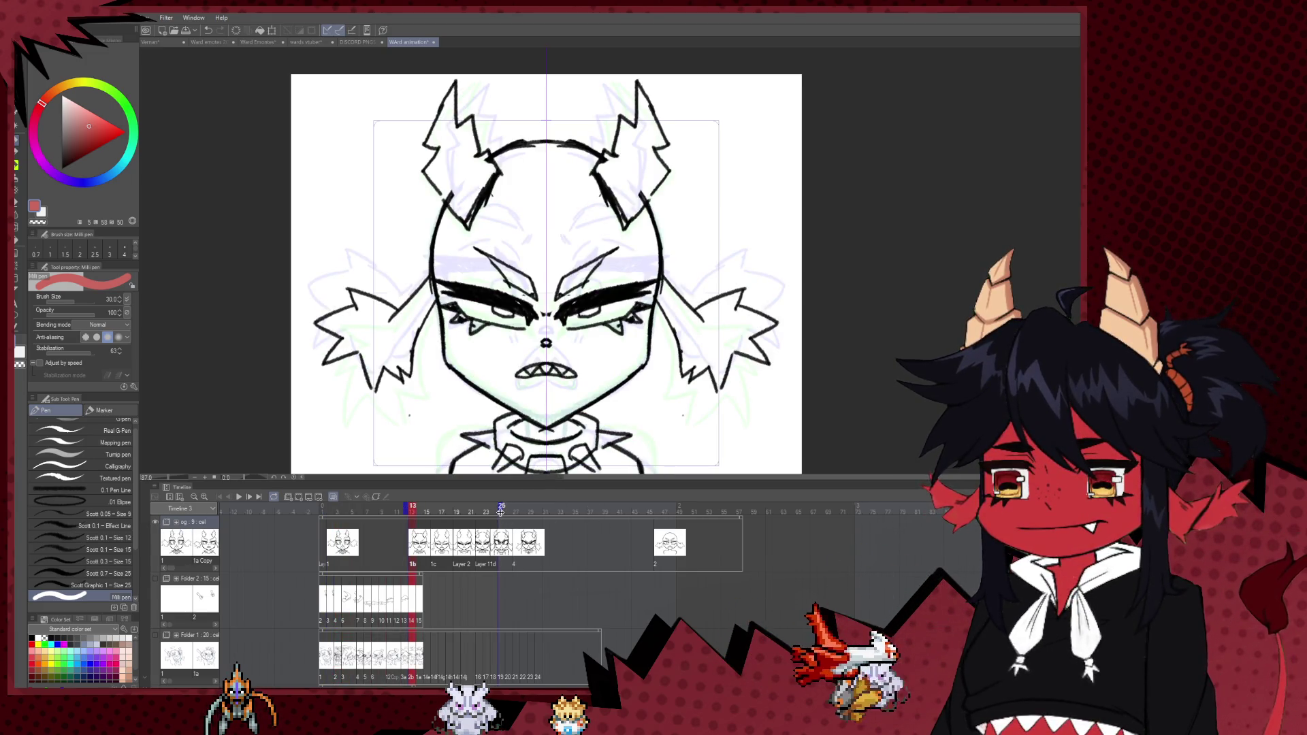
click(415, 507)
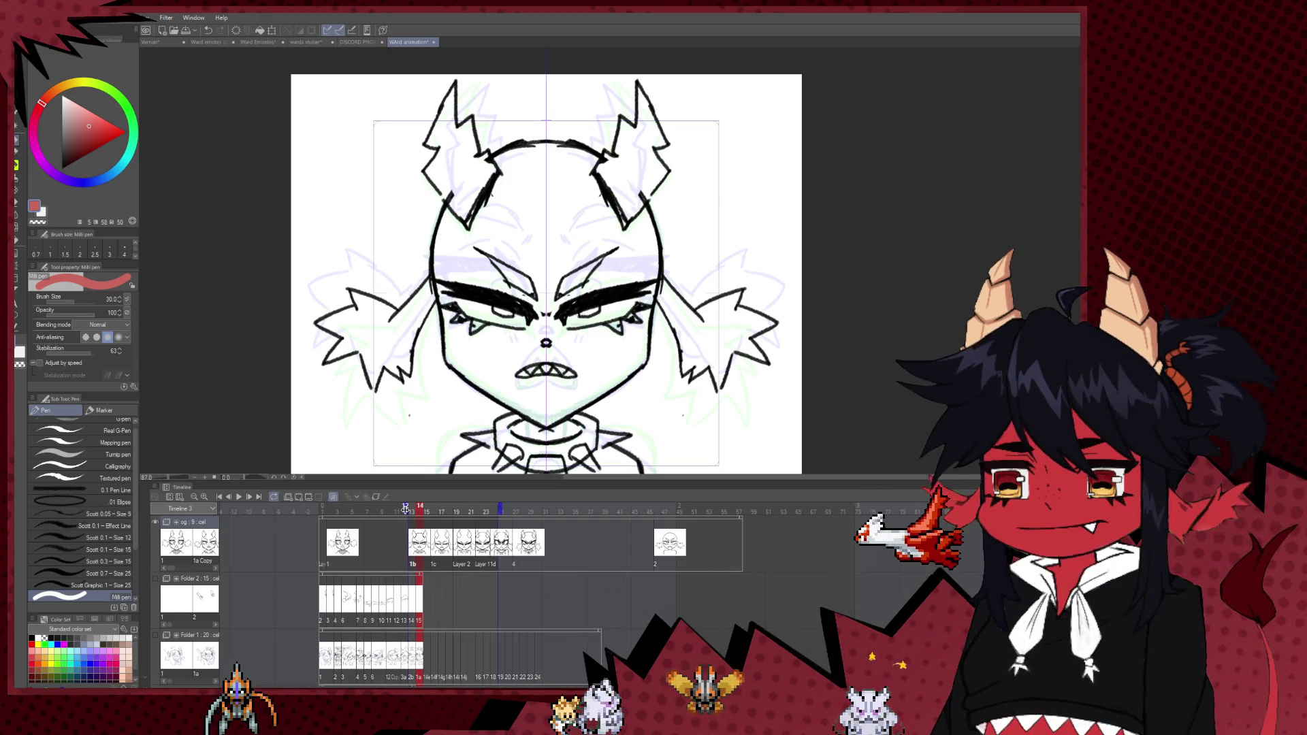
click(495, 542)
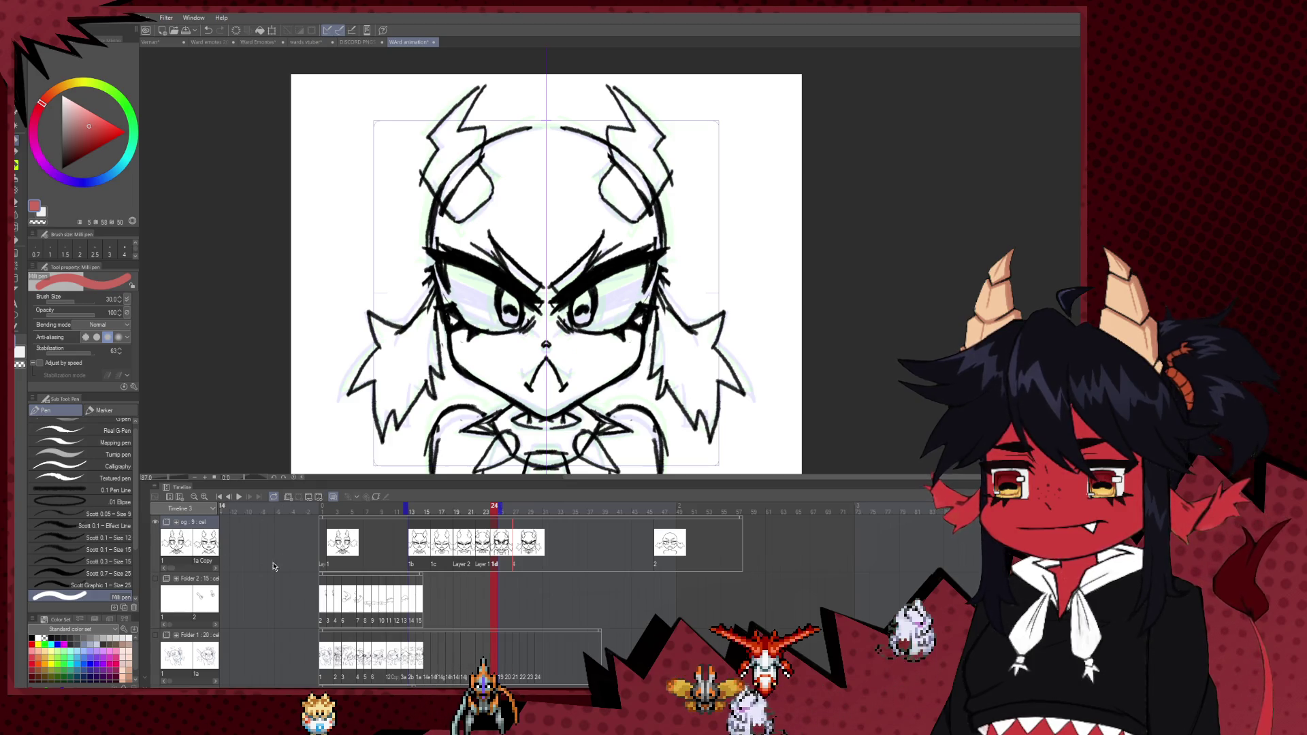
click(406, 511)
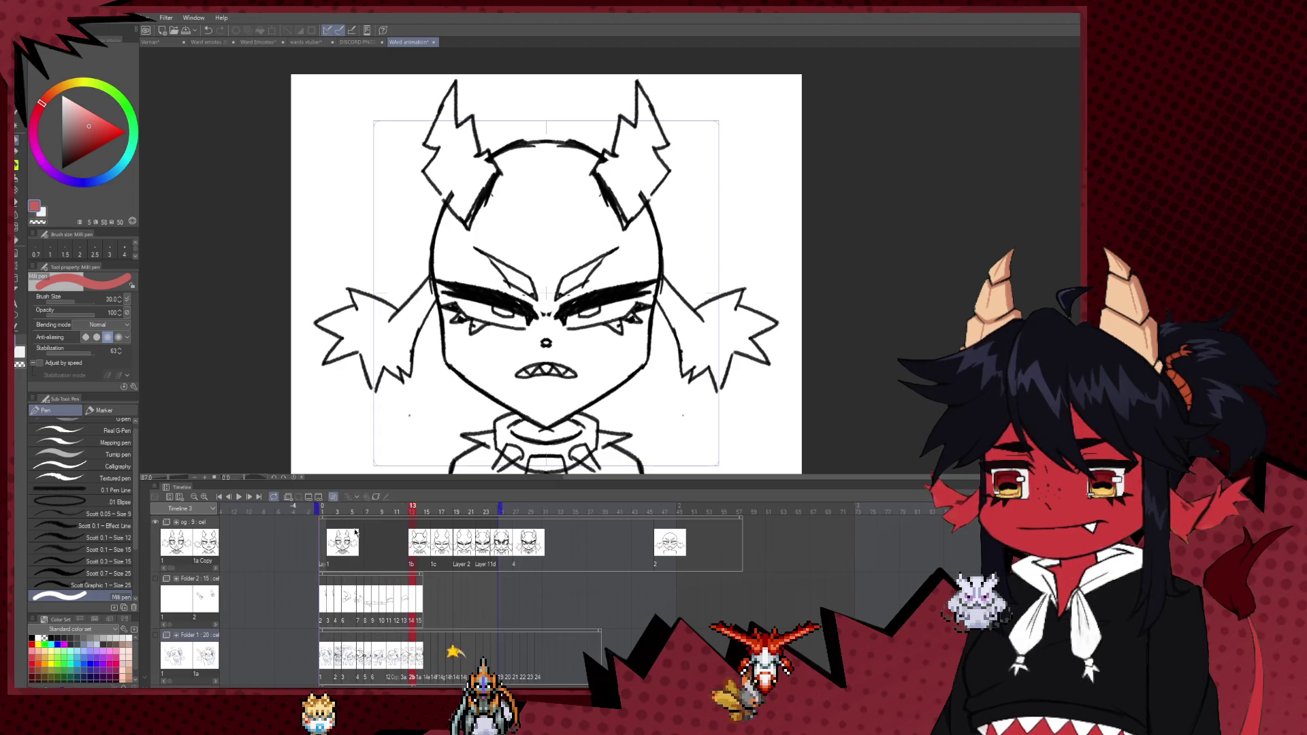
click(429, 519)
key(ctrl+z)
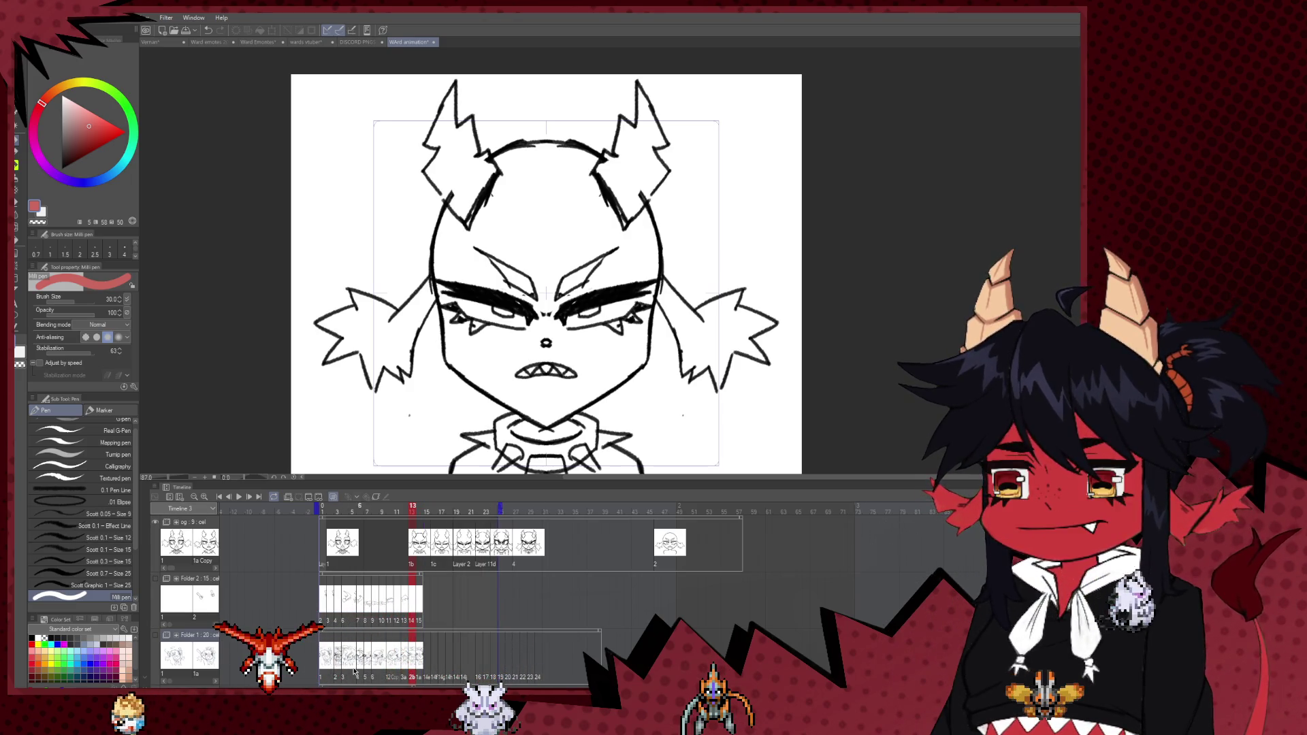
click(346, 672)
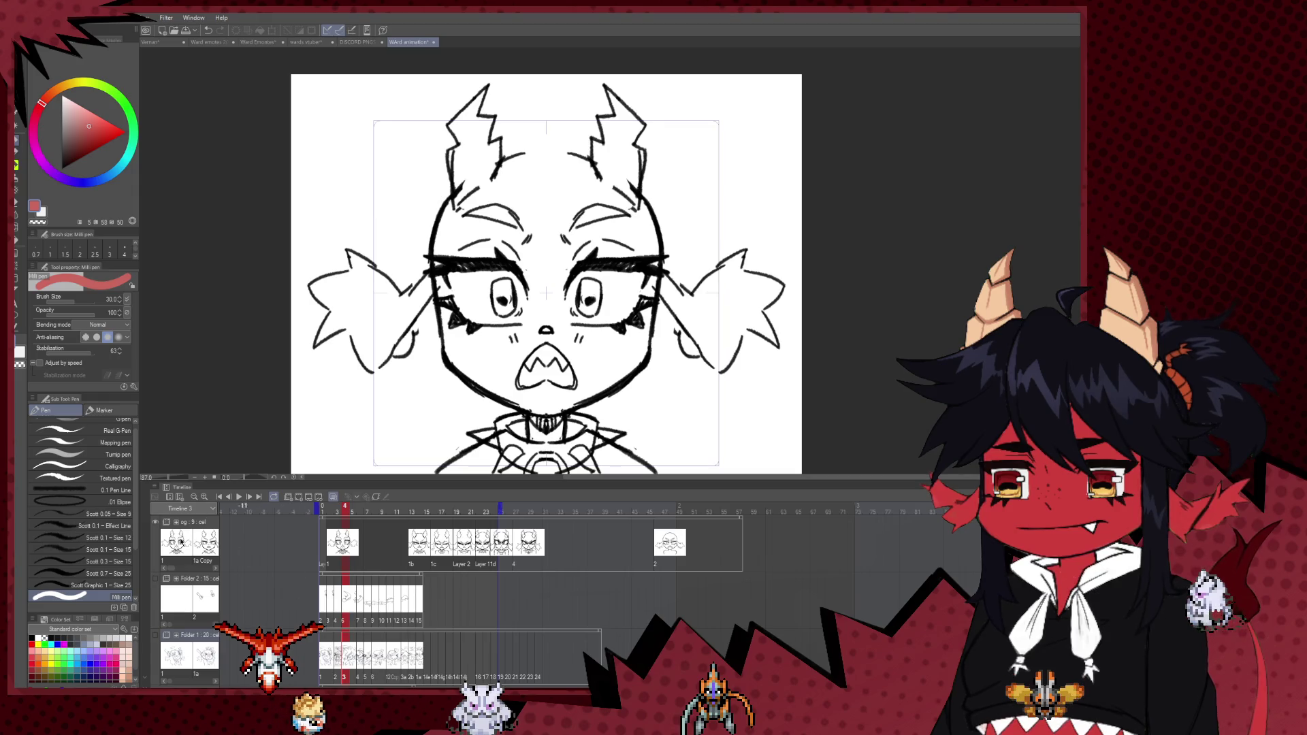
click(156, 523)
- Show the Folder 2 arm drawings and play the arm animation, stopping at frame 13
click(155, 579)
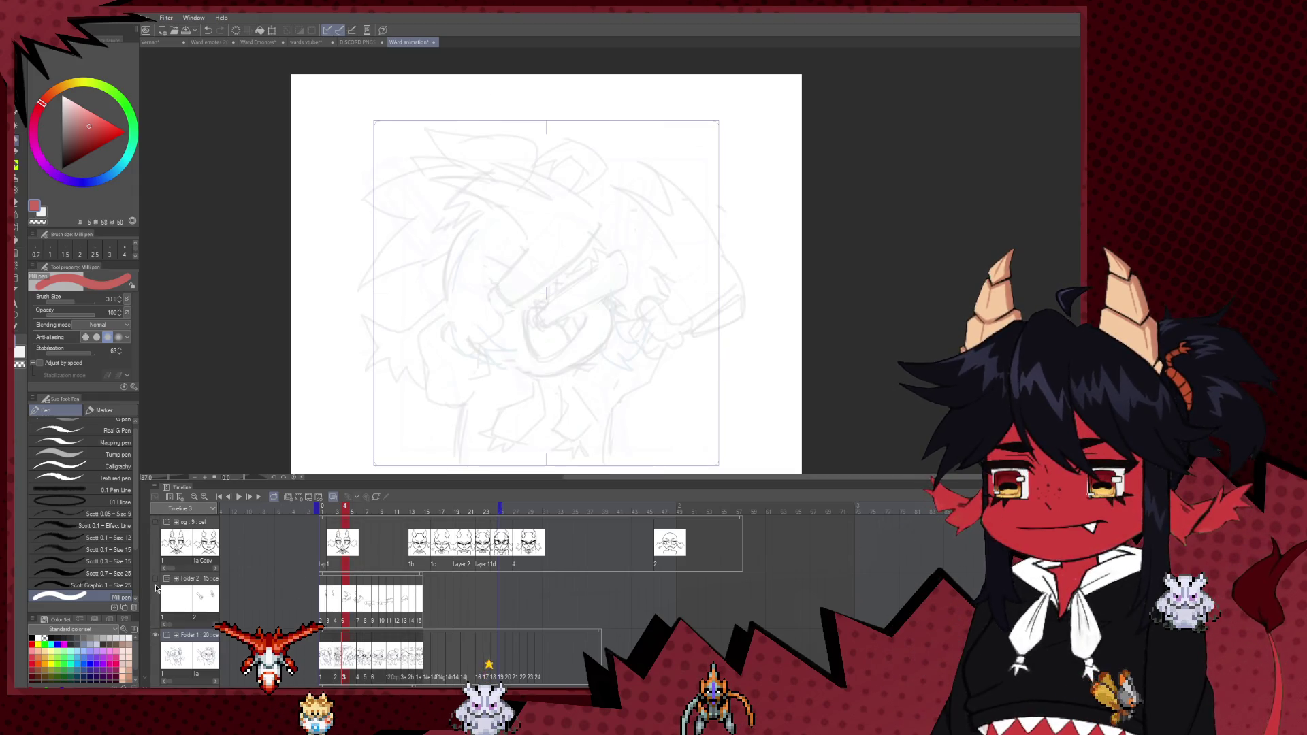
click(155, 578)
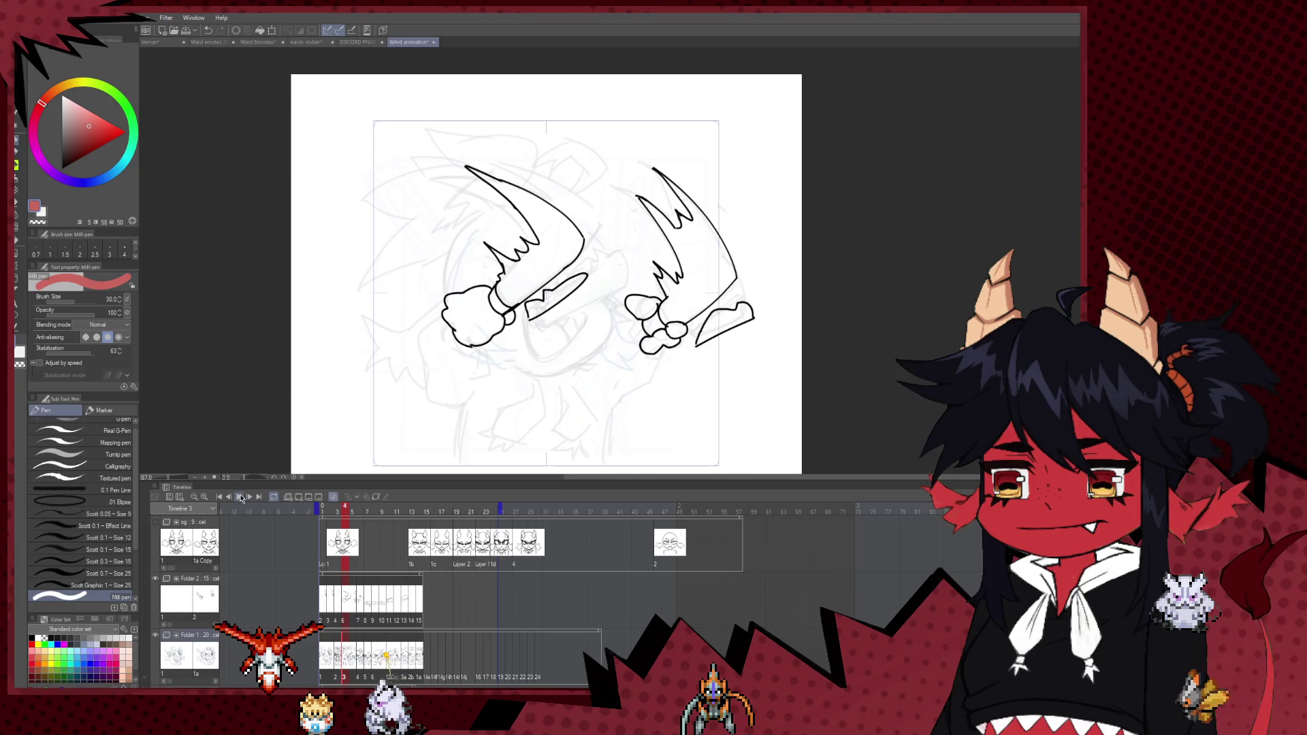
click(241, 499)
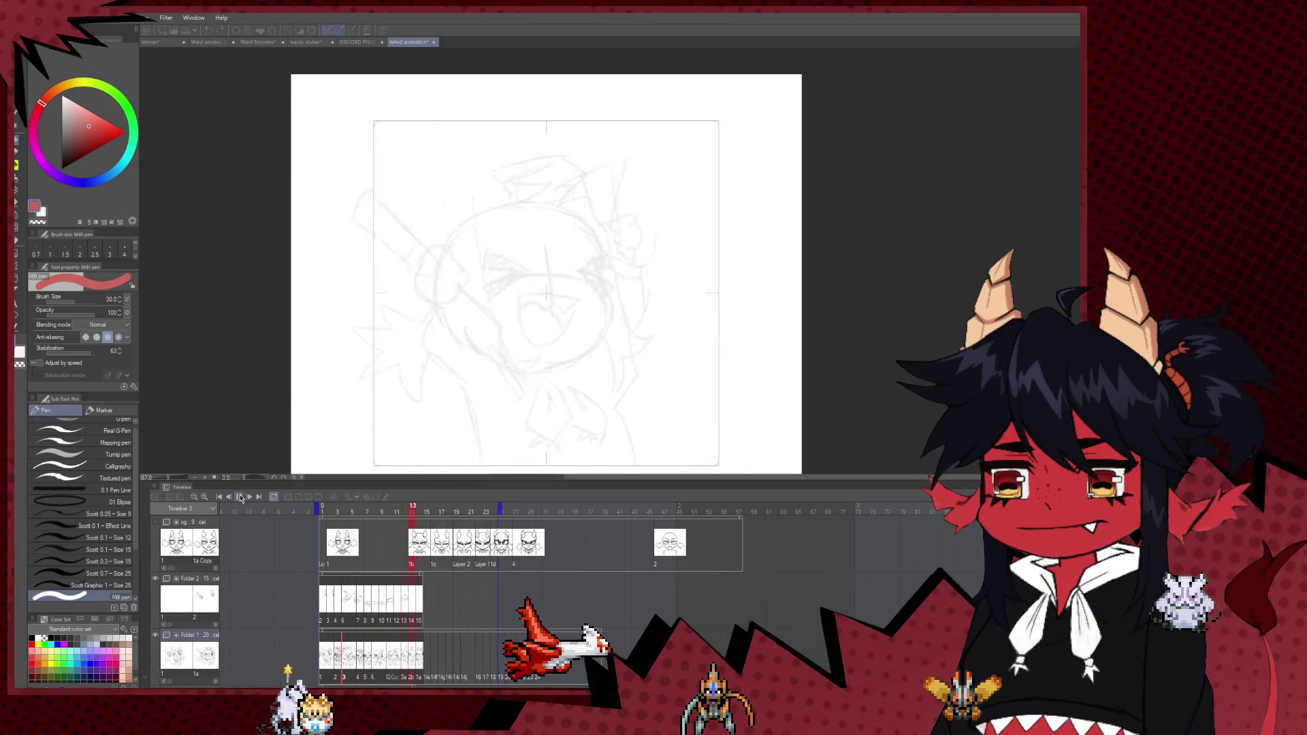
click(241, 499)
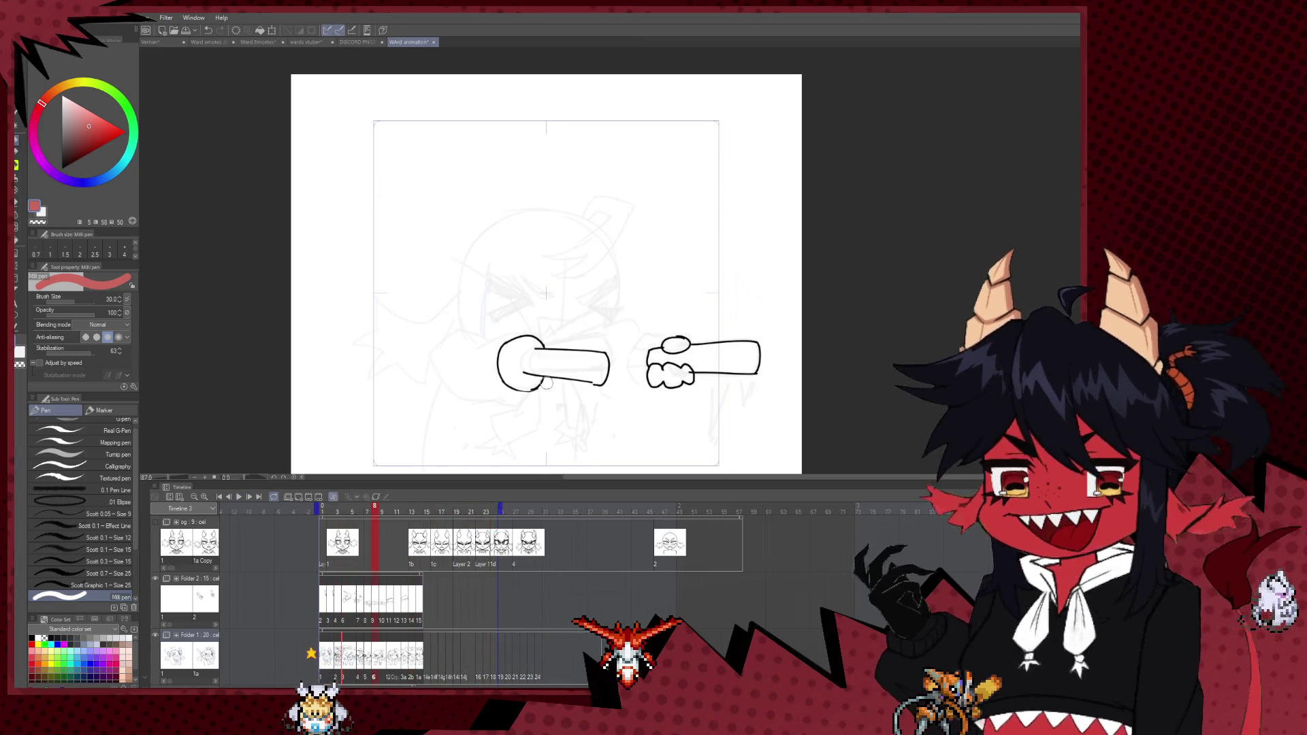
click(258, 500)
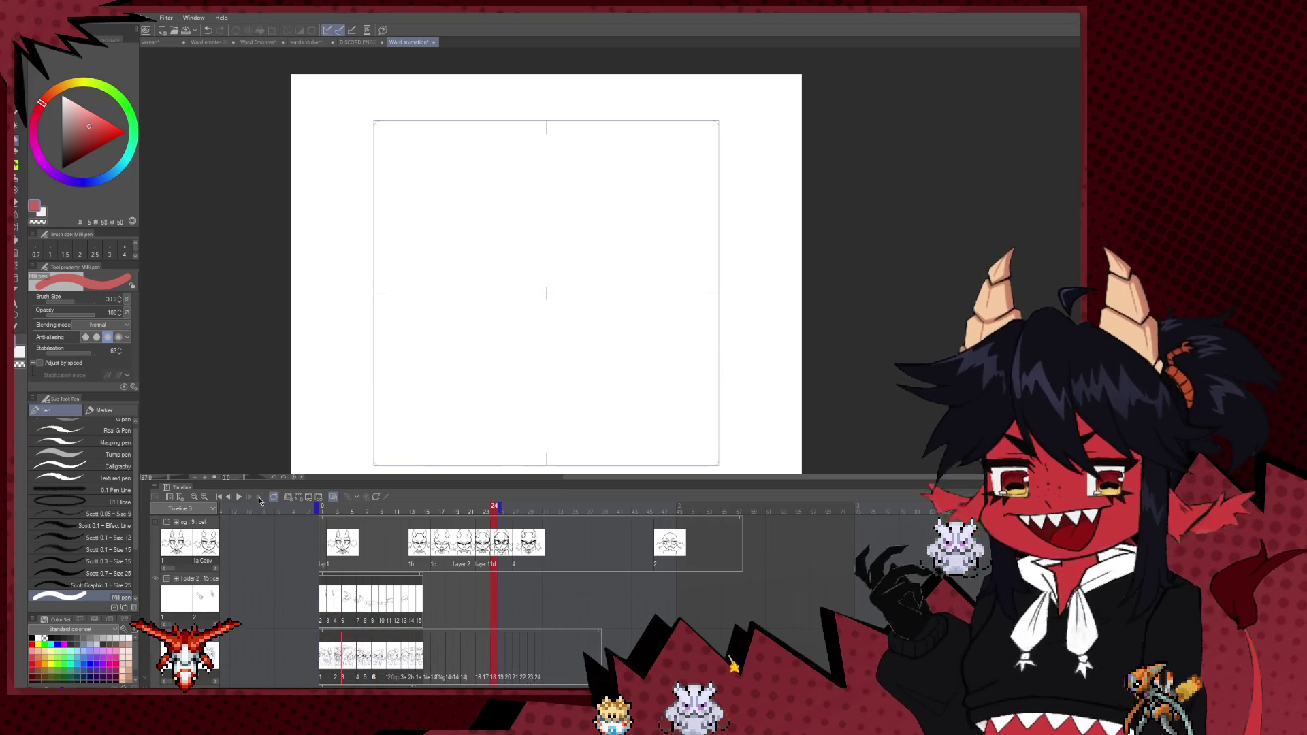
click(238, 497)
click(239, 499)
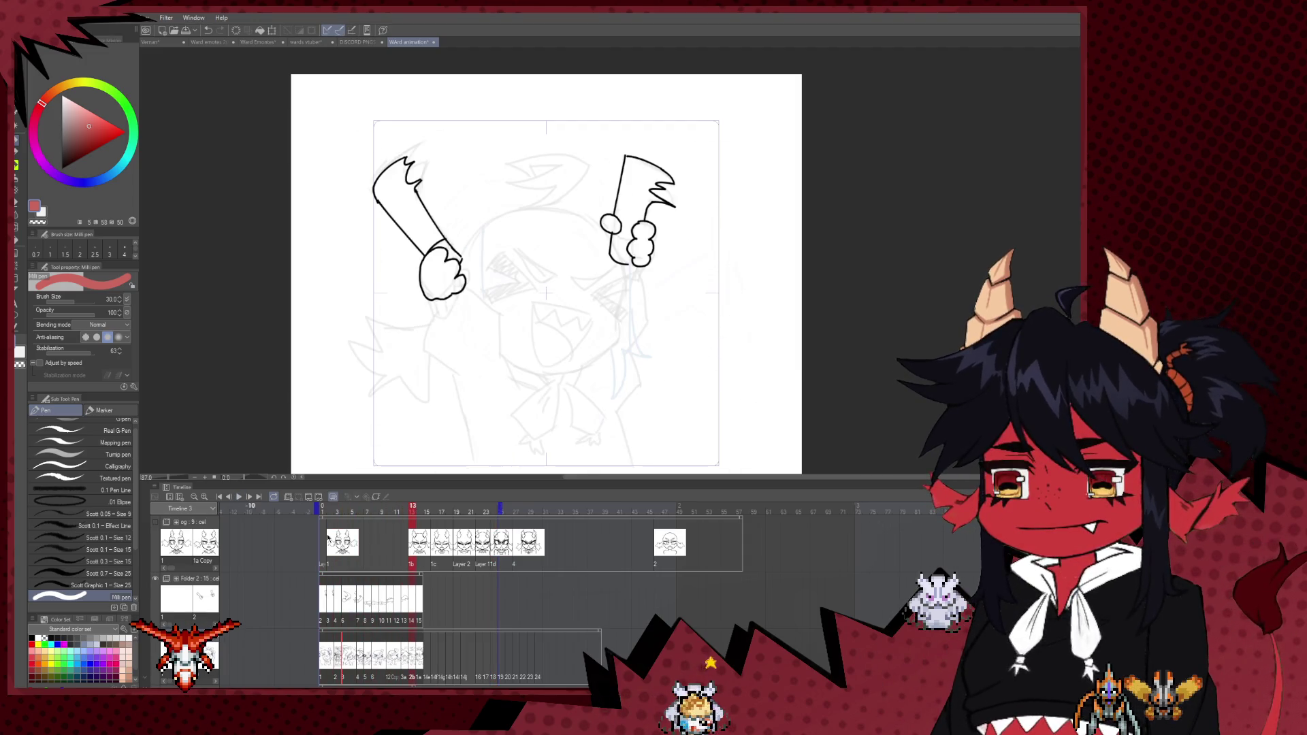
- Inspect the drawings on frames 5 to 9, ending back on frame 1
click(364, 655)
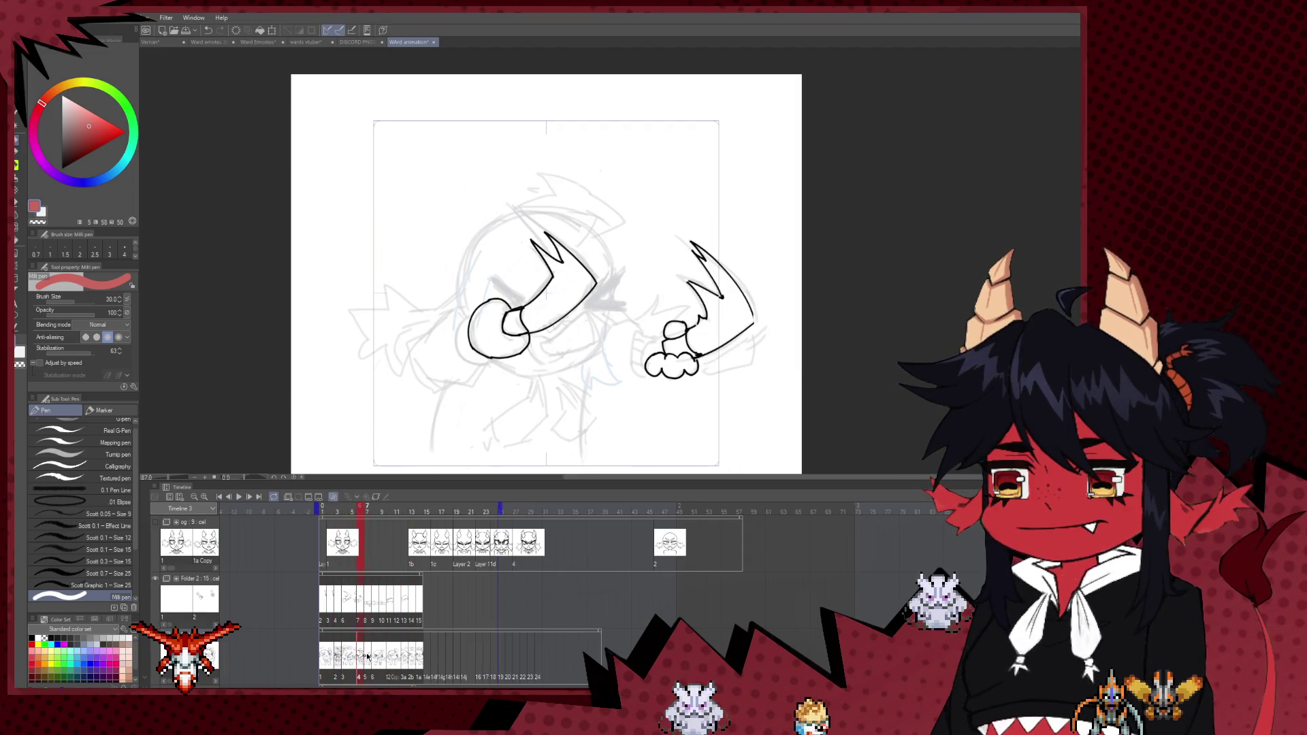
click(367, 656)
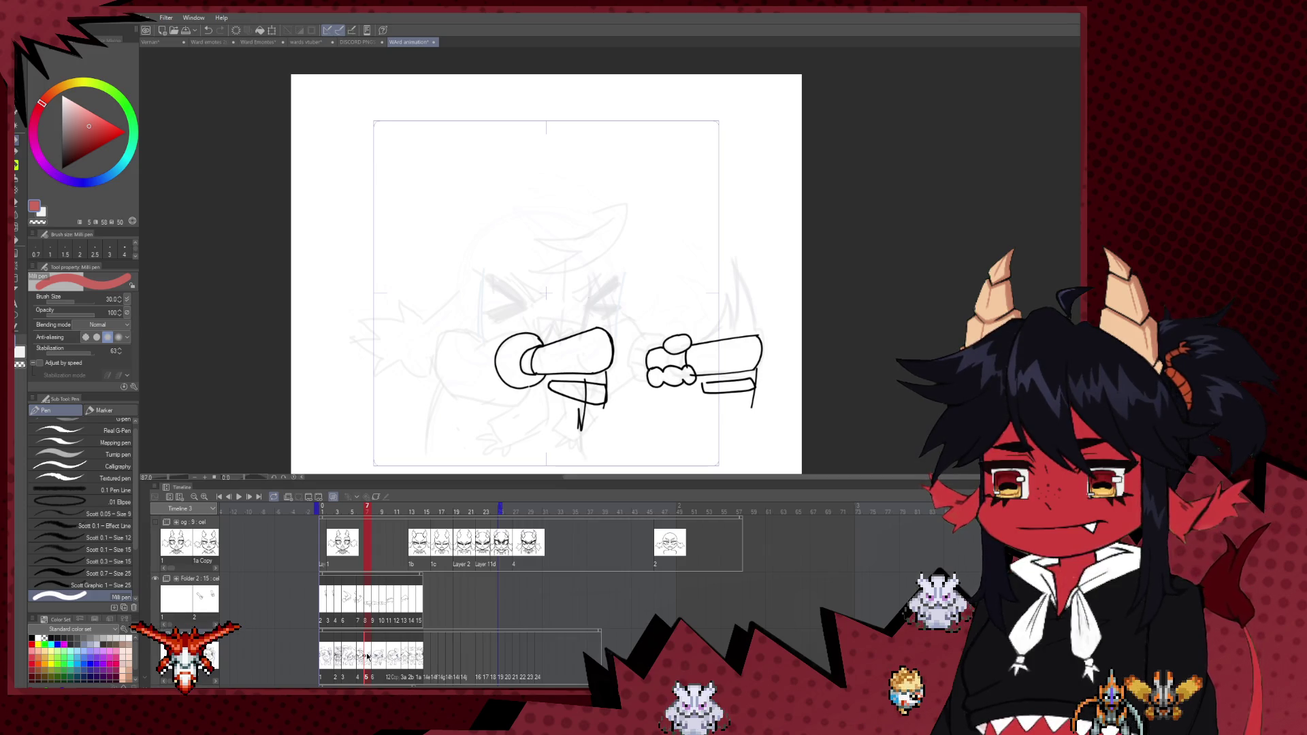
click(382, 656)
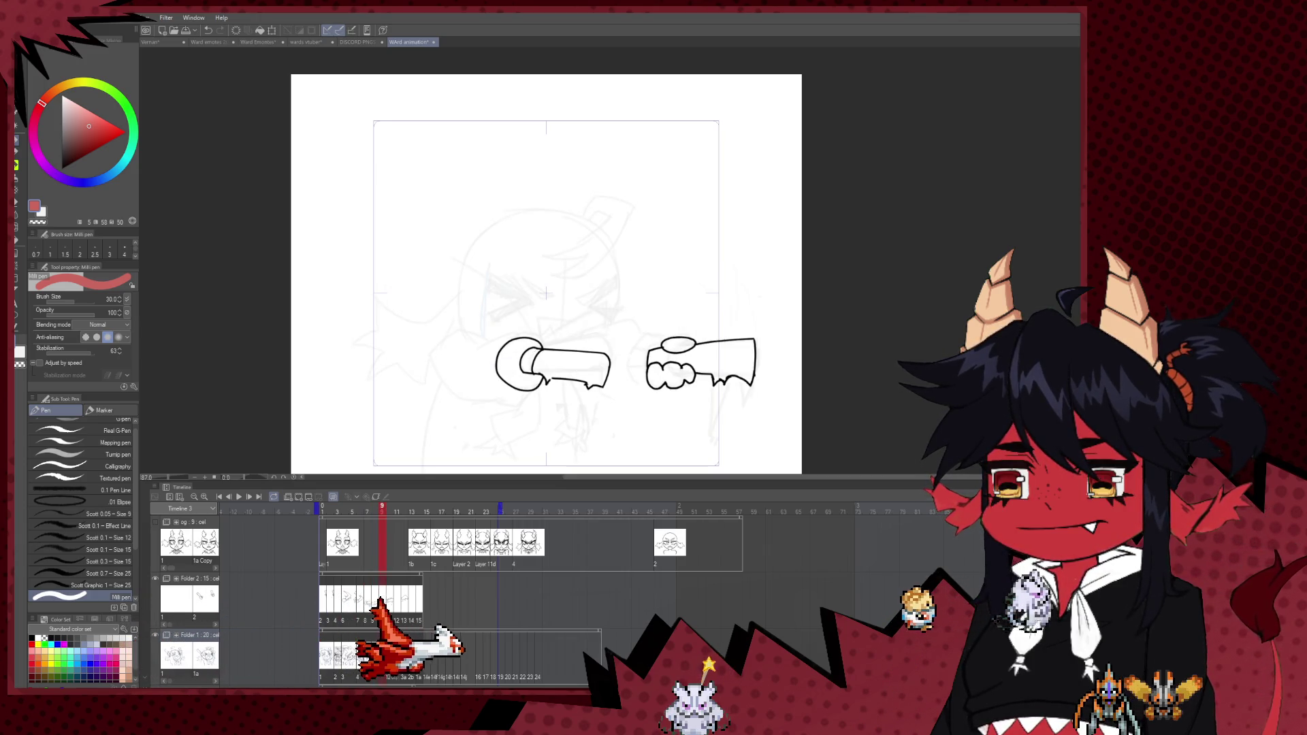
click(371, 657)
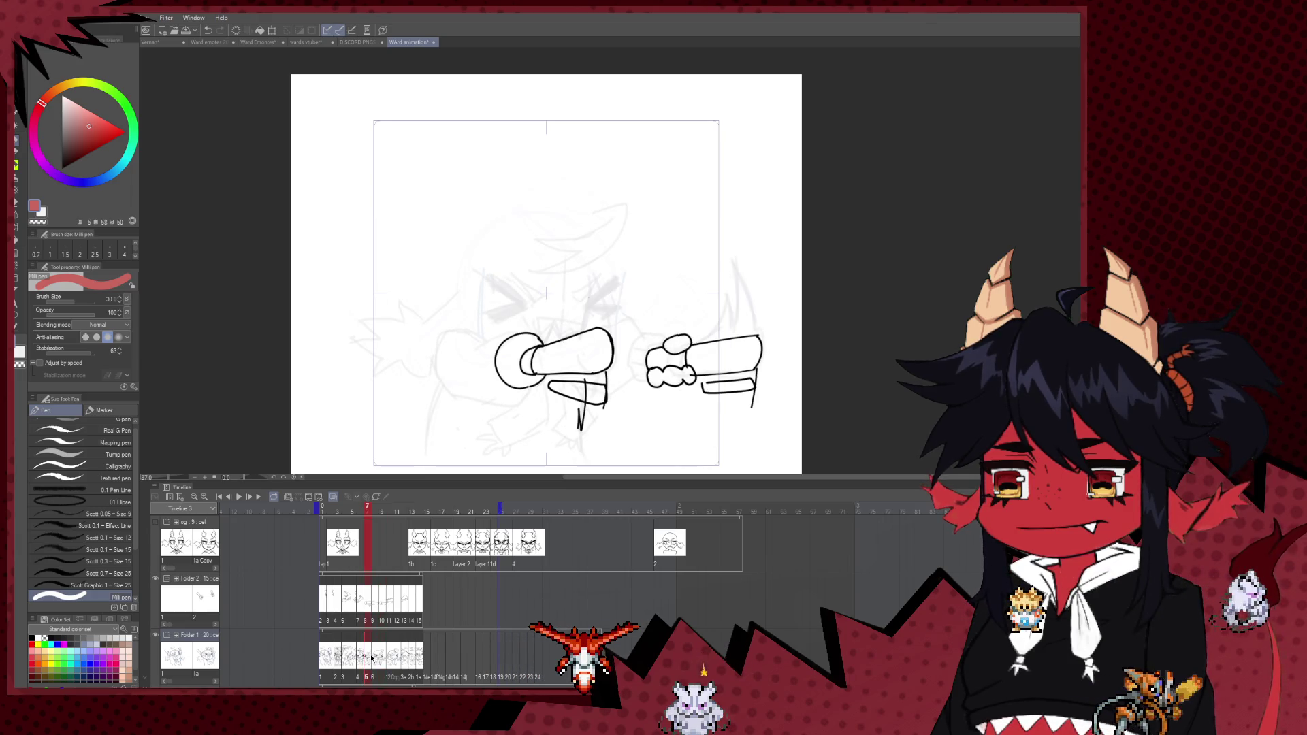
click(355, 658)
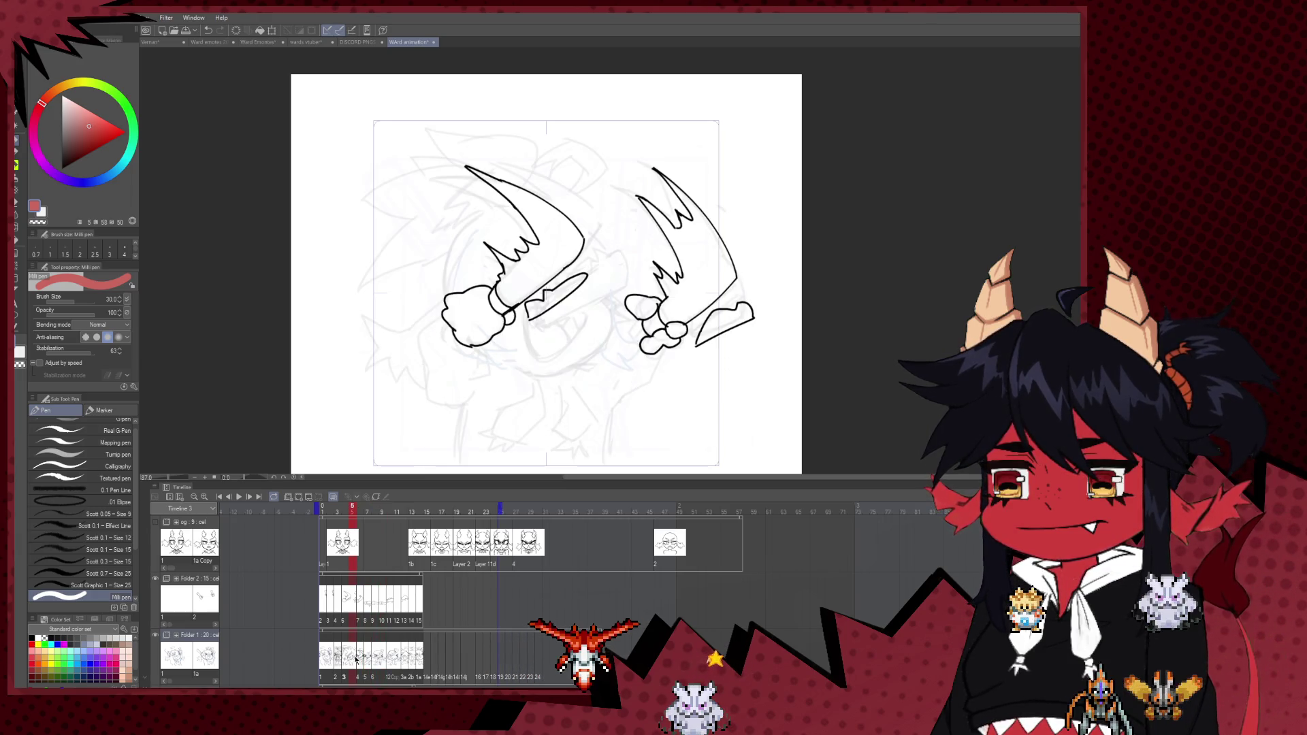
click(330, 658)
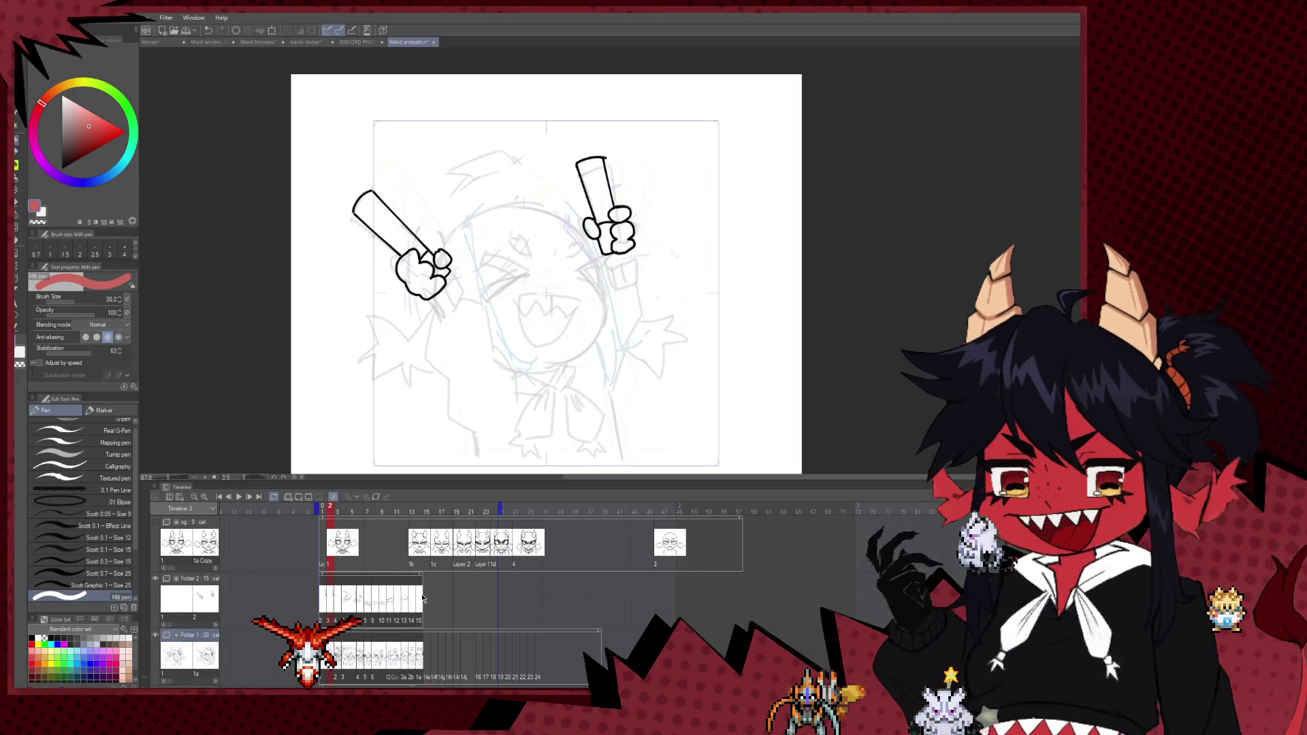
- Insert a held frame, preview the timing, then remove one frame and replay
key(Insert)
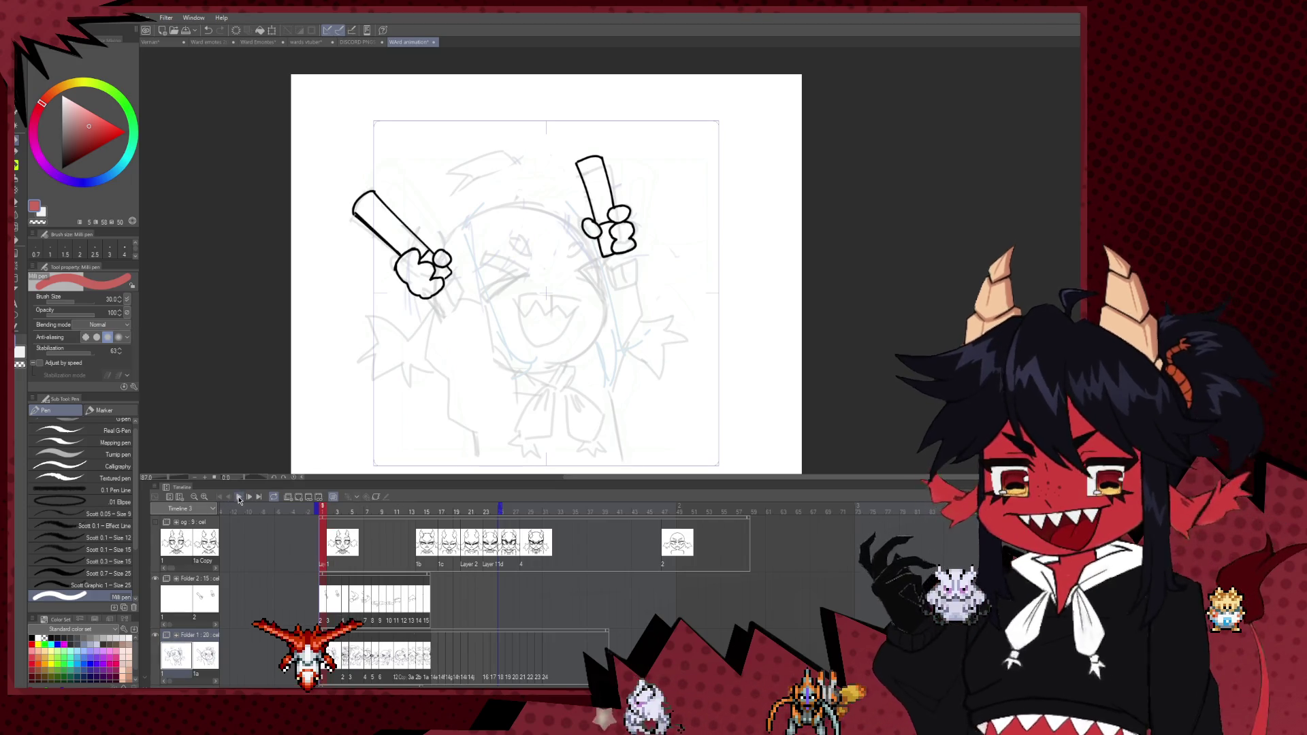
click(238, 497)
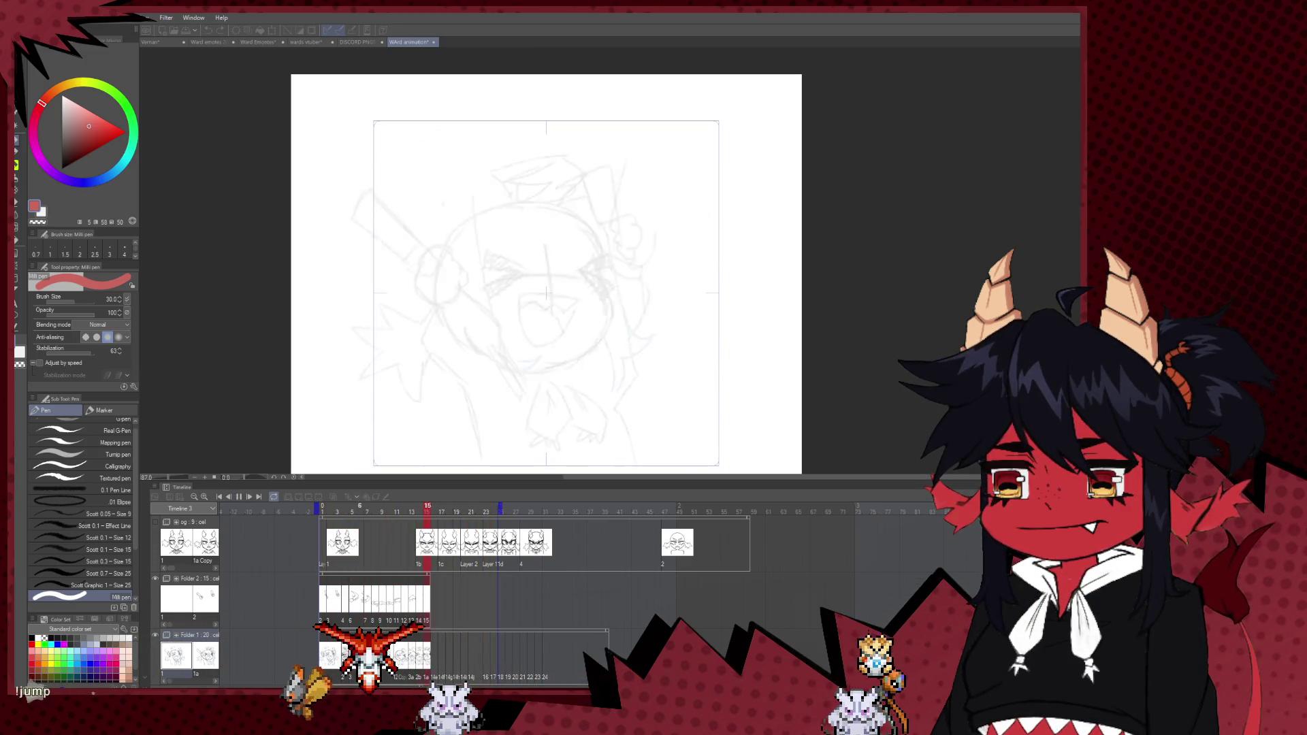
click(238, 498)
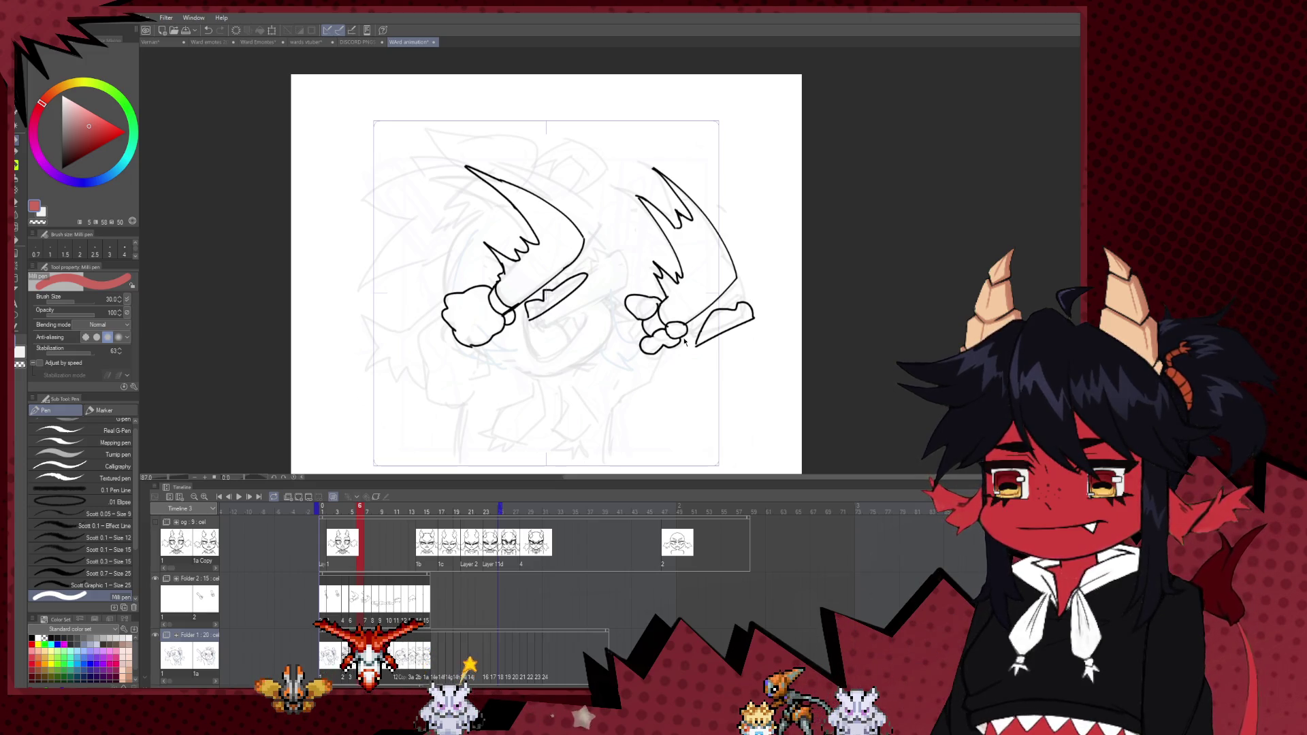
key(ctrl+z)
click(240, 501)
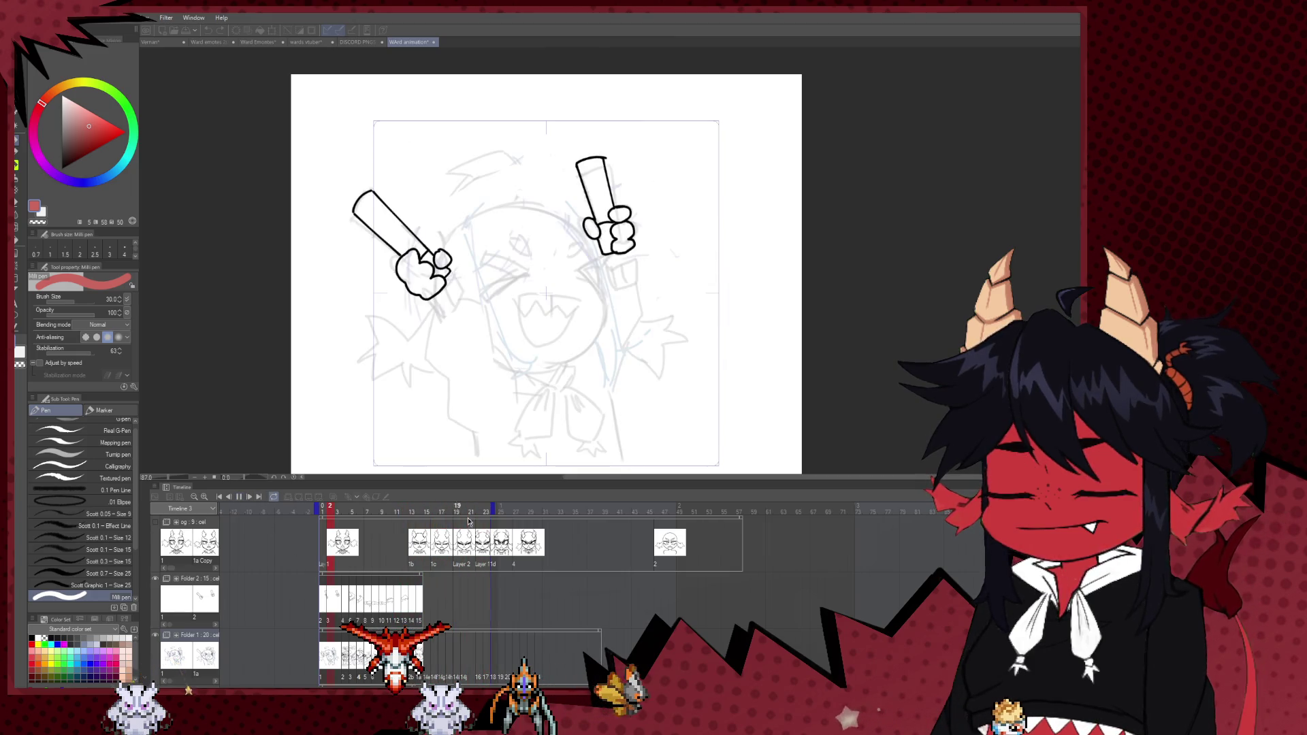
- Undo both timing changes to restore the fists' jagged edge lines, then replay the animation
key(space)
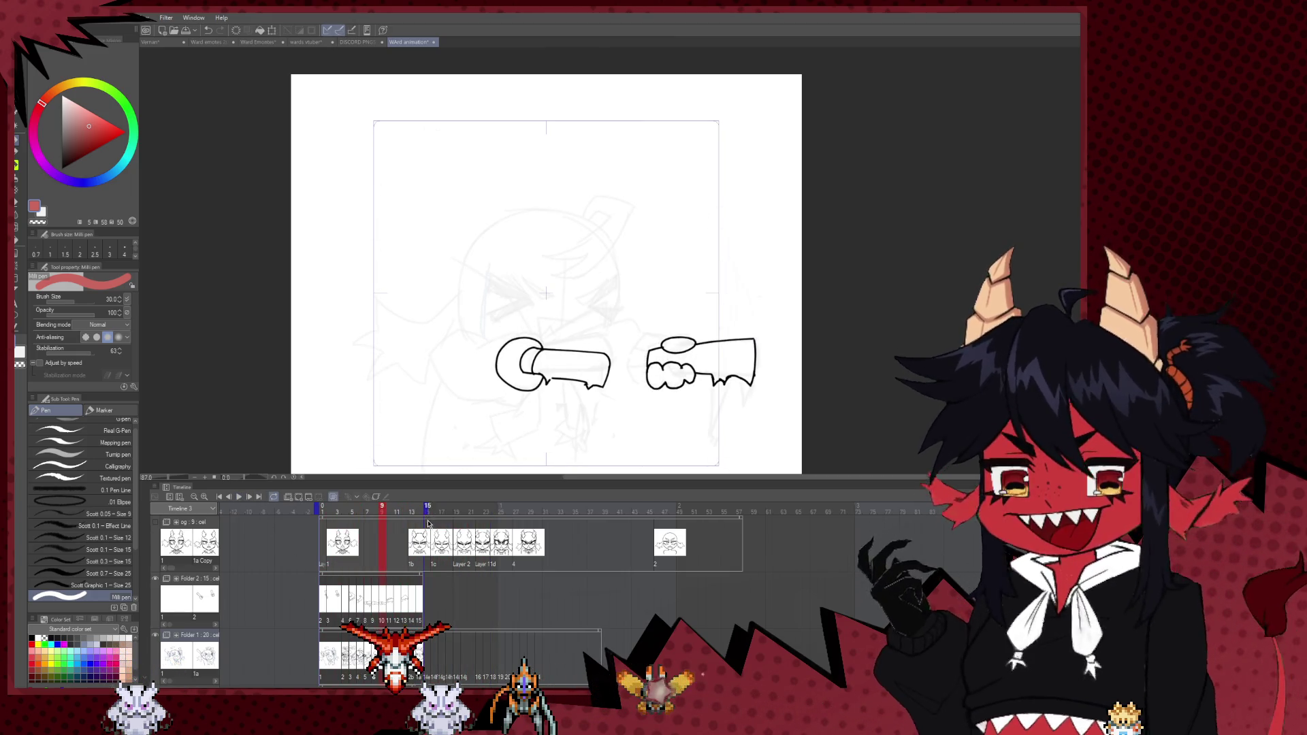
click(239, 498)
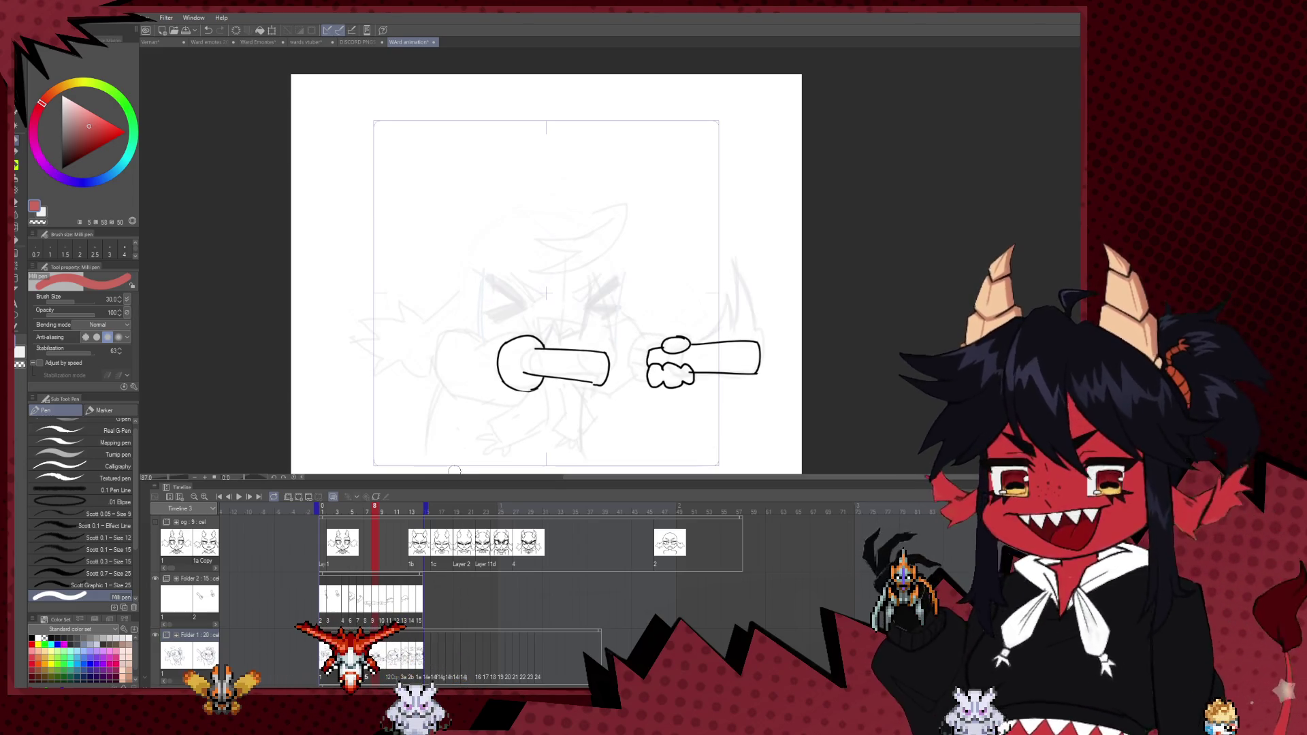
key(ctrl+z)
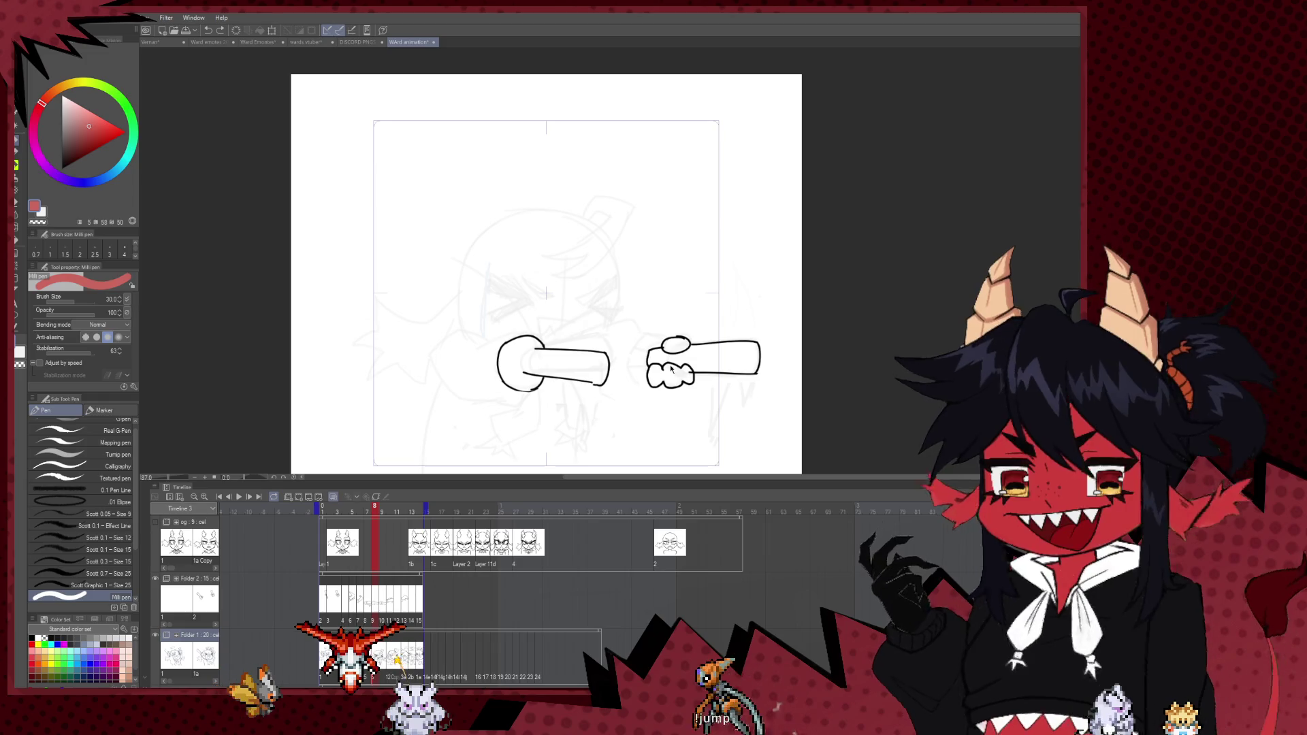
key(ctrl+z)
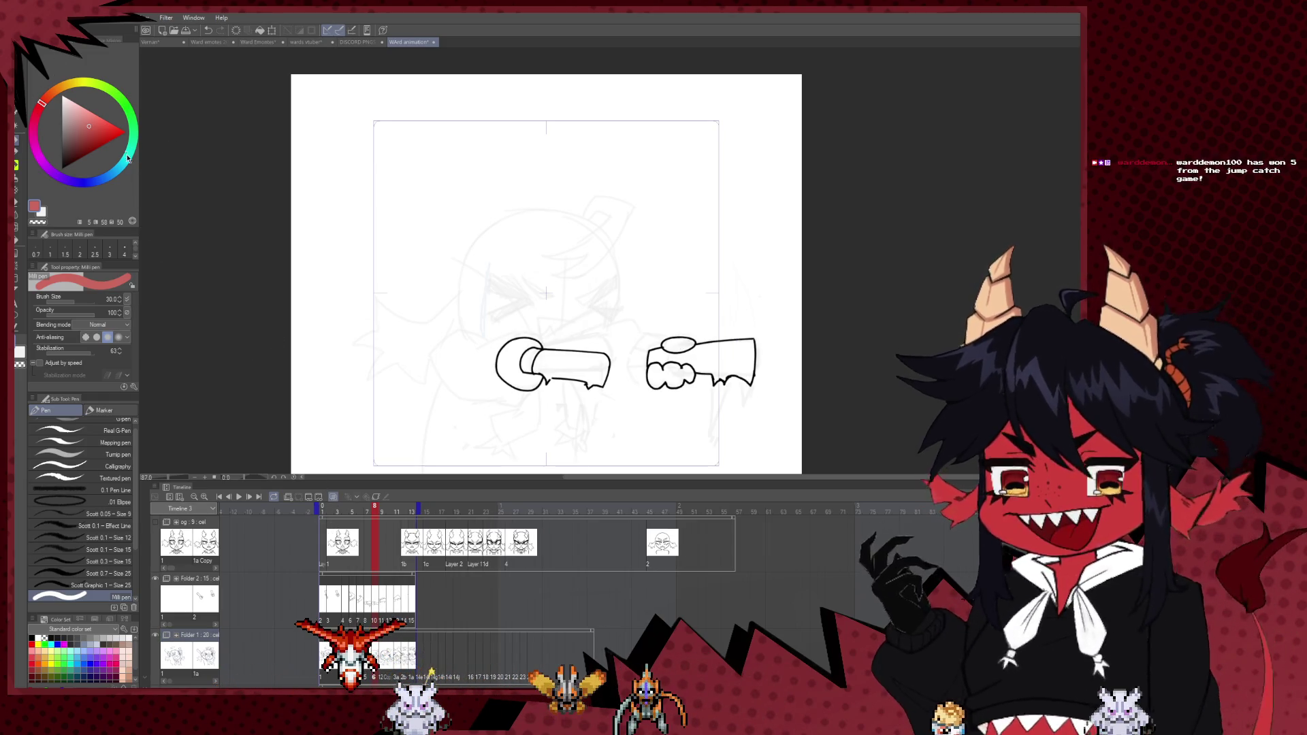
click(239, 498)
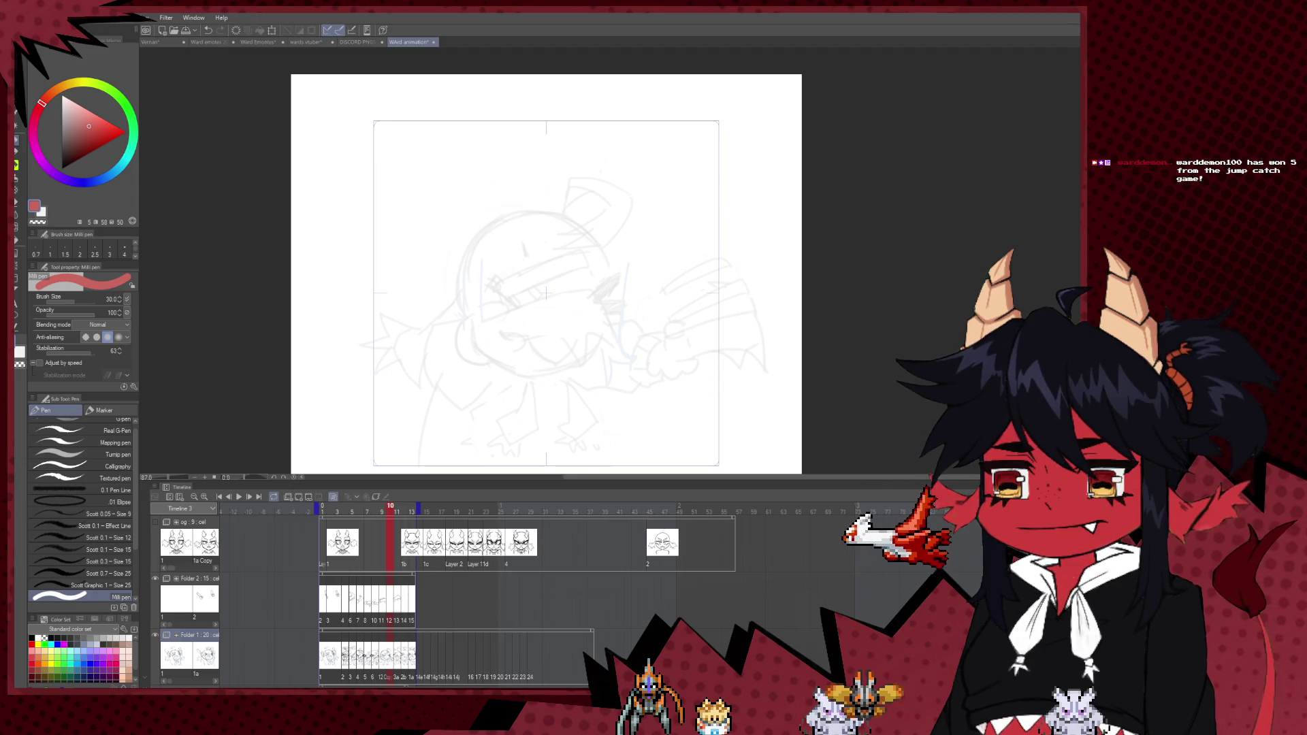
click(238, 497)
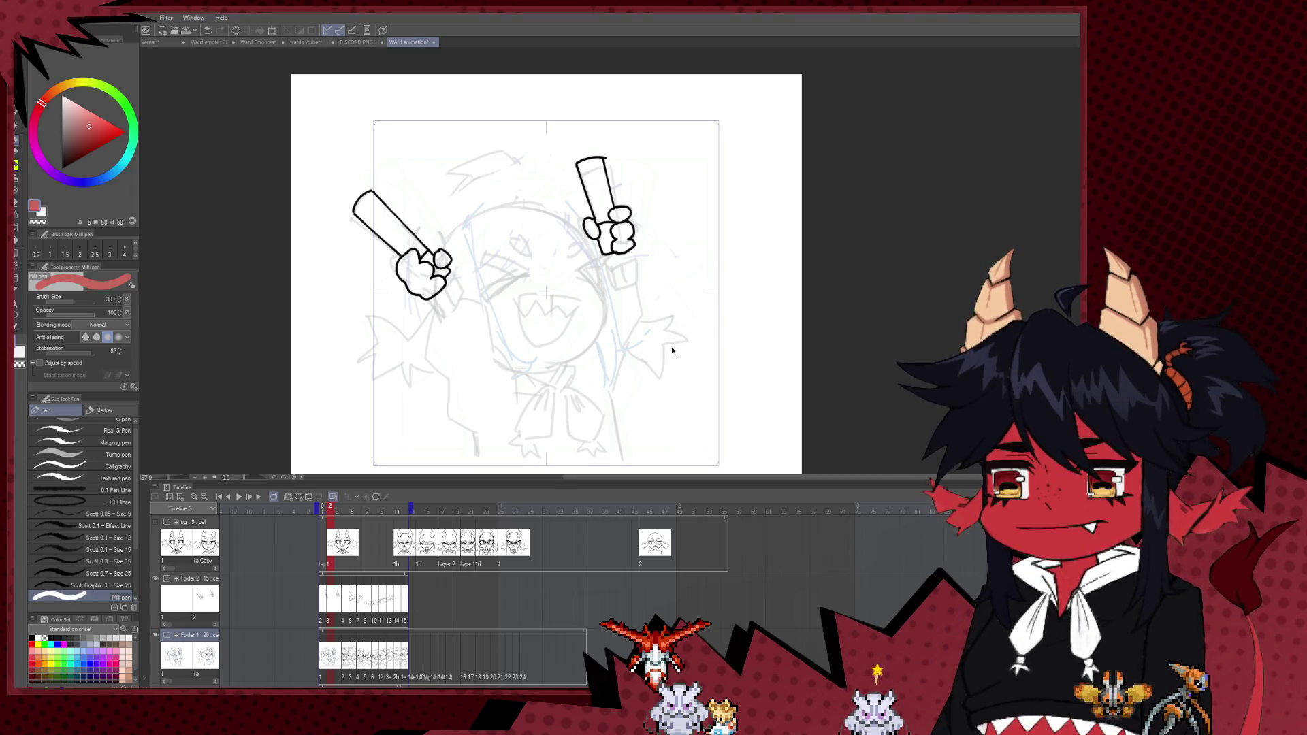
click(238, 498)
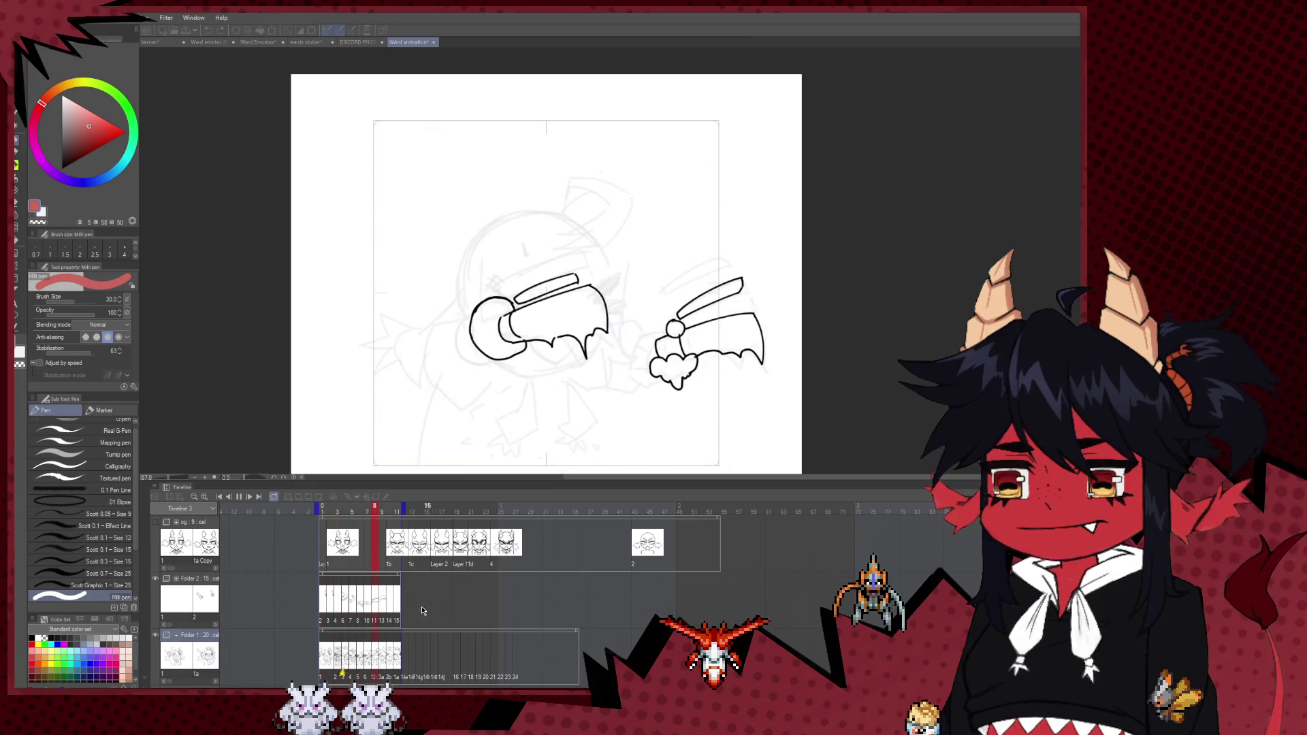
- Inspect frames 4 to 6, insert a frame after frame 6, then remove it again
click(352, 655)
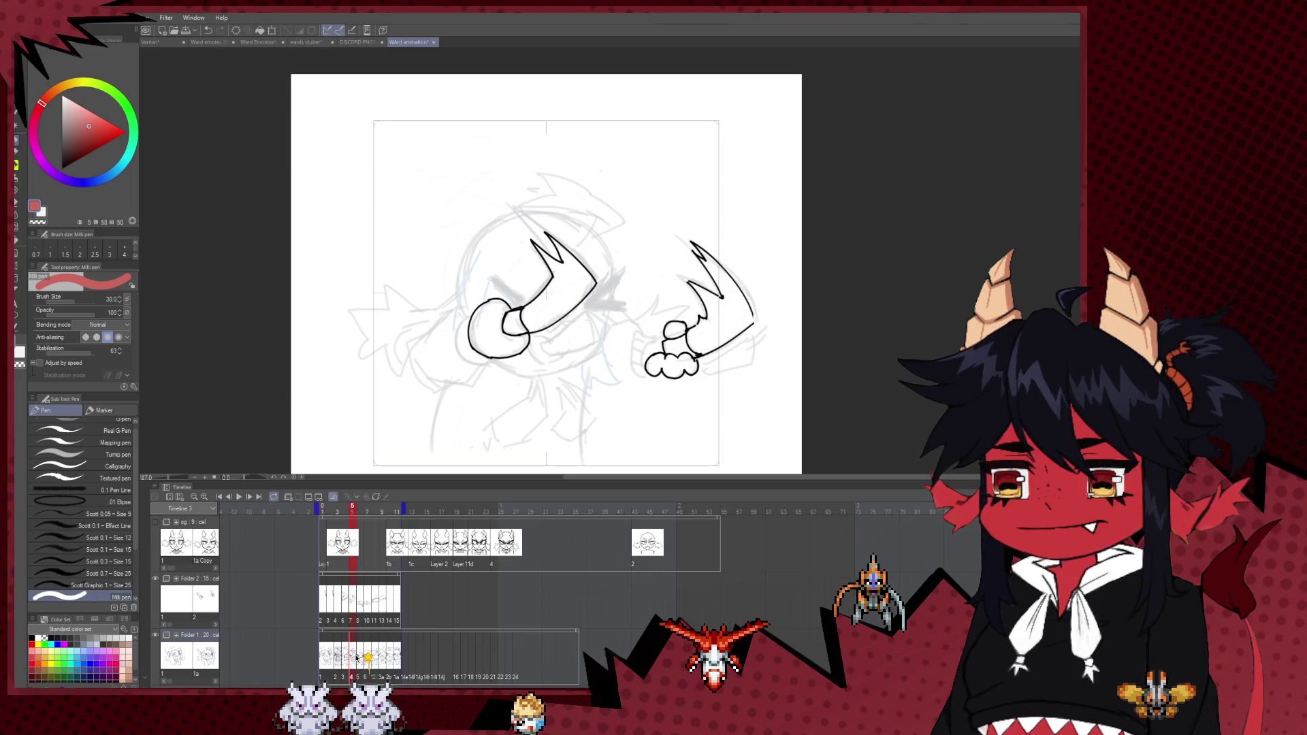
click(346, 659)
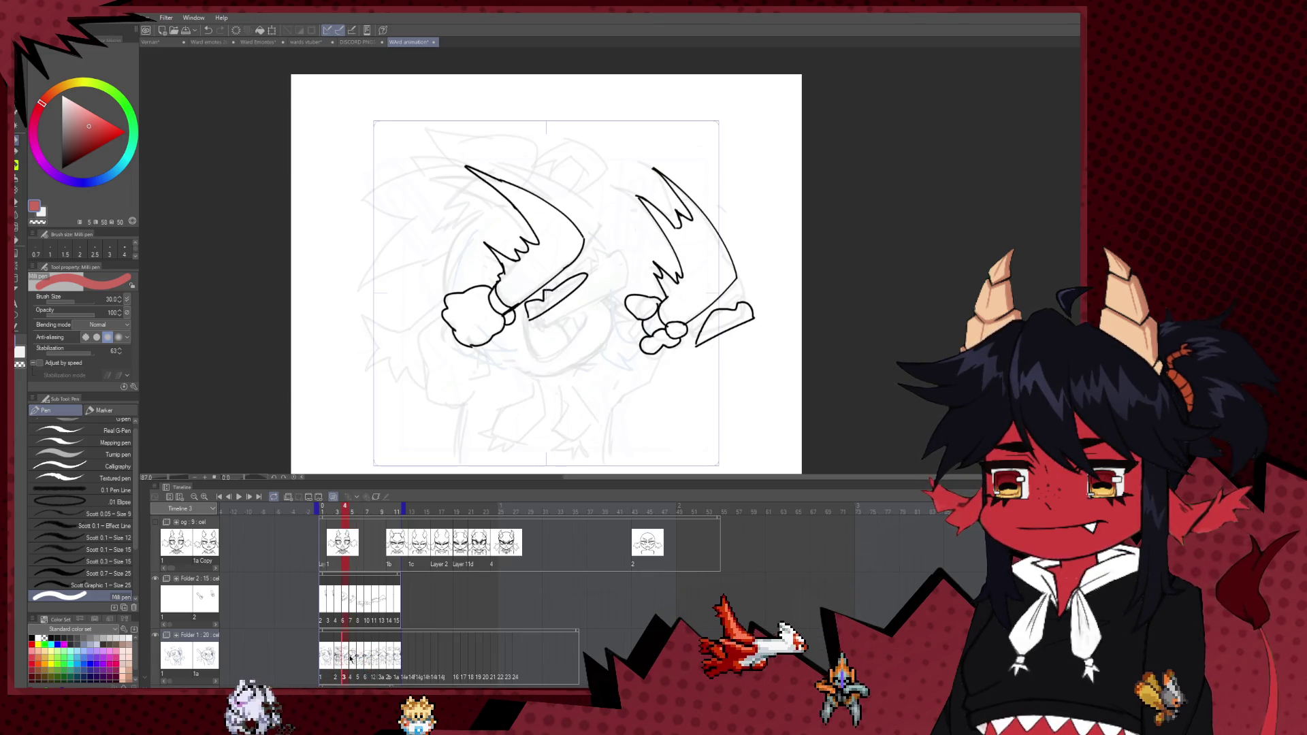
click(363, 657)
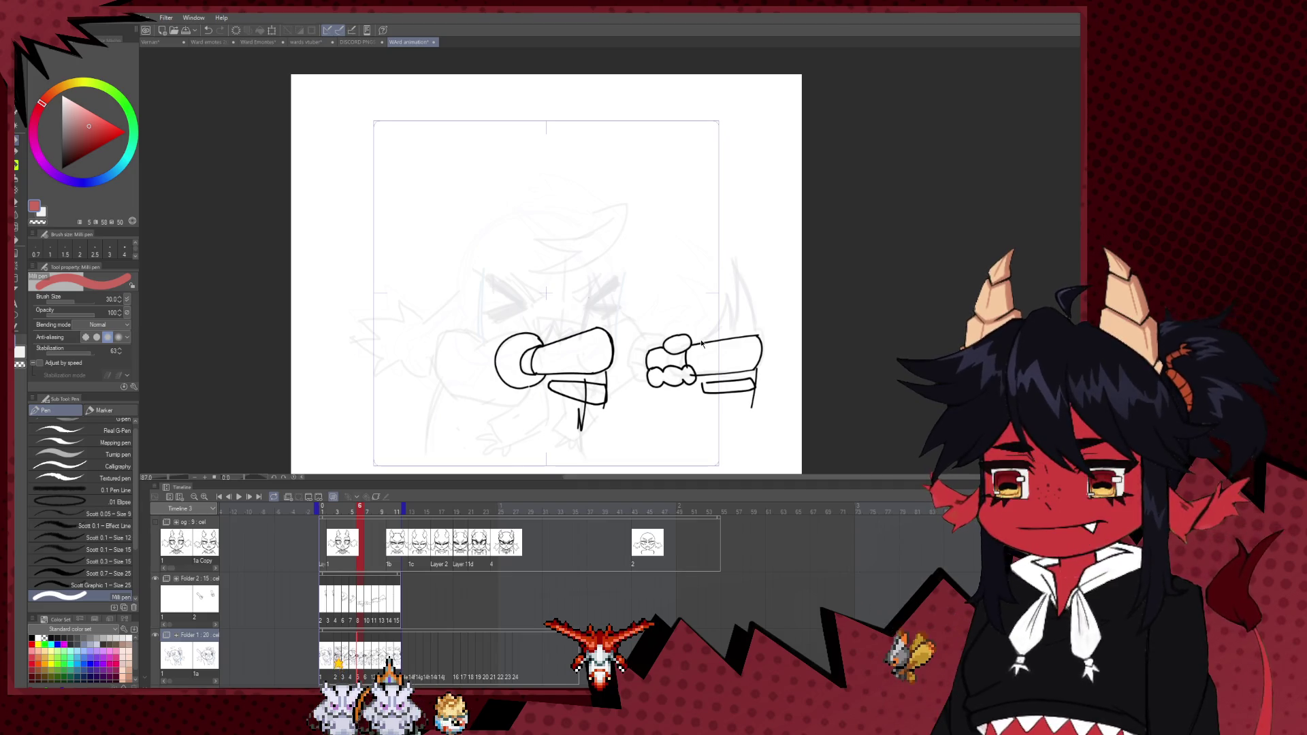
click(305, 499)
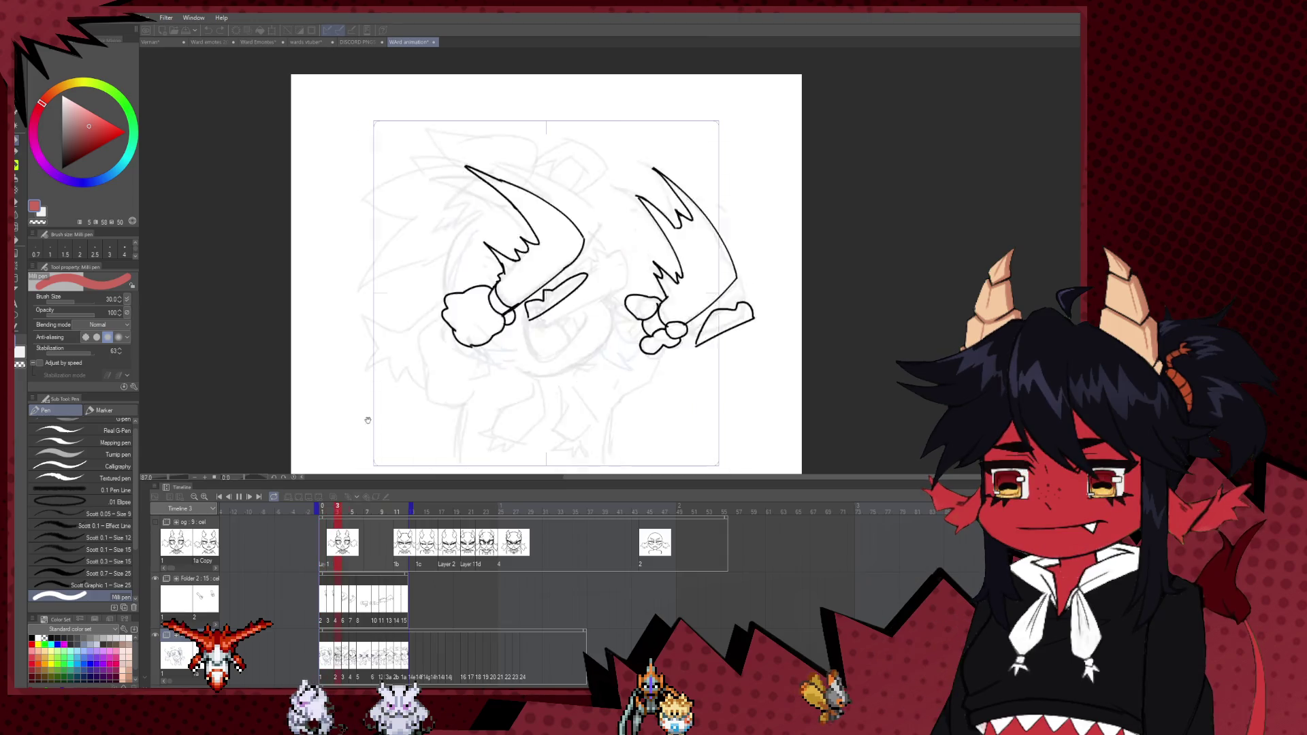
click(371, 656)
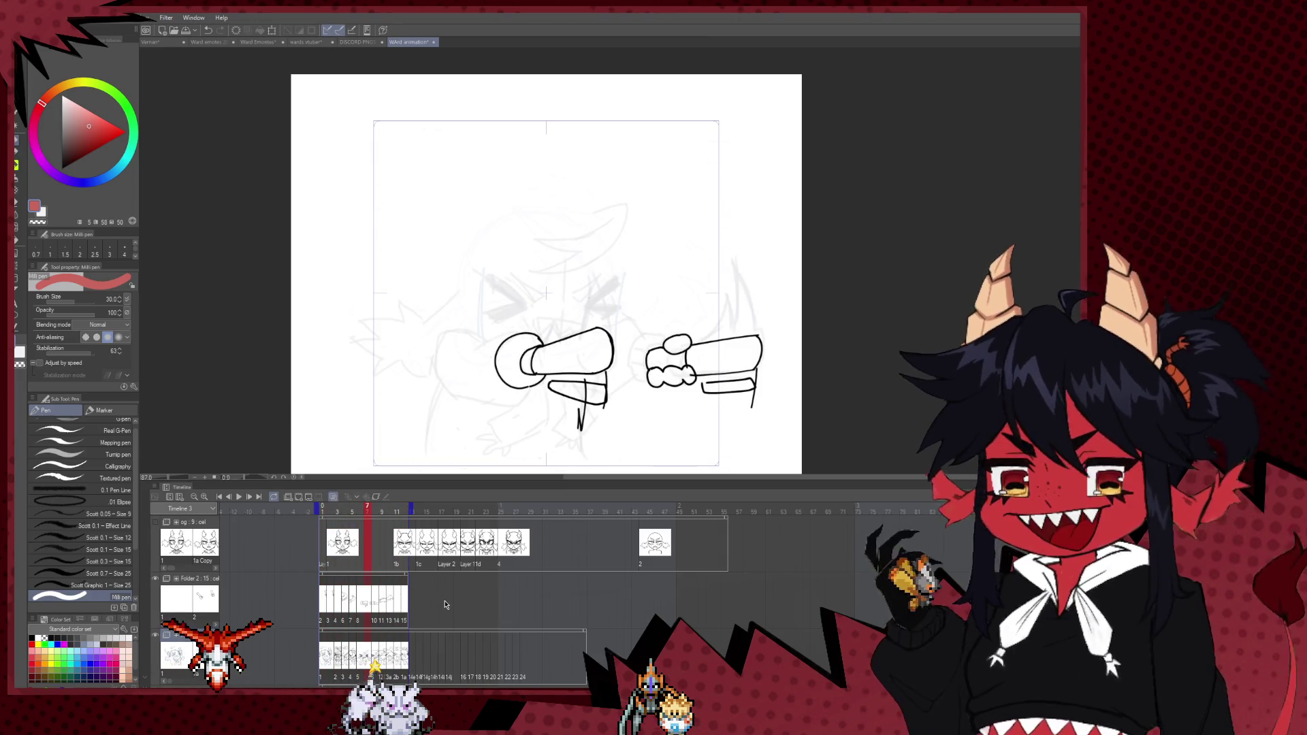
key(ctrl+z)
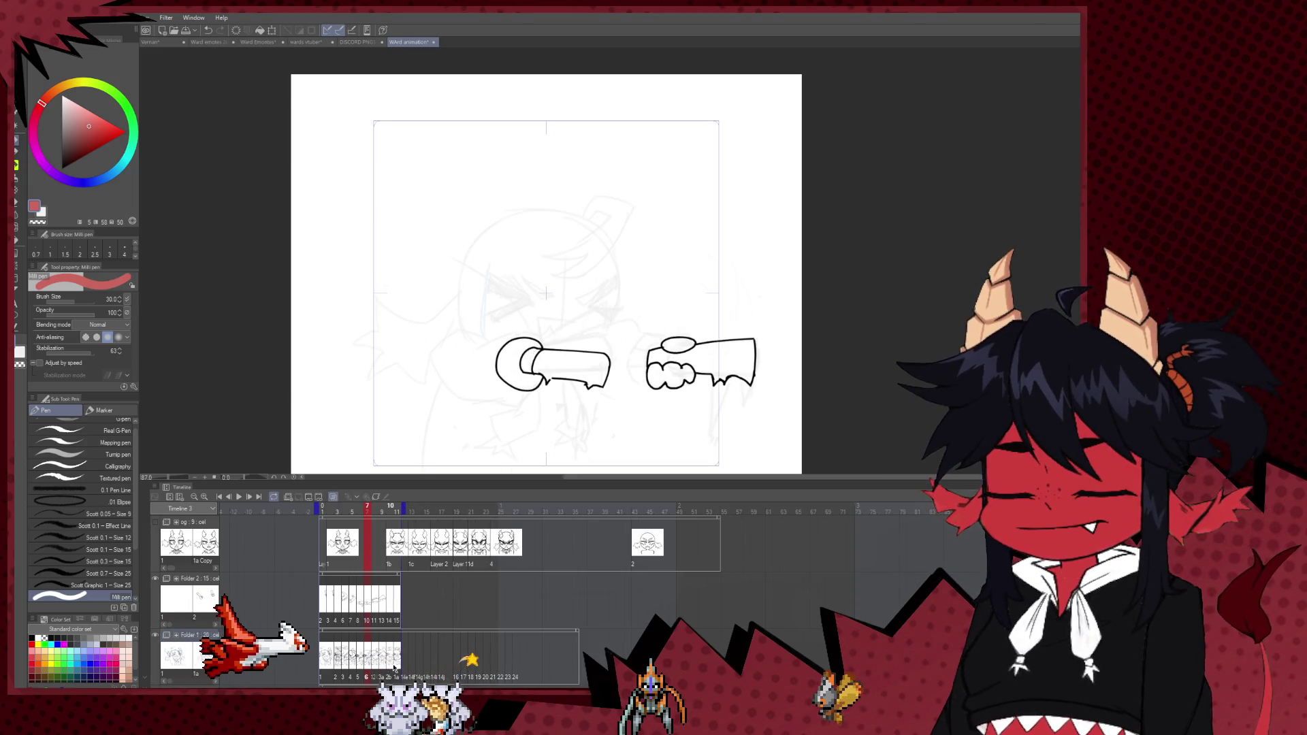
- Compare the flame-fist, raised-arms and swinging-arms drawings on frames 1 to 6, then play
click(353, 658)
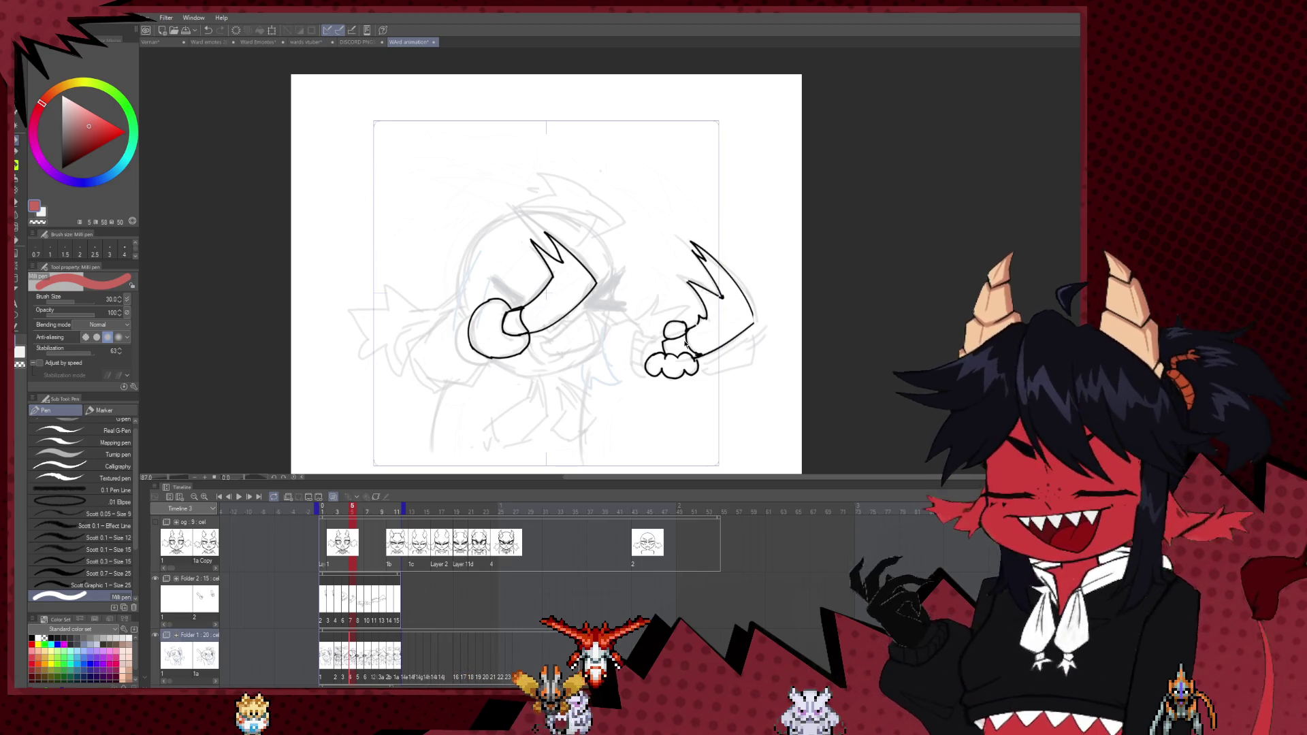
key(Right)
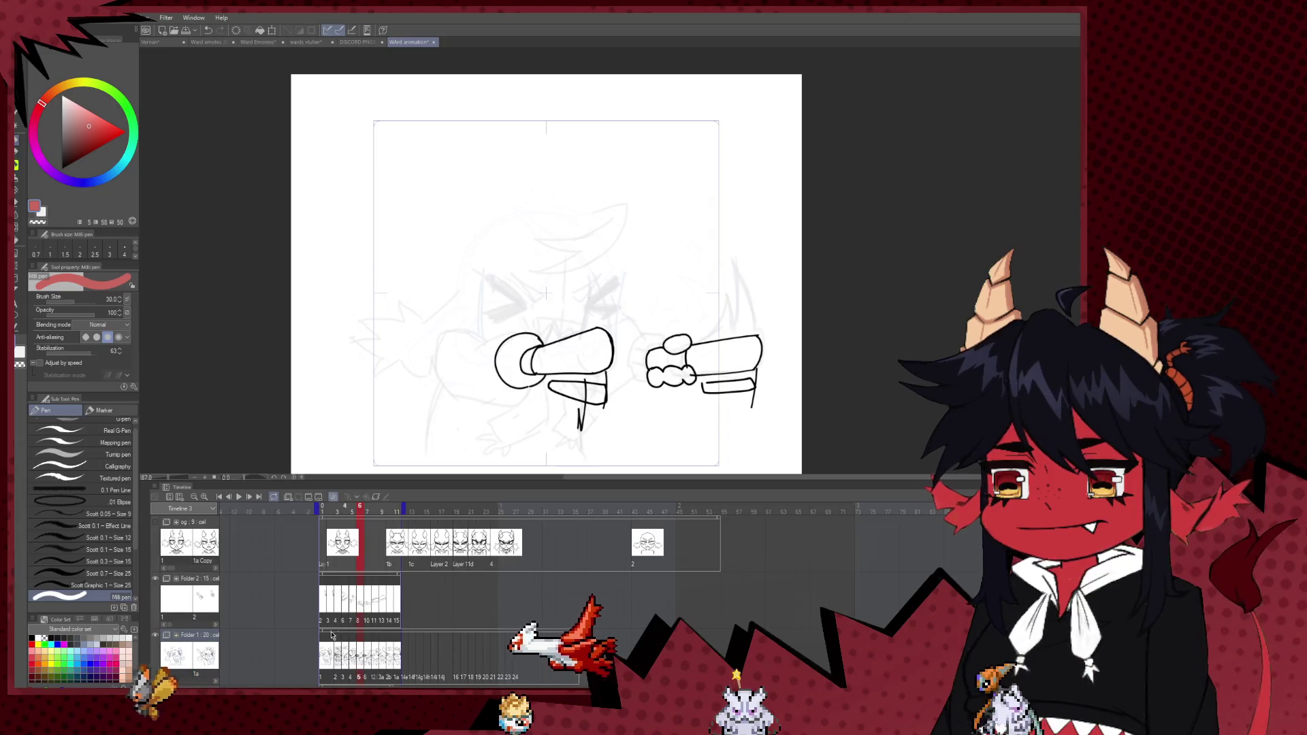
click(339, 666)
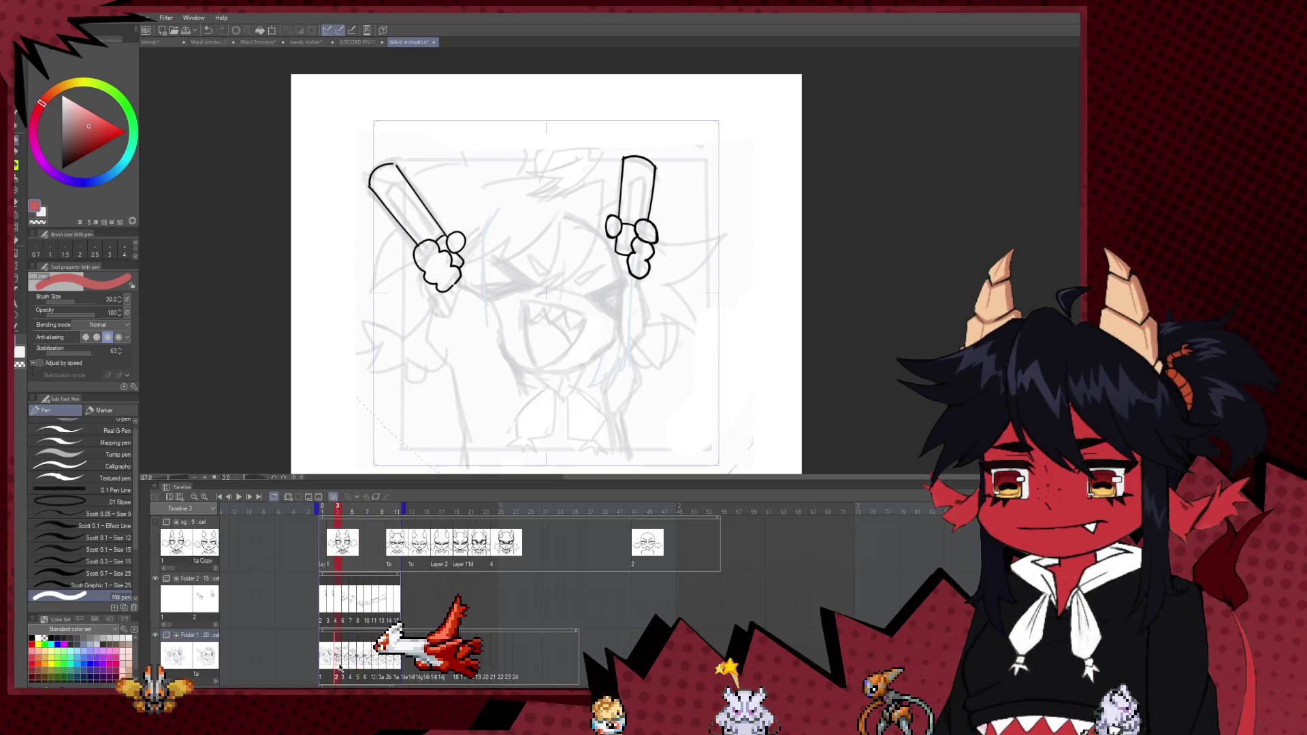
click(326, 664)
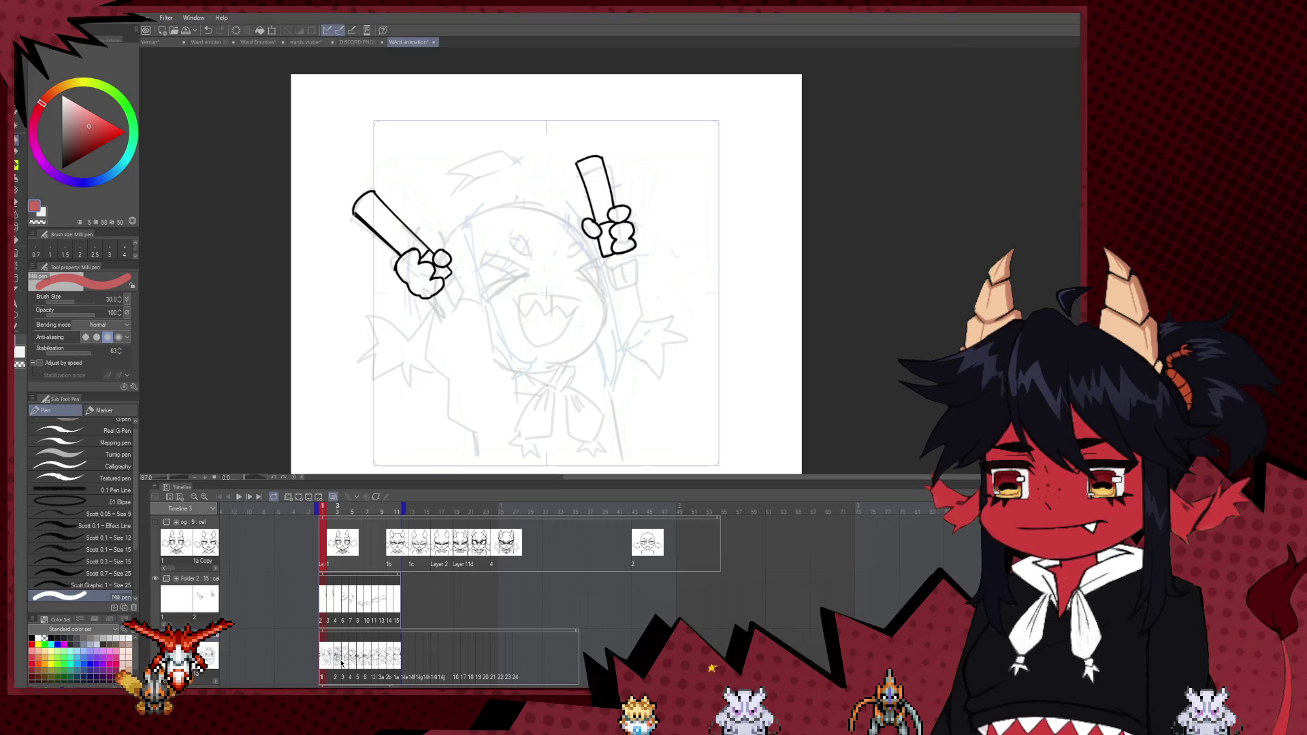
click(339, 662)
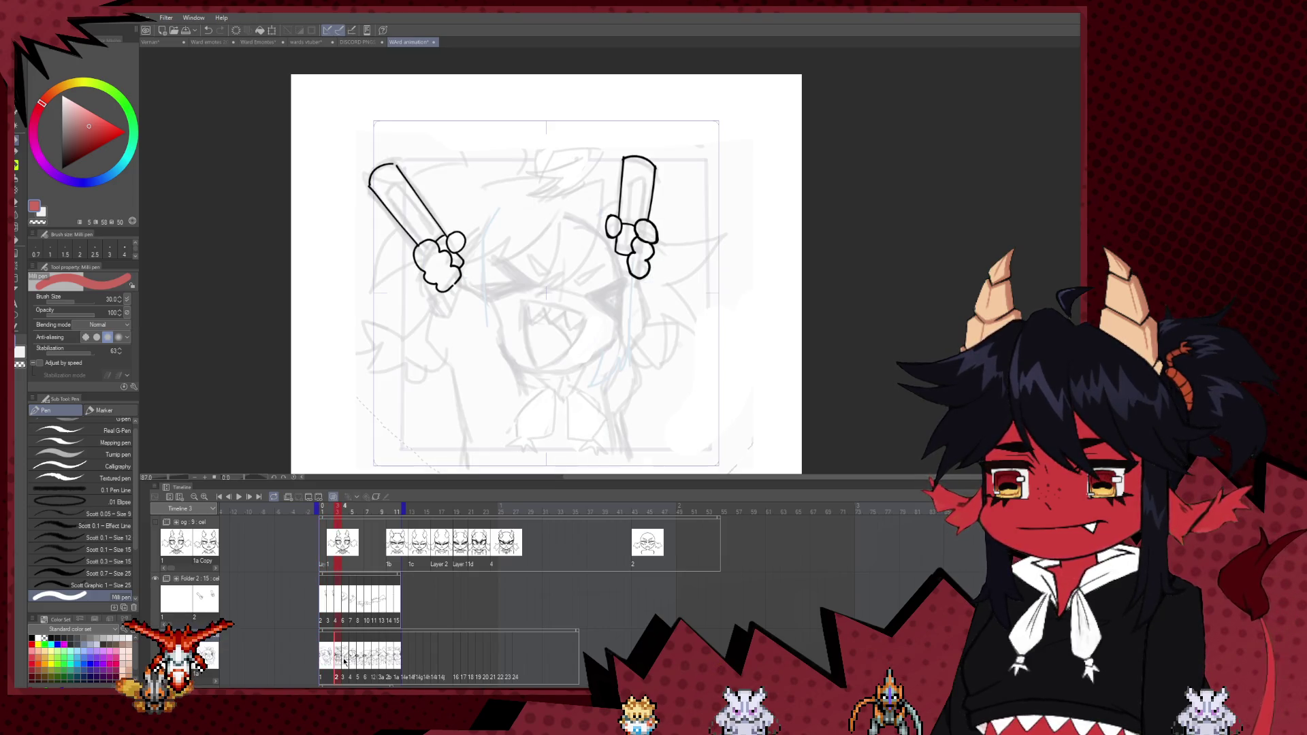
click(348, 662)
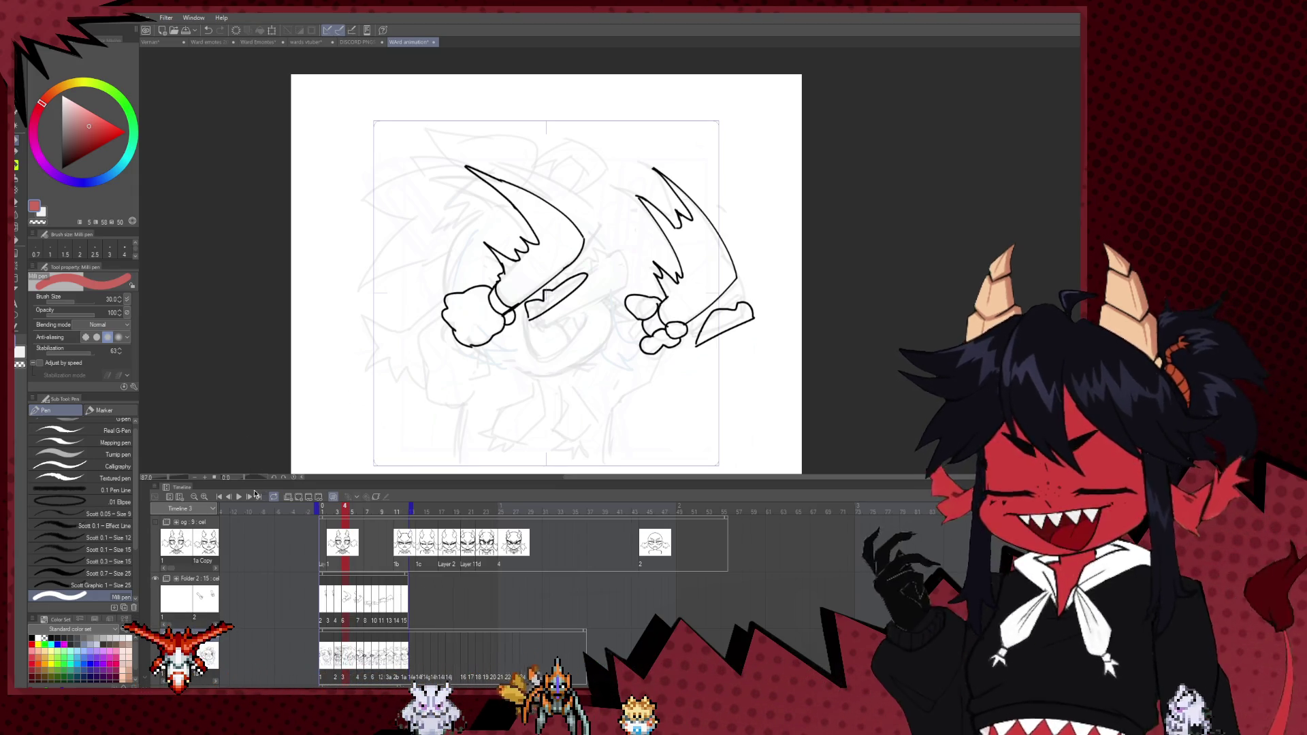
click(240, 498)
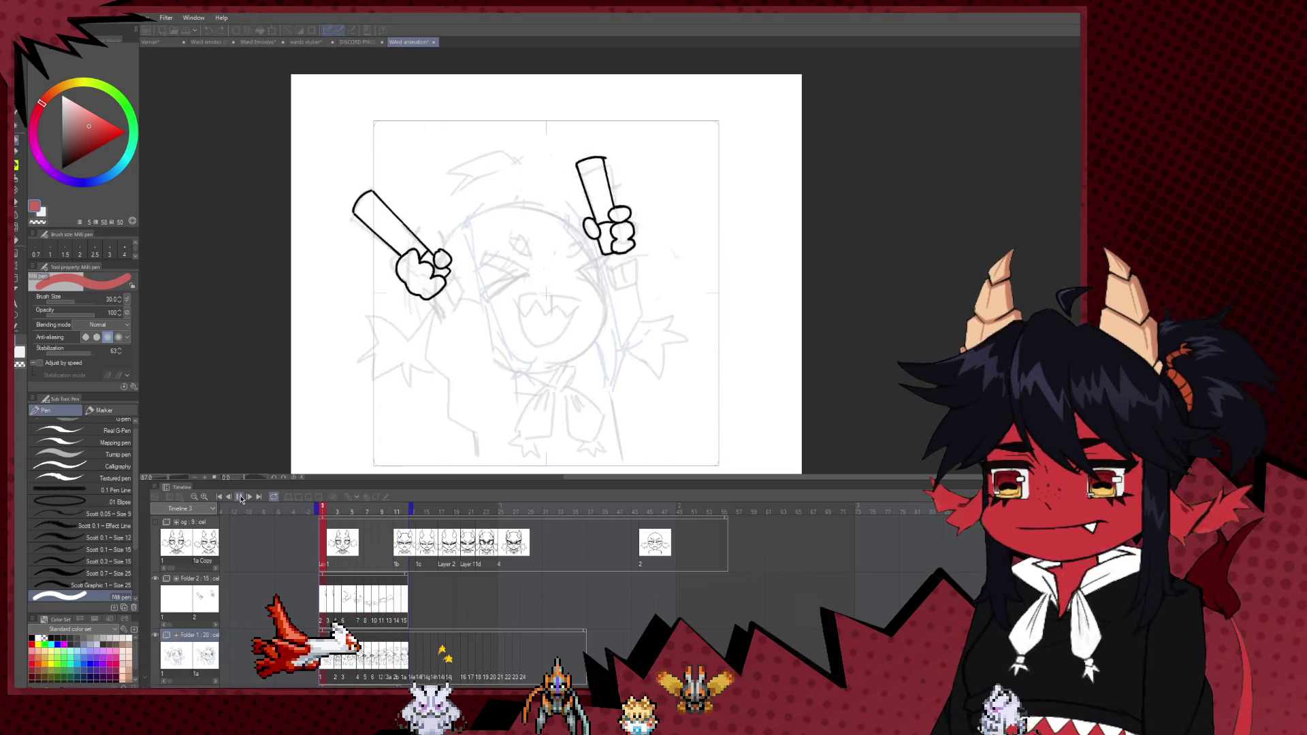
- Stop on frame 9, check the arm drawings on frames 8 to 11, and play from frame 10
click(383, 662)
click(374, 659)
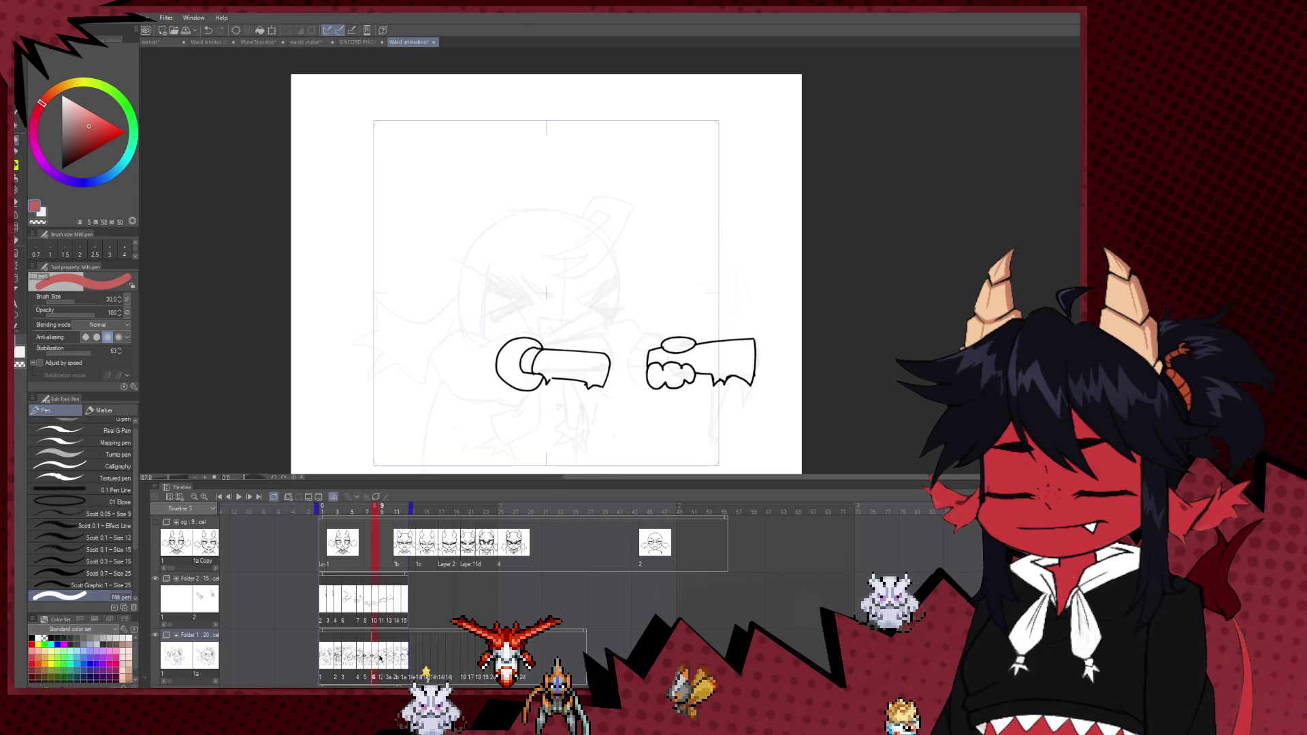
click(382, 661)
click(388, 661)
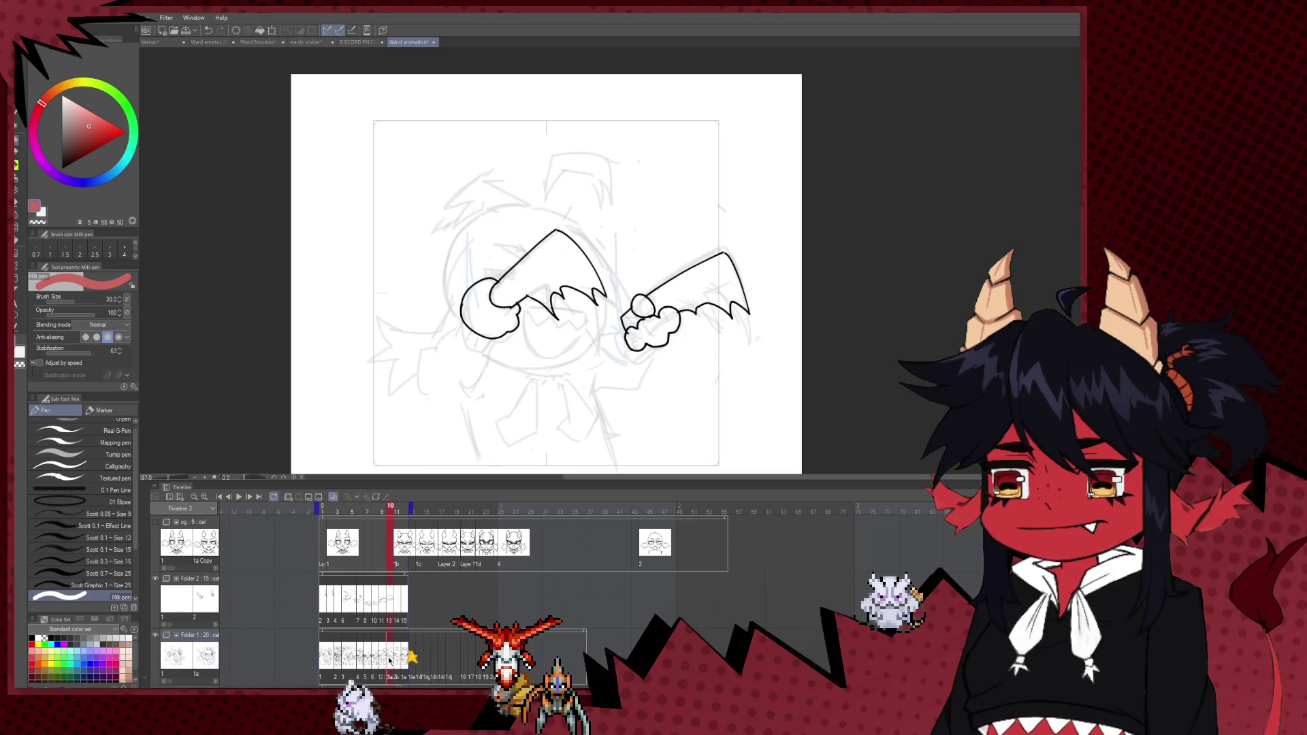
click(396, 661)
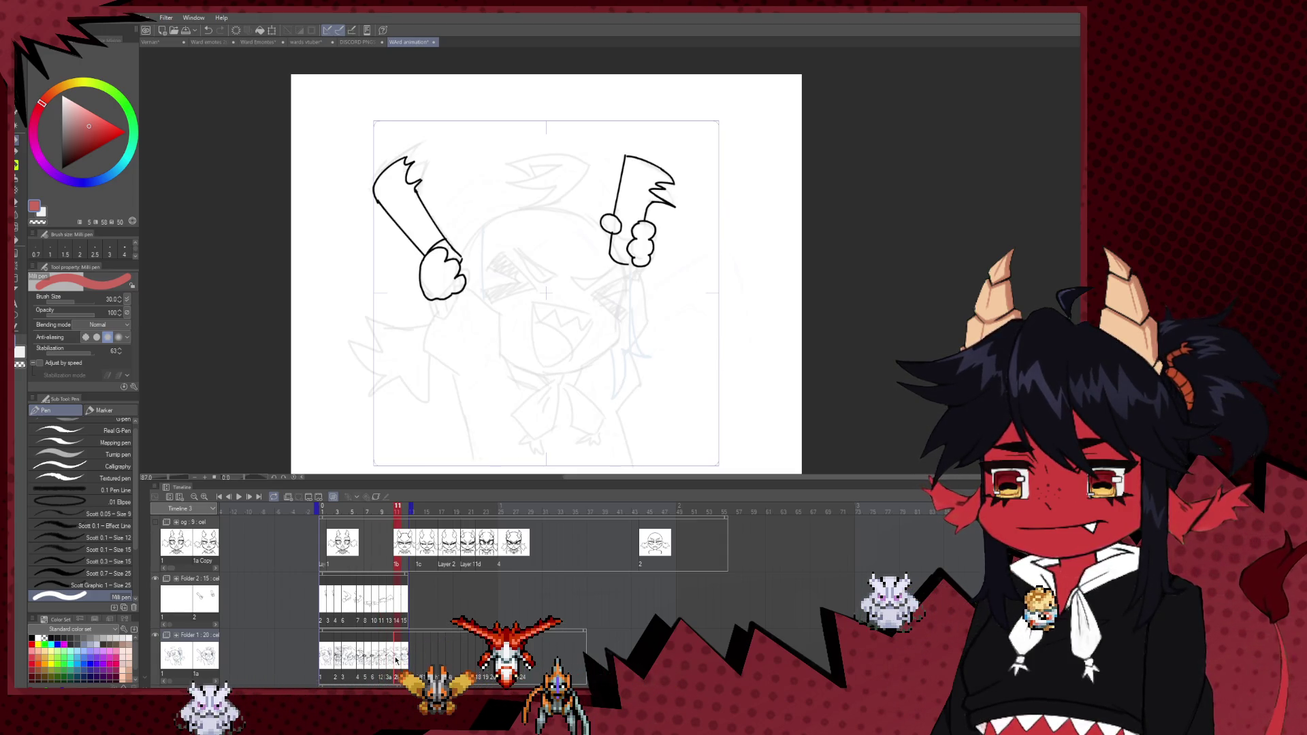
click(390, 659)
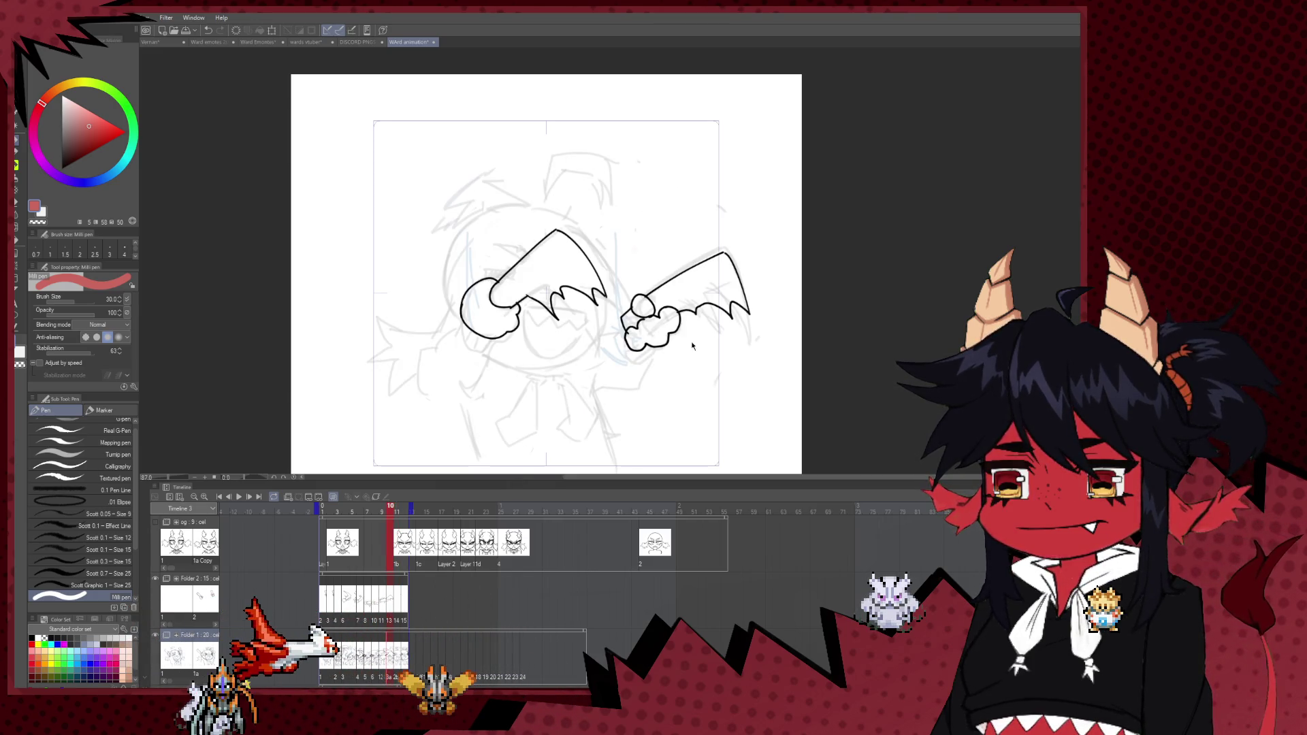
key(space)
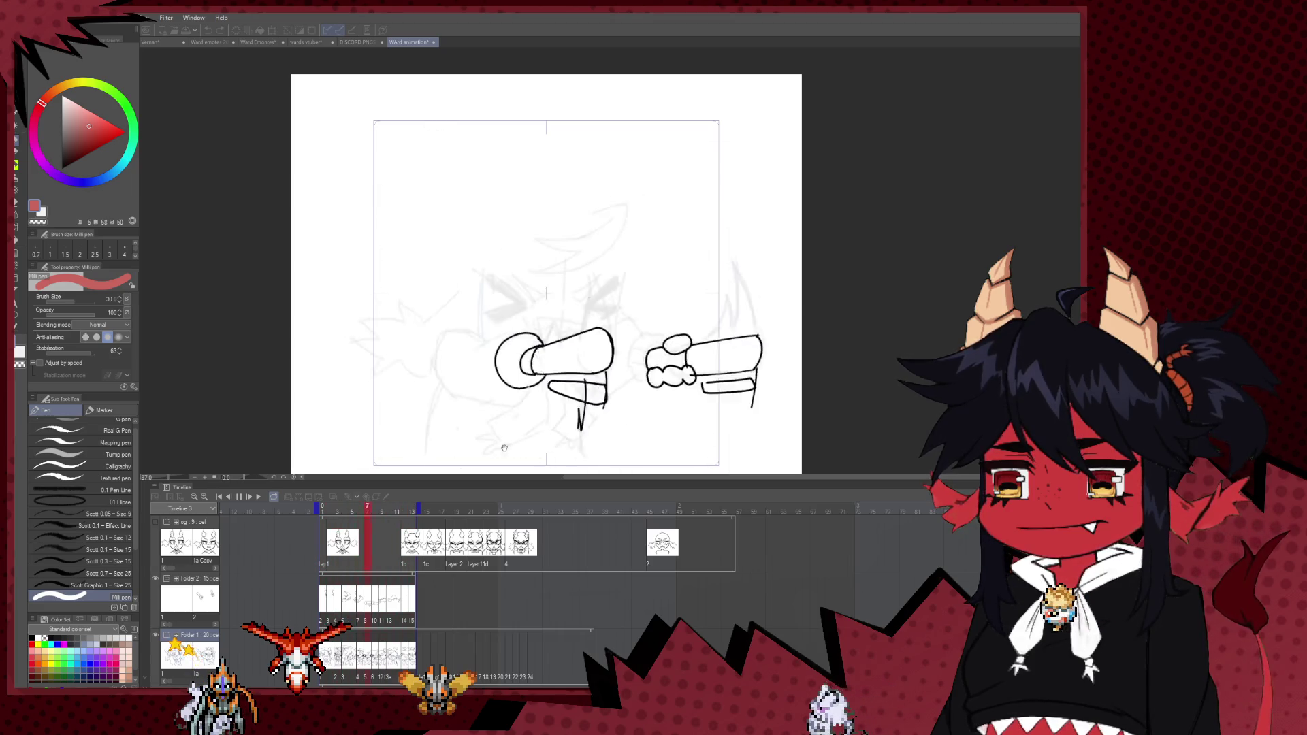
scroll(392, 434, down, 2)
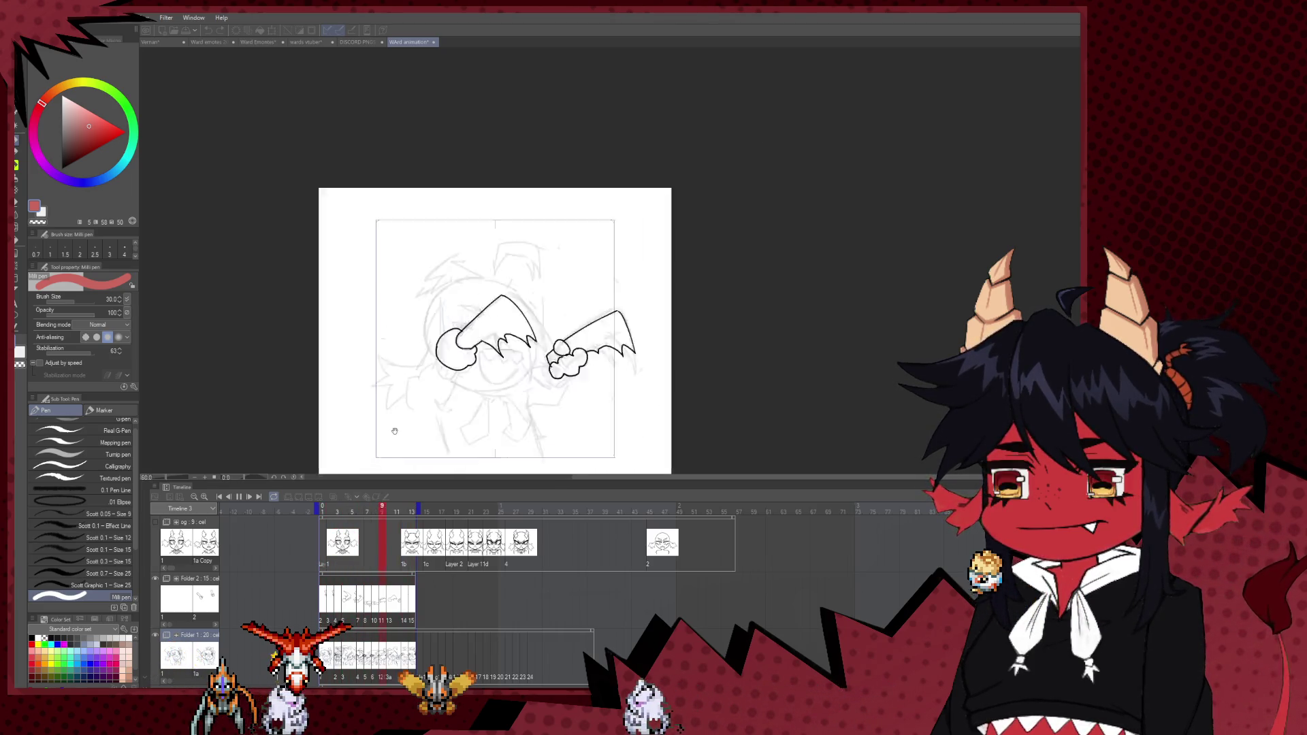
- Stop playback on frame 4 and compare the arm drawings on frames 4 to 6
scroll(392, 435, down, 2)
scroll(408, 432, down, 1)
scroll(422, 431, up, 1)
scroll(430, 429, up, 1)
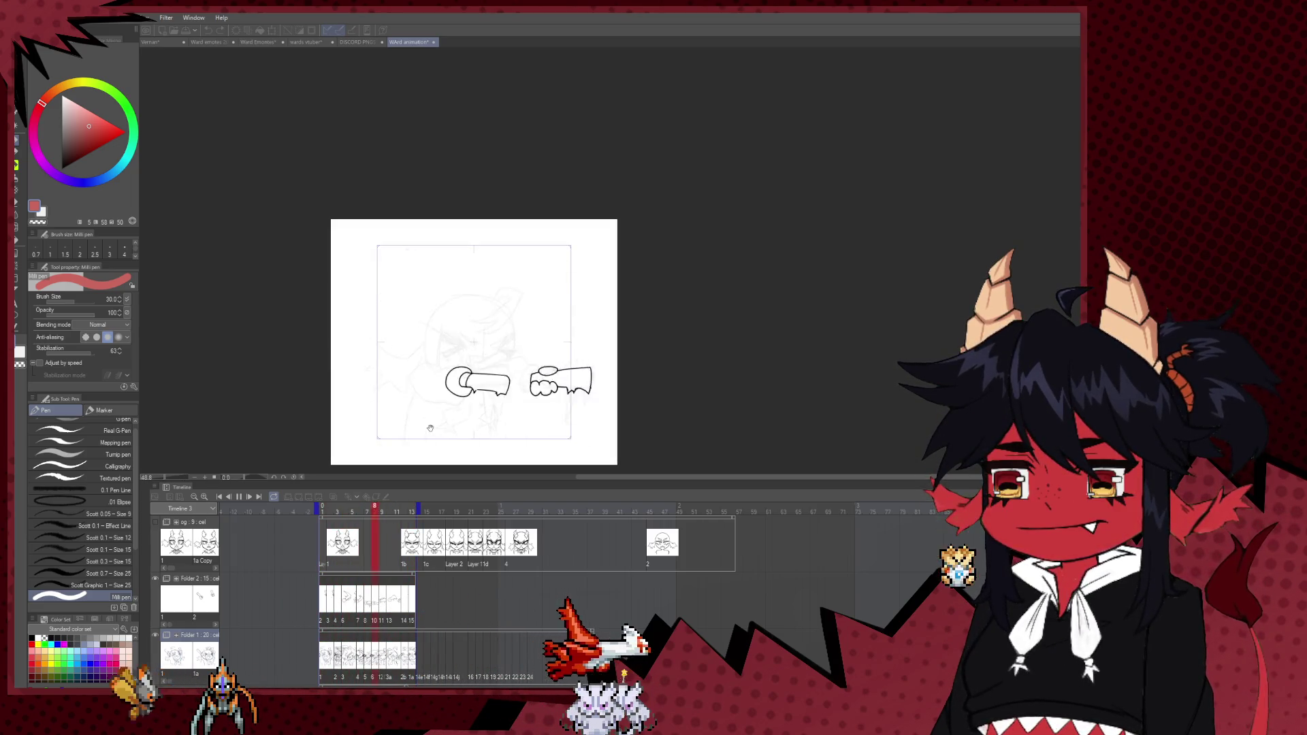
click(339, 659)
click(344, 659)
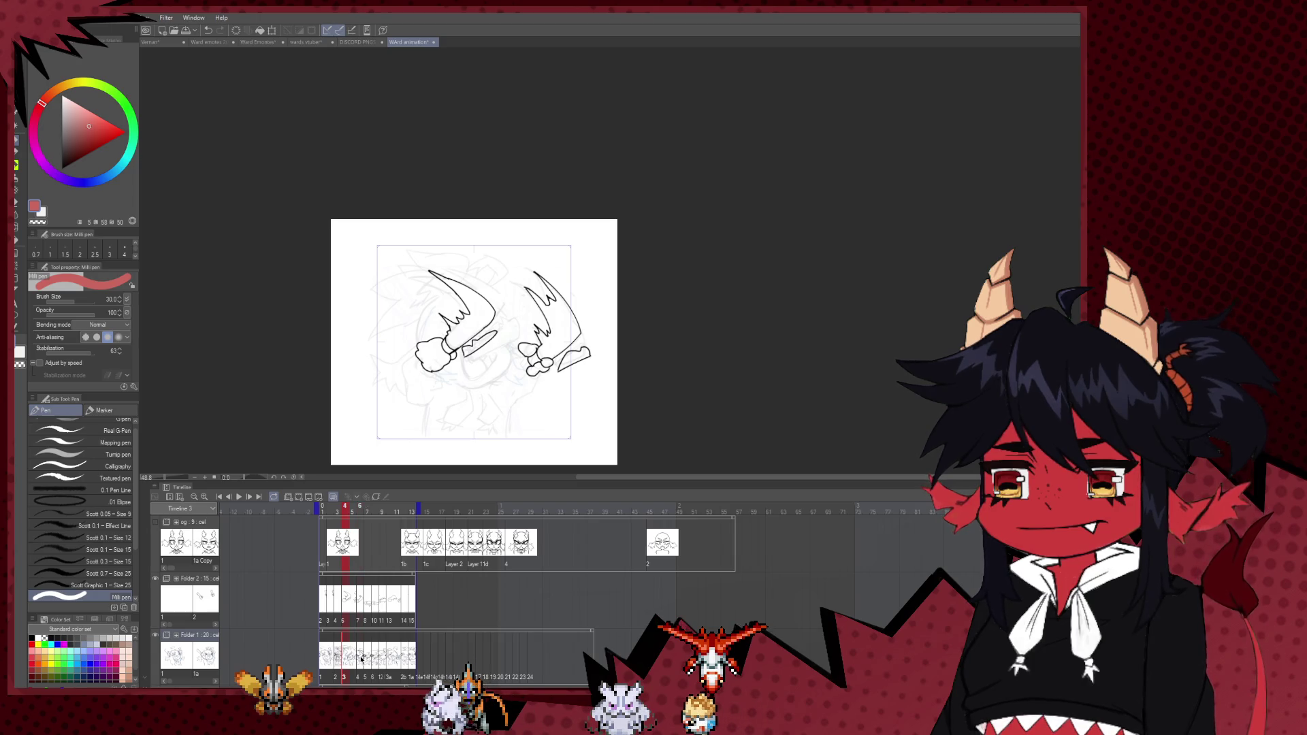
click(362, 659)
click(355, 659)
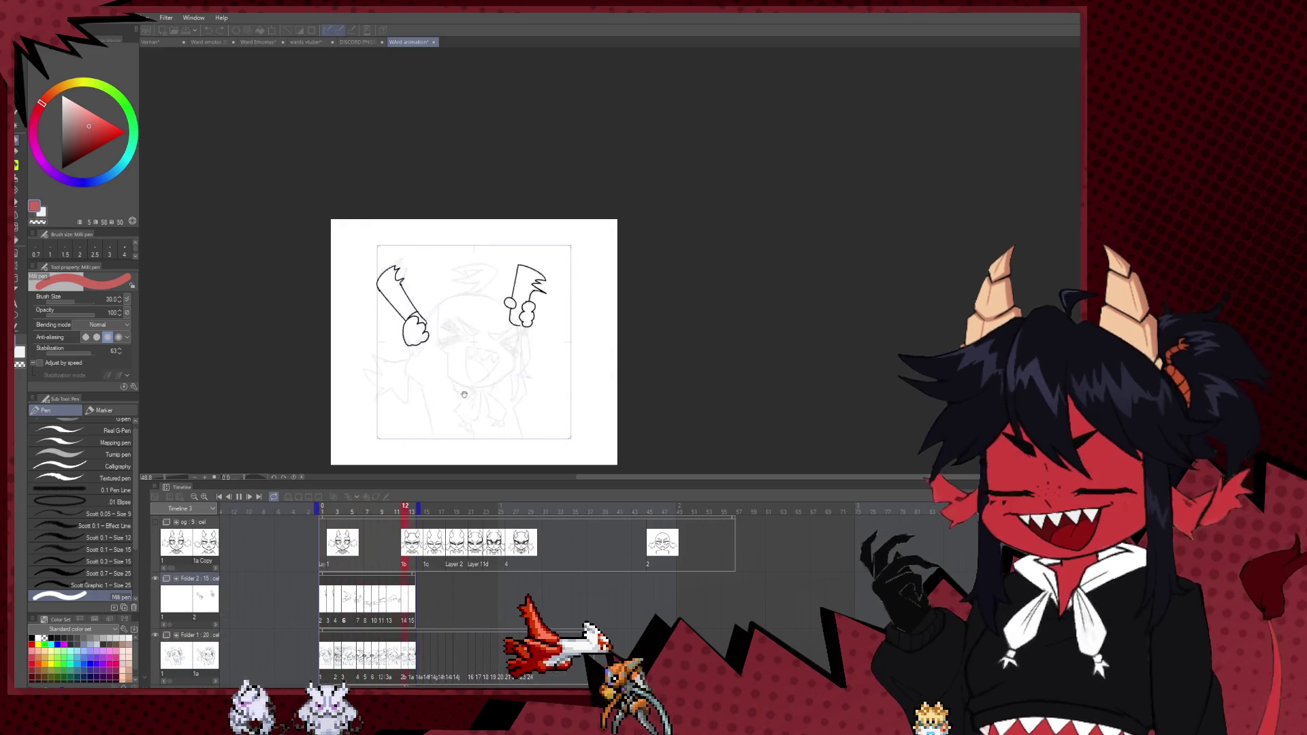
- Shift the cels from frame 11 one frame earlier and replay the animation
click(397, 657)
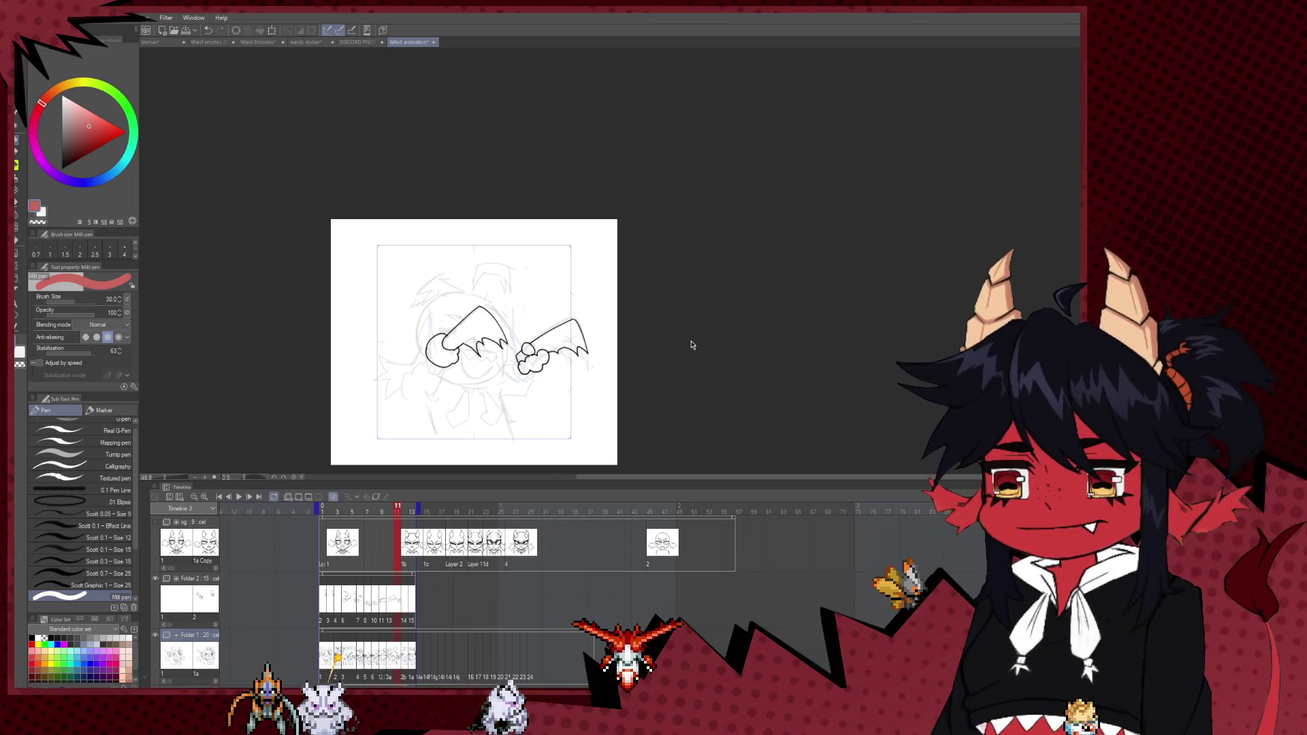
click(321, 499)
click(238, 497)
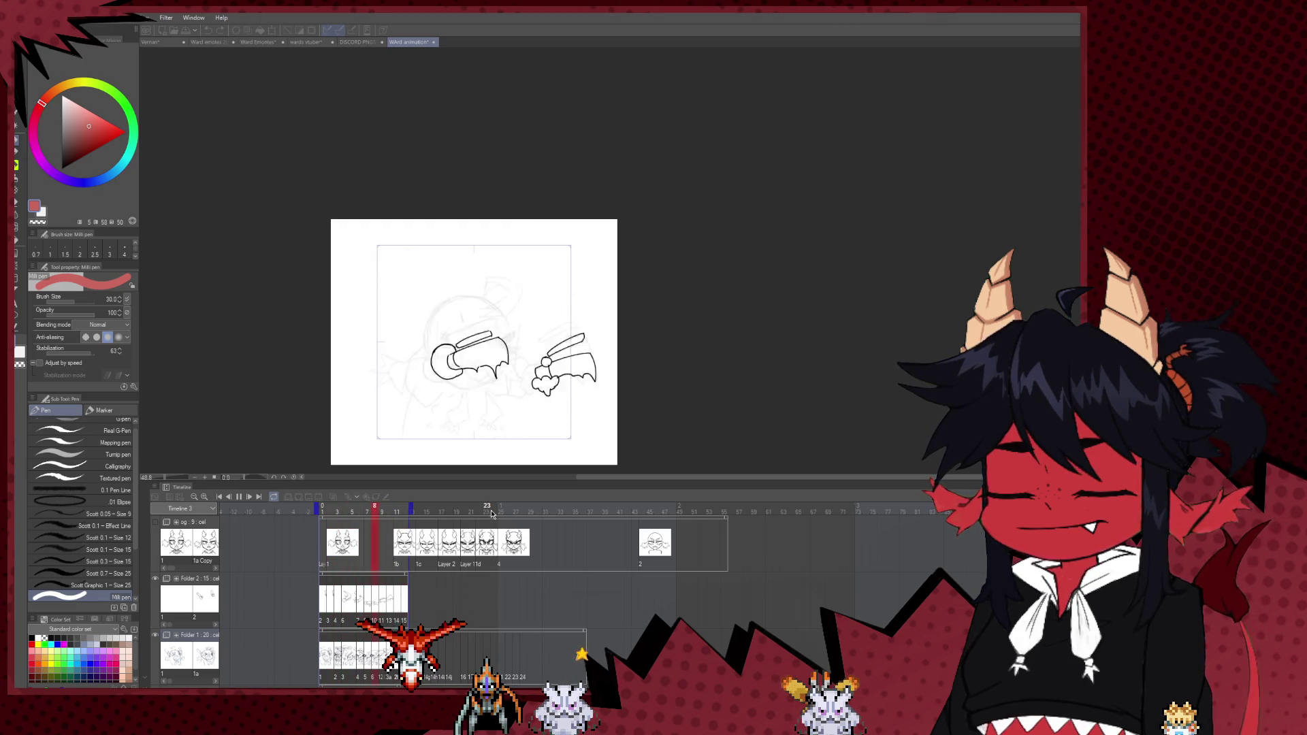
scroll(602, 327, up, 2)
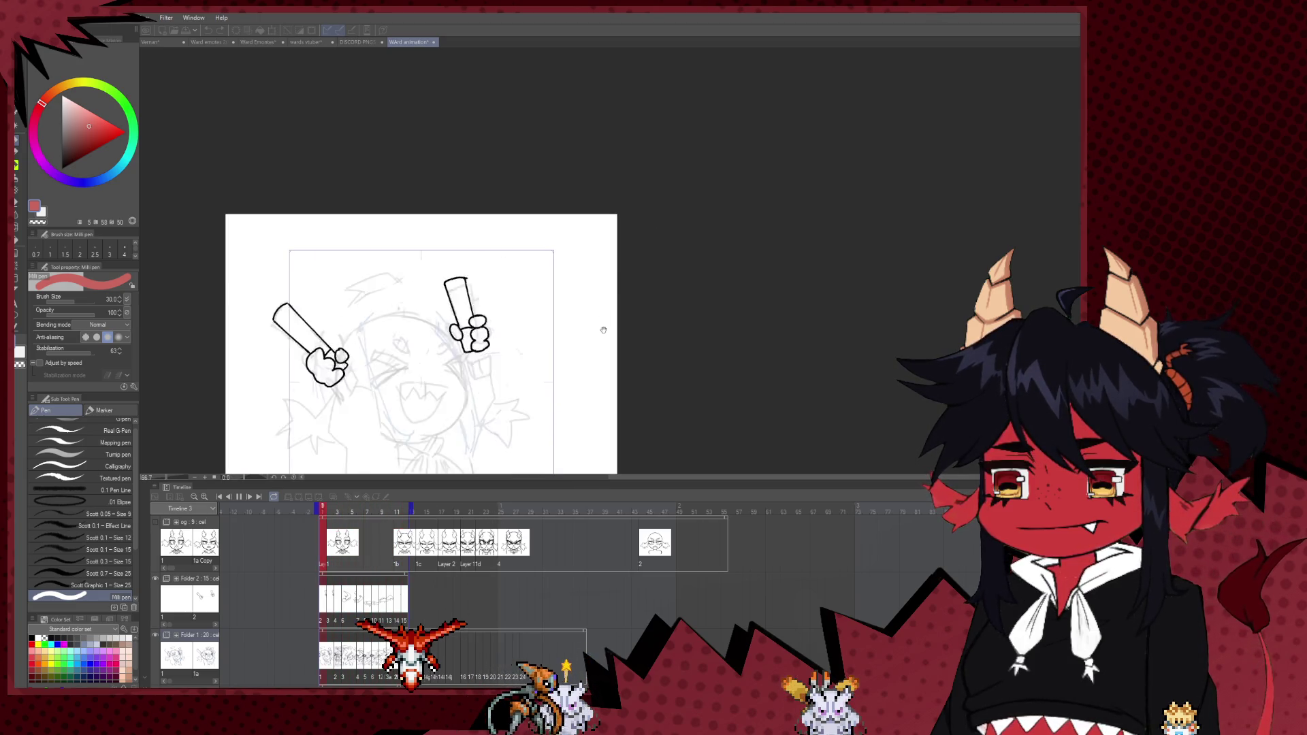
- Stop playback on frame 1 and step through the inked arms on frames 3 to 7
scroll(701, 266, up, 2)
drag(661, 324, 710, 330)
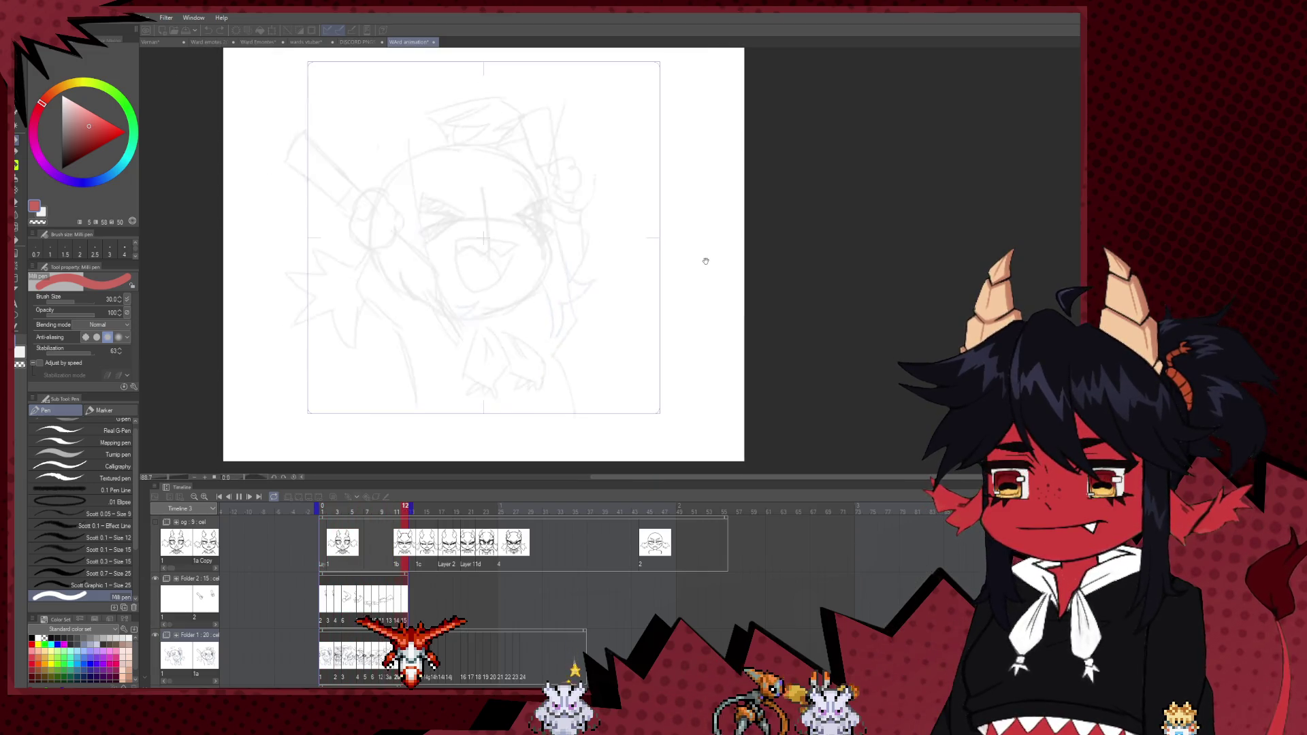
scroll(429, 406, down, 1)
scroll(426, 341, down, 1)
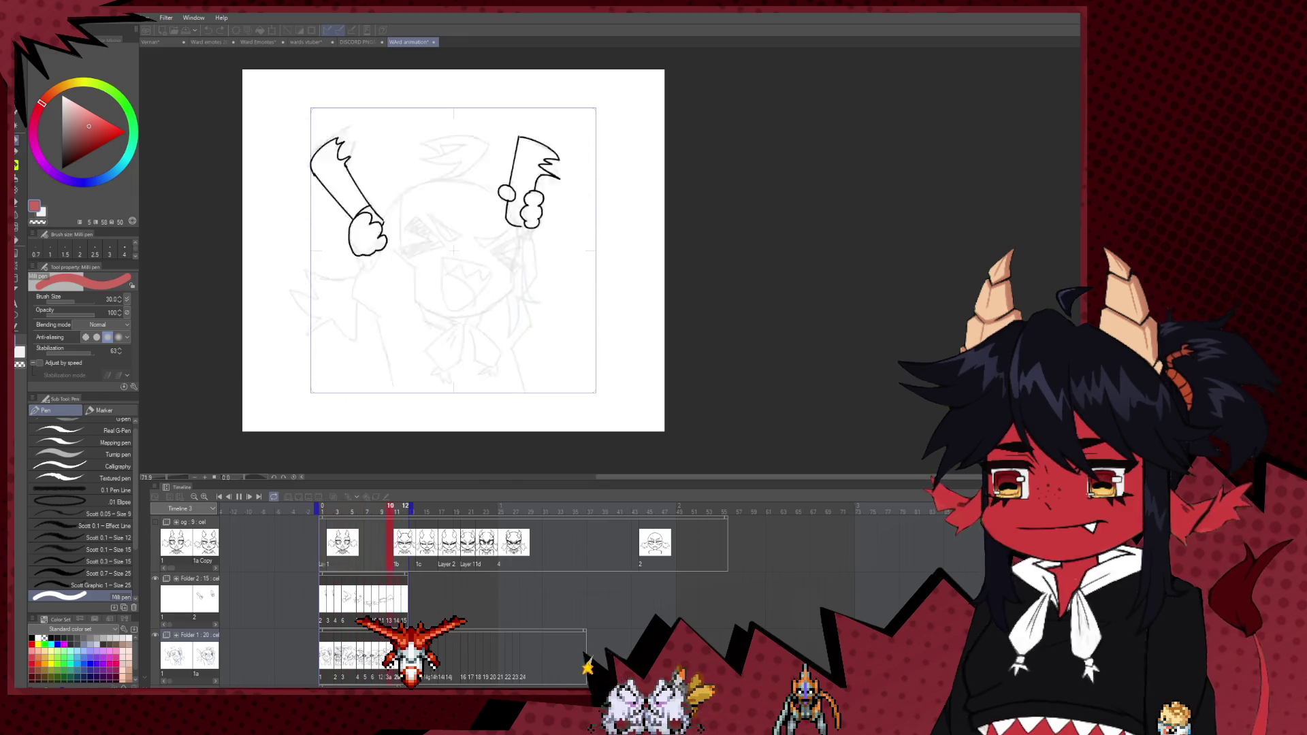
click(326, 659)
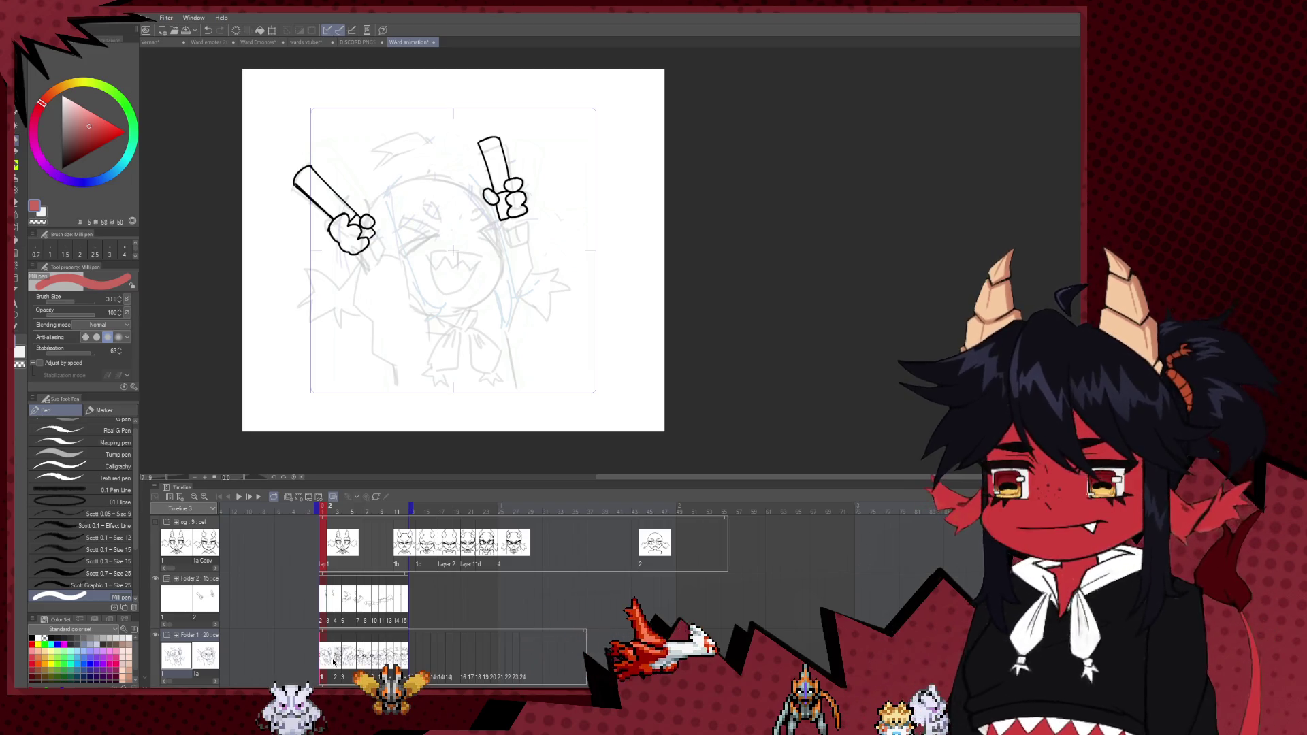
click(342, 659)
click(345, 659)
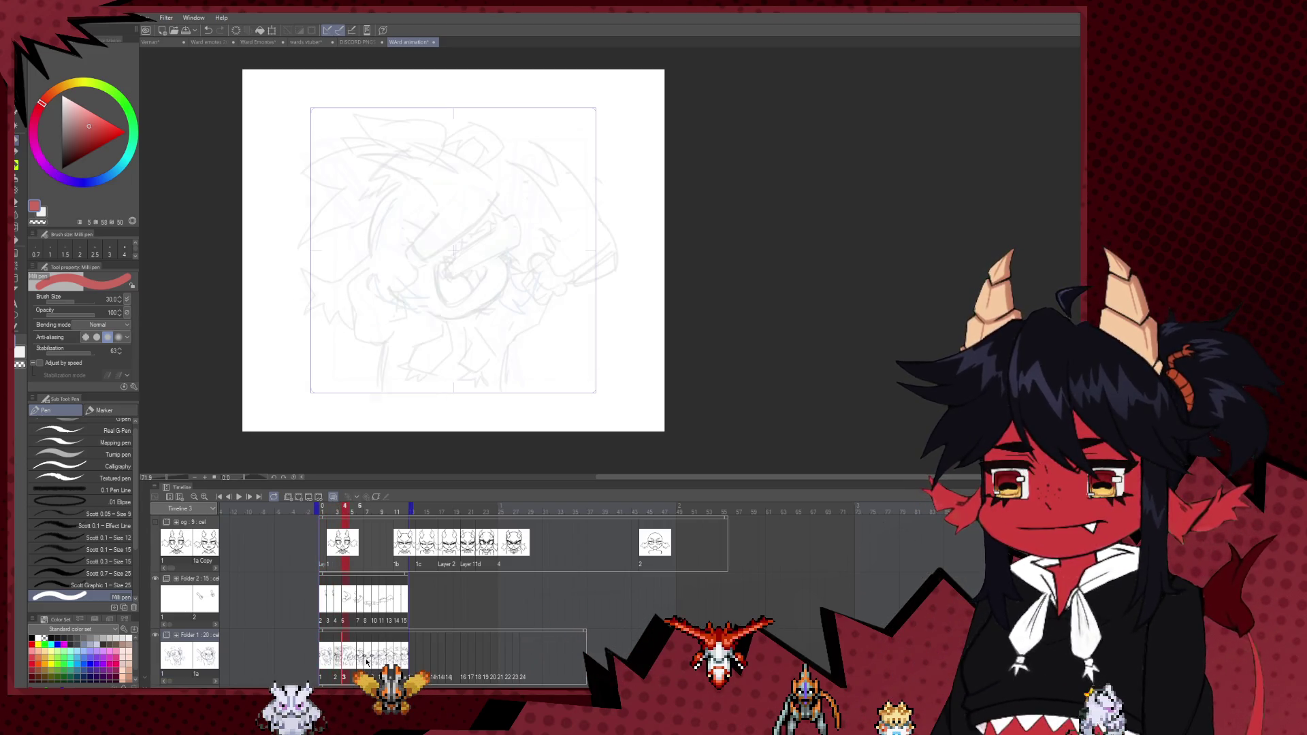
click(361, 662)
click(369, 659)
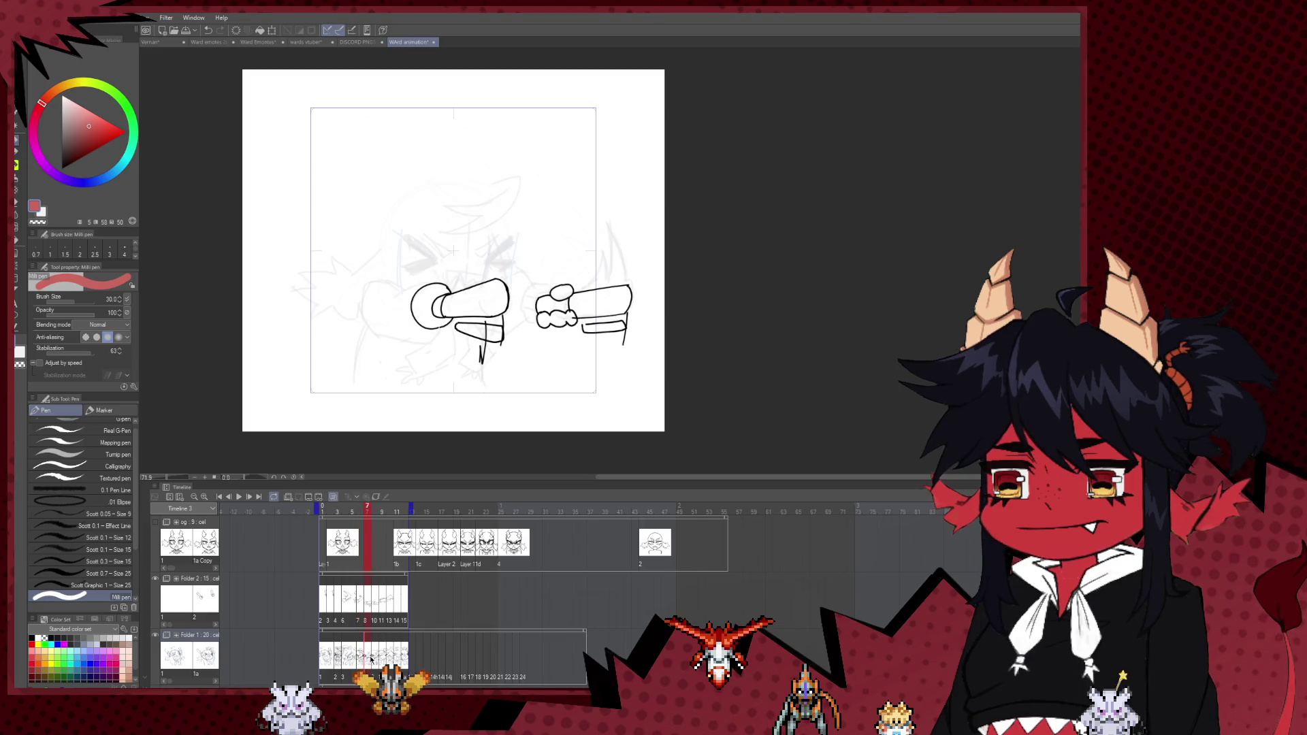
- Compare frames 2 and 3, then settle on frame 1 with both fists raised
click(328, 661)
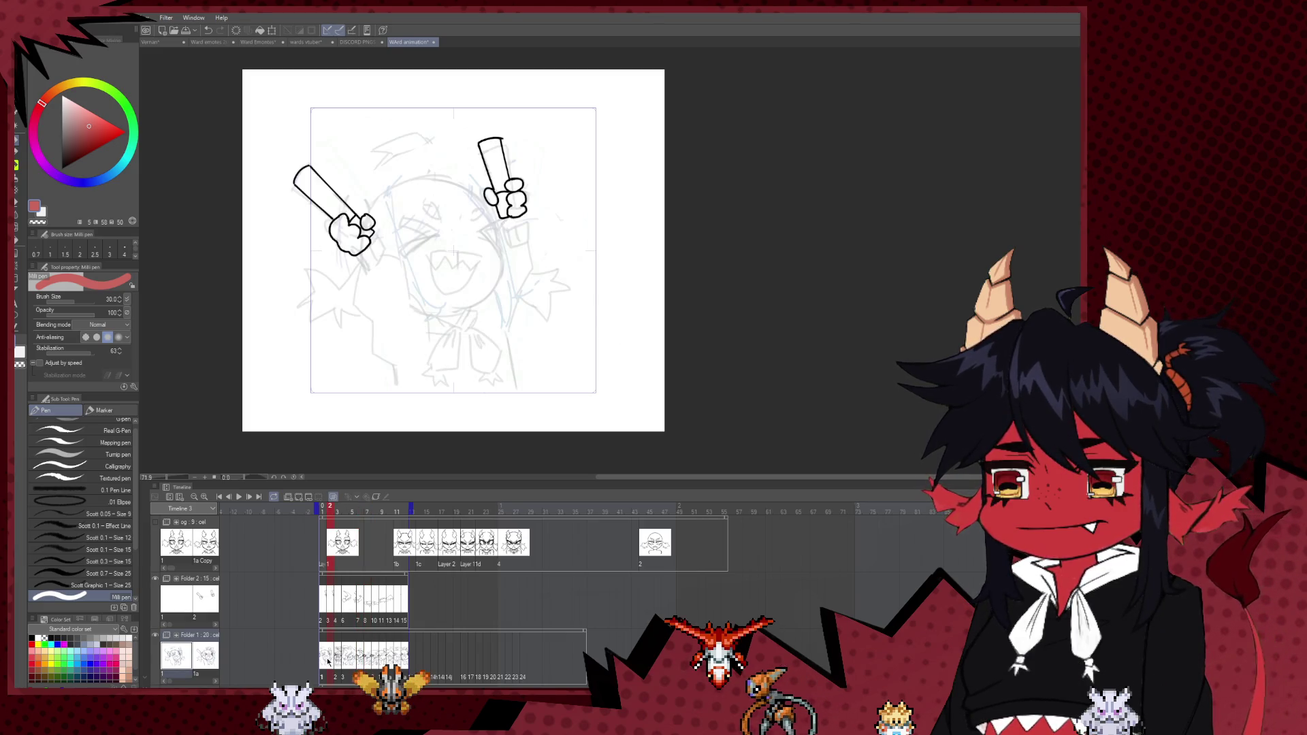
click(342, 656)
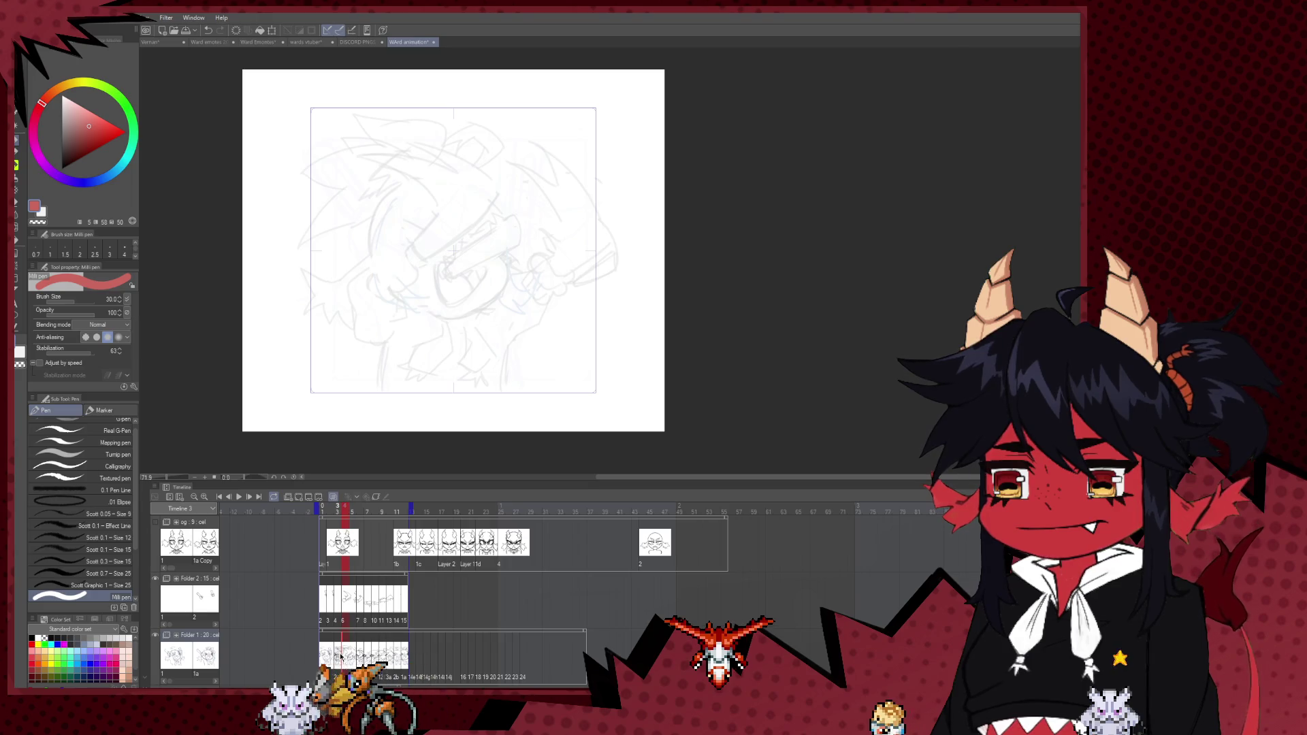
click(335, 656)
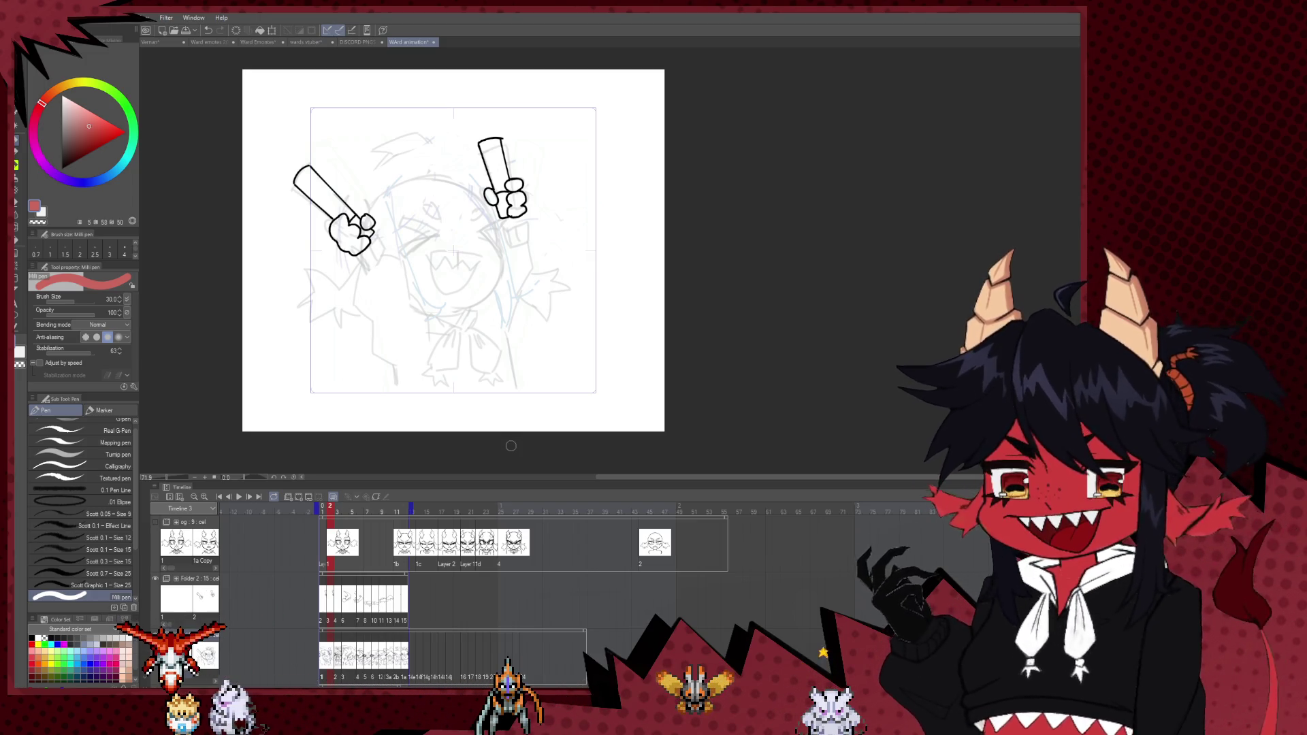
click(336, 657)
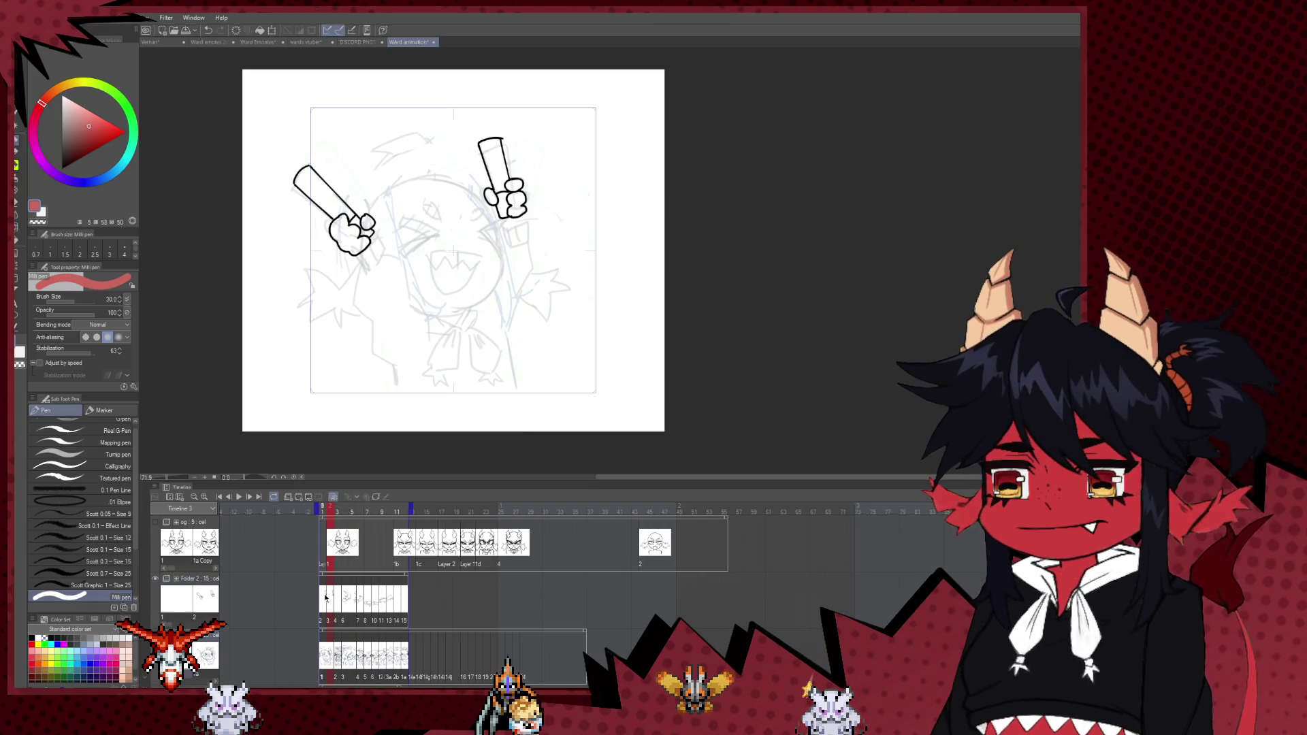
click(324, 600)
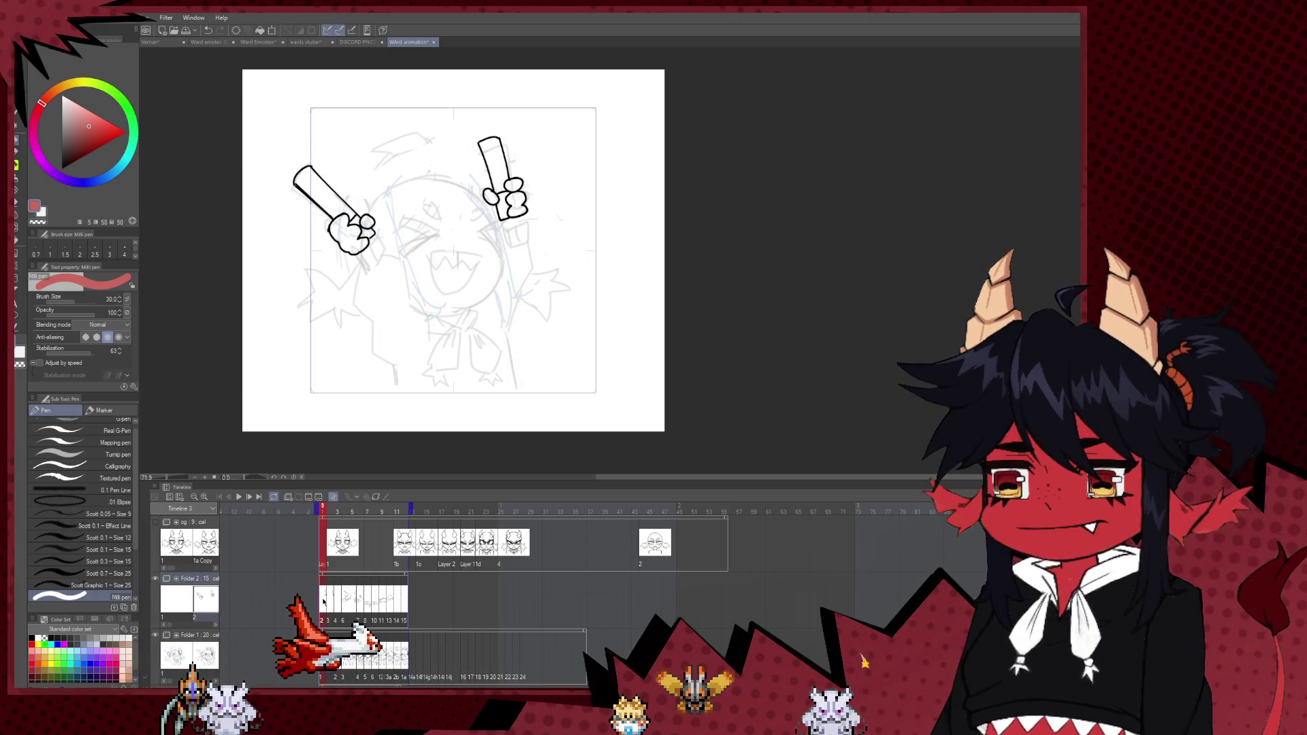
- Switch the ink to black and draw the left > eye's strokes and inner line
scroll(433, 263, up, 3)
scroll(449, 286, up, 1)
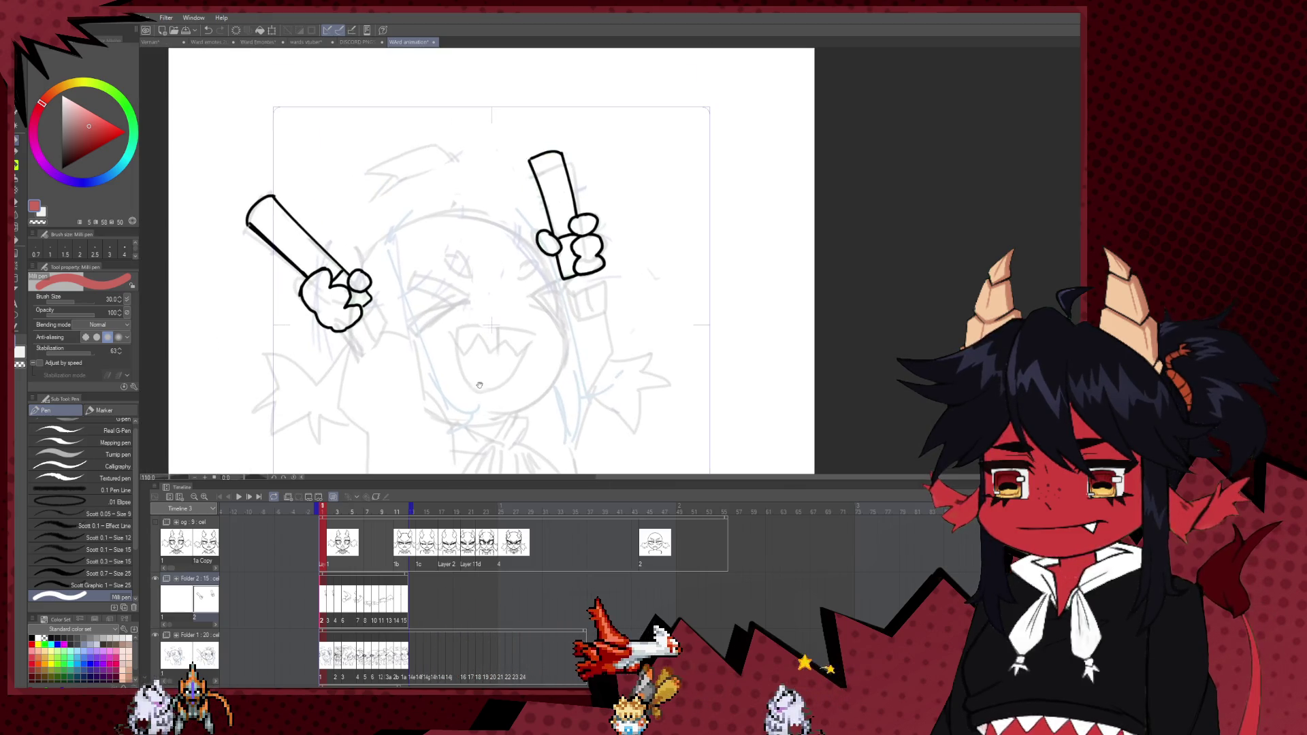
scroll(470, 307, up, 1)
scroll(492, 336, up, 1)
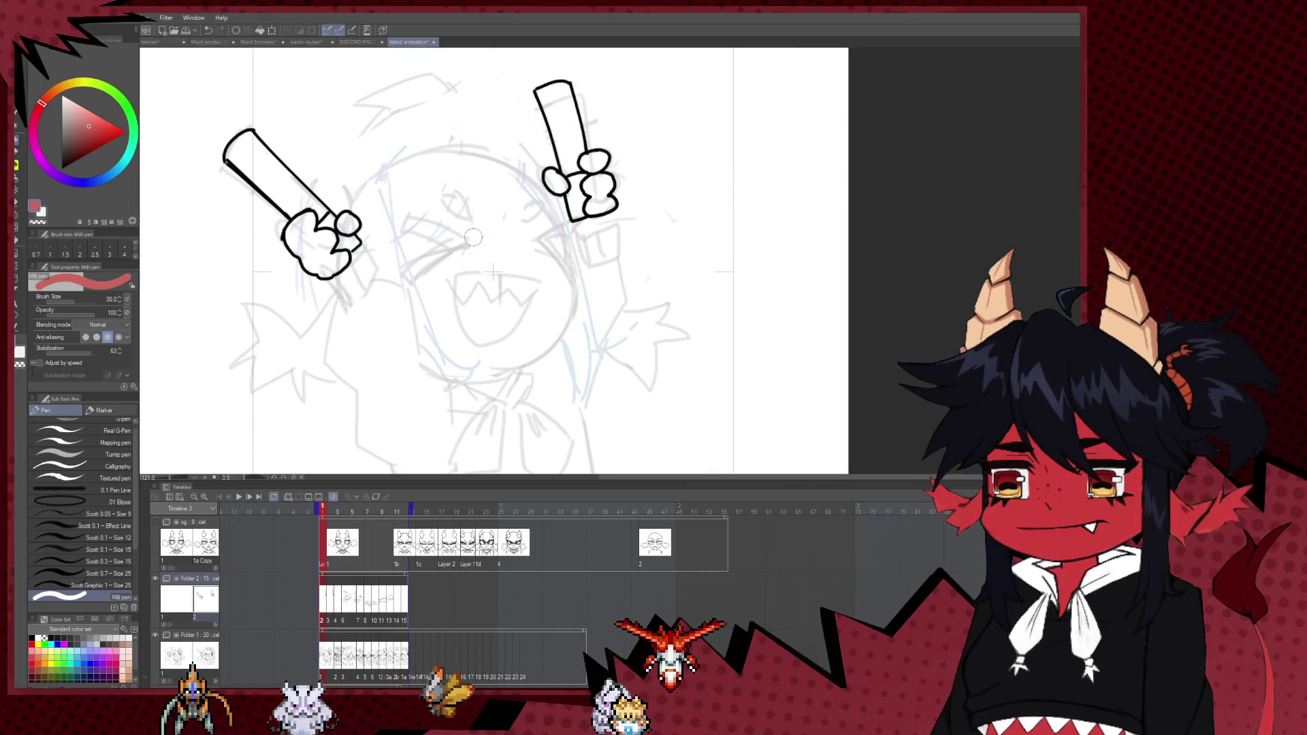
drag(405, 222, 475, 256)
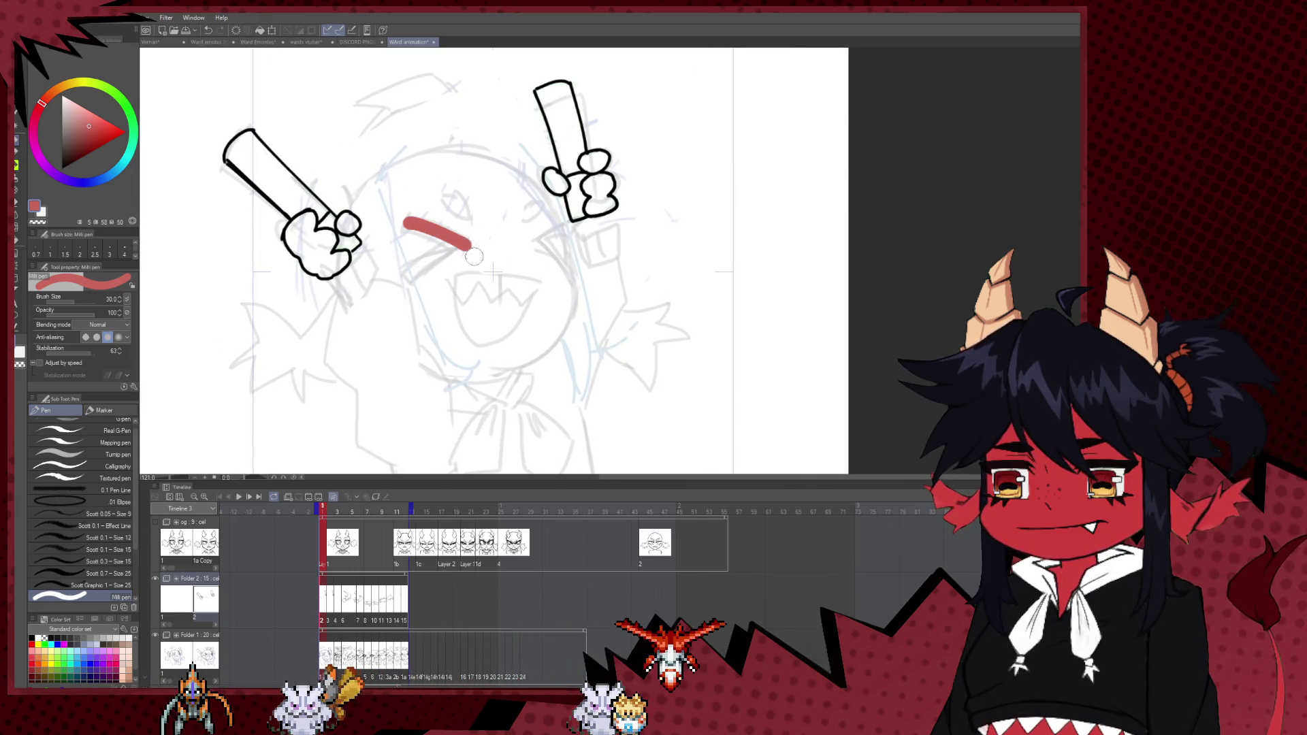
alt+click(351, 216)
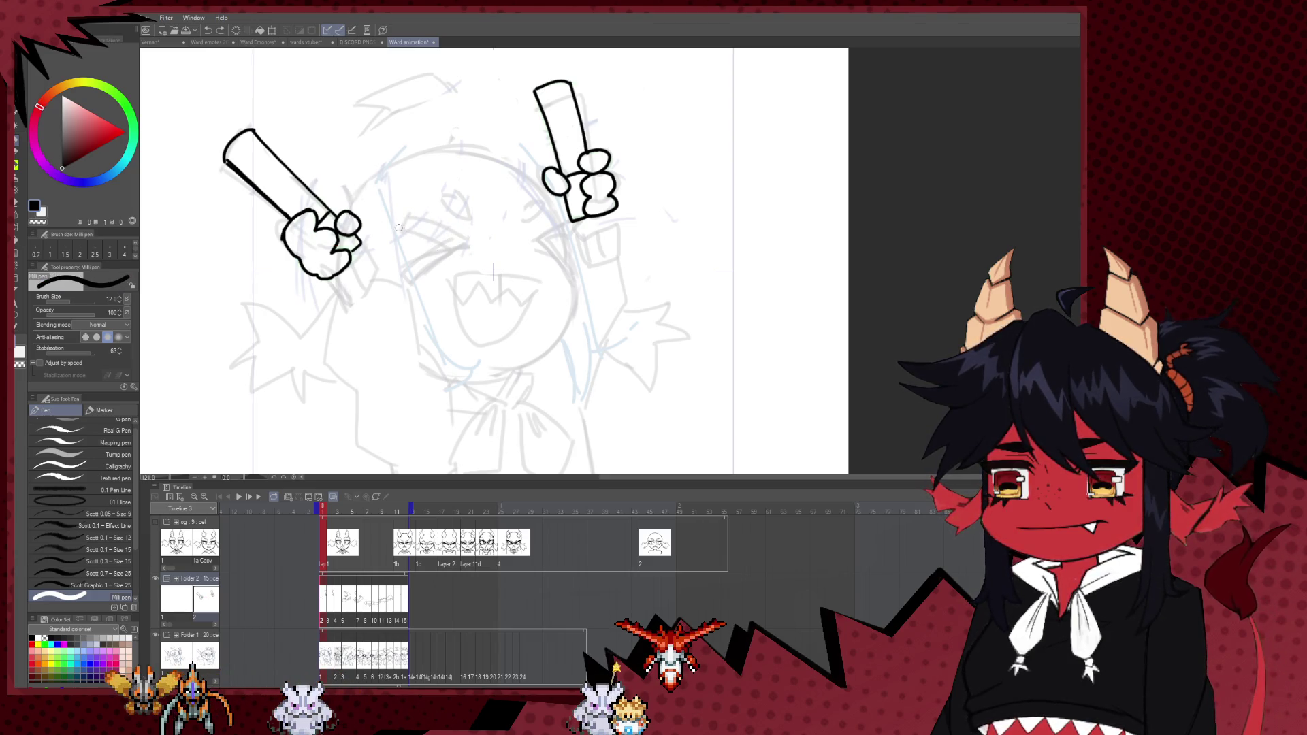
mouse_move(397, 227)
mouse_down()
mouse_move(449, 254)
mouse_move(444, 244)
mouse_up()
key(ctrl+z)
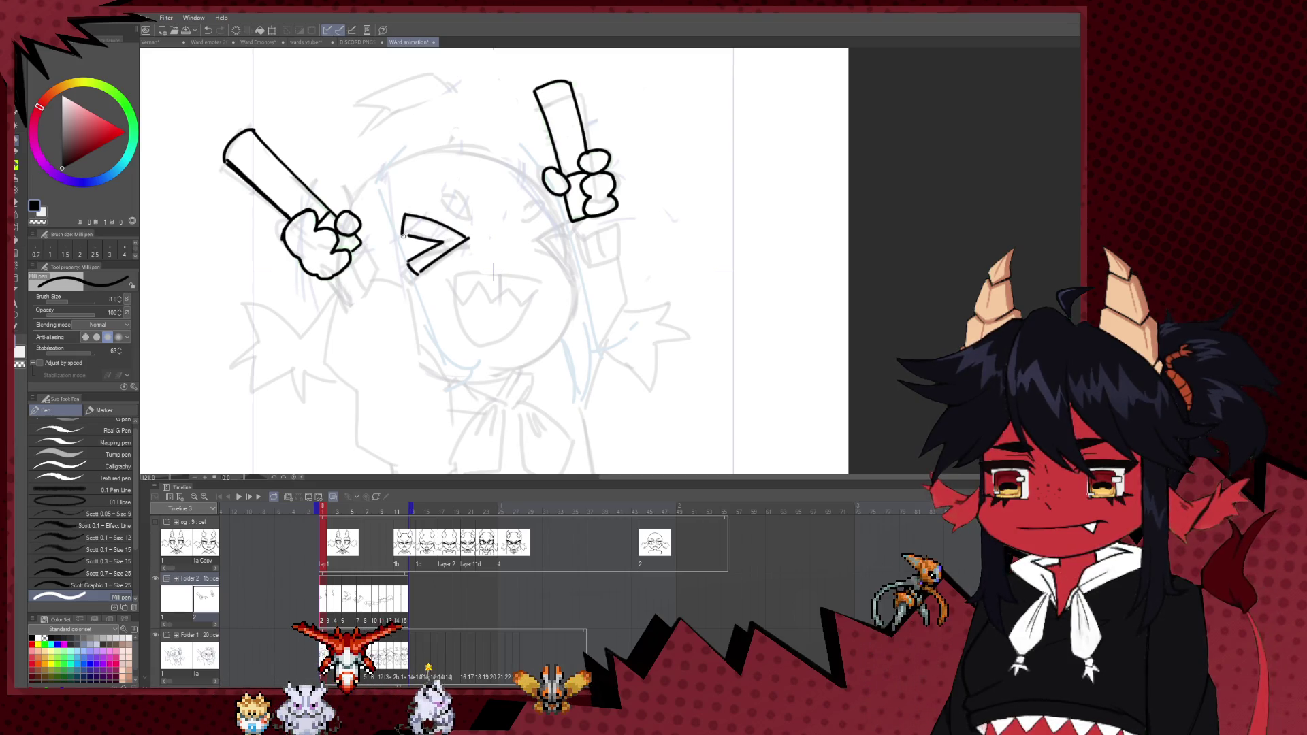
drag(397, 233, 439, 238)
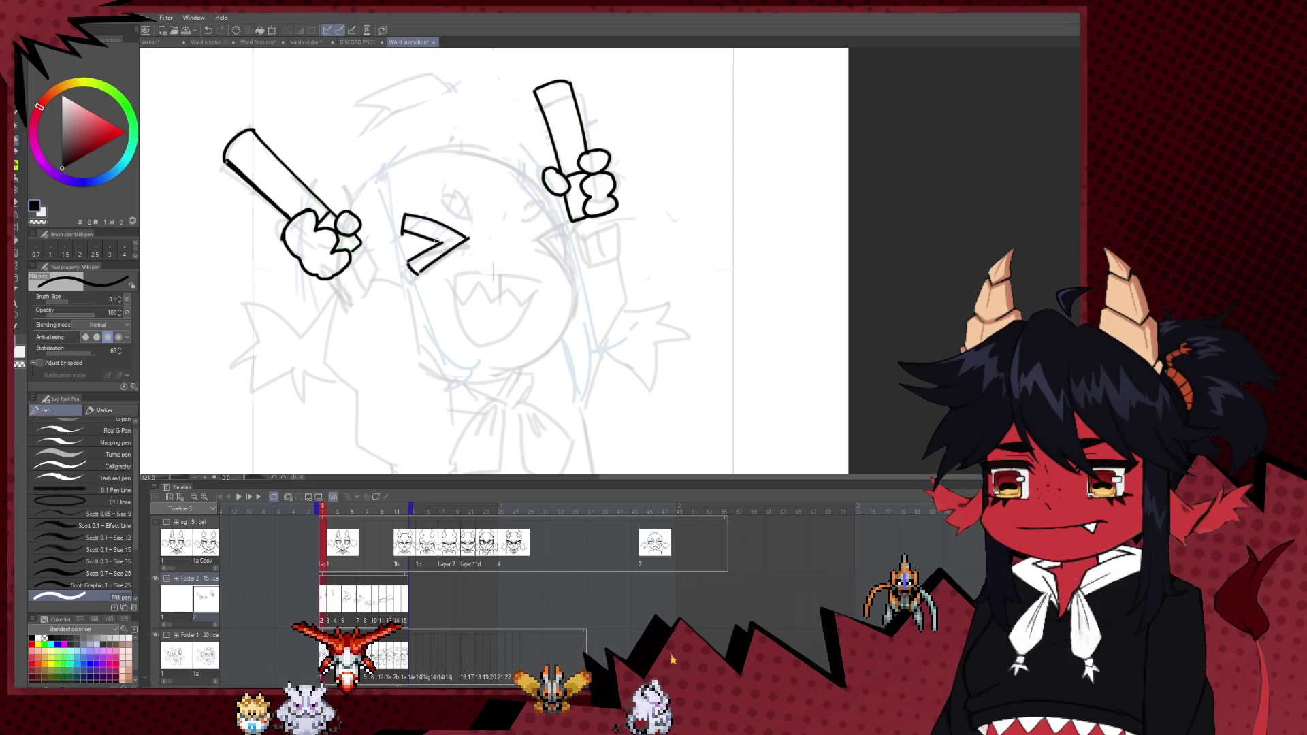
key(ctrl+z)
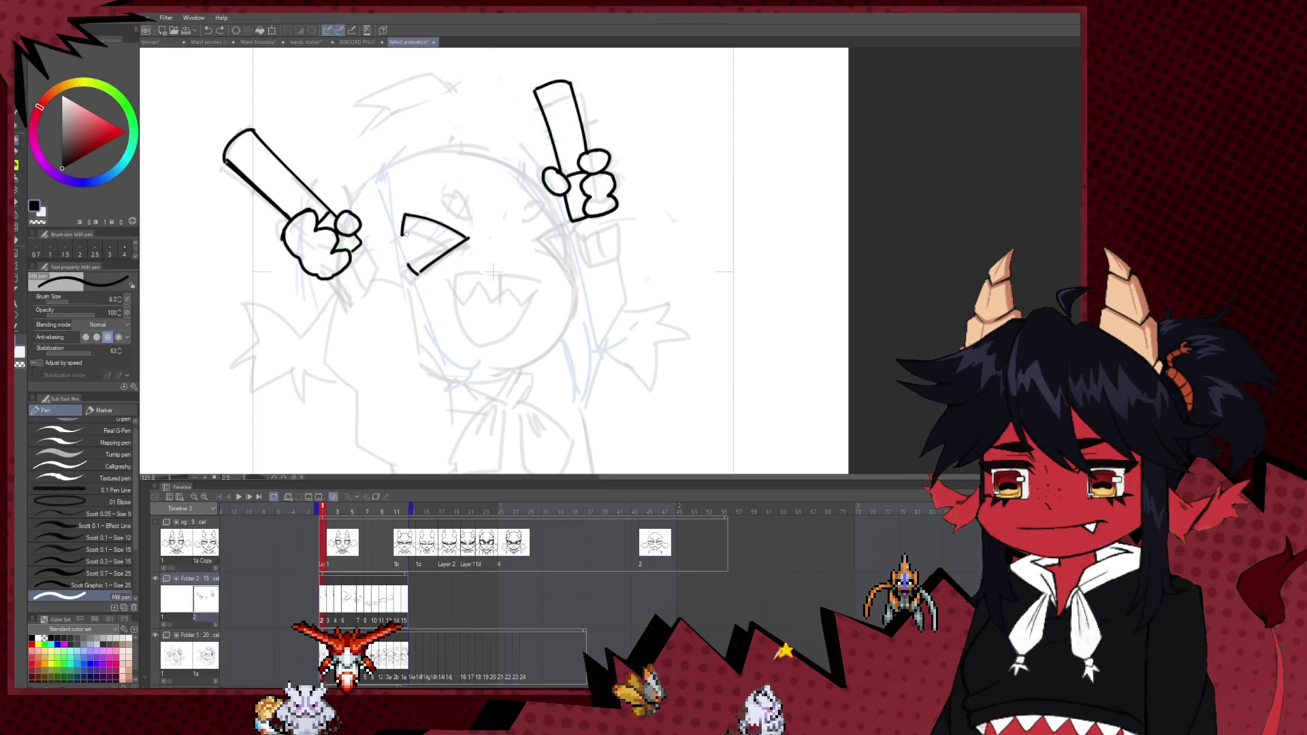
drag(403, 234, 444, 240)
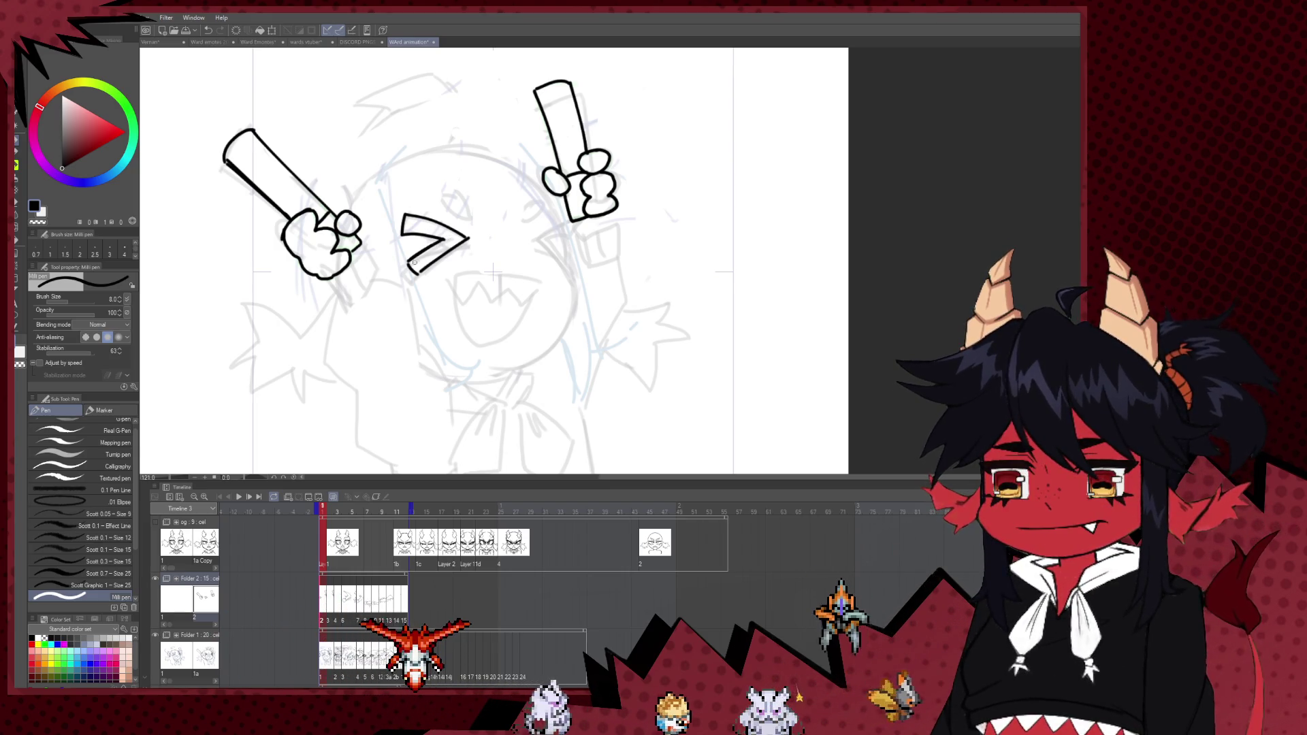
drag(409, 262, 439, 250)
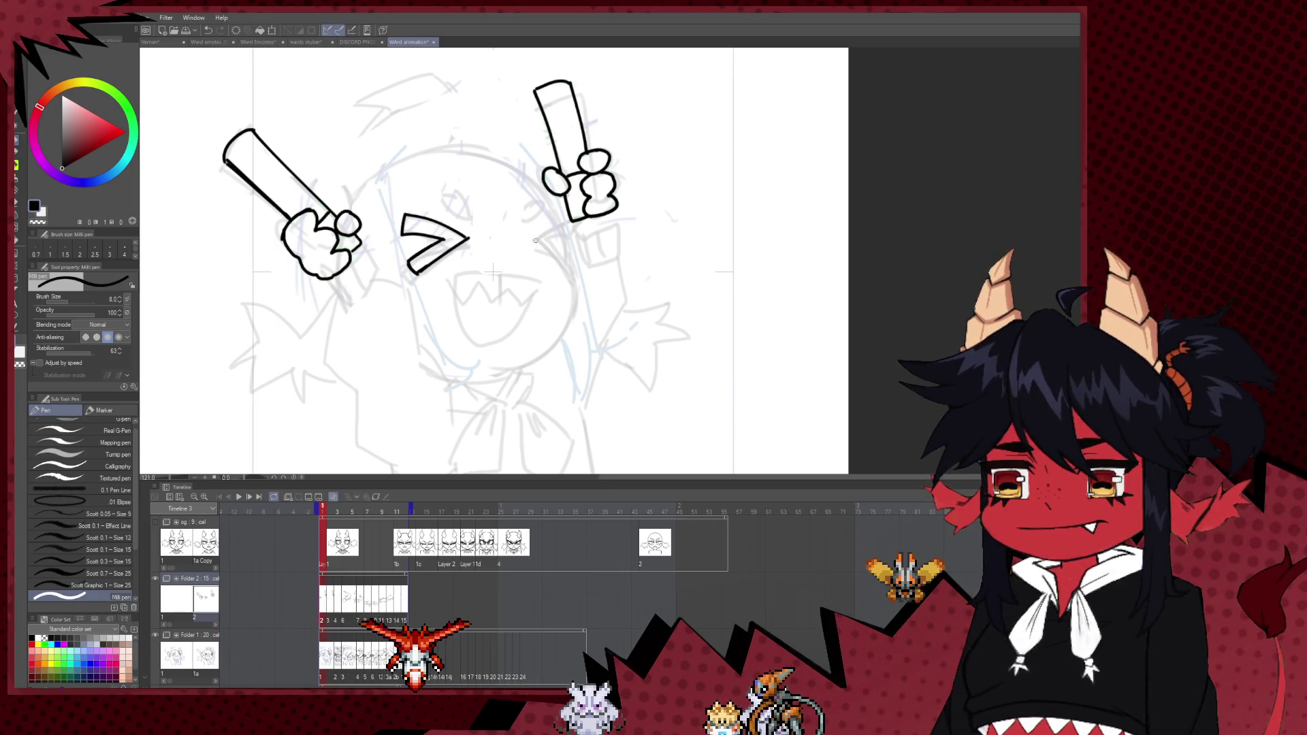
- Ink the right < eye's upper and lower strokes and fill them solid black
mouse_move(533, 242)
mouse_down()
mouse_move(574, 239)
mouse_move(536, 243)
mouse_up()
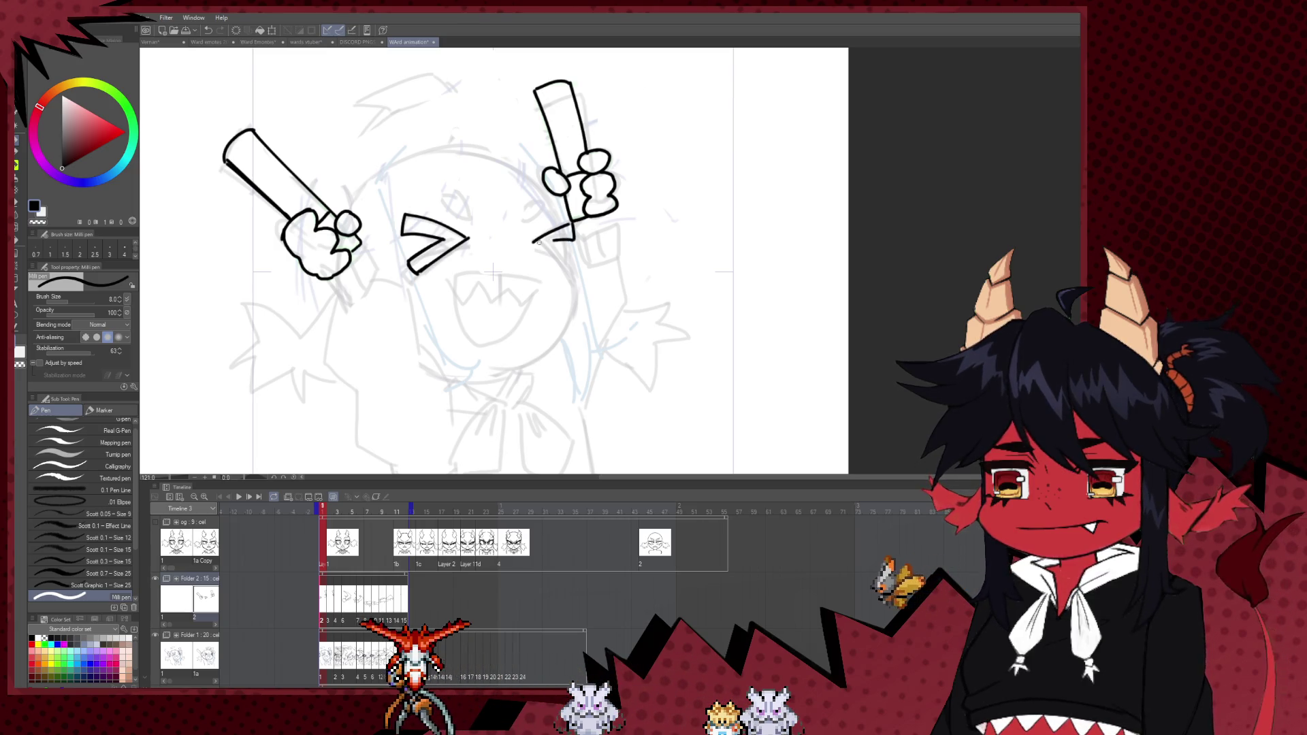
key(ctrl+z)
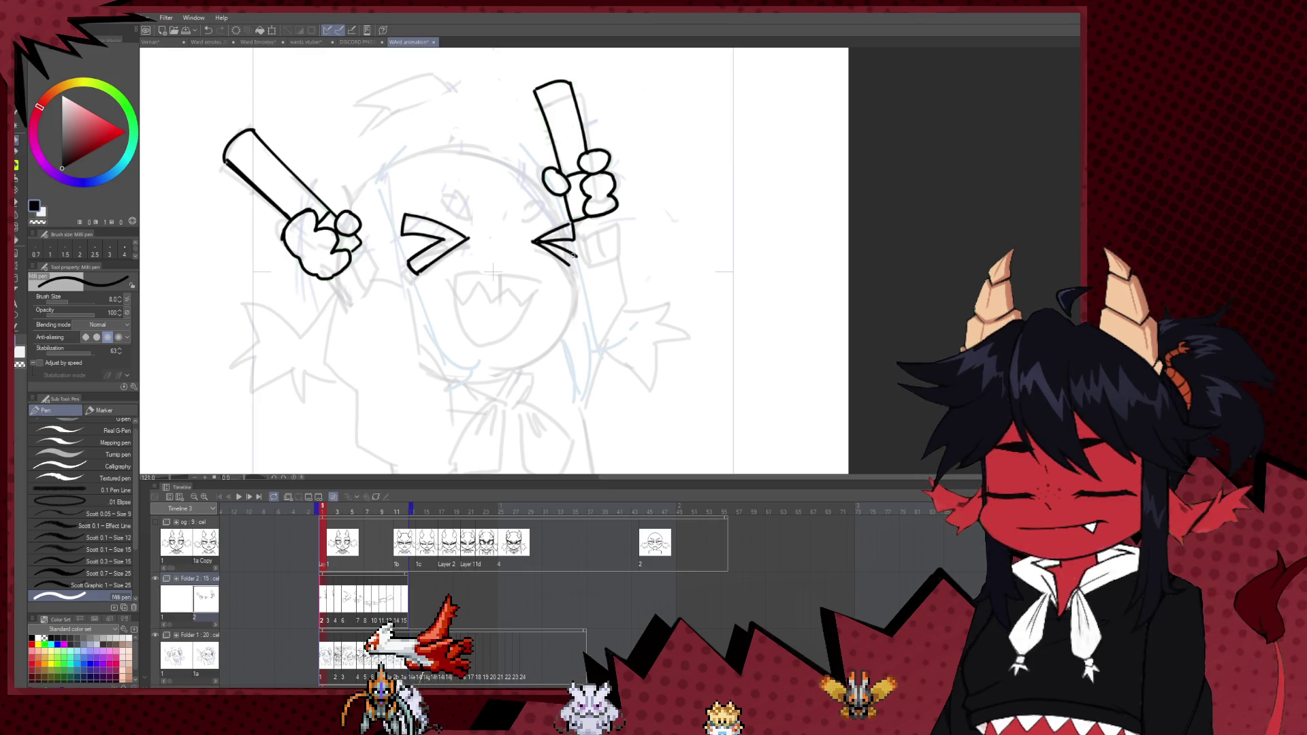
drag(576, 256, 570, 273)
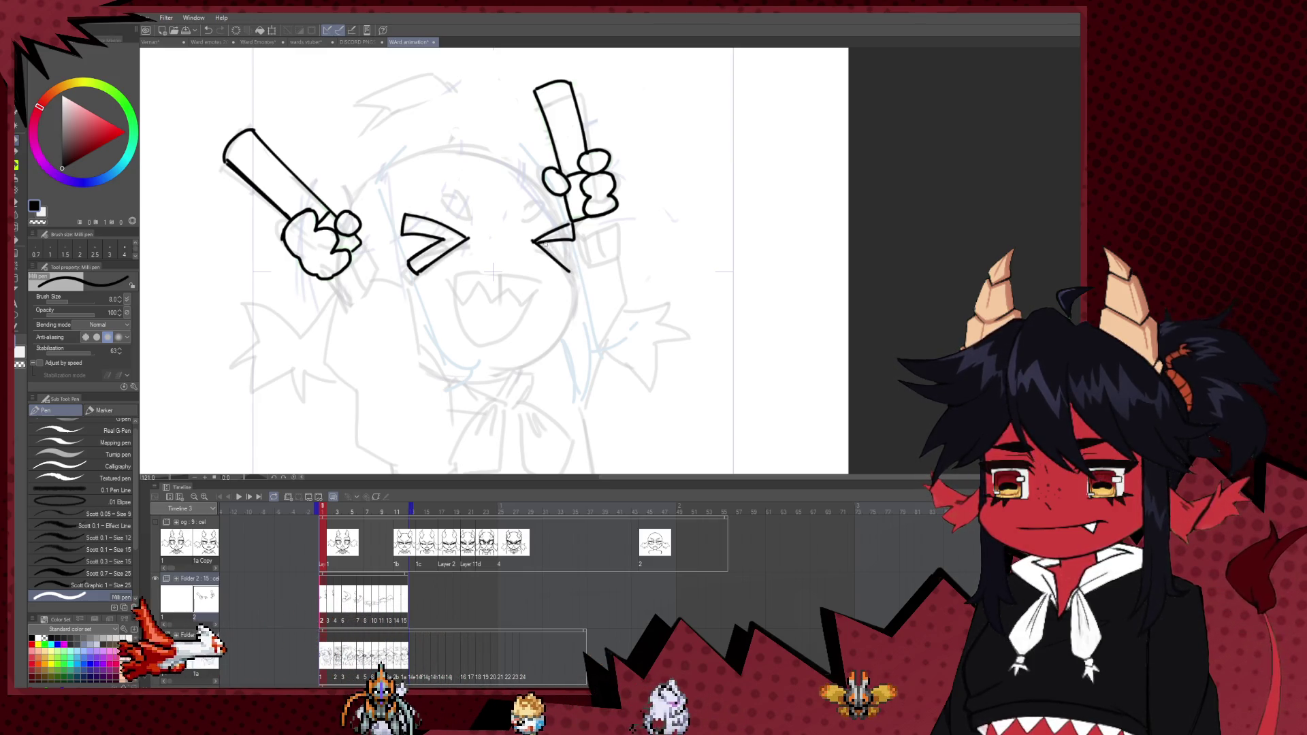
drag(535, 243, 574, 262)
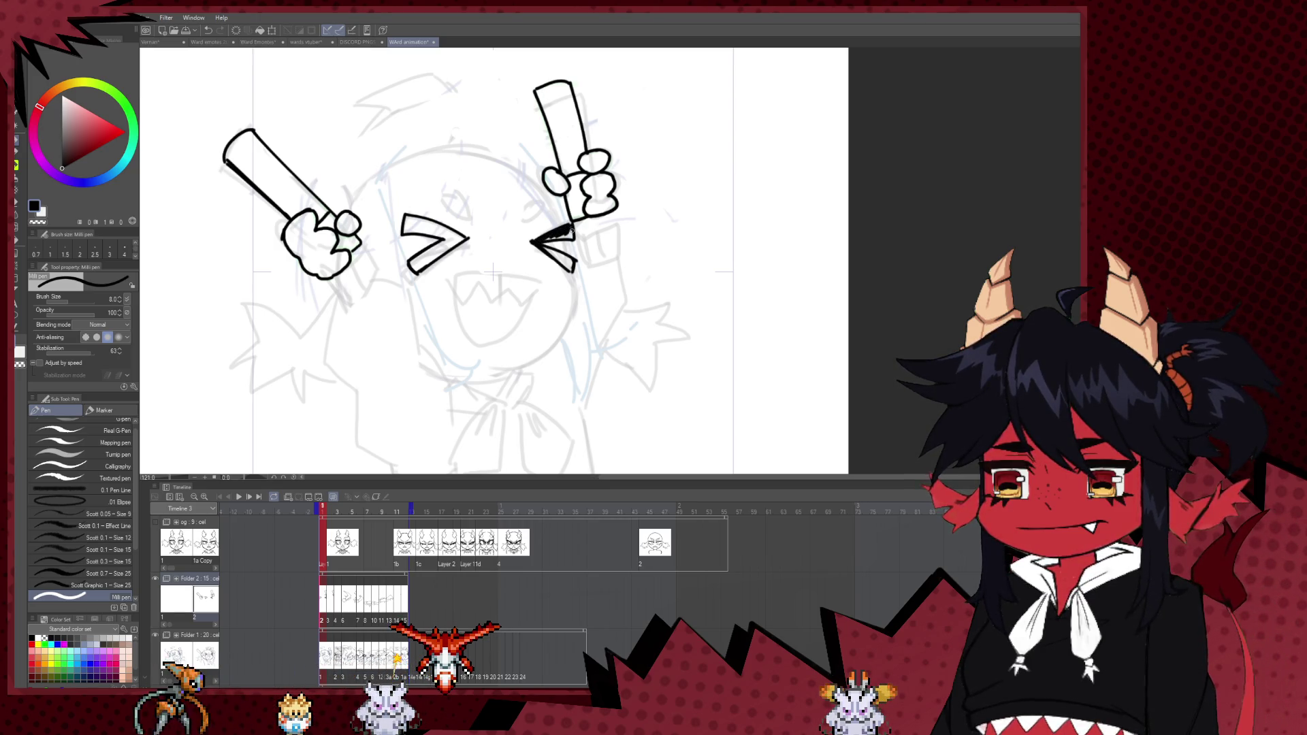
drag(571, 231, 564, 237)
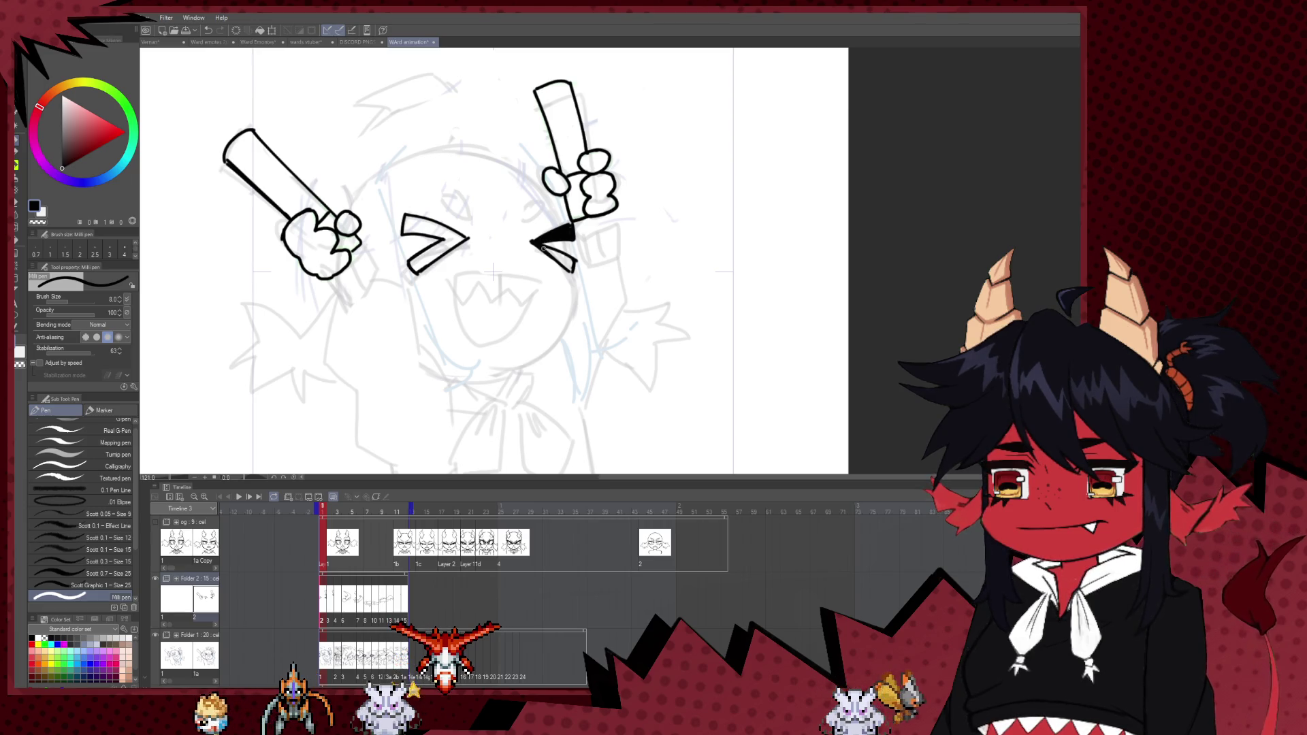
drag(544, 248, 568, 269)
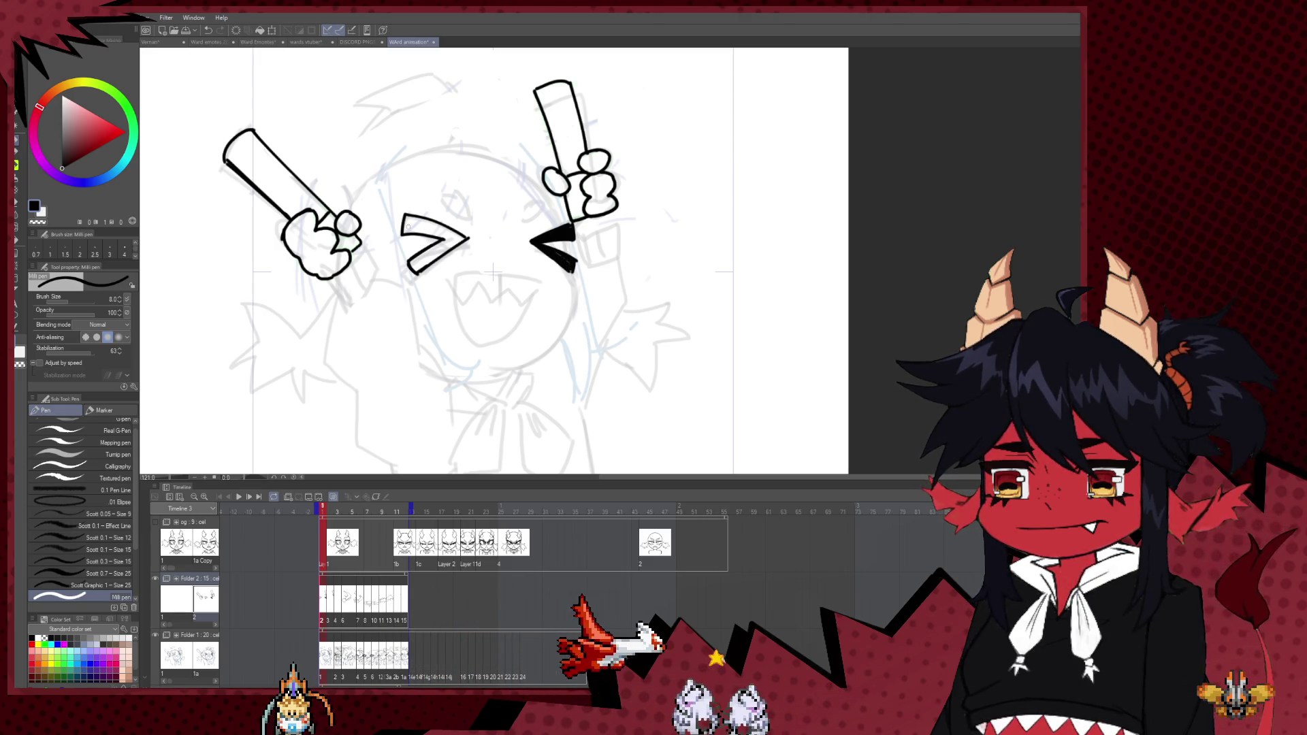
- Enlarge the brush and thicken the left > eye's upper stroke to solid black
key(bracketright)
key(bracketright)
key(bracketright)
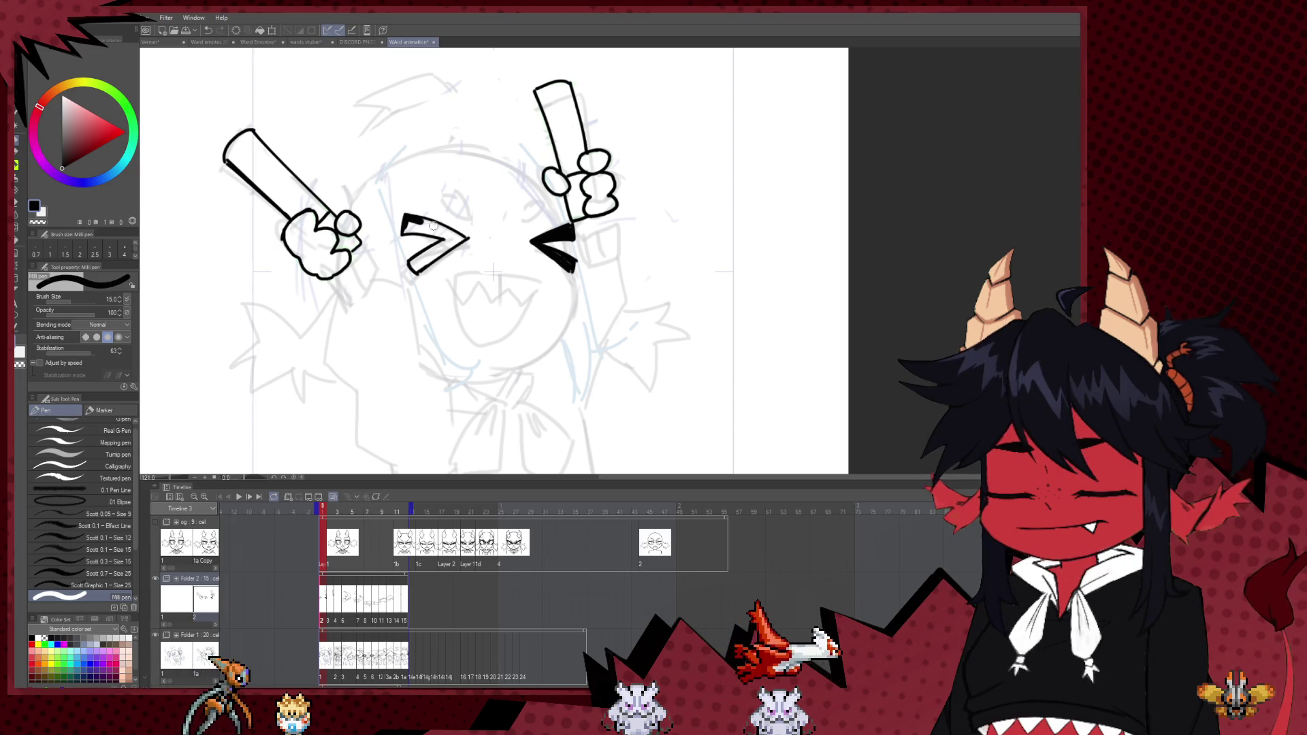
drag(409, 219, 450, 235)
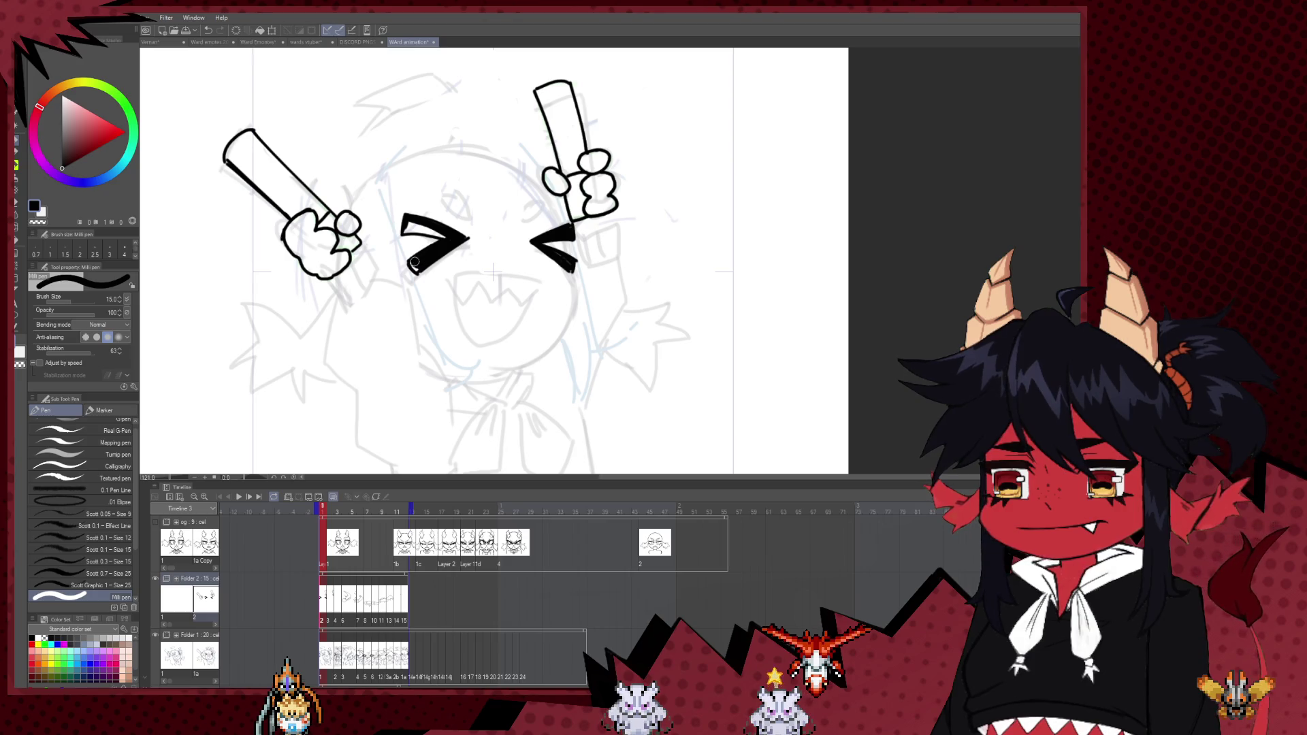
drag(405, 228, 453, 238)
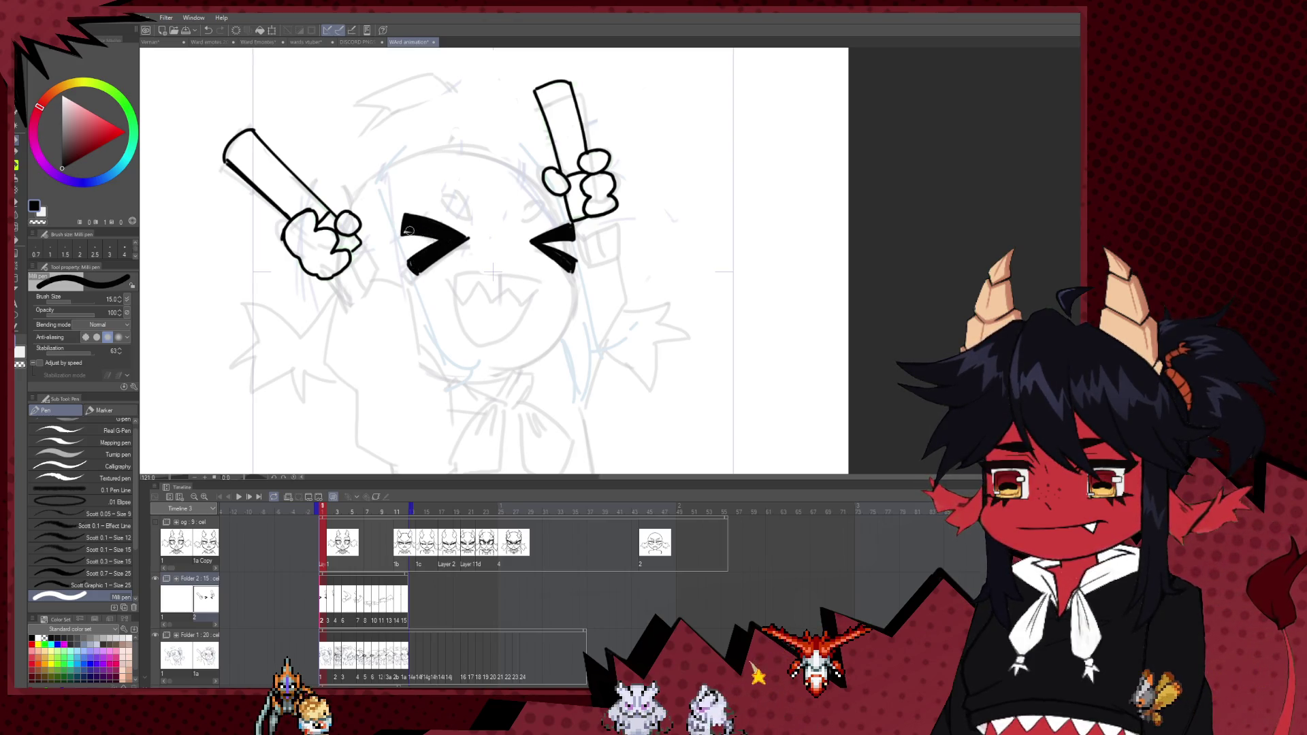
key(bracketleft)
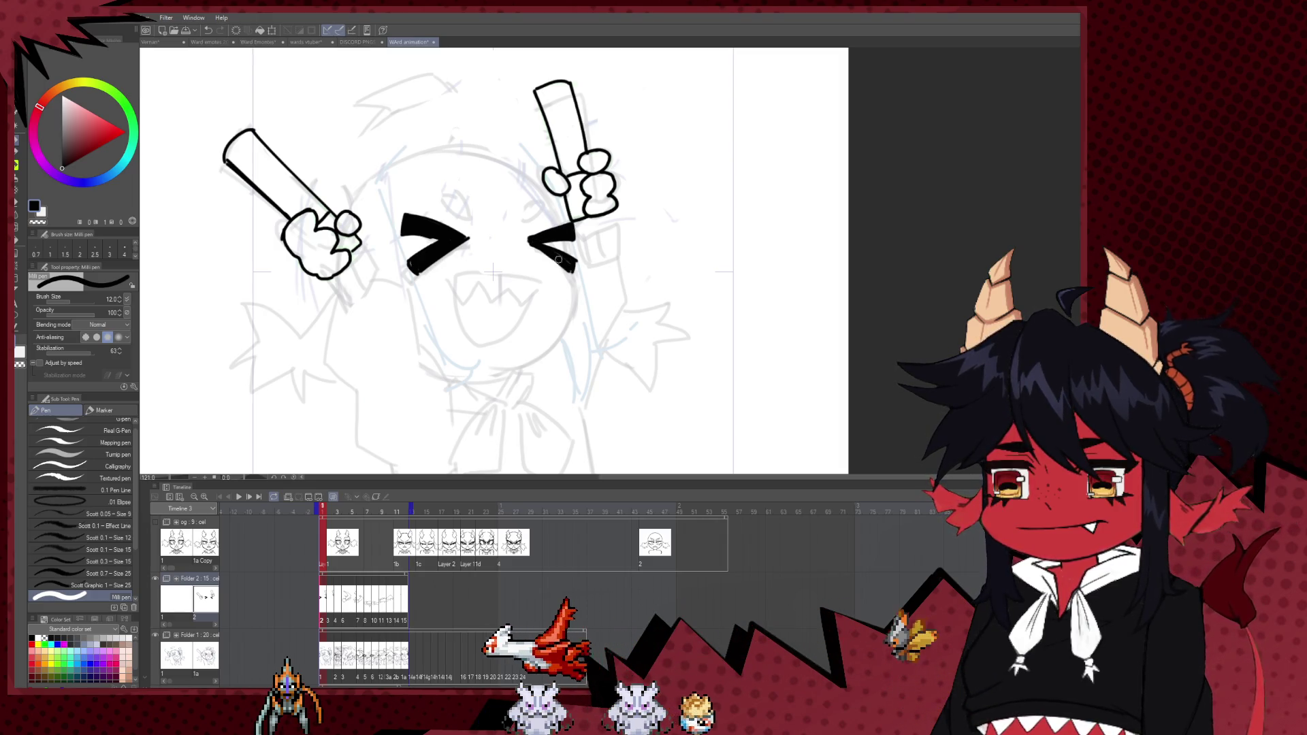
- Bring the brush size back up to 15
scroll(573, 202, down, 3)
scroll(586, 208, down, 2)
scroll(599, 213, up, 2)
scroll(613, 218, up, 2)
scroll(593, 232, up, 2)
scroll(579, 259, up, 1)
scroll(545, 327, down, 3)
scroll(529, 378, down, 1)
key(bracketright)
scroll(524, 313, up, 2)
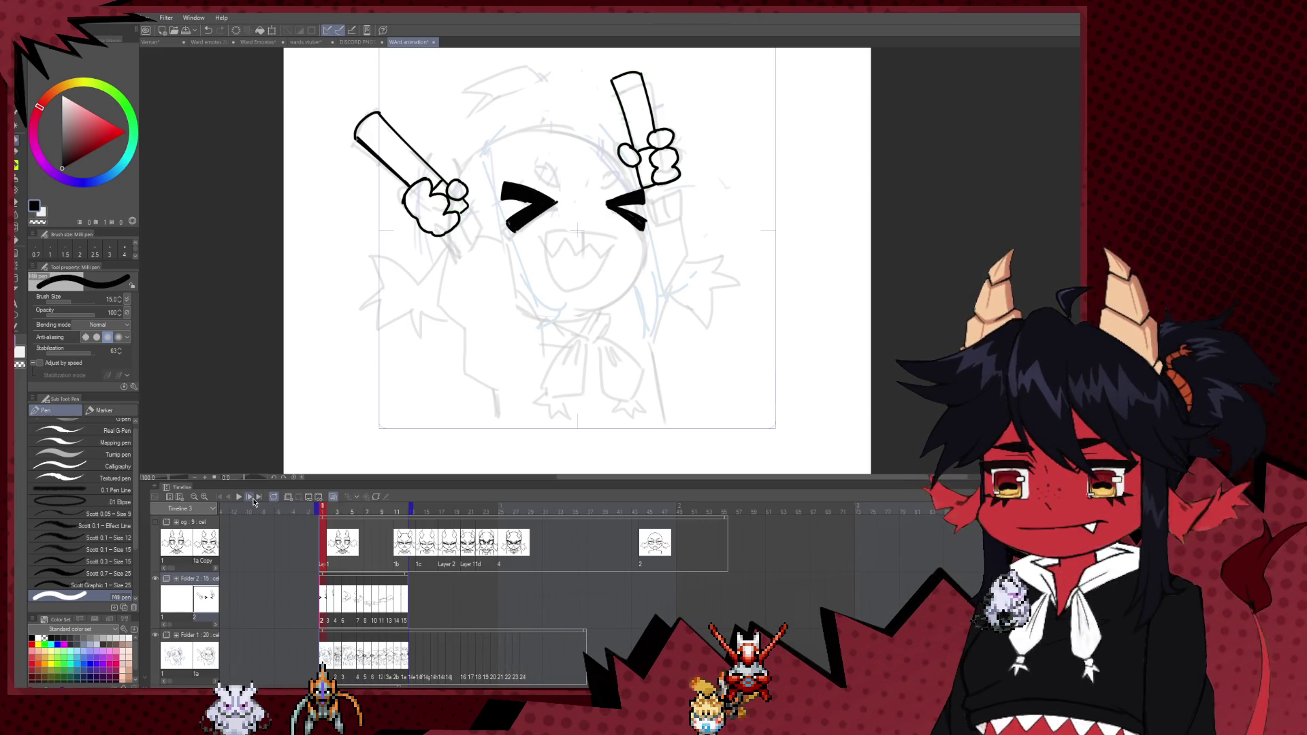
- Step through frames 2 and 3, then return to frame 1
click(251, 500)
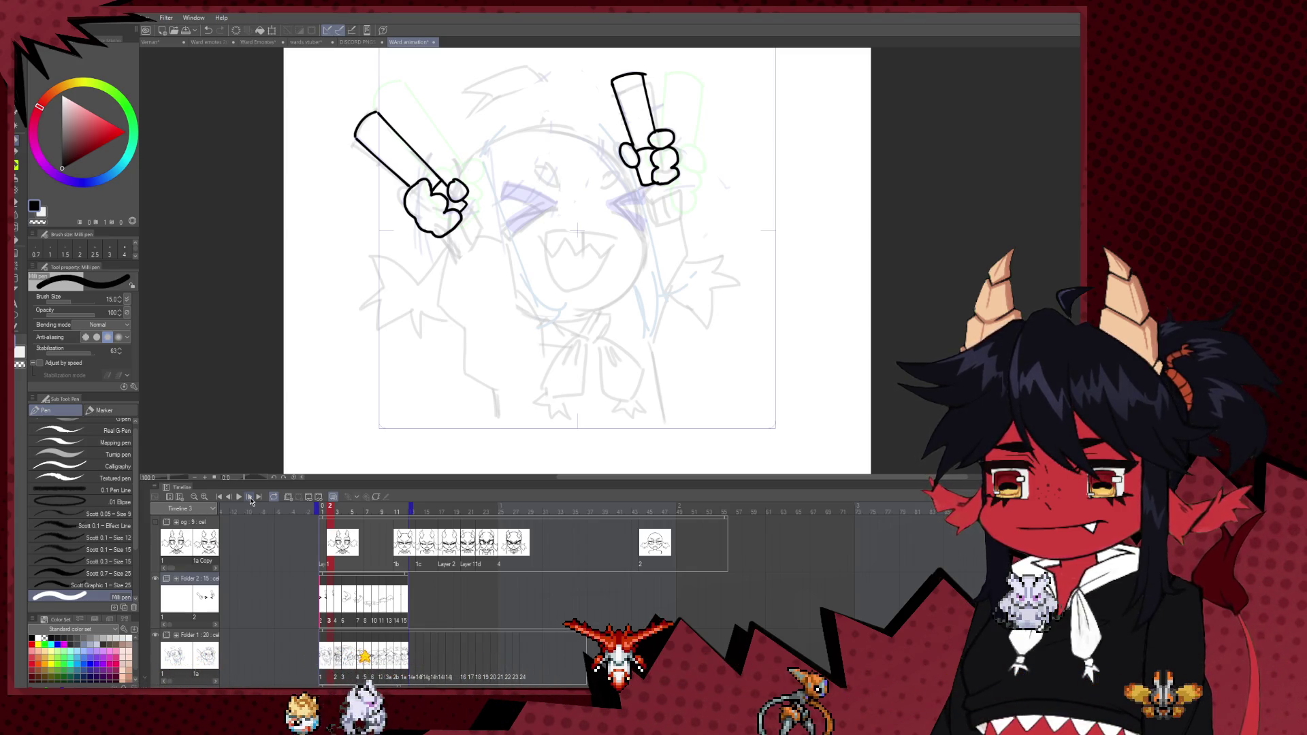
click(250, 502)
scroll(669, 211, up, 3)
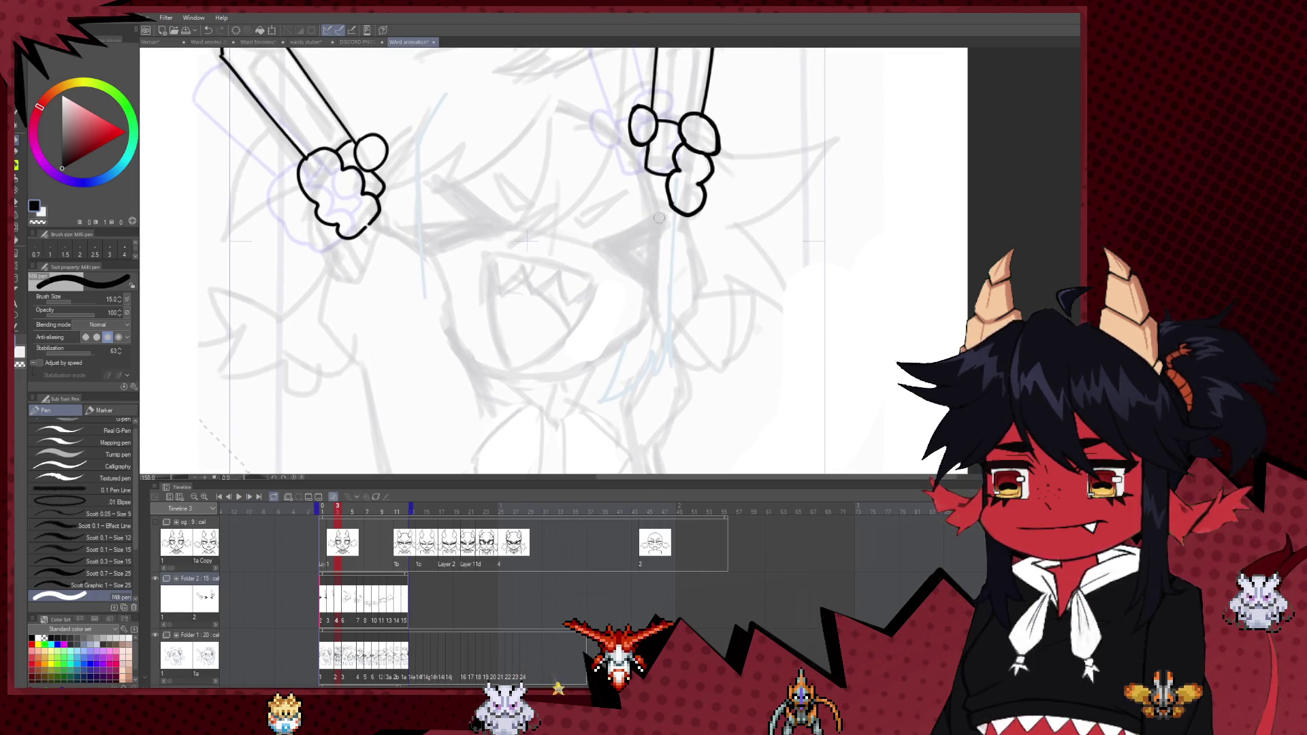
click(324, 657)
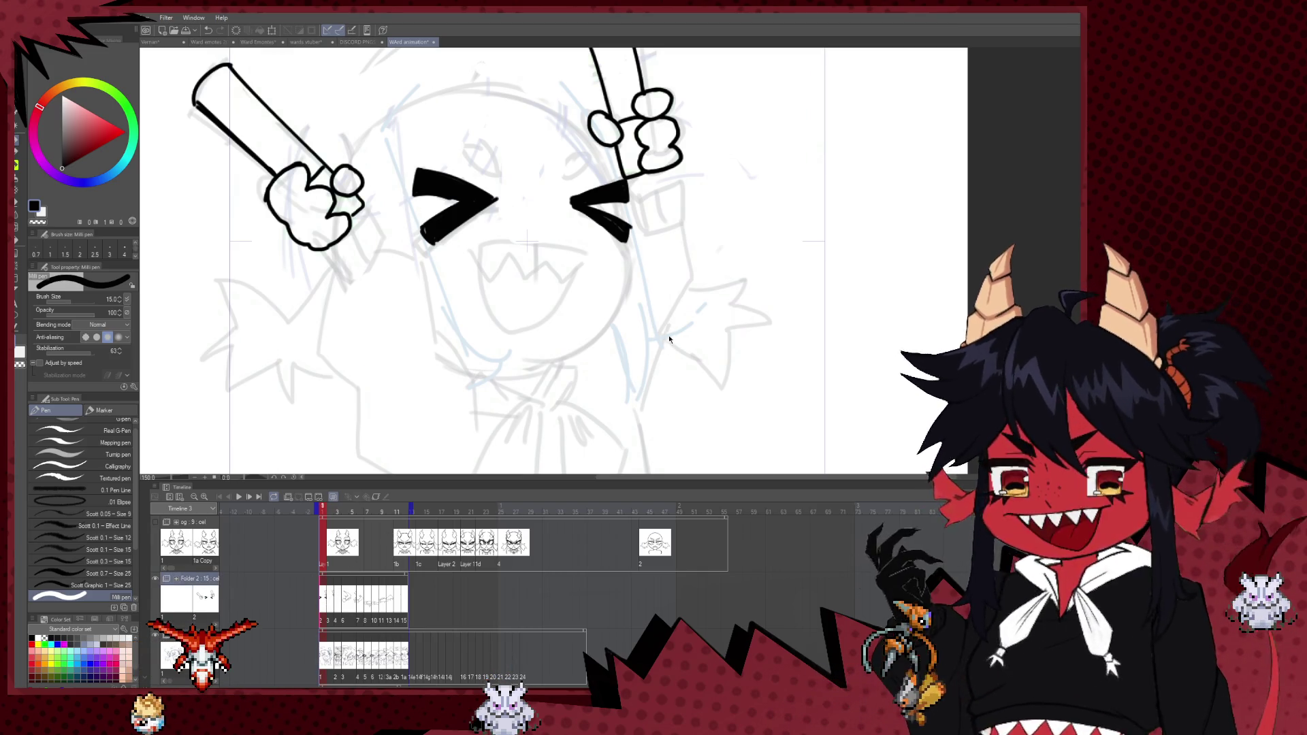
- Insert a new cel at frame 1, play the animation and stop on frame 3
key(ctrl+z)
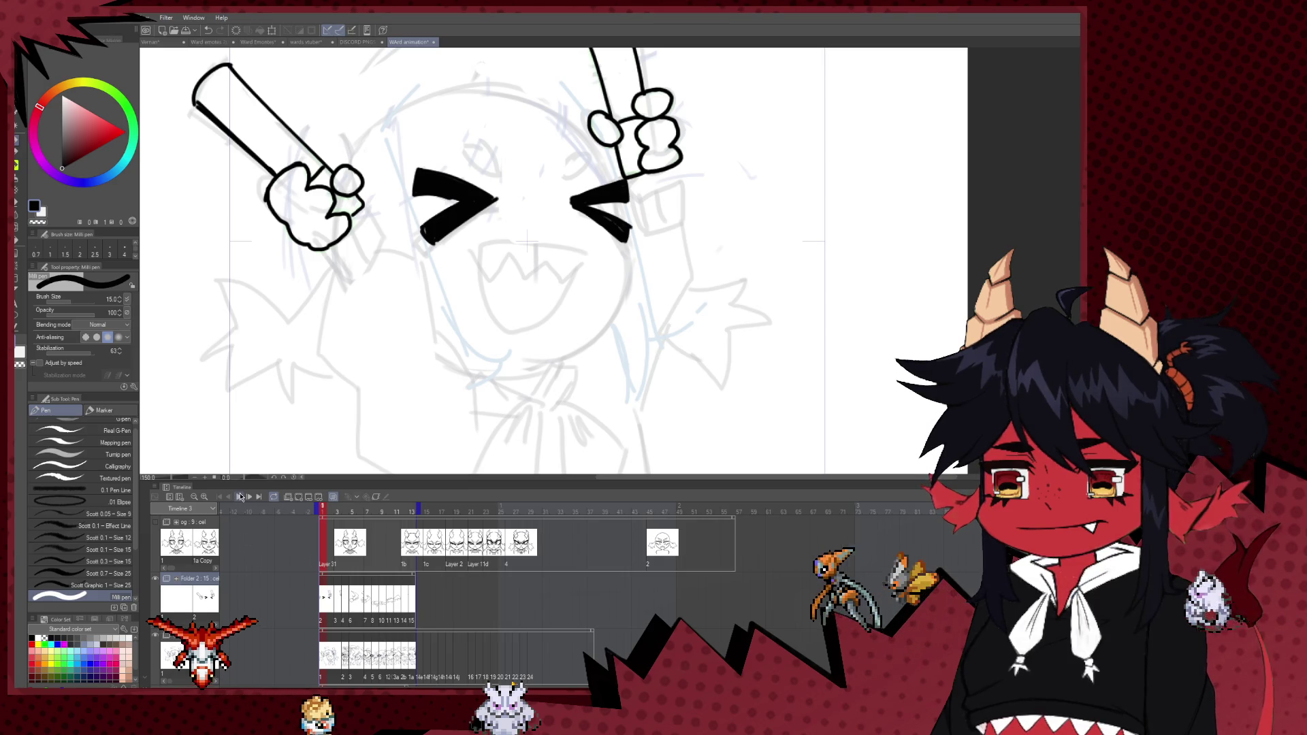
click(239, 497)
scroll(502, 402, down, 2)
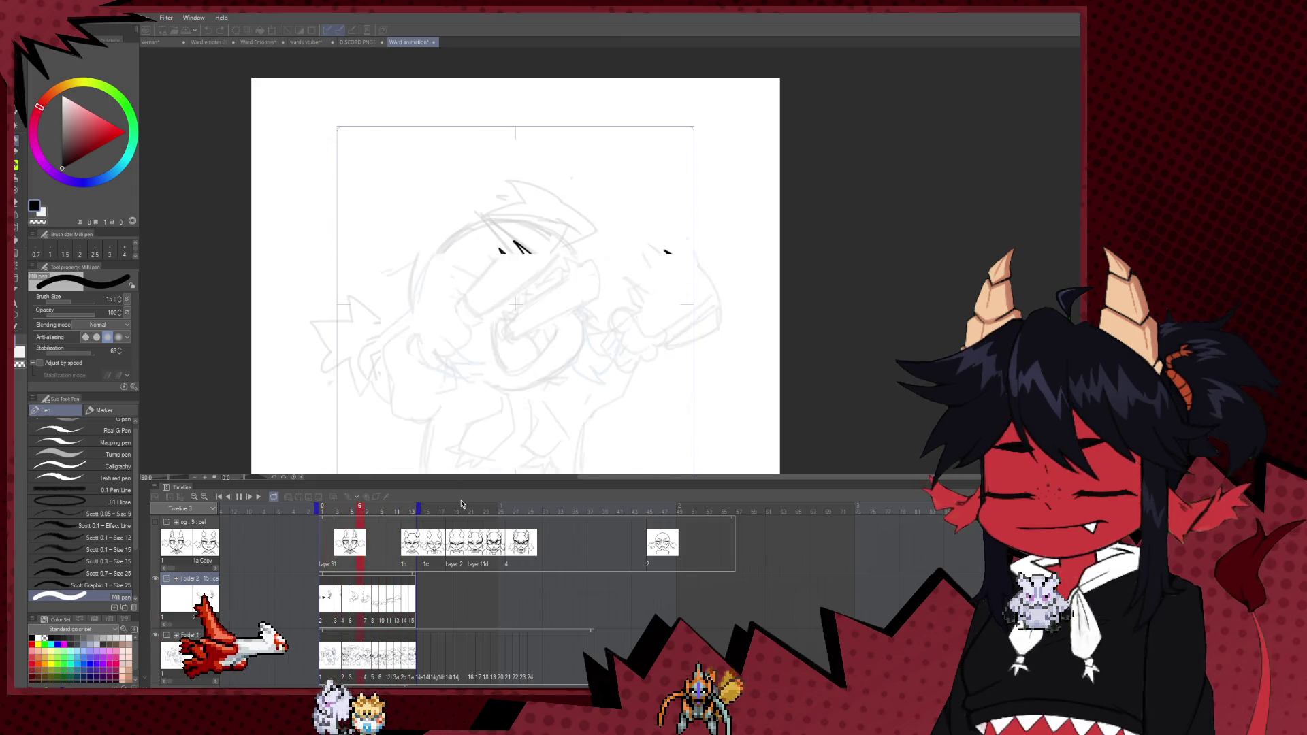
click(338, 599)
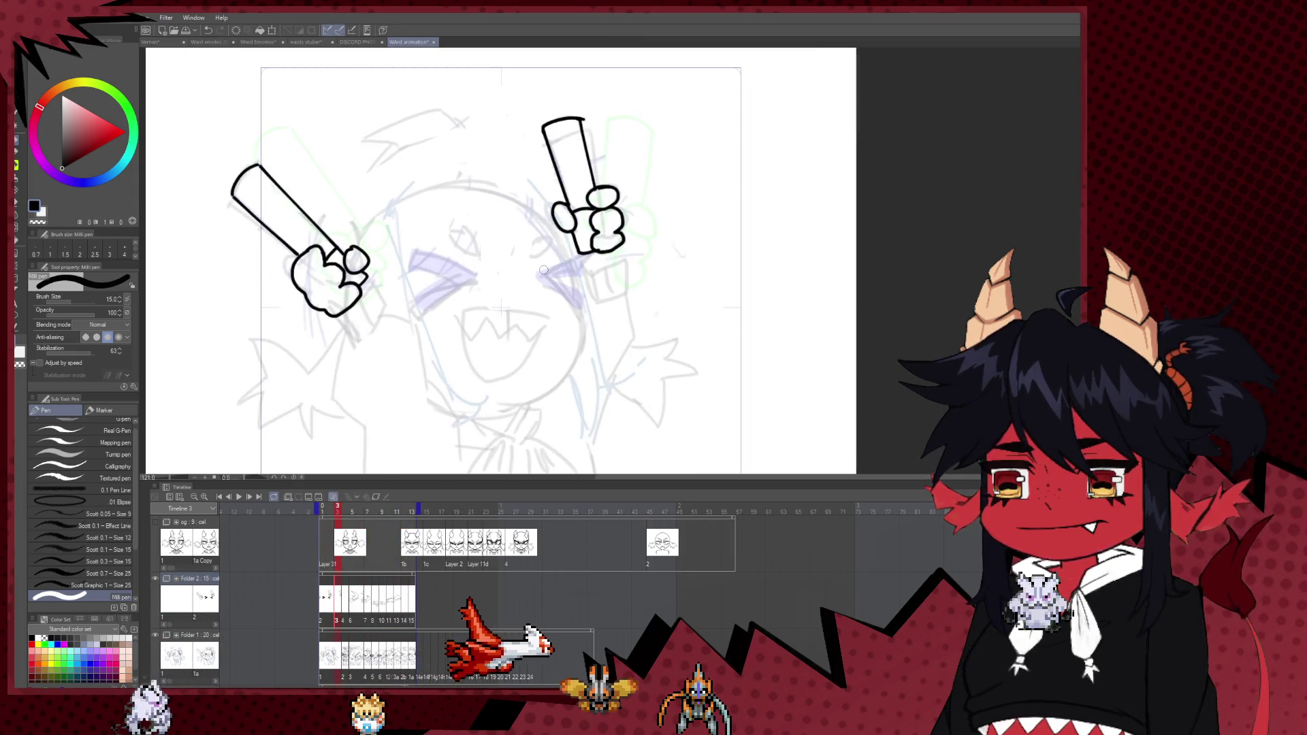
- Ink the < eye's upper wedge and lower stroke in solid black
scroll(542, 267, up, 4)
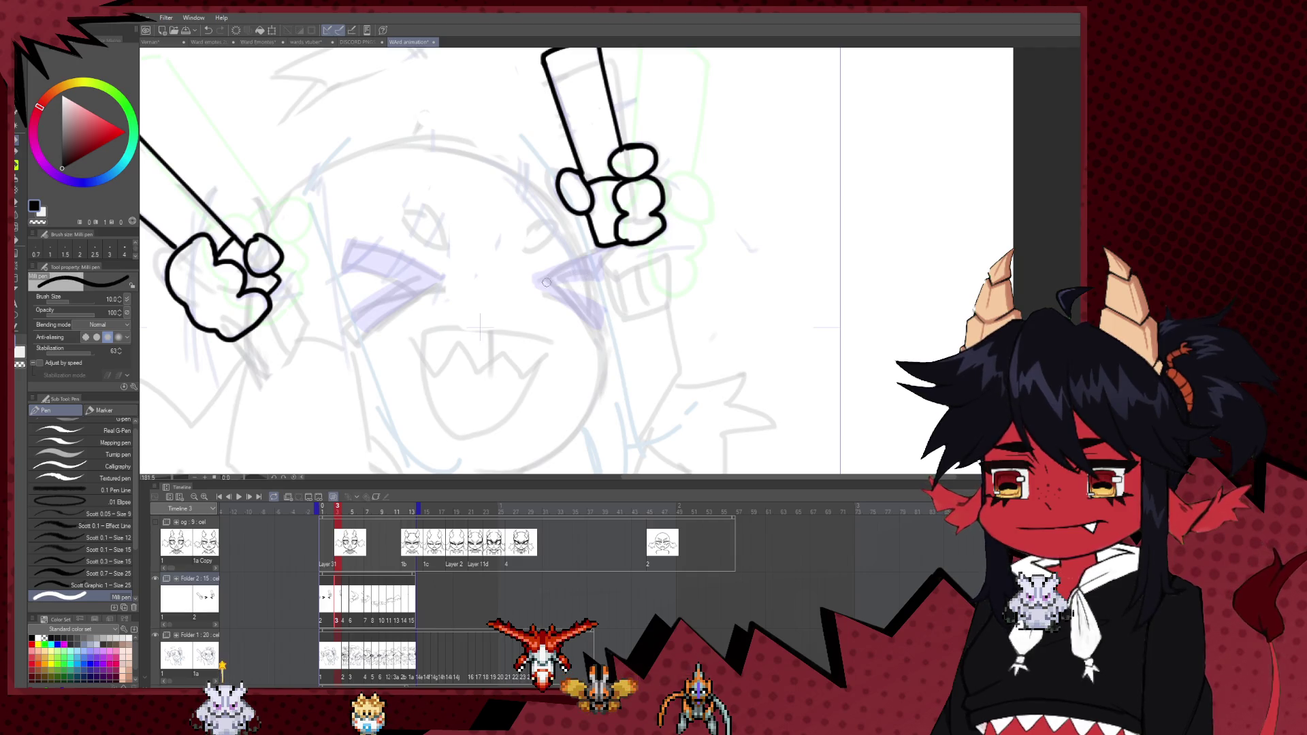
drag(602, 252, 546, 281)
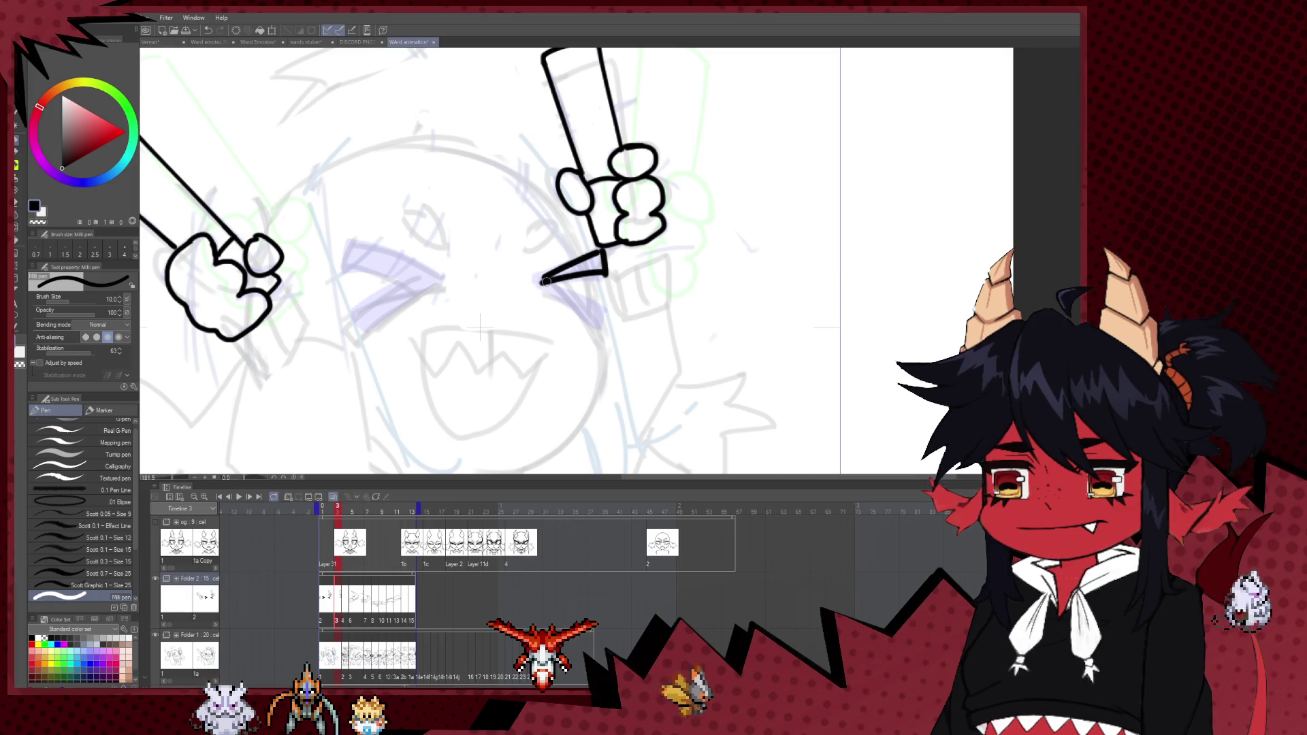
drag(539, 280, 604, 317)
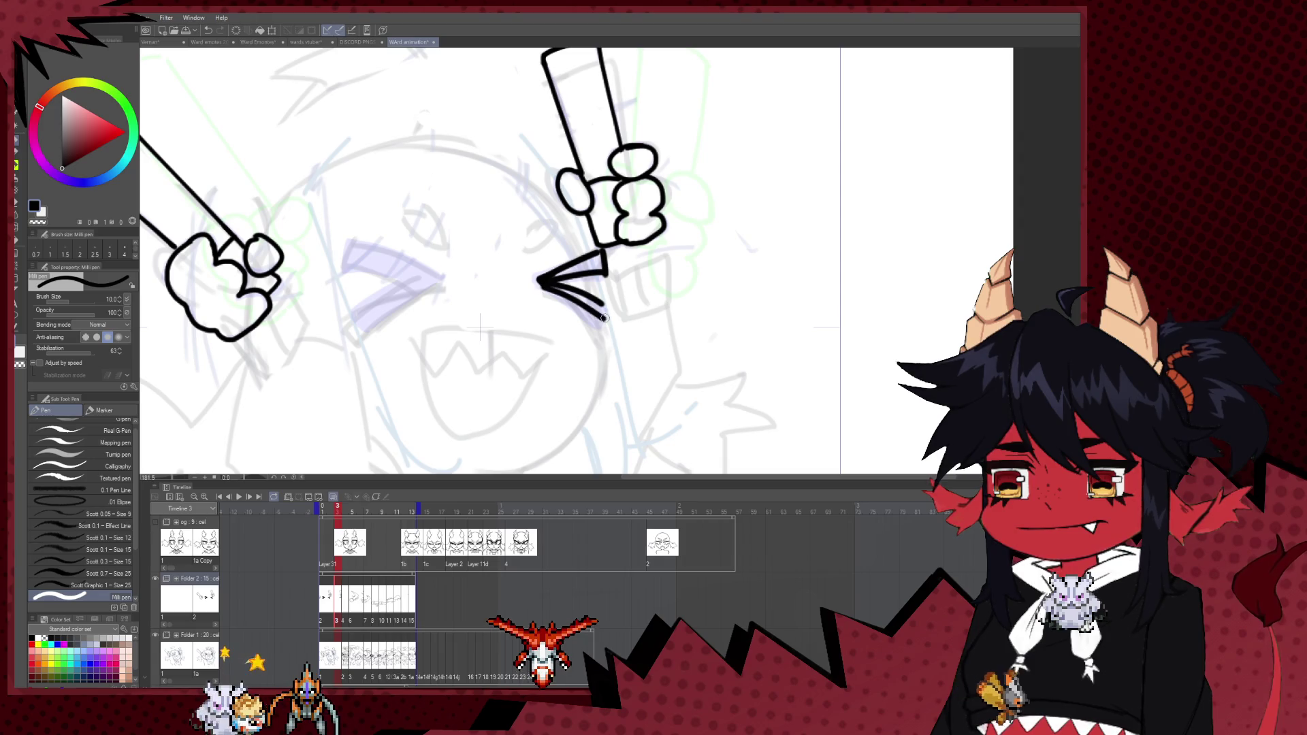
key(ctrl+z)
drag(543, 282, 602, 325)
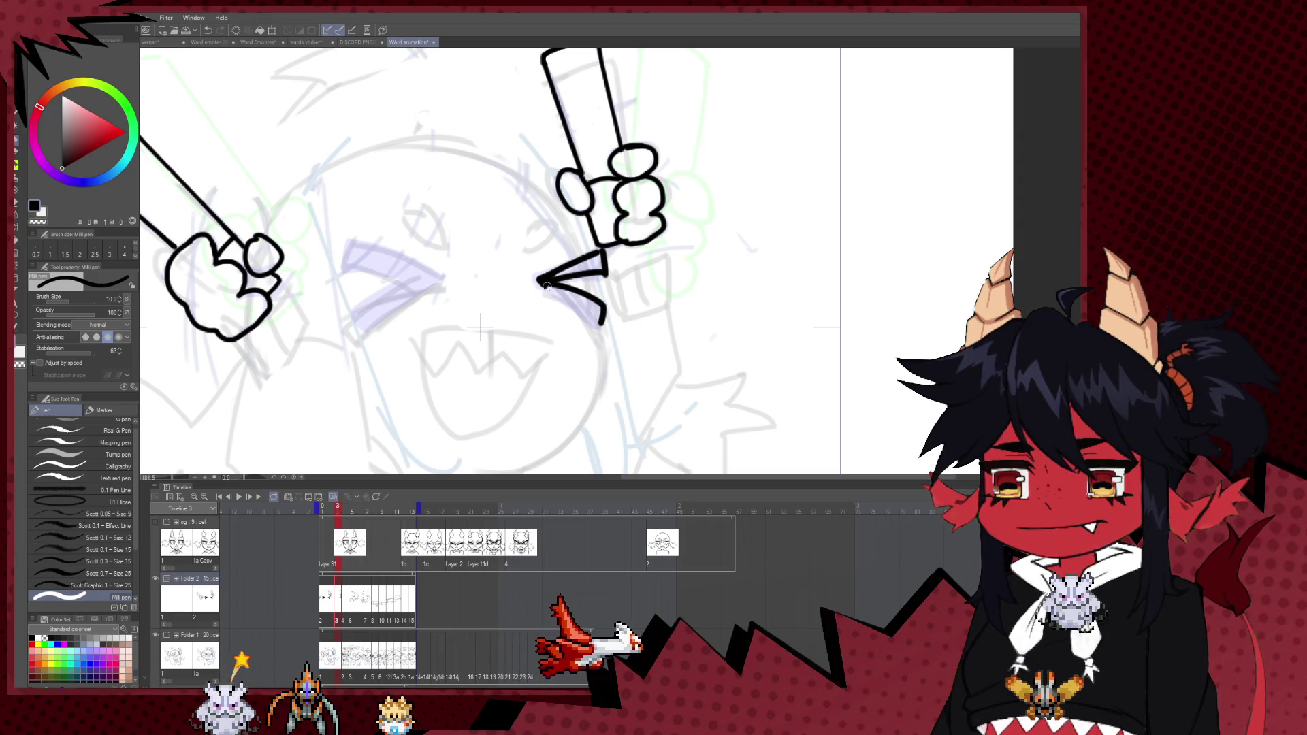
drag(543, 282, 603, 320)
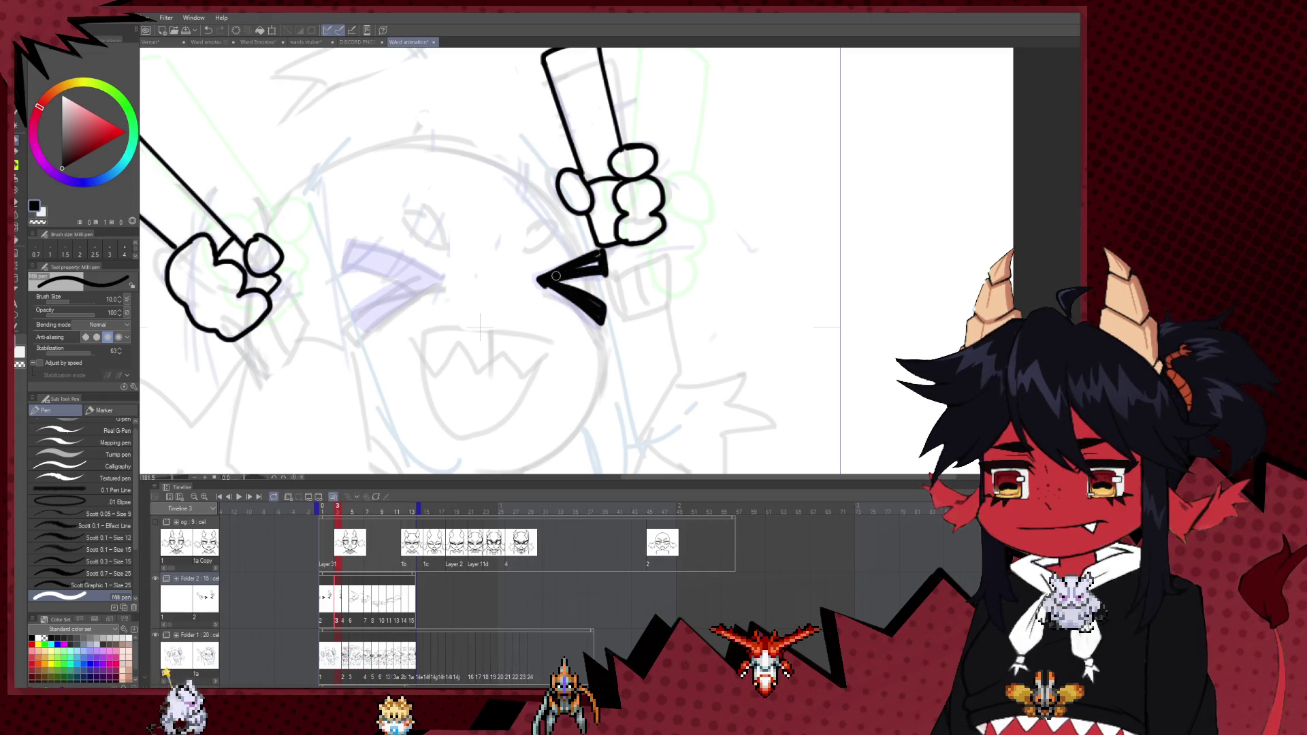
- Flip the canvas horizontally and ink the second eye, filled black at brush size 12
key(h)
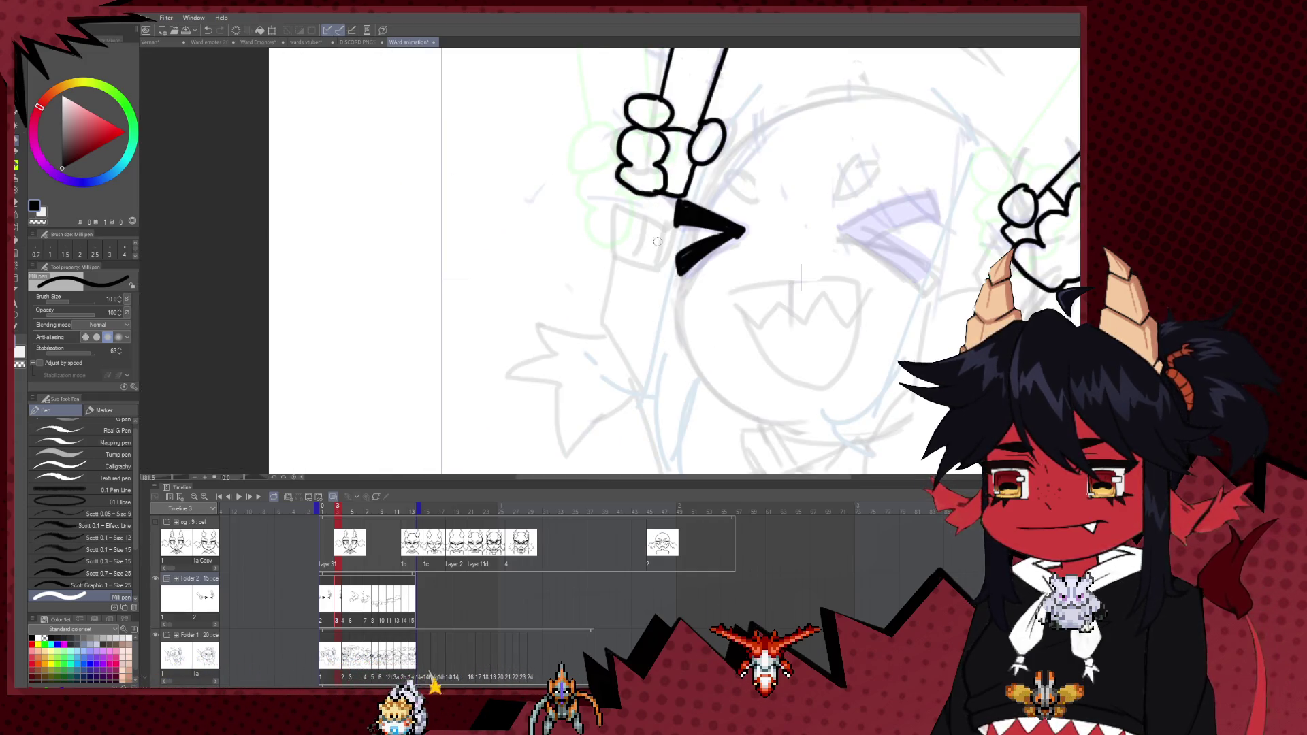
drag(829, 227, 625, 254)
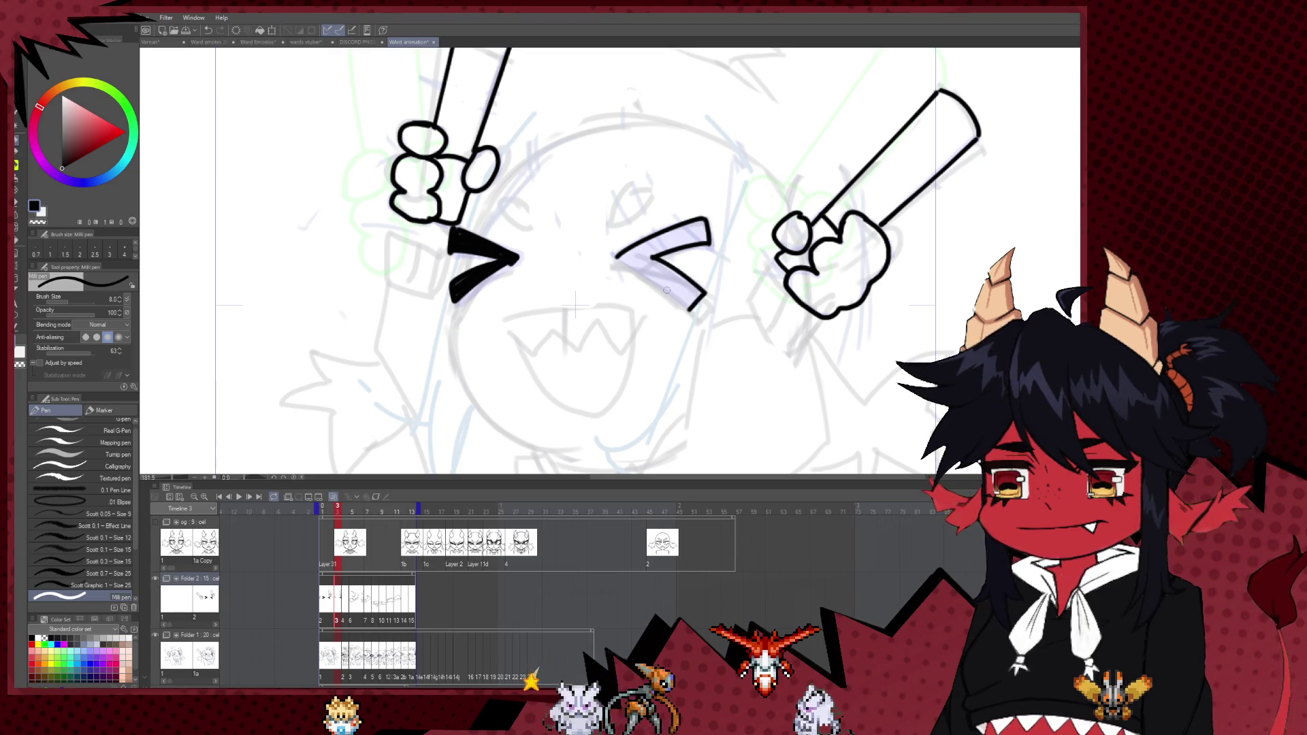
mouse_move(689, 300)
mouse_down()
mouse_move(638, 274)
mouse_move(681, 233)
mouse_move(629, 257)
mouse_up()
key(bracketright)
key(bracketright)
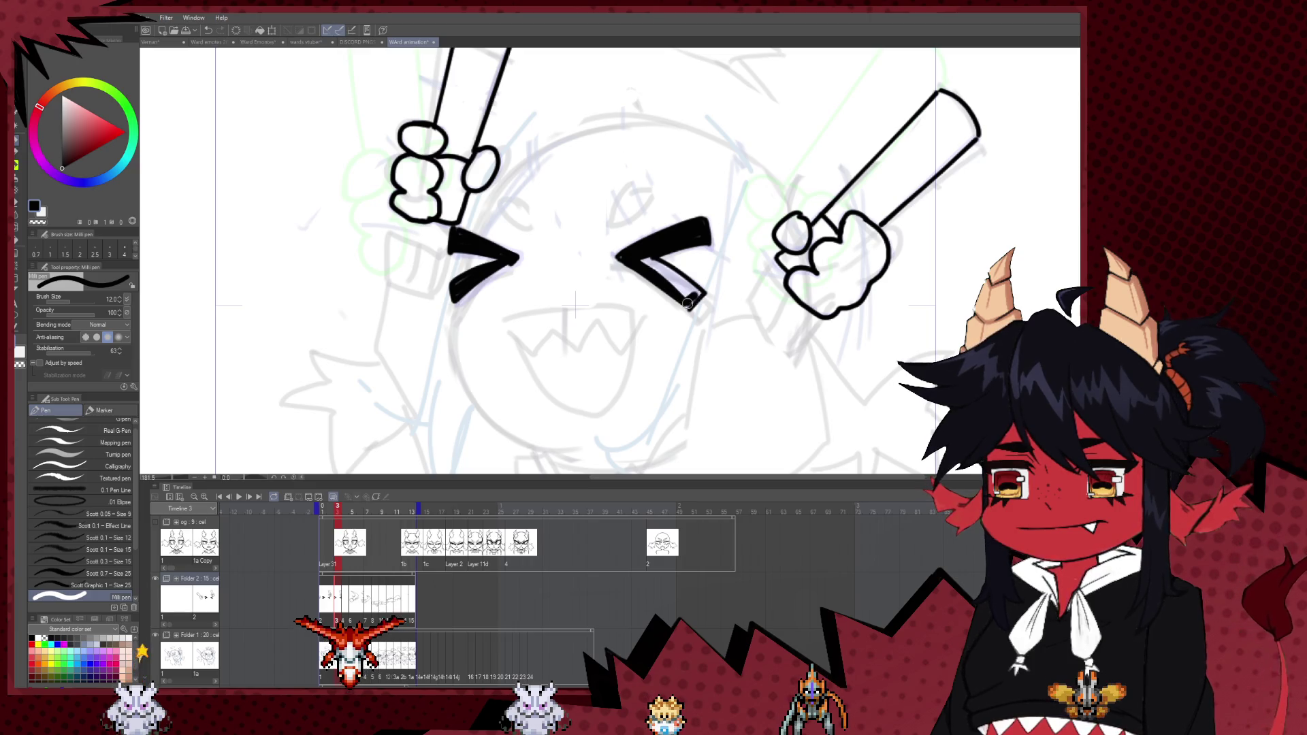
drag(697, 296, 686, 294)
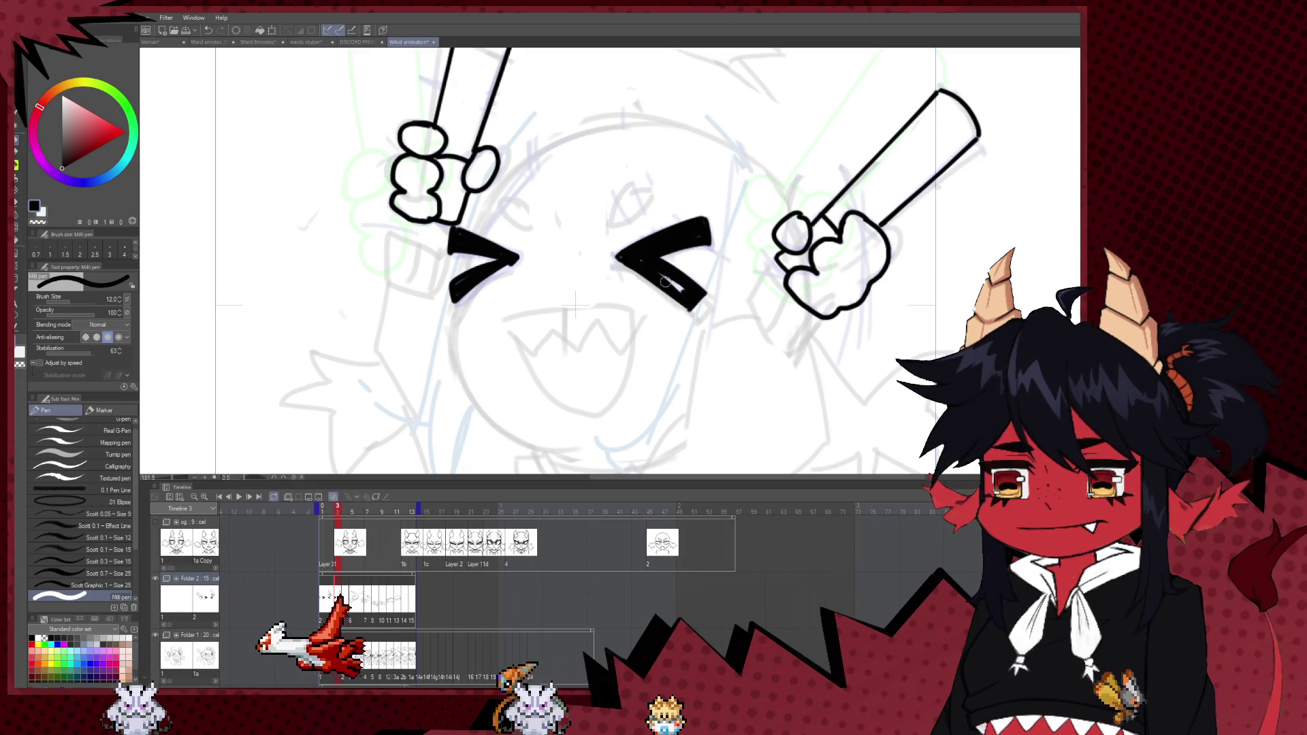
- Switch to the Hard eraser
key(e)
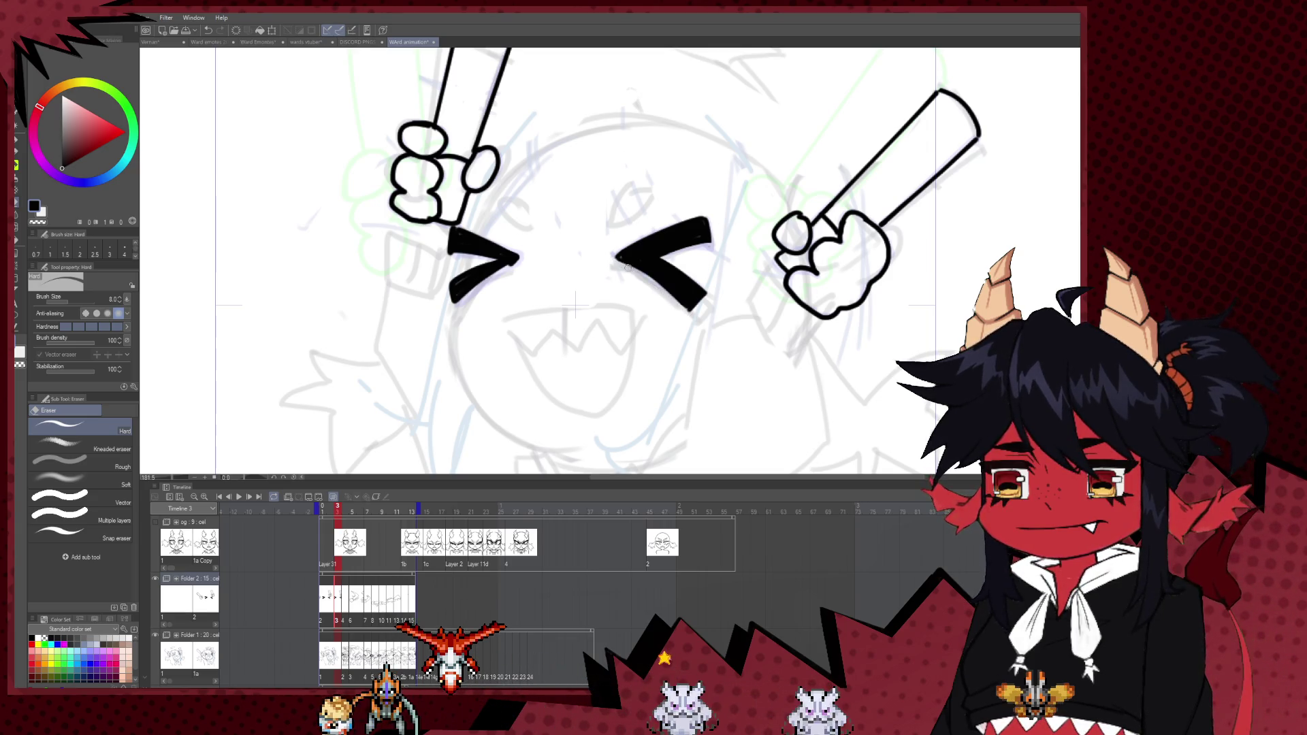
scroll(683, 292, down, 3)
scroll(584, 224, up, 2)
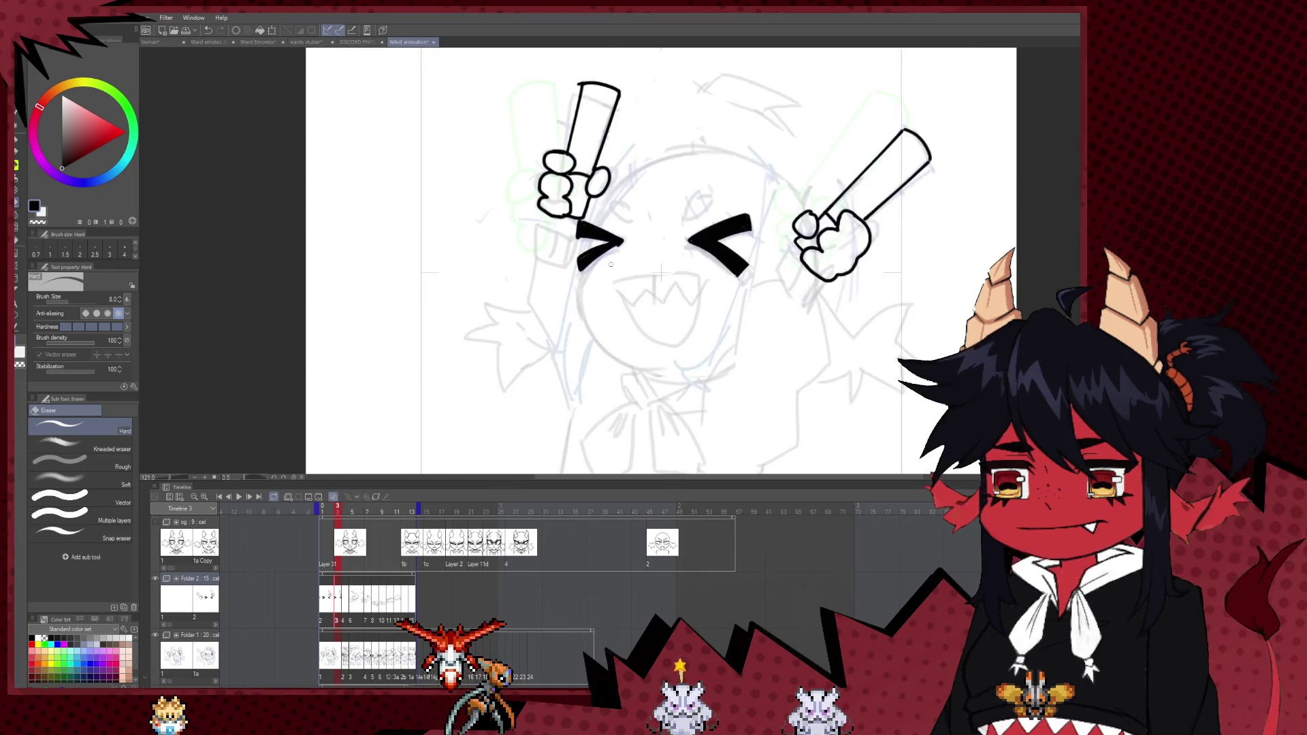
- Switch back to the pen, then play and stop the animation to review it
scroll(584, 224, up, 2)
scroll(584, 224, up, 1)
key(p)
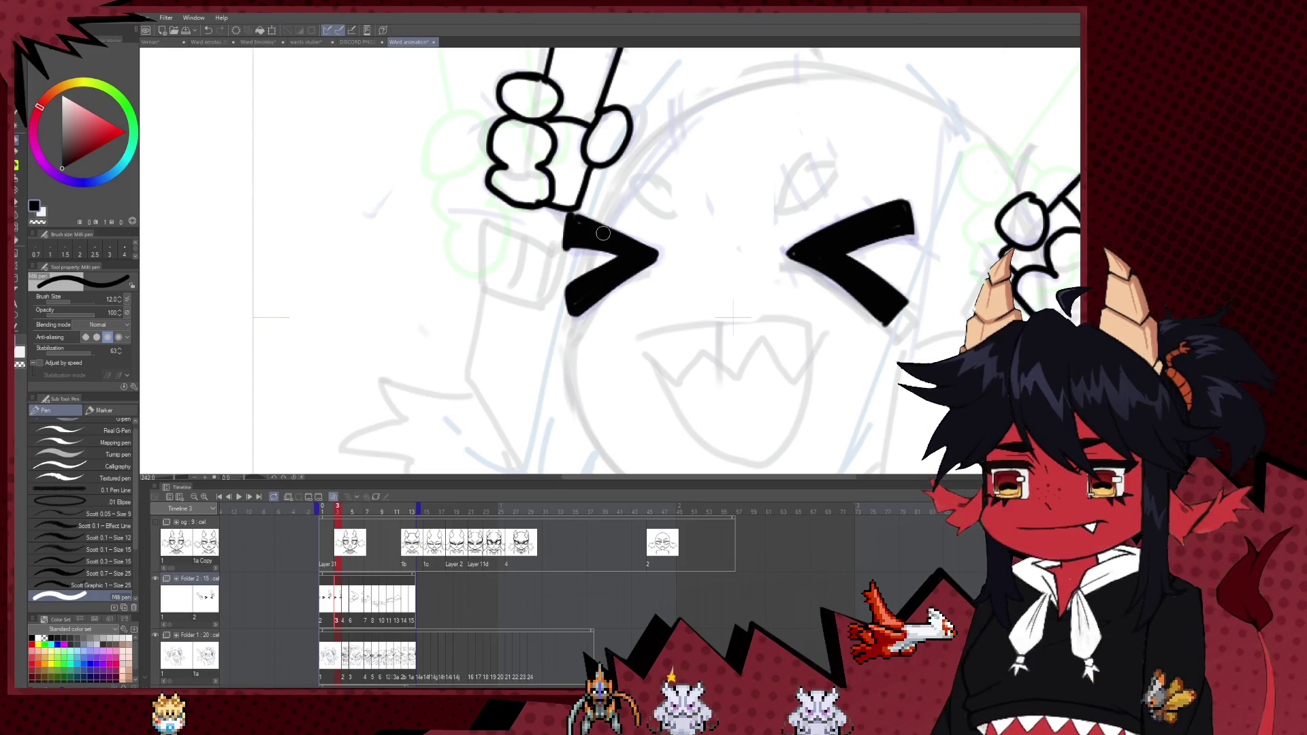
scroll(516, 396, down, 5)
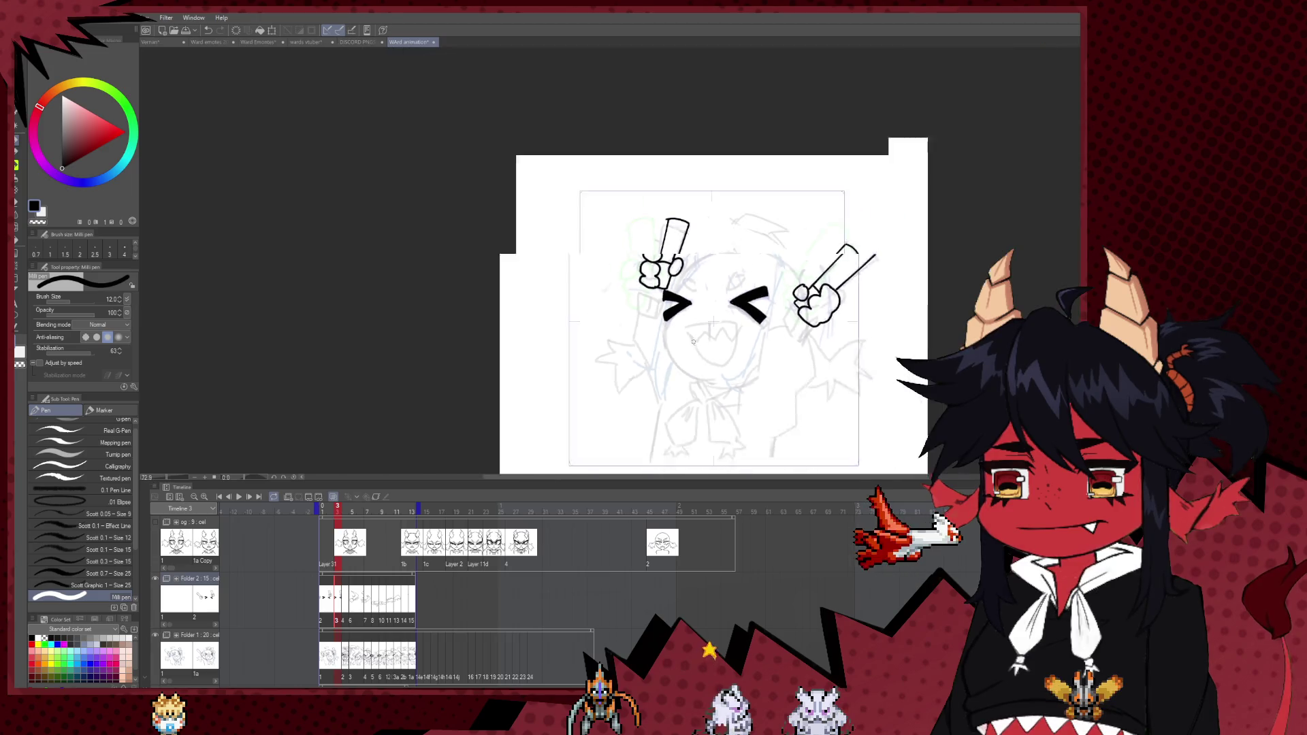
click(239, 498)
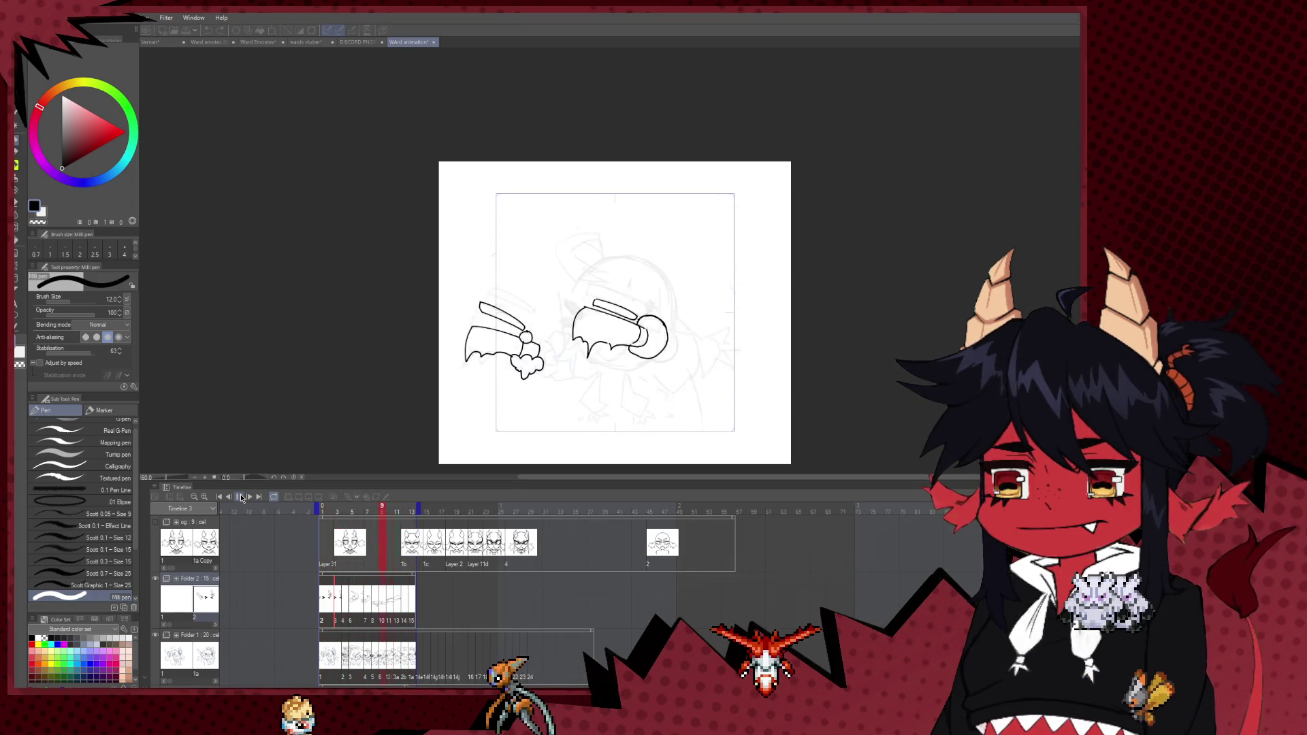
click(242, 498)
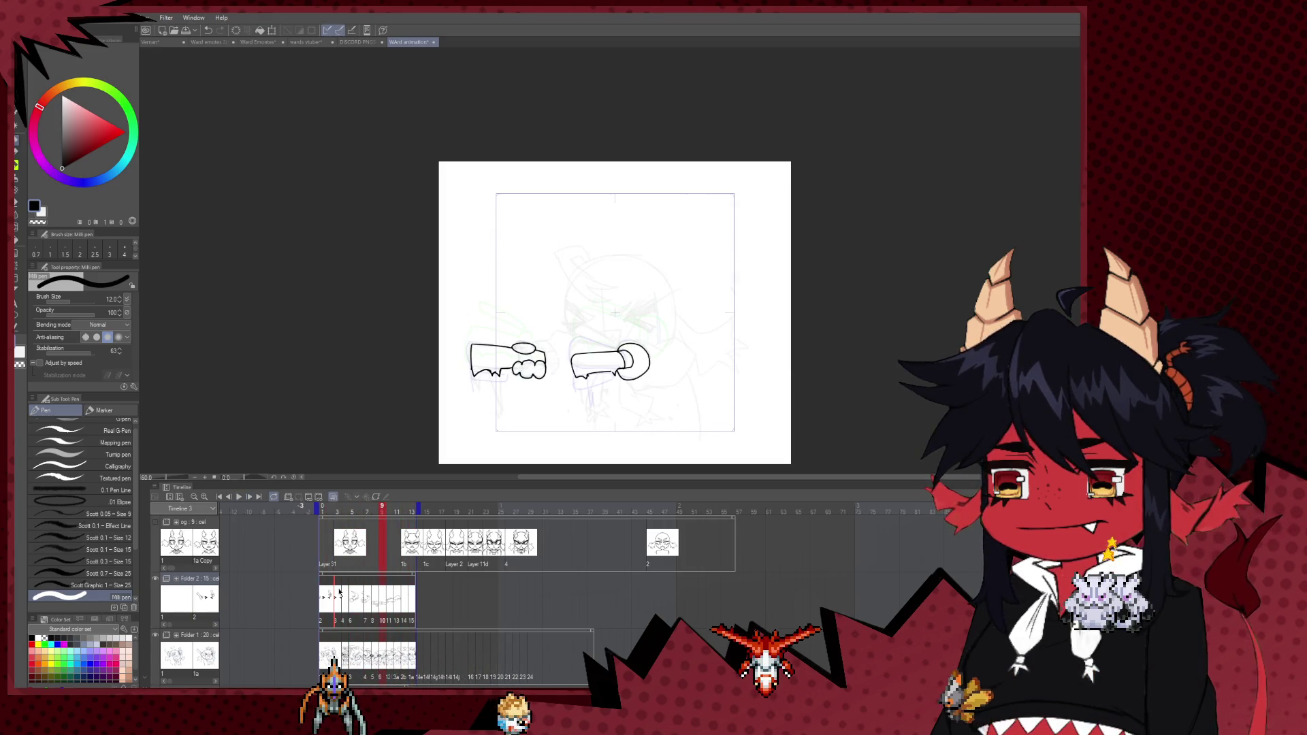
- Open frame 4 with the raised arms and zoom in on the face
click(345, 609)
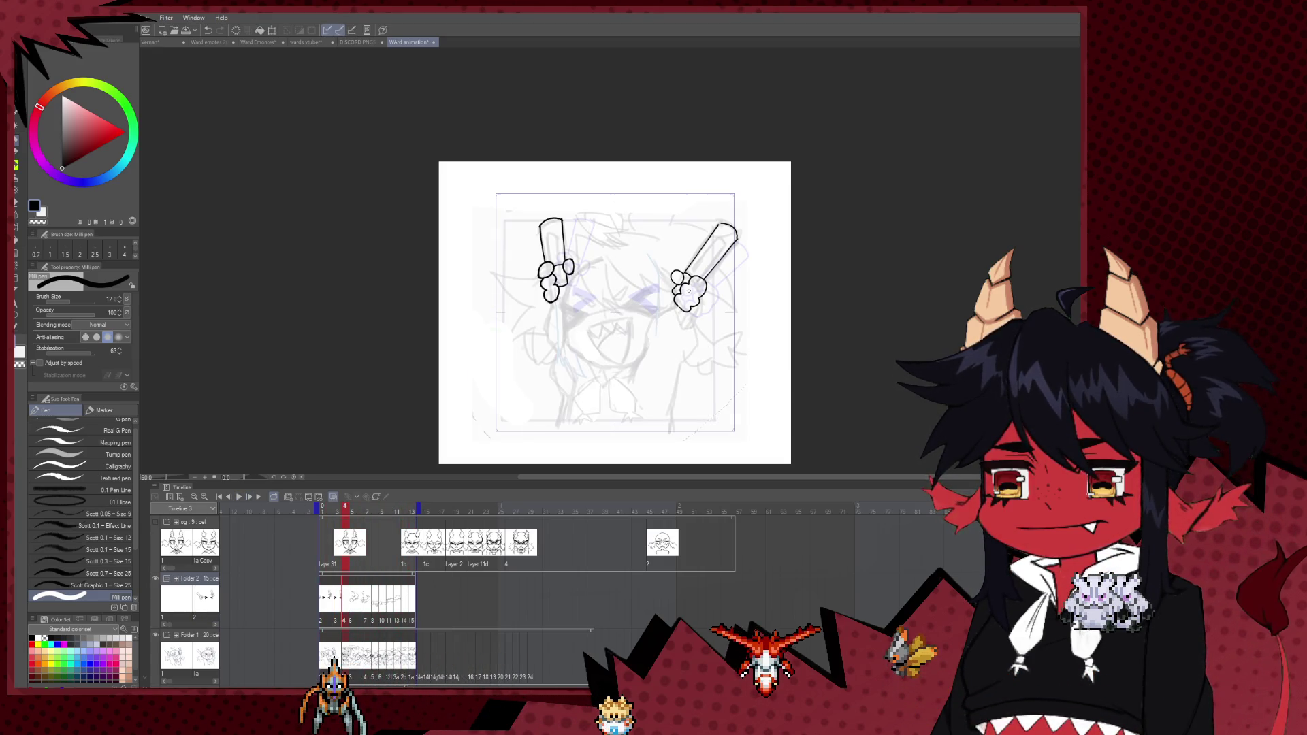
scroll(670, 304, up, 2)
scroll(661, 303, up, 2)
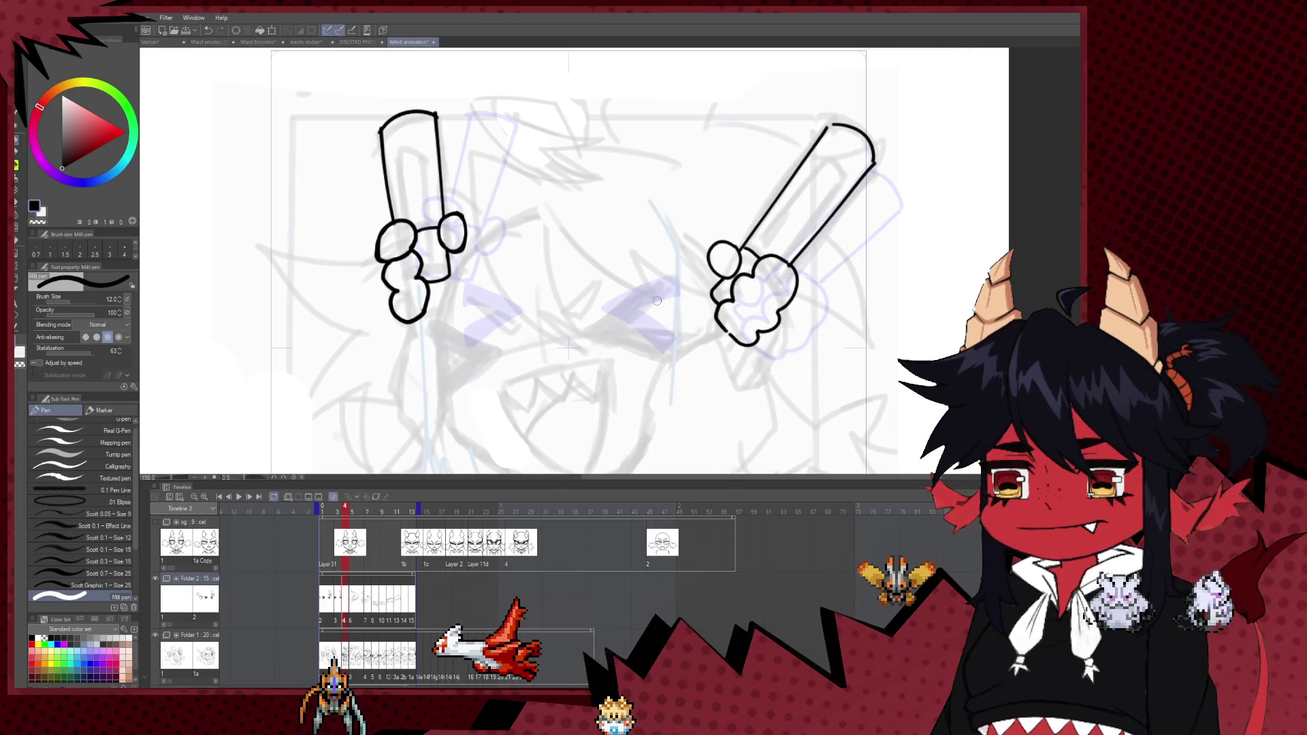
- Stroke the < eye, set brush size to 15, and mirror the canvas to frame the other eye
drag(665, 292, 593, 324)
key(ctrl+z)
key(bracketleft)
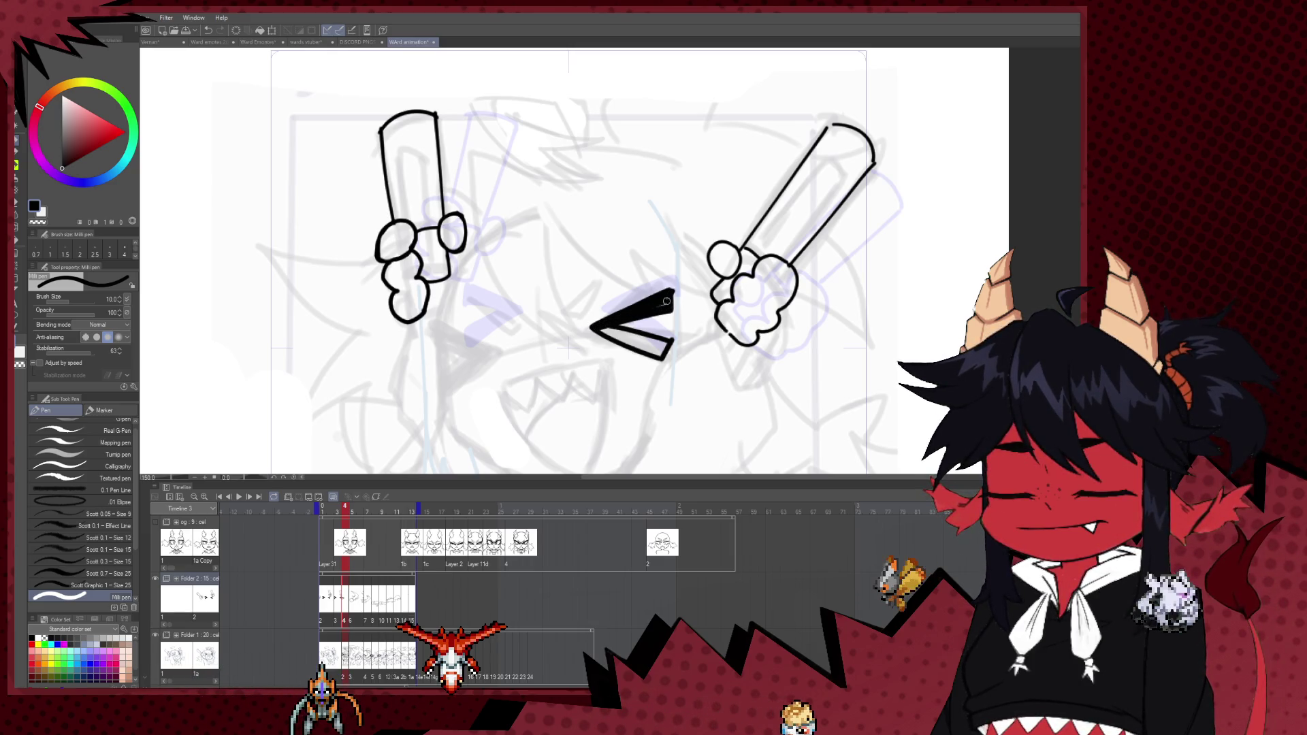
key(bracketright)
key(bracketright)
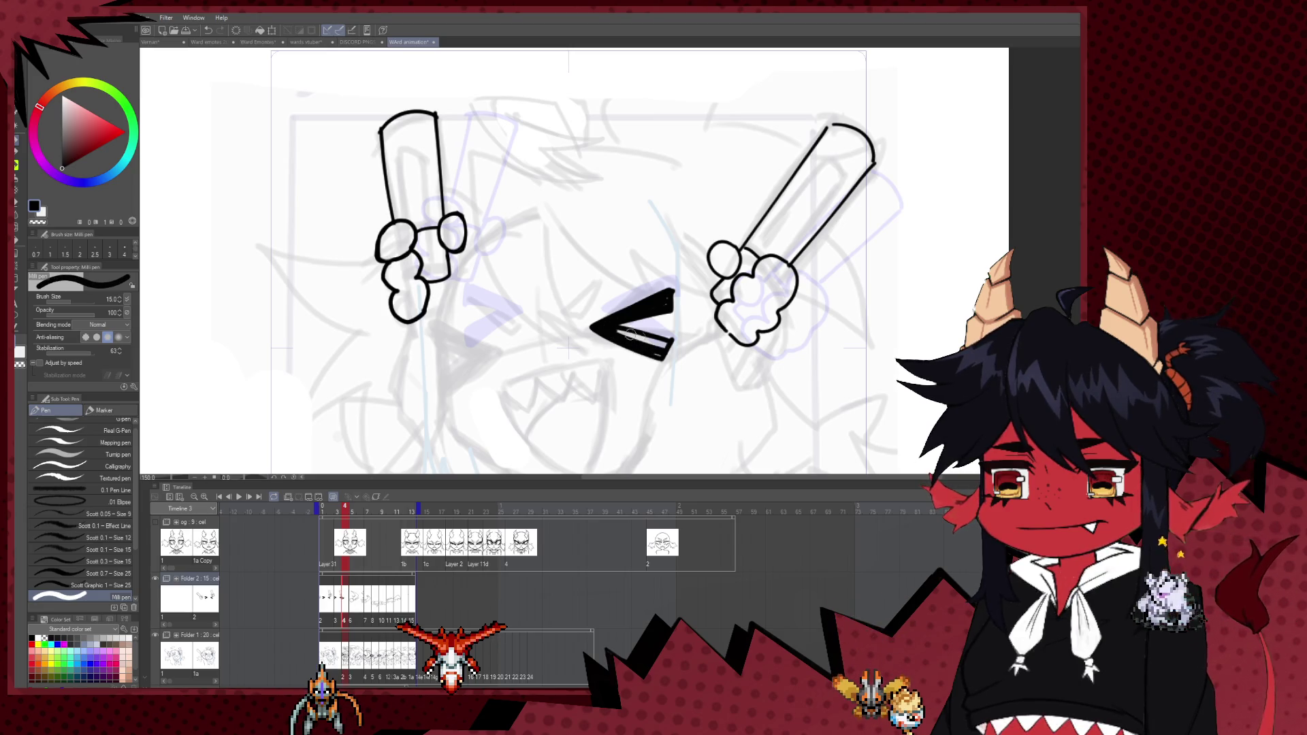
key(h)
drag(660, 346, 803, 319)
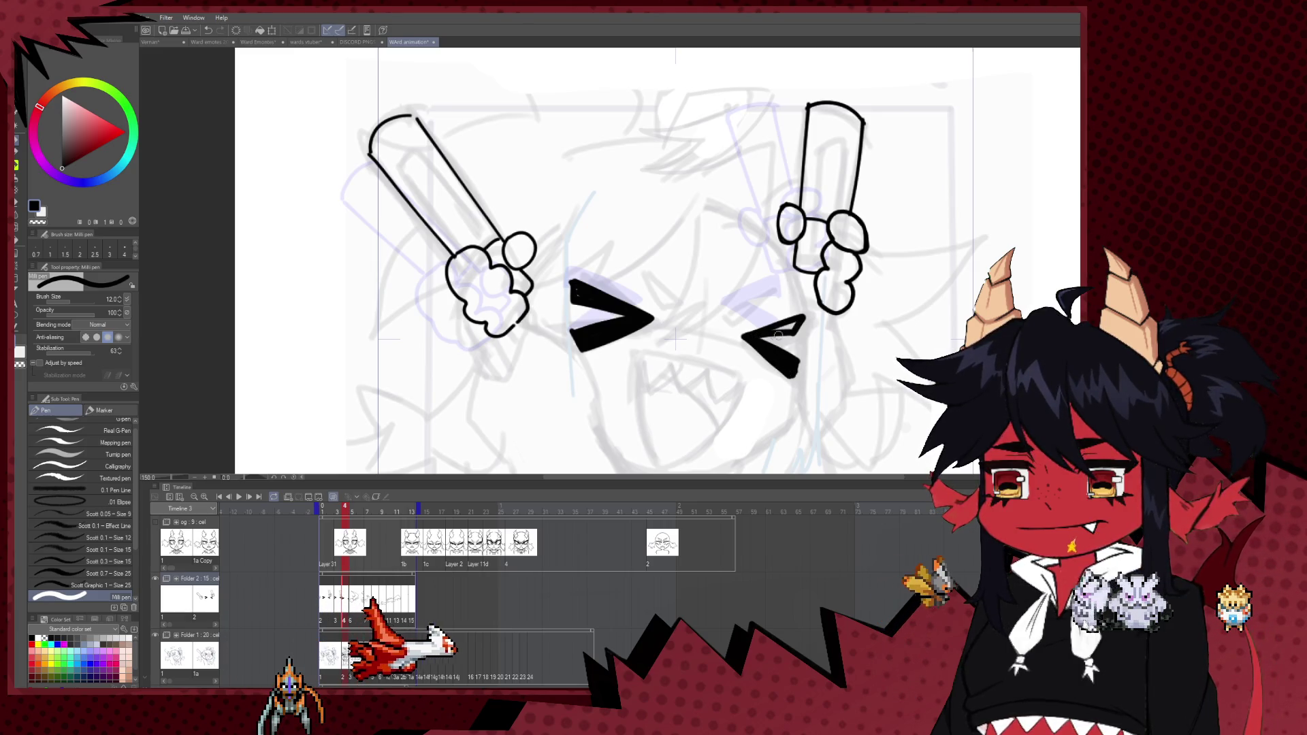
scroll(807, 289, down, 3)
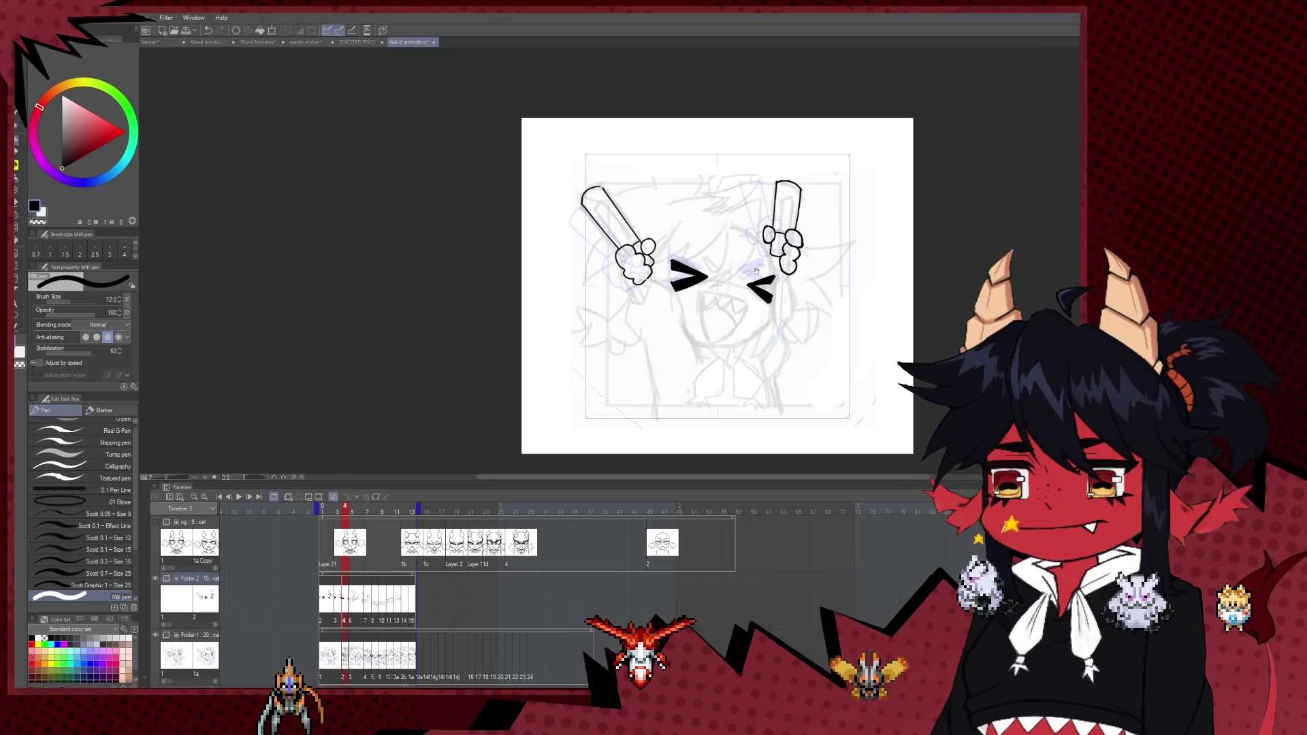
- Play and stop the animation, then open frame 6 and zoom into its sketch
click(240, 499)
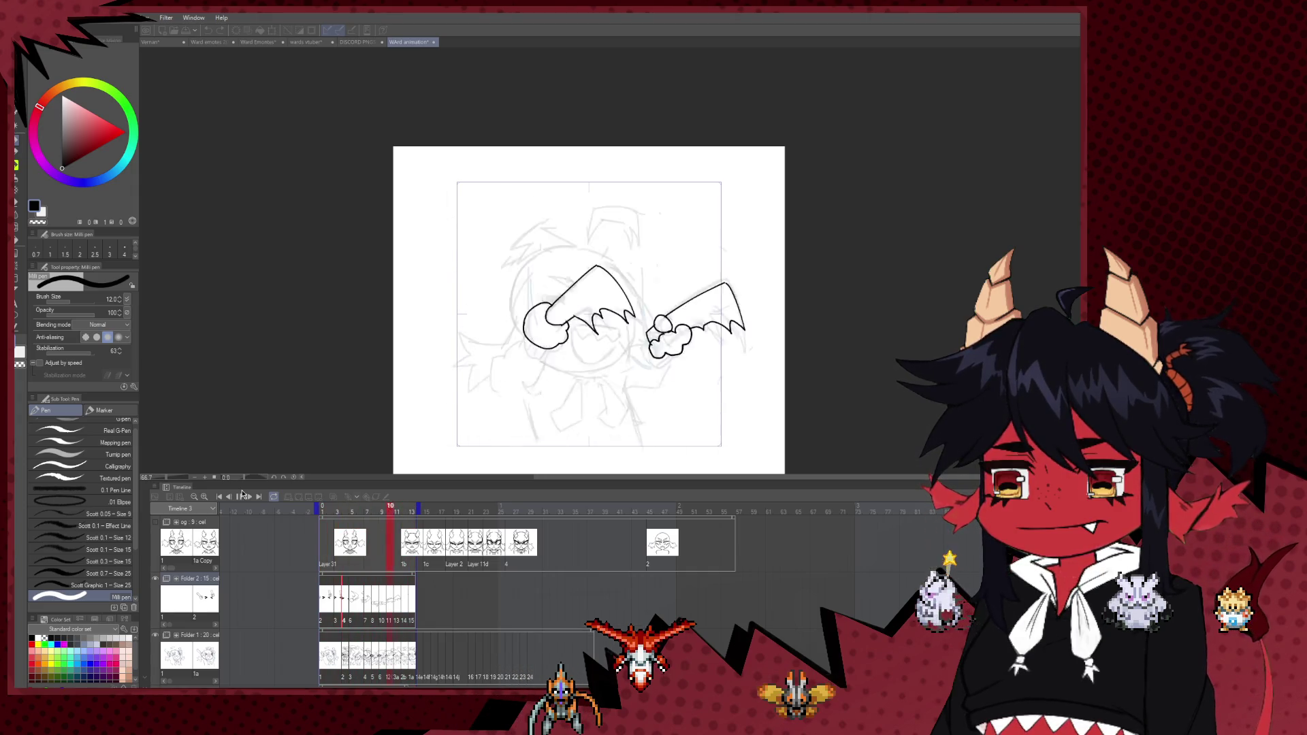
click(239, 499)
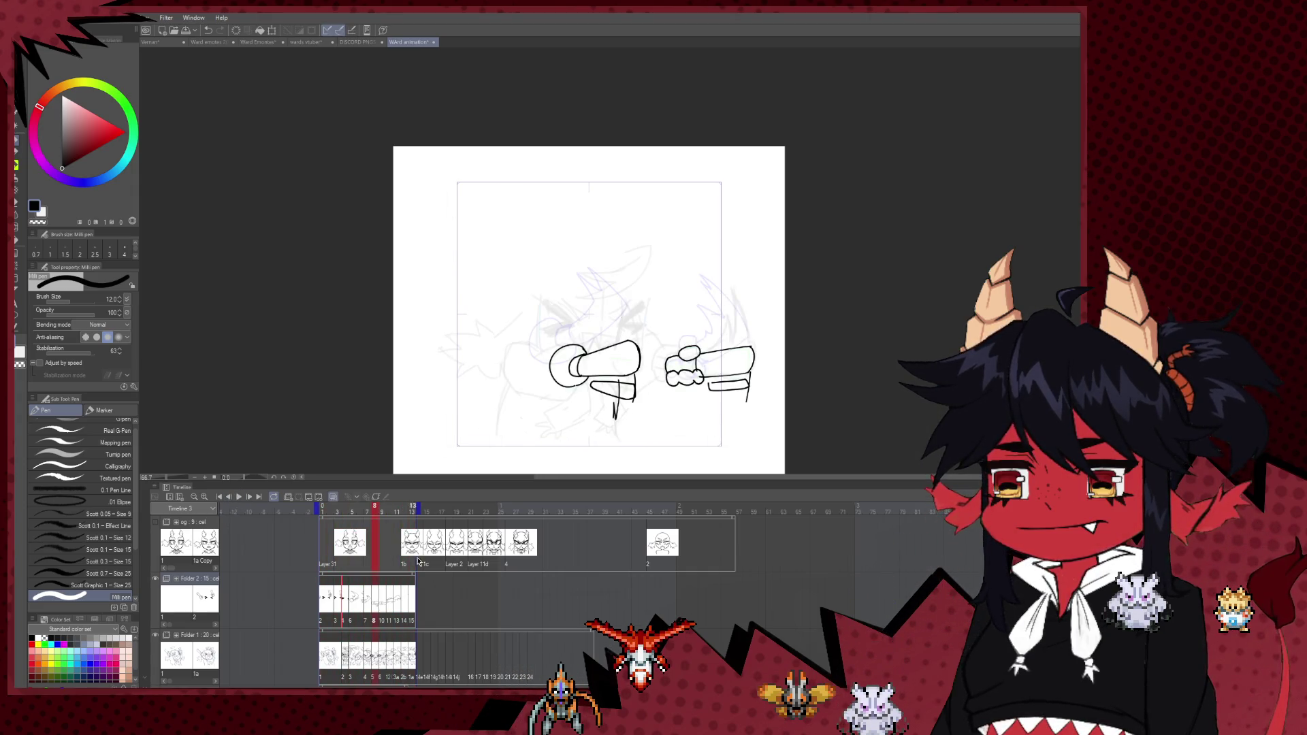
click(346, 599)
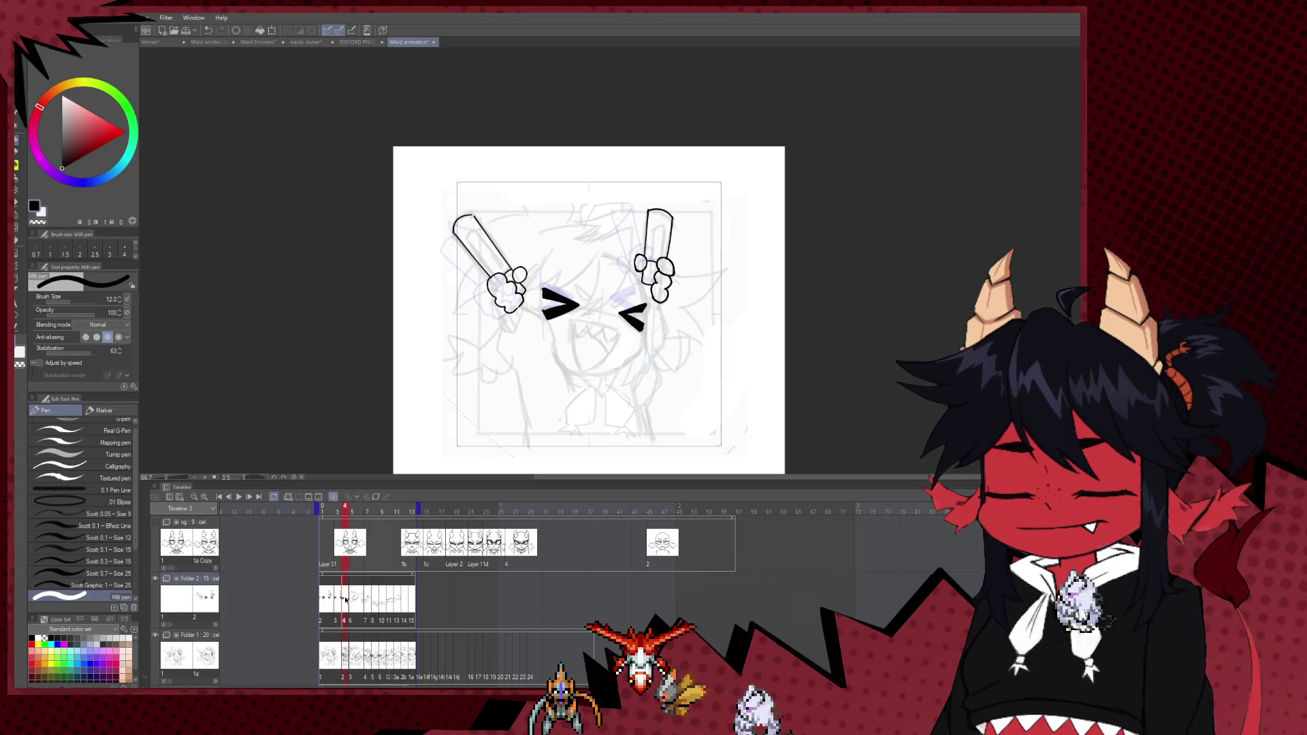
click(353, 600)
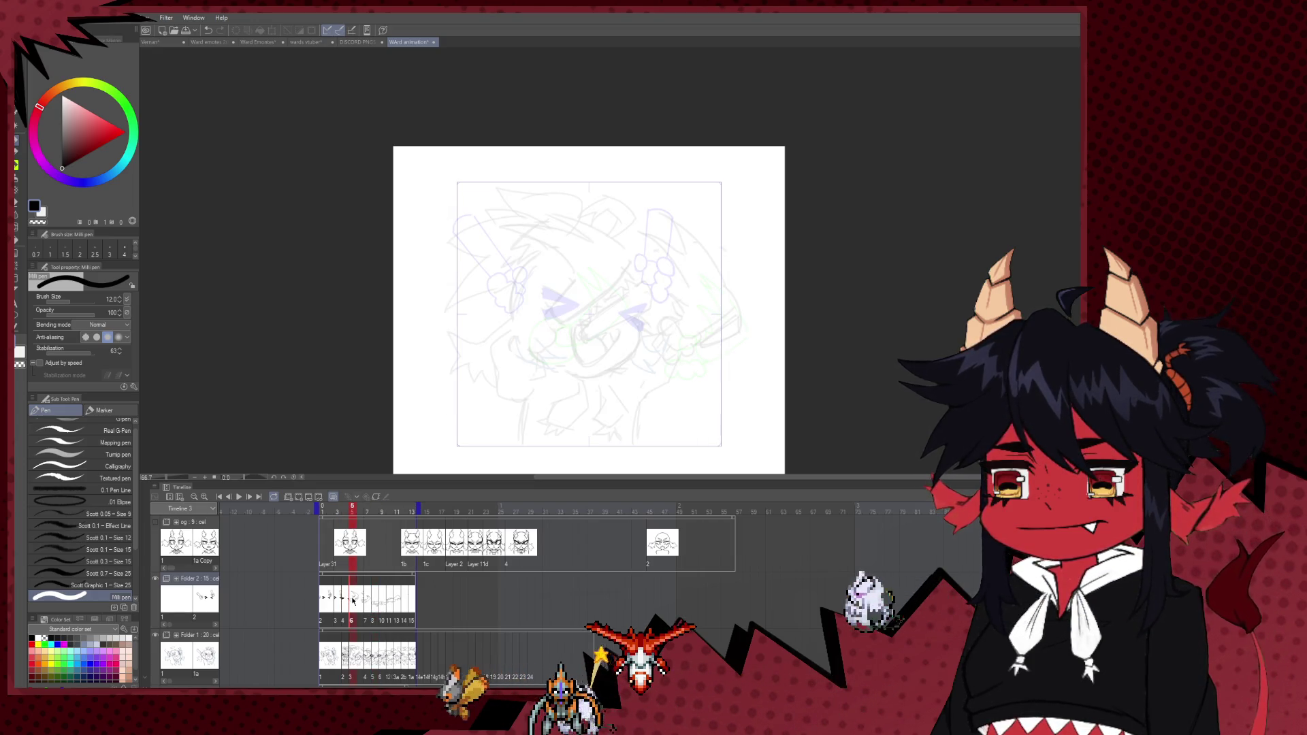
scroll(623, 324, up, 3)
scroll(620, 322, up, 1)
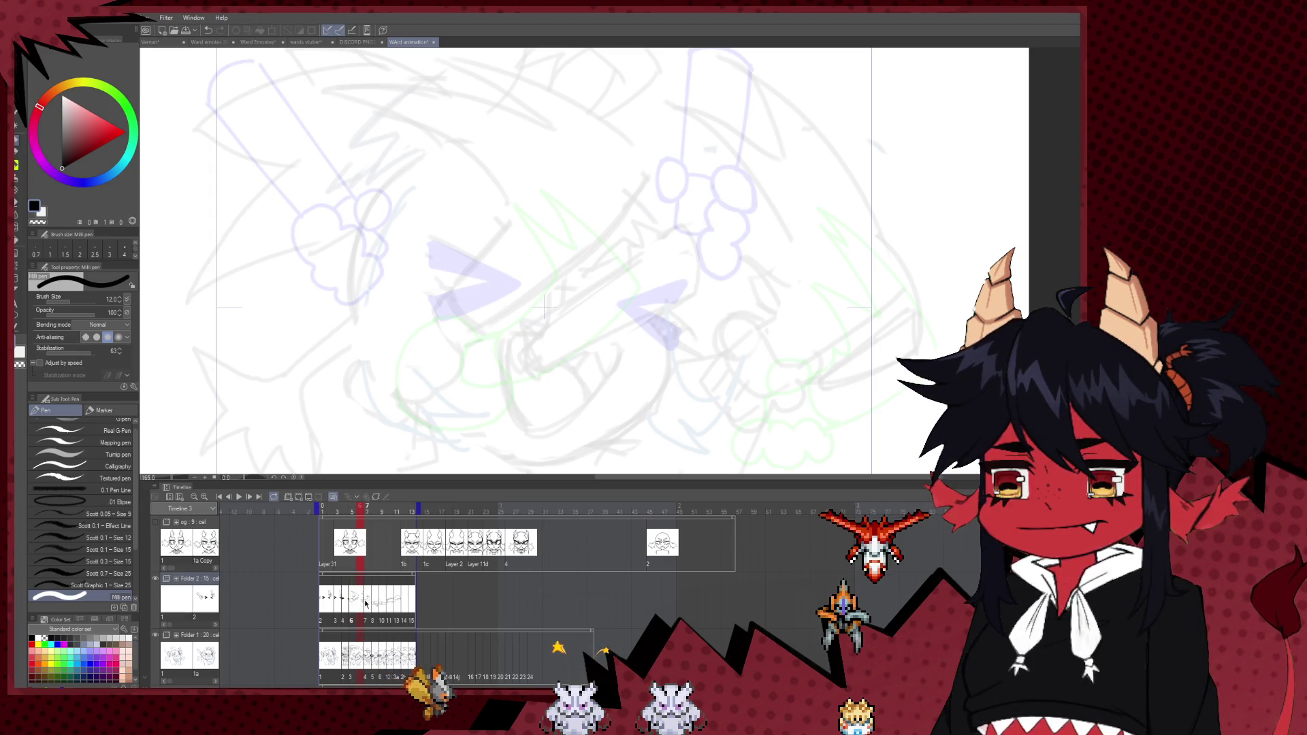
- Open frame 7 and ink the squinting eye as a solid black wedge
click(367, 602)
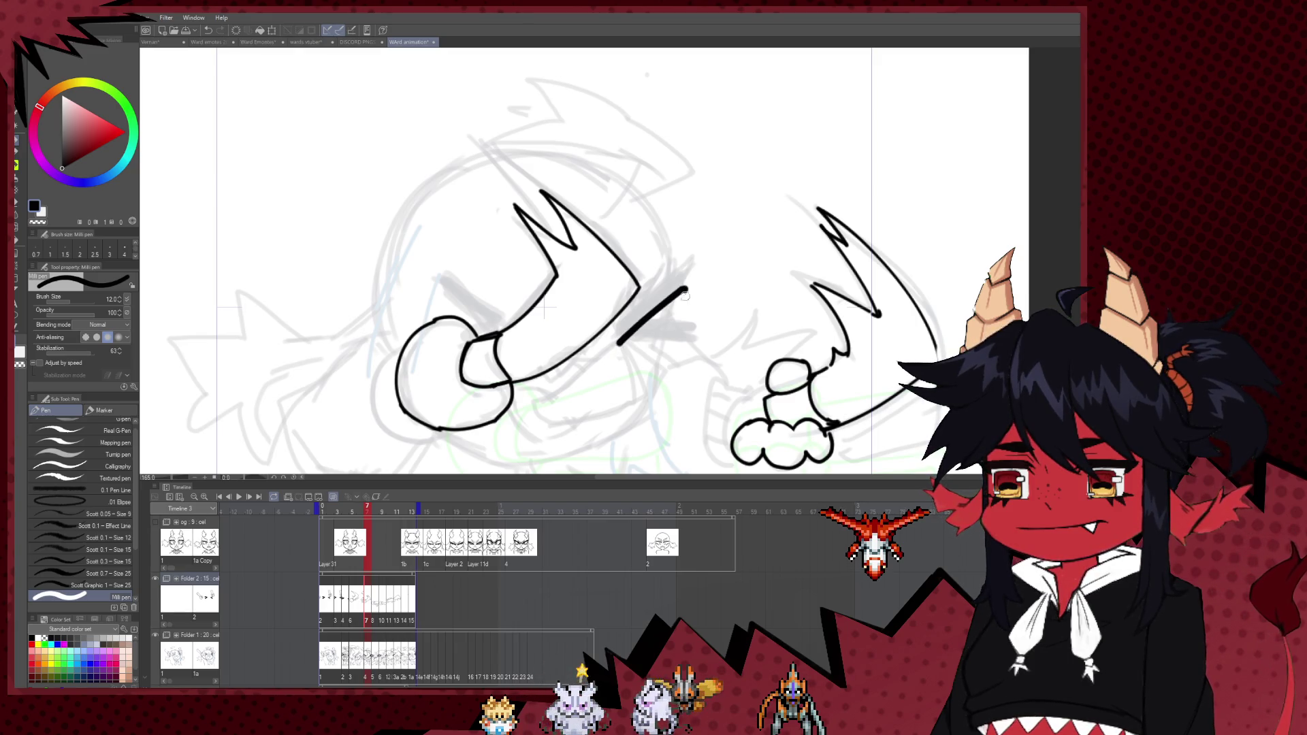
mouse_move(683, 289)
mouse_down()
mouse_move(673, 324)
mouse_move(691, 333)
mouse_up()
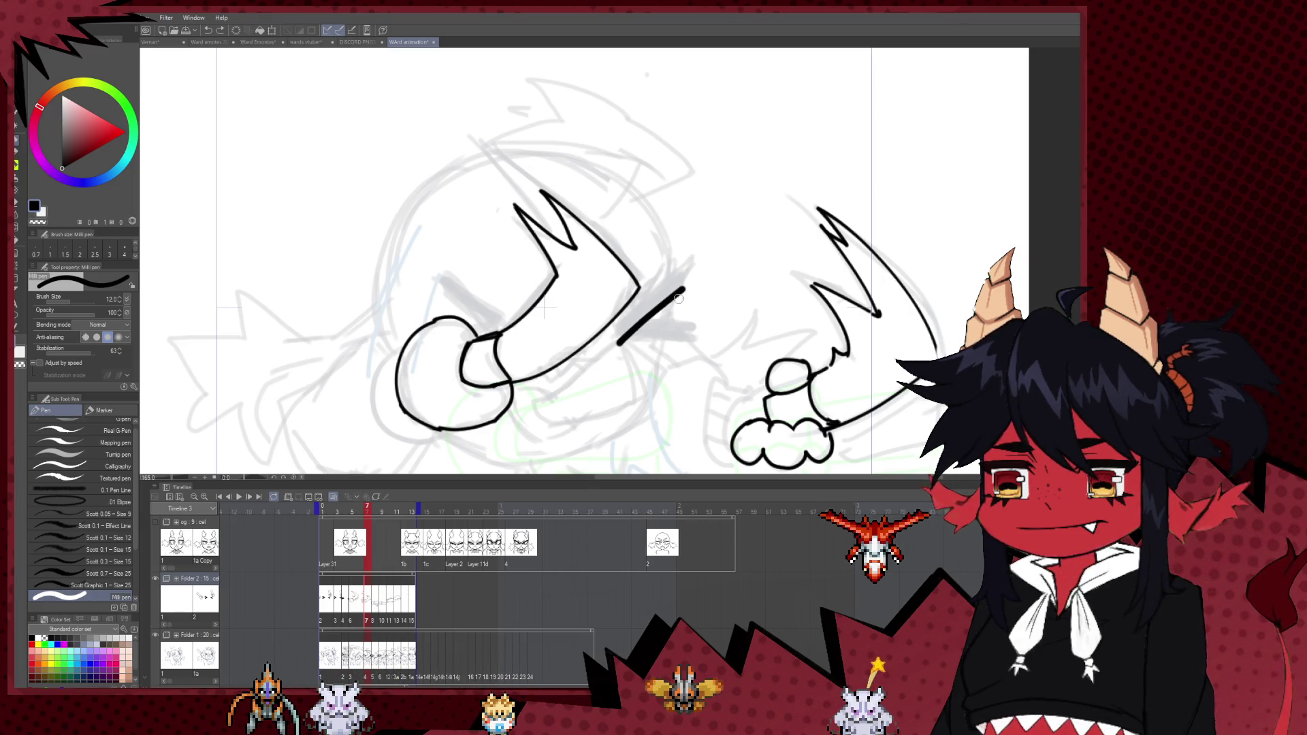
drag(684, 277, 625, 343)
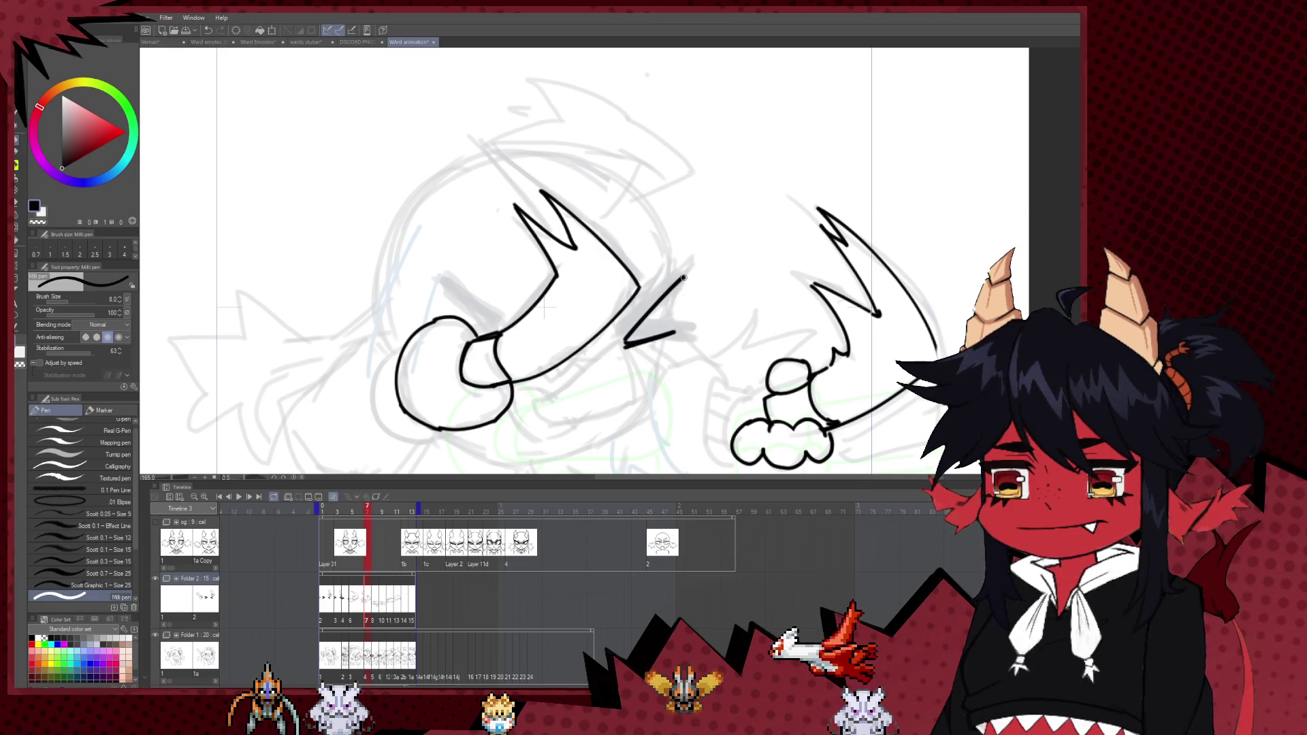
drag(684, 277, 671, 298)
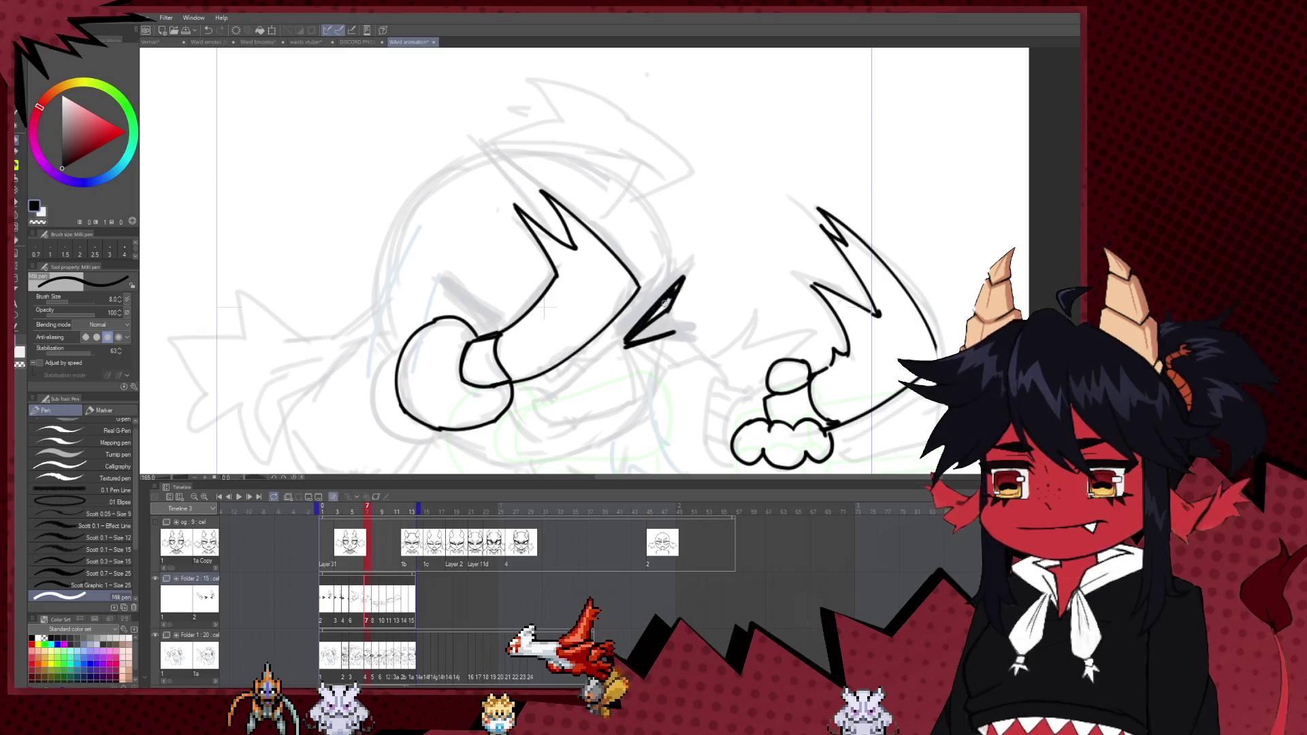
mouse_move(681, 282)
mouse_down()
mouse_move(627, 339)
mouse_move(674, 330)
mouse_move(635, 337)
mouse_up()
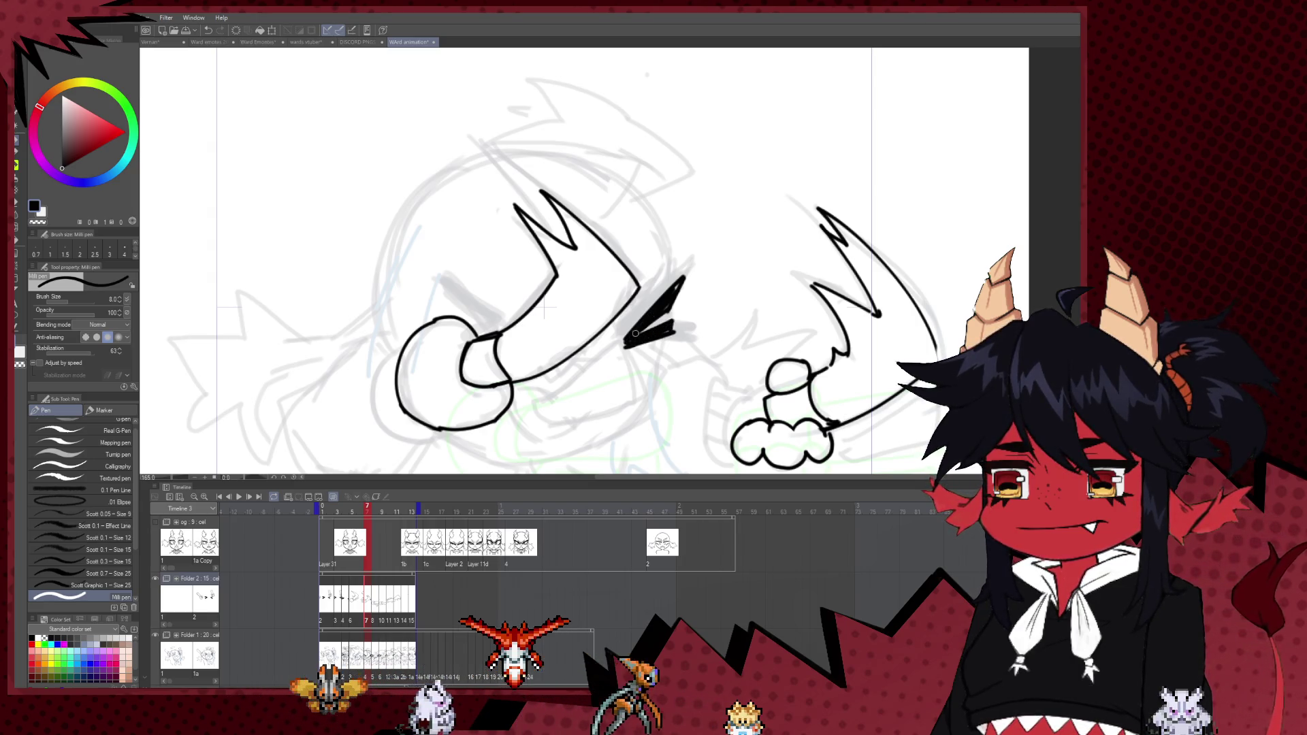
- Begin the other eye with a short dash, thickened at brush size 12
mouse_move(451, 293)
mouse_down()
mouse_move(467, 301)
mouse_move(453, 300)
mouse_up()
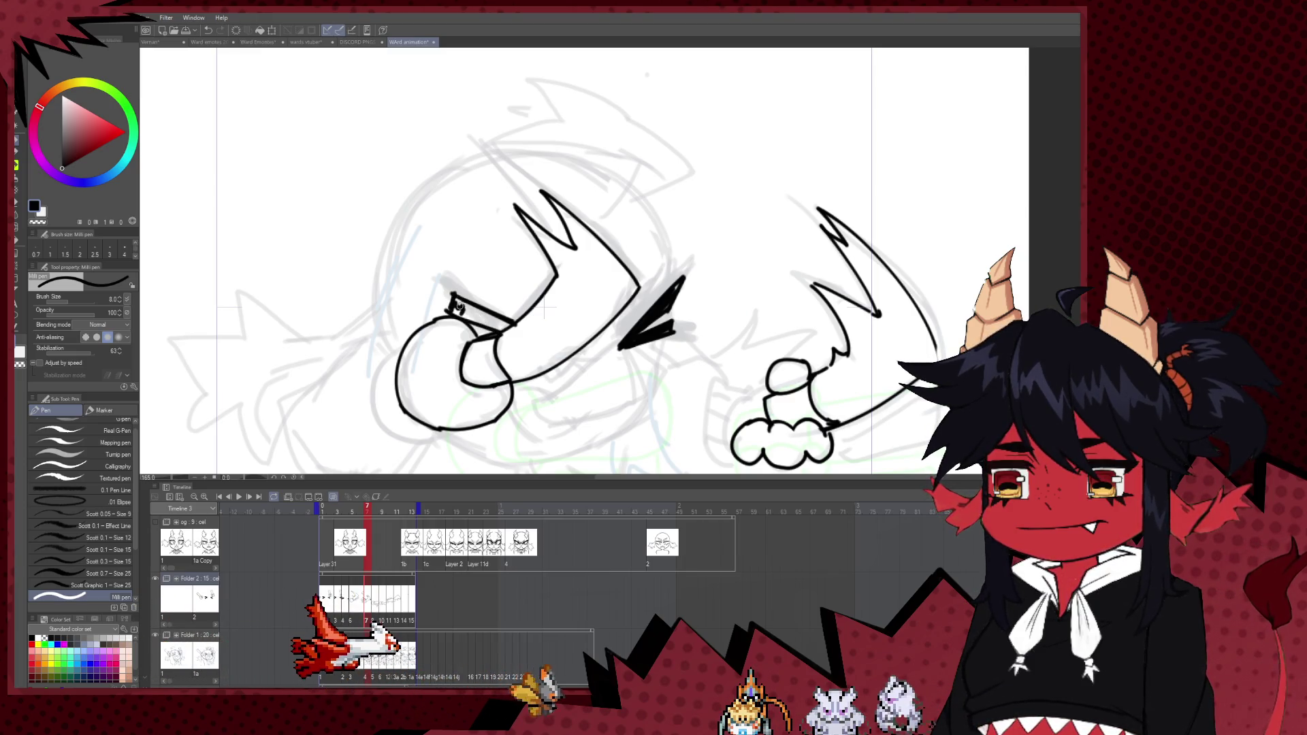
key(bracketright)
drag(450, 296, 454, 313)
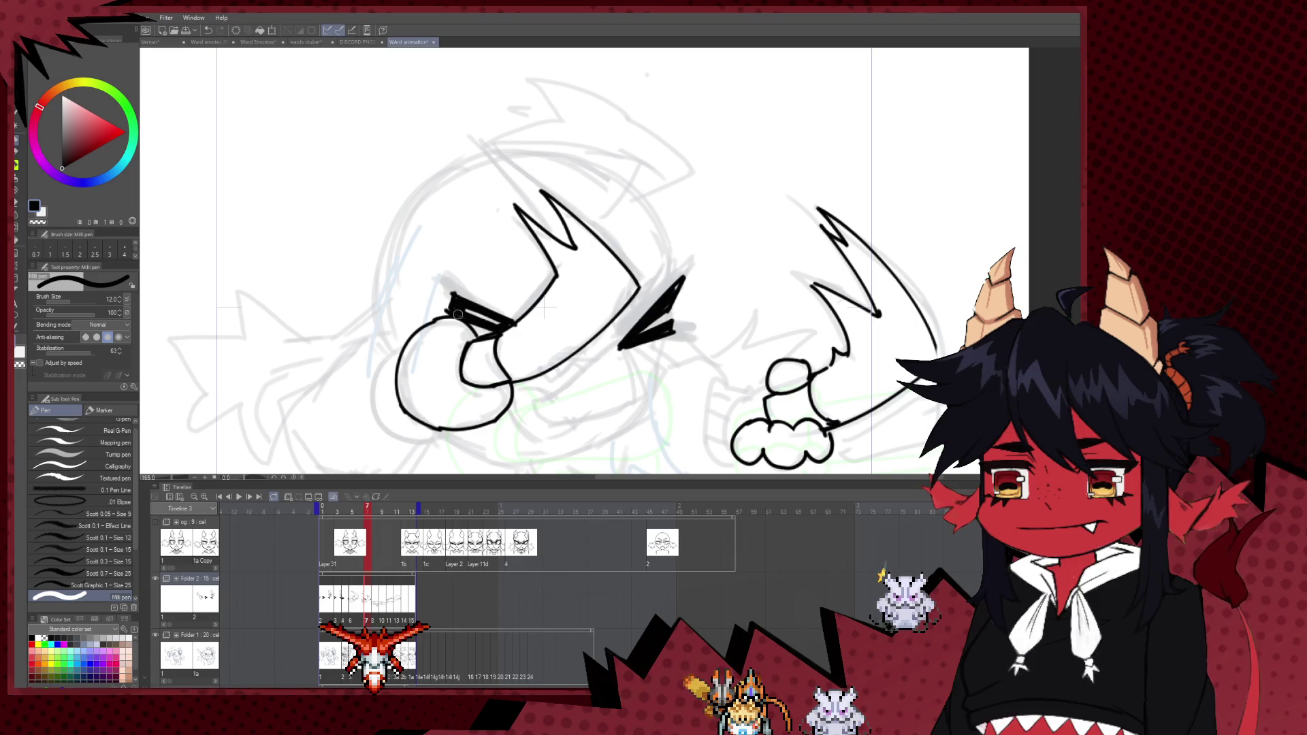
- Zoom out, play the animation, stop on frame 6, then open frame 5's sketch
scroll(502, 294, down, 1)
scroll(502, 294, down, 3)
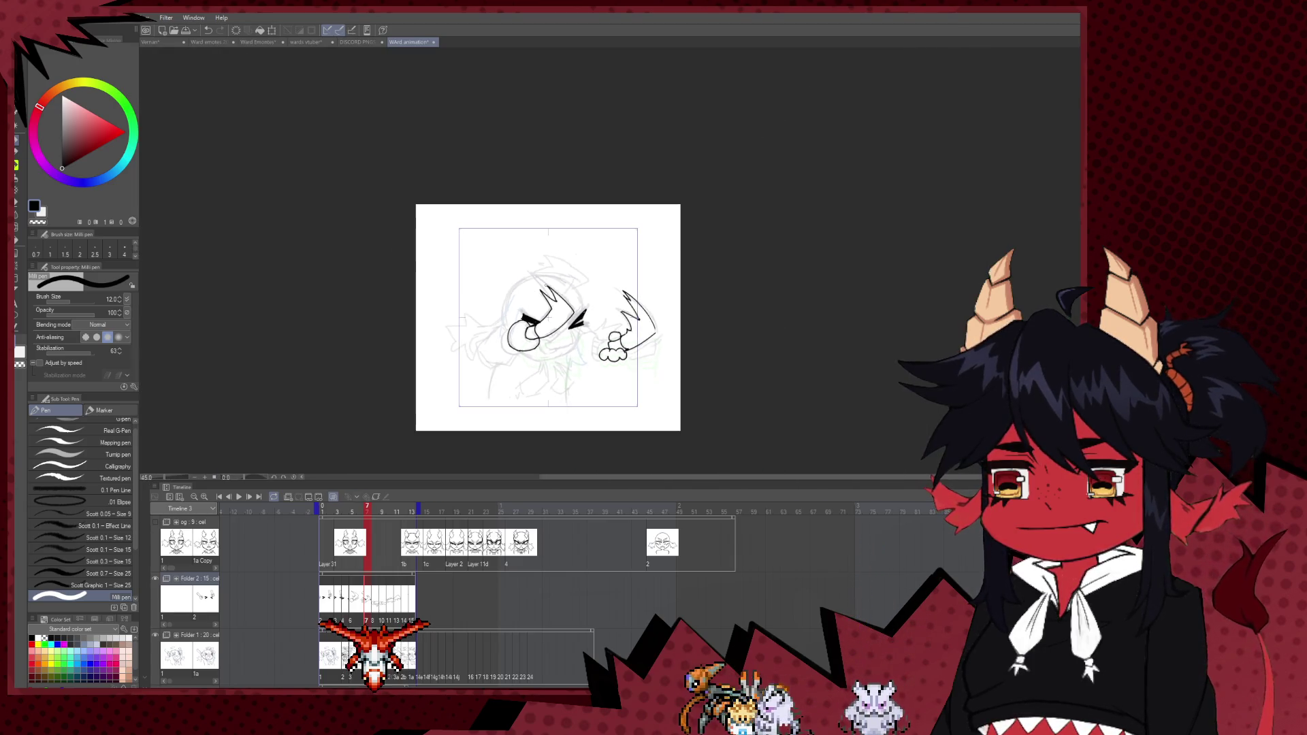
scroll(587, 344, up, 2)
scroll(587, 344, up, 1)
scroll(587, 344, down, 3)
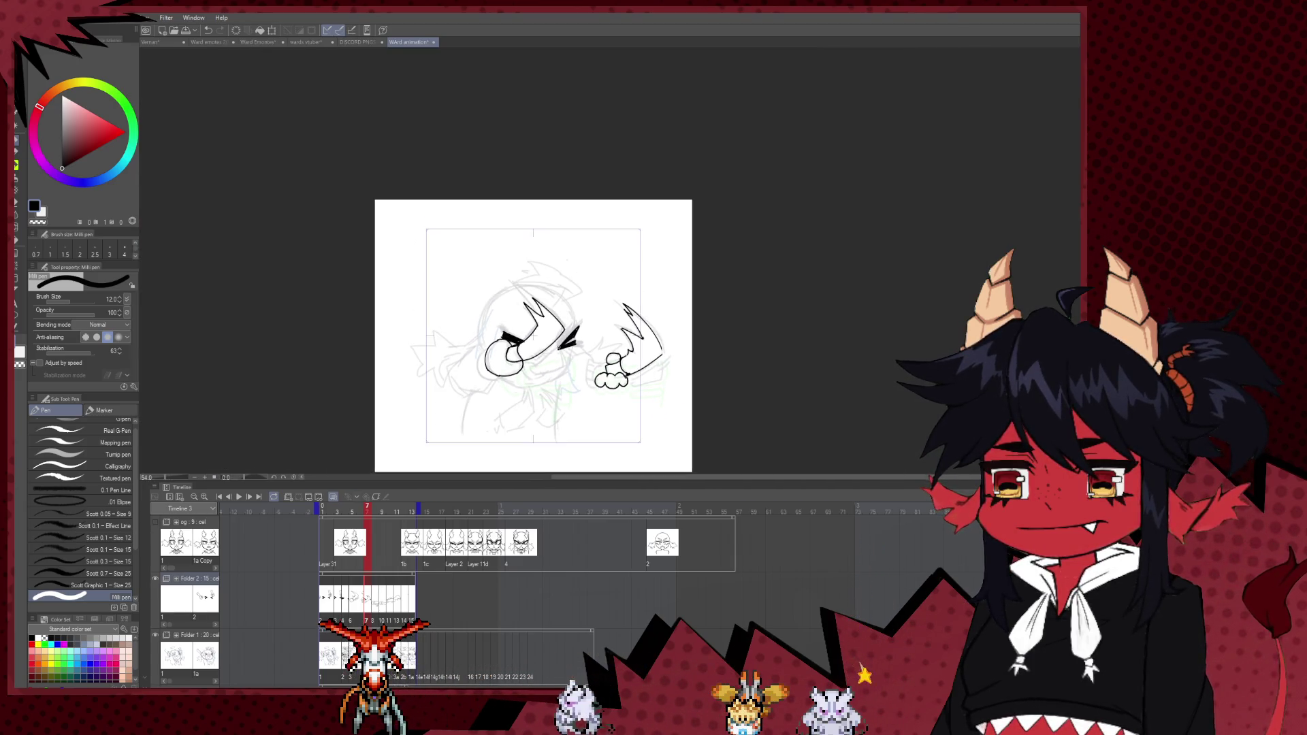
click(238, 497)
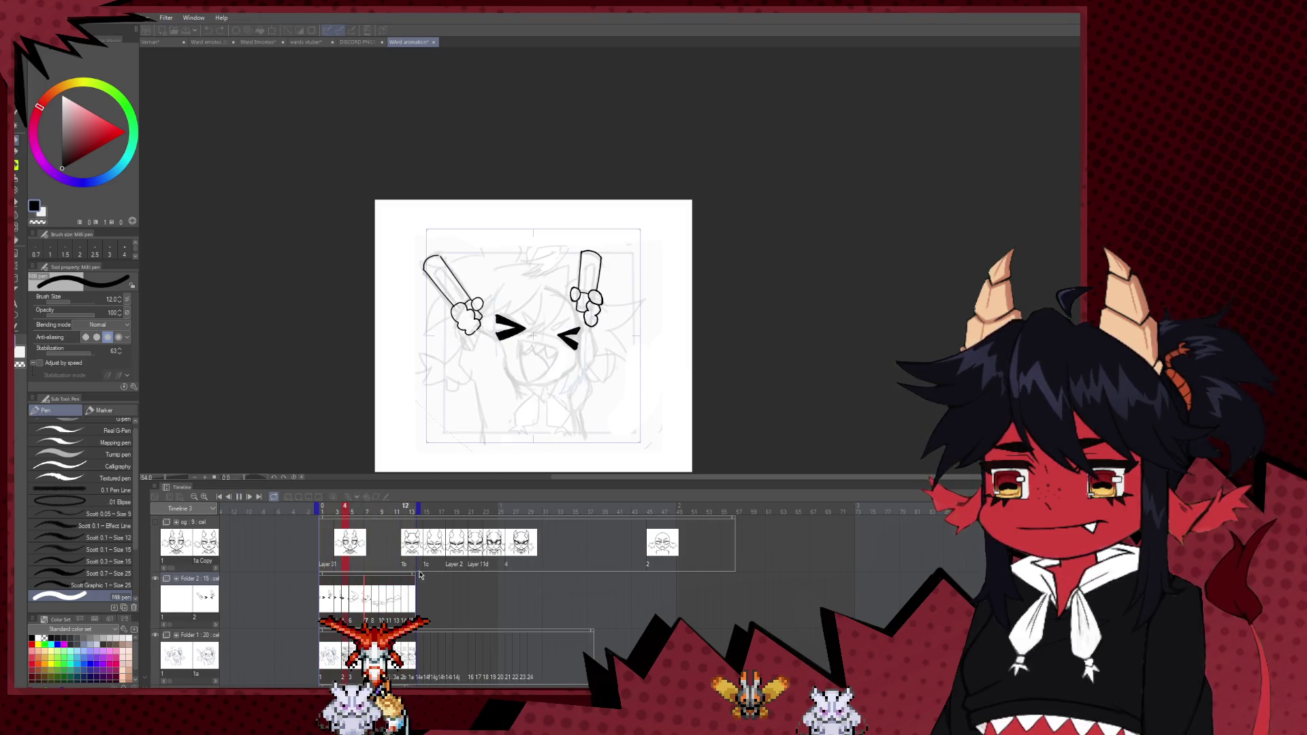
click(357, 655)
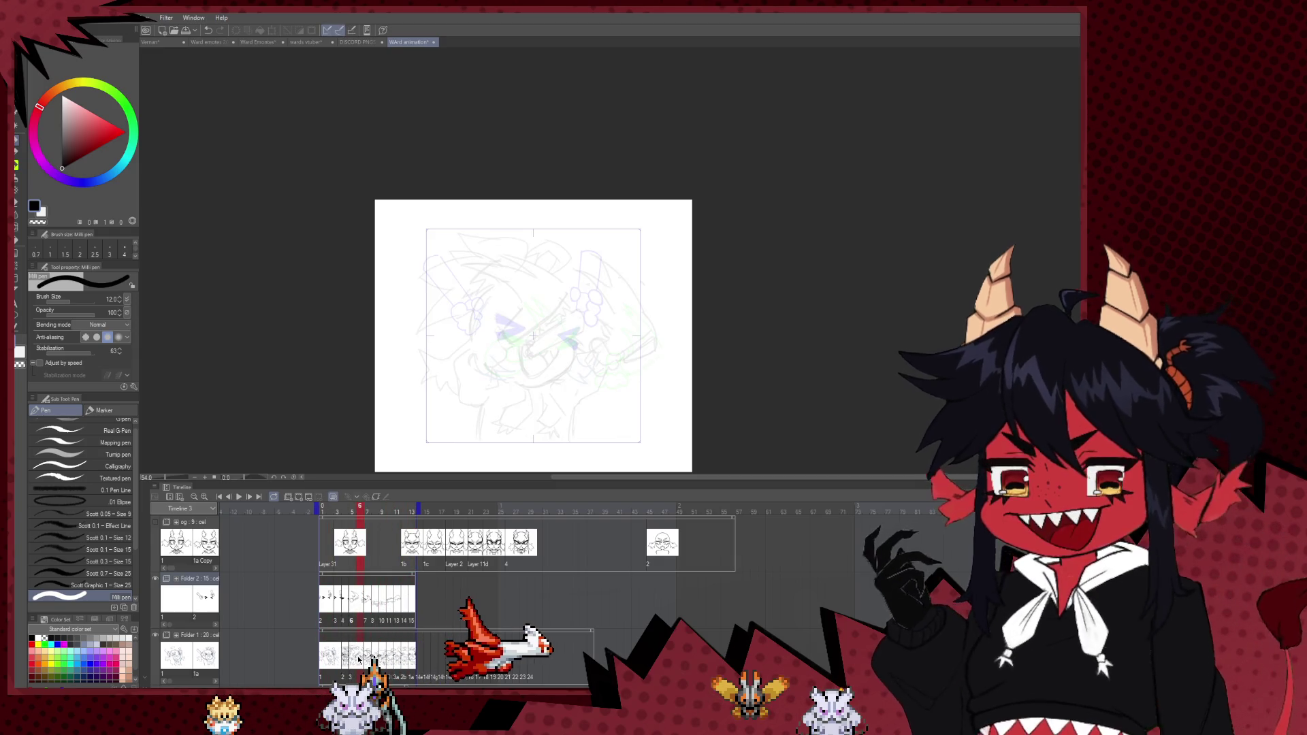
click(352, 626)
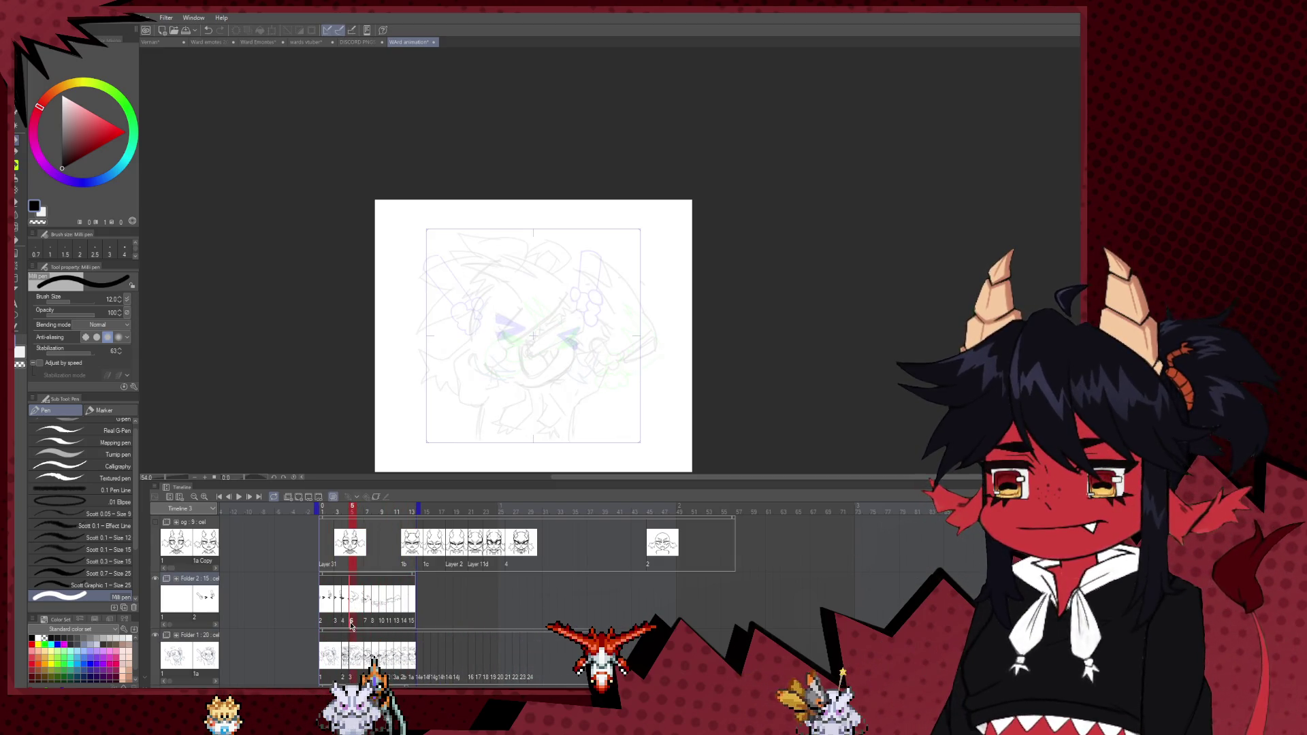
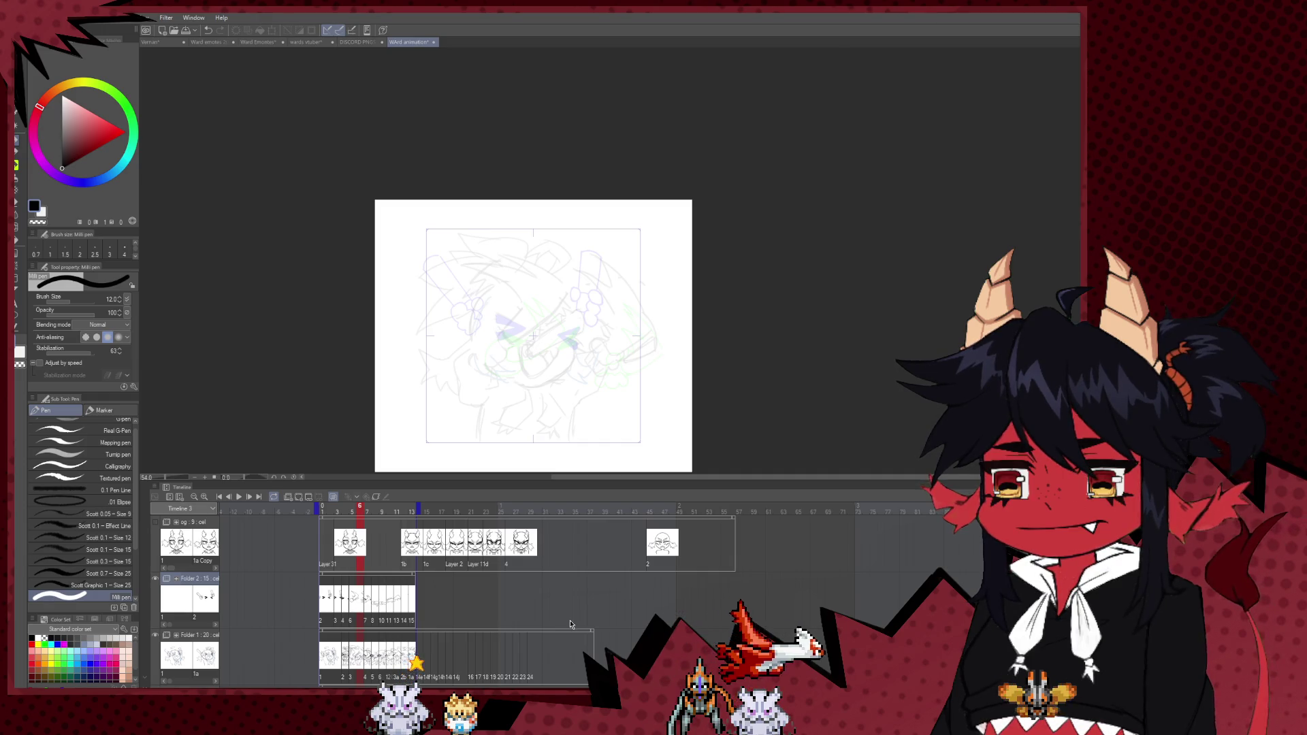
- Remove one frame at frame 6 of the timeline to shorten the animation
key(Right)
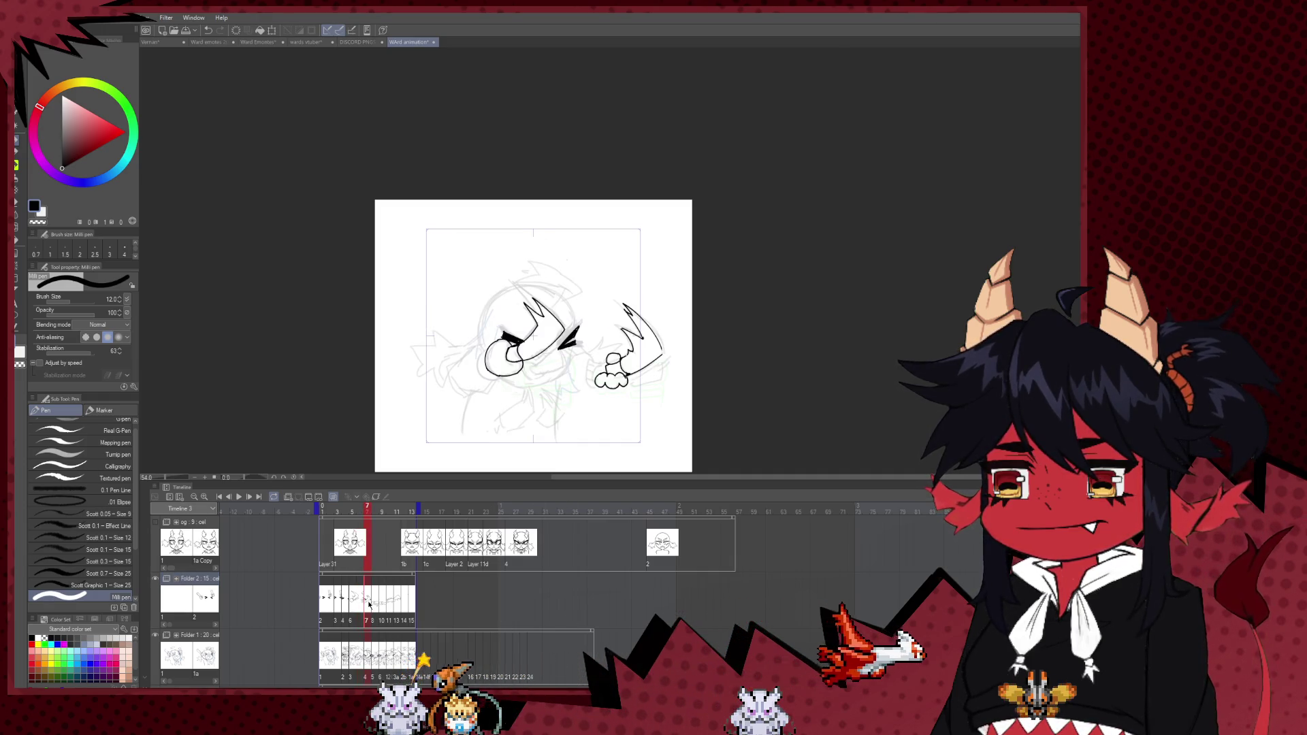
key(Left)
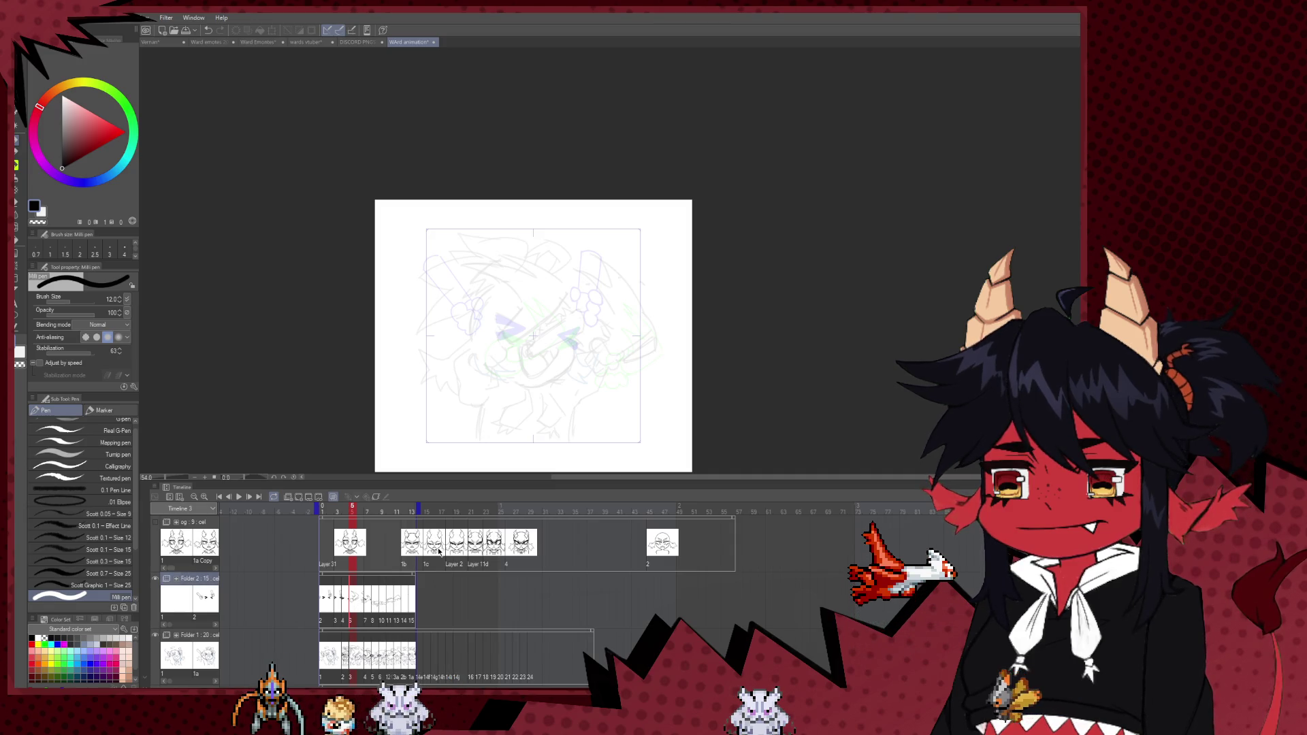
key(ctrl+z)
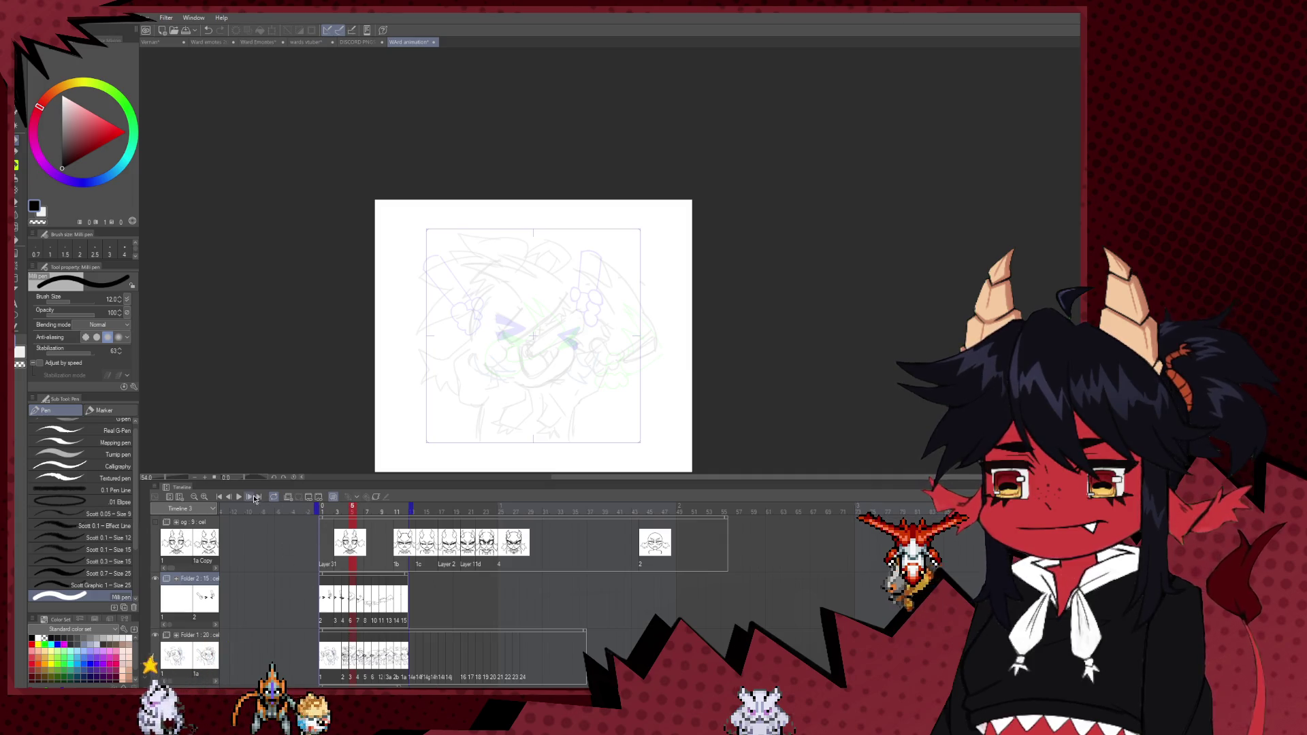
- Play the animation to check the timing, then stop and advance to the next drawing frame
click(238, 498)
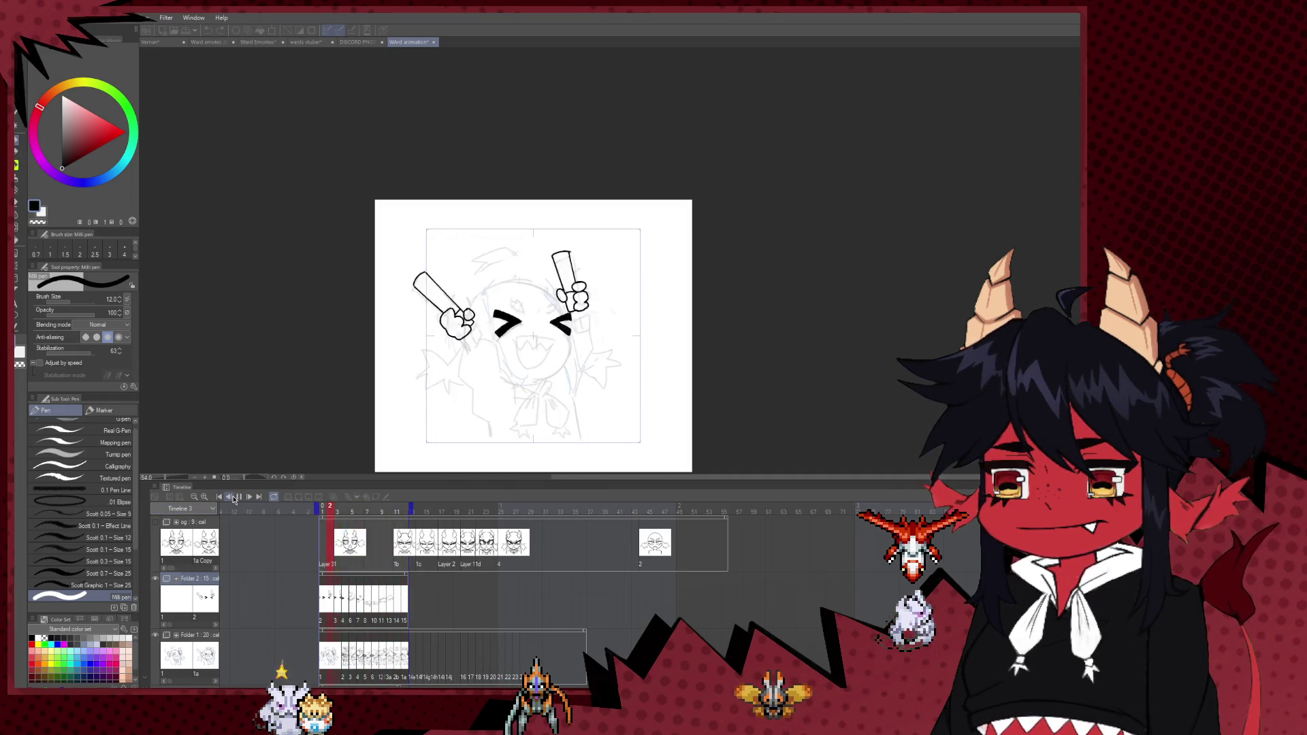
key(space)
click(368, 658)
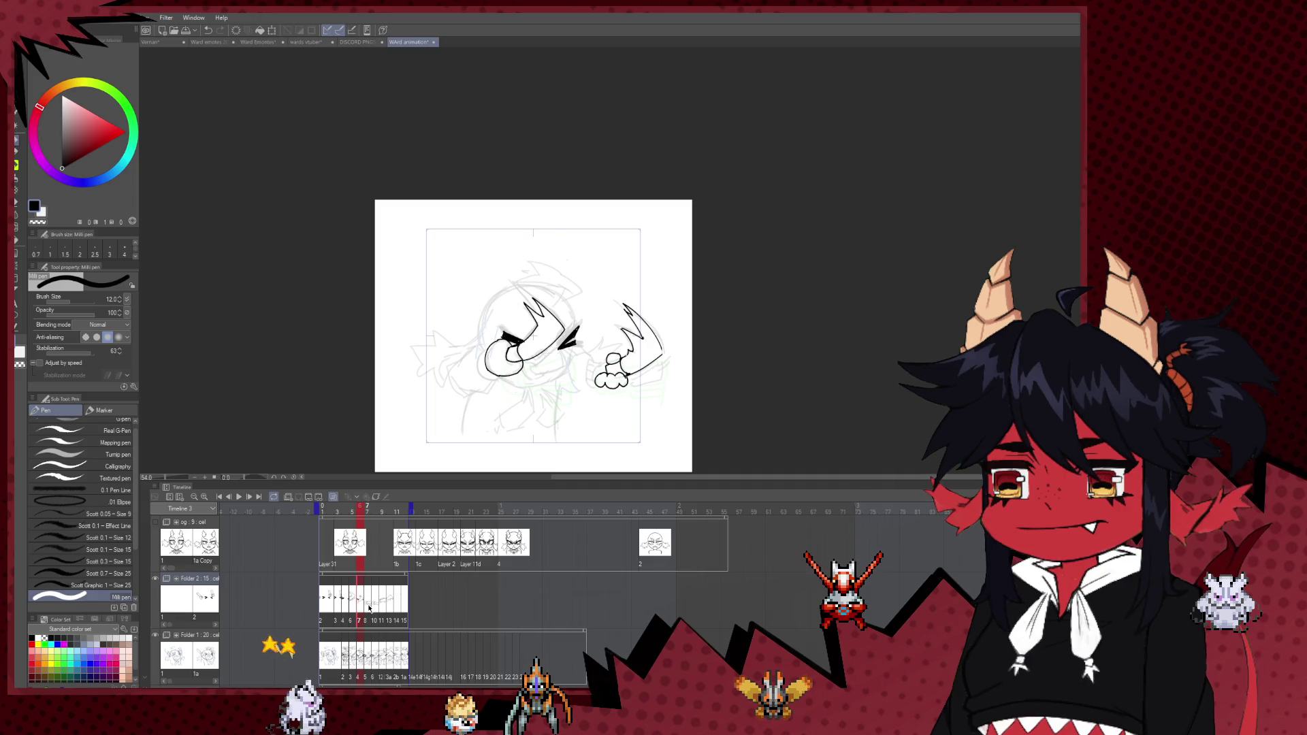
click(366, 608)
scroll(560, 323, up, 2)
- Ink the left eye's angled wedge stroke with the pen at its thicker size
scroll(559, 324, up, 2)
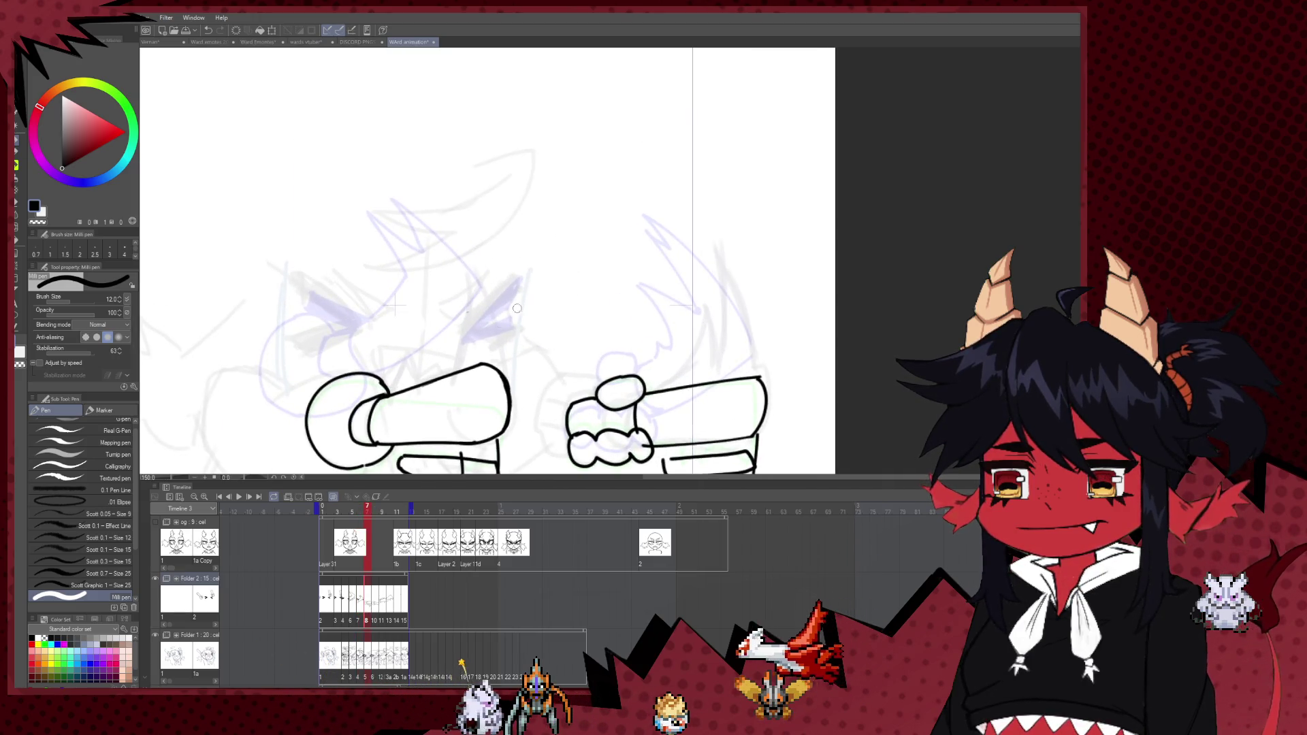
key(bracketleft)
key(bracketright)
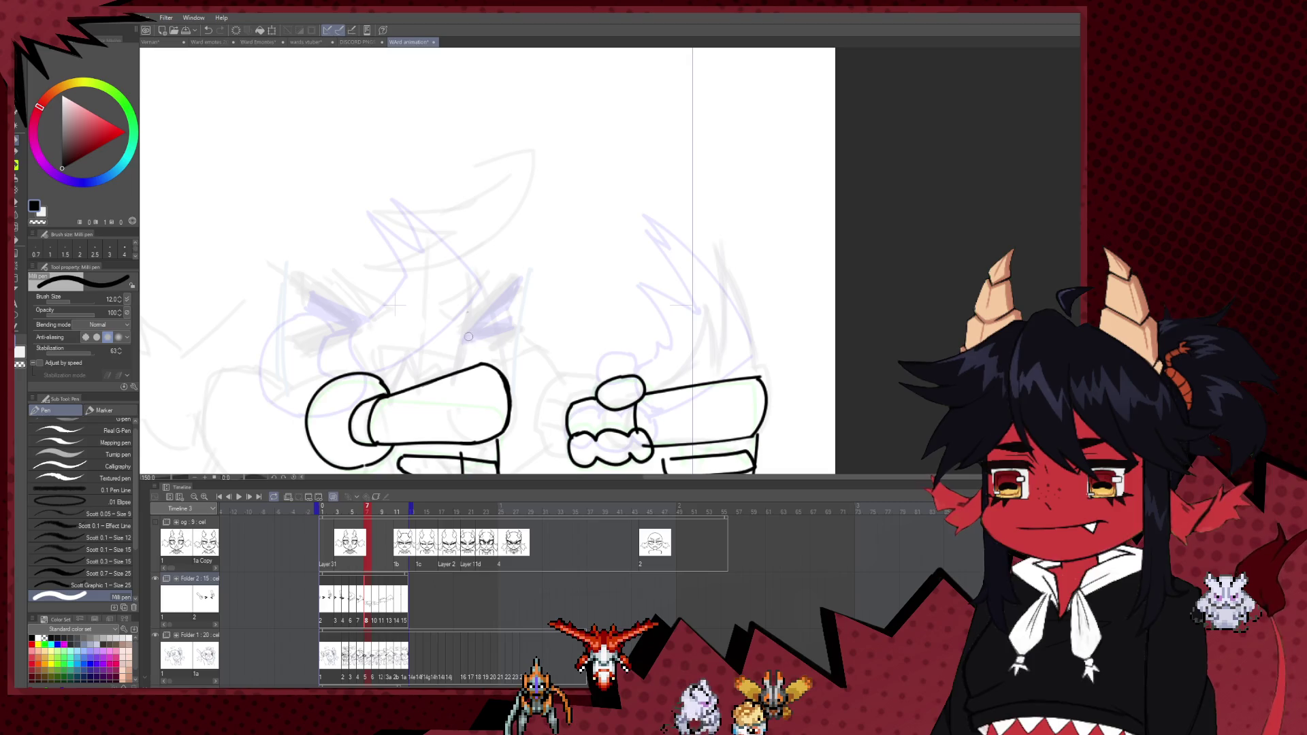
key(ctrl+z)
mouse_move(462, 340)
mouse_down()
mouse_move(520, 278)
mouse_move(466, 342)
mouse_move(513, 320)
mouse_move(469, 339)
mouse_up()
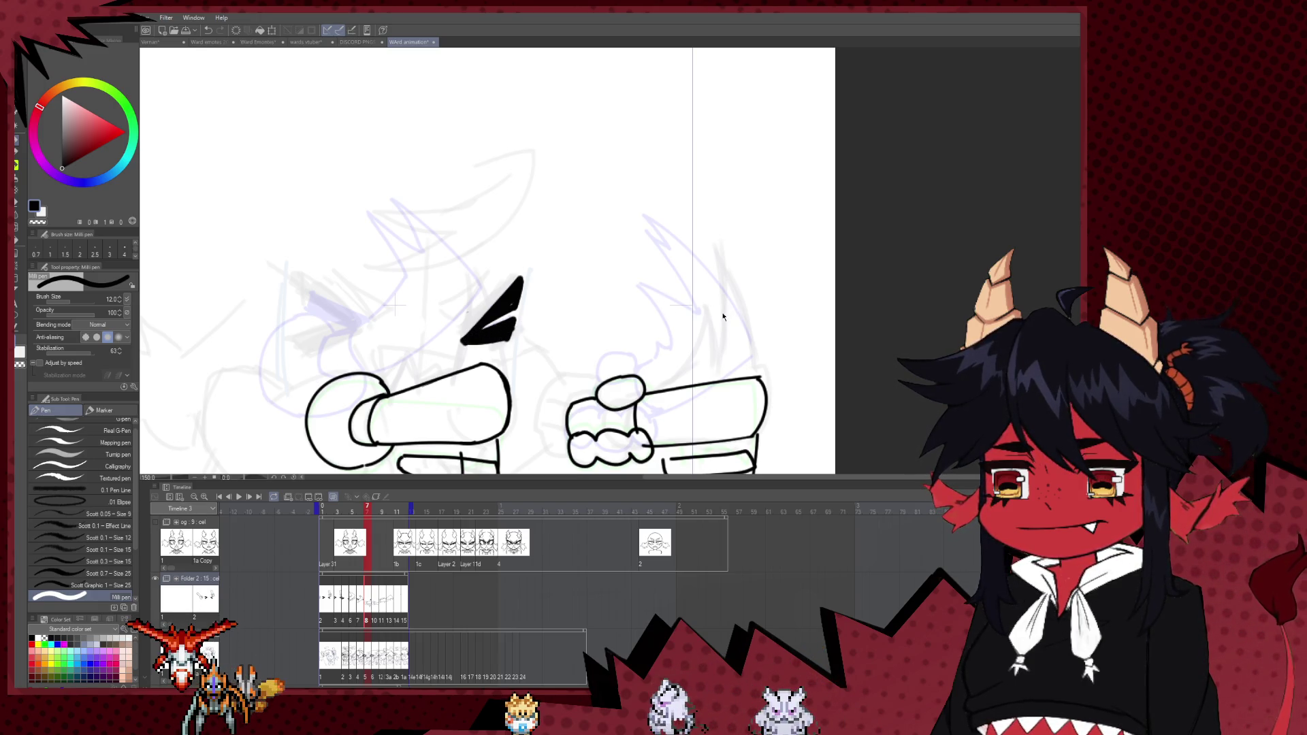
- With the canvas flipped, redraw the right eye's stroke at a new angle beside the first
key(h)
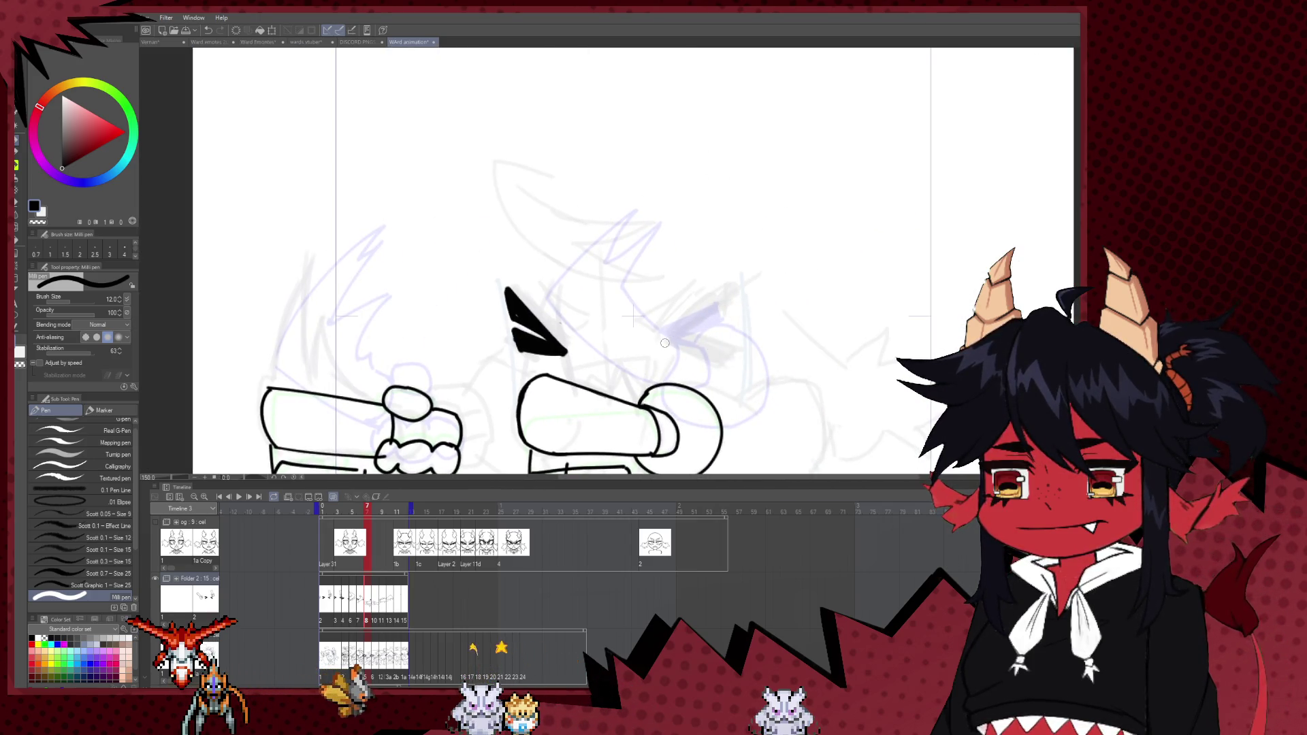
key(ctrl+z)
drag(660, 329, 727, 301)
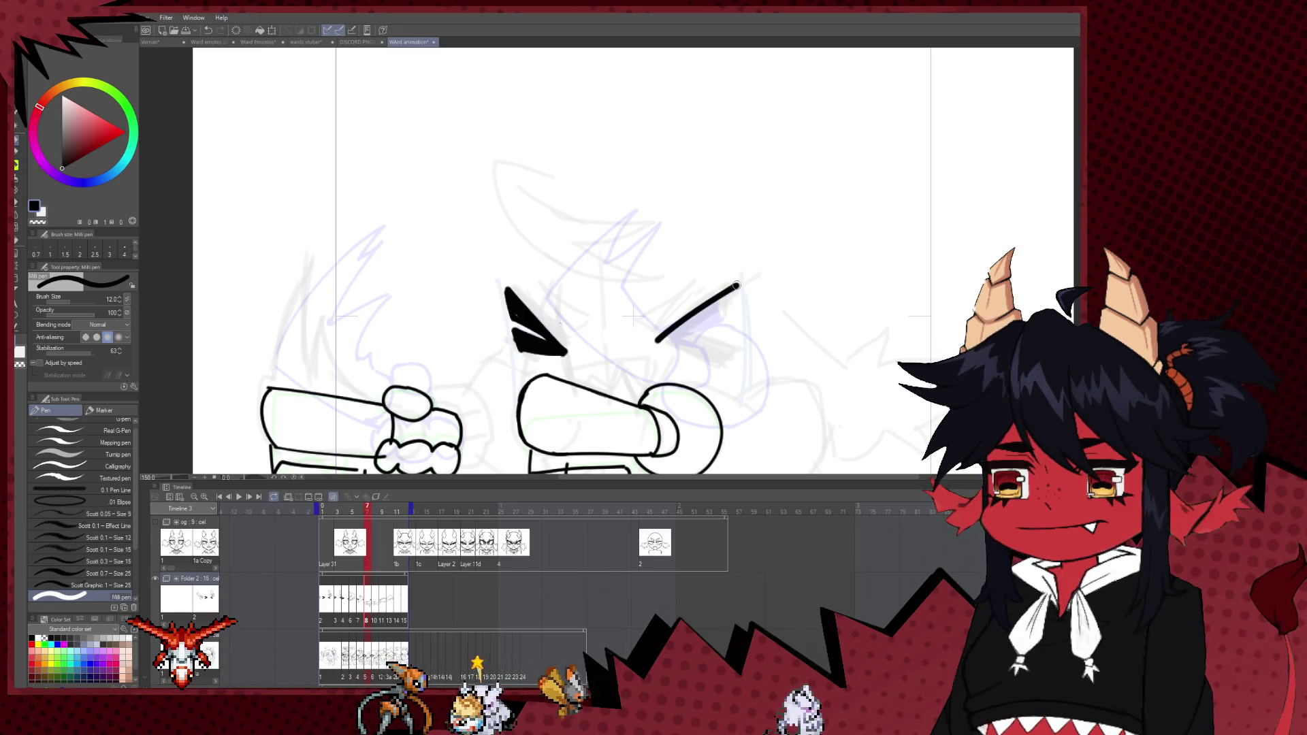
key(ctrl+z)
mouse_move(652, 342)
mouse_down()
mouse_move(718, 305)
mouse_move(650, 345)
mouse_up()
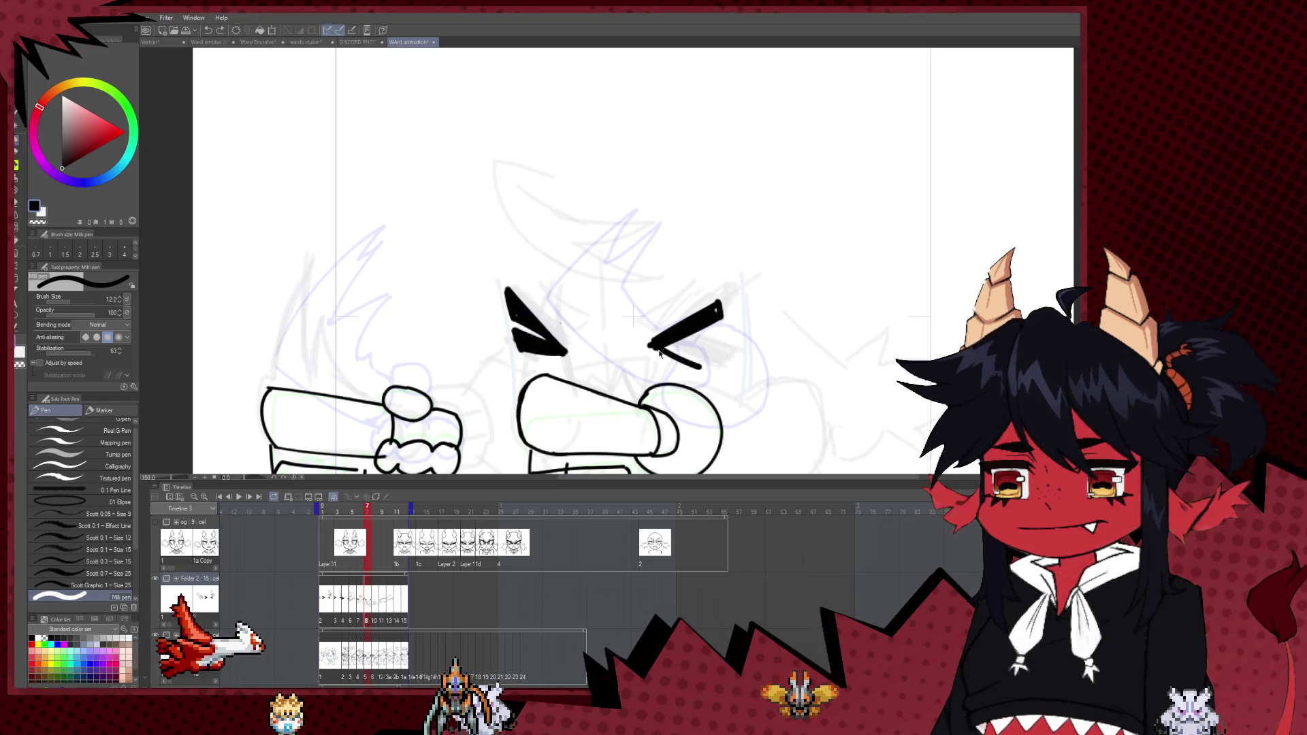
key(ctrl+z)
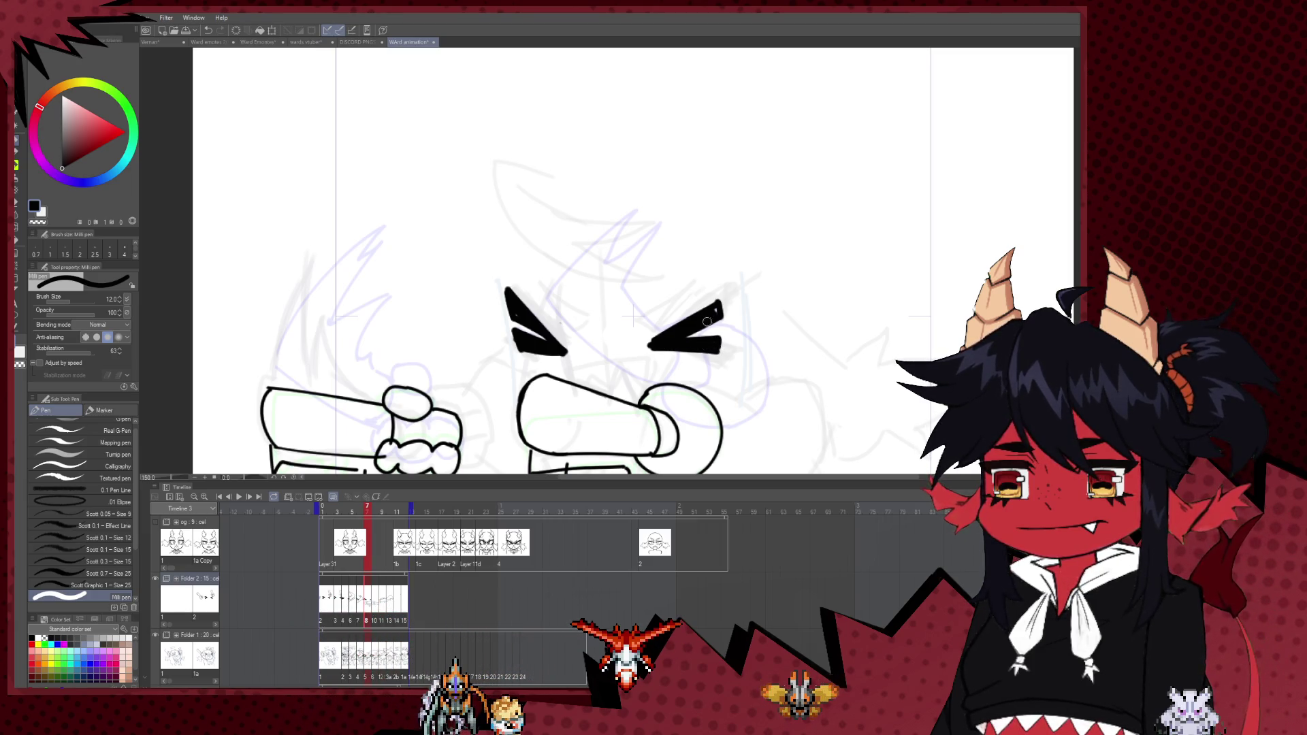
scroll(654, 327, down, 4)
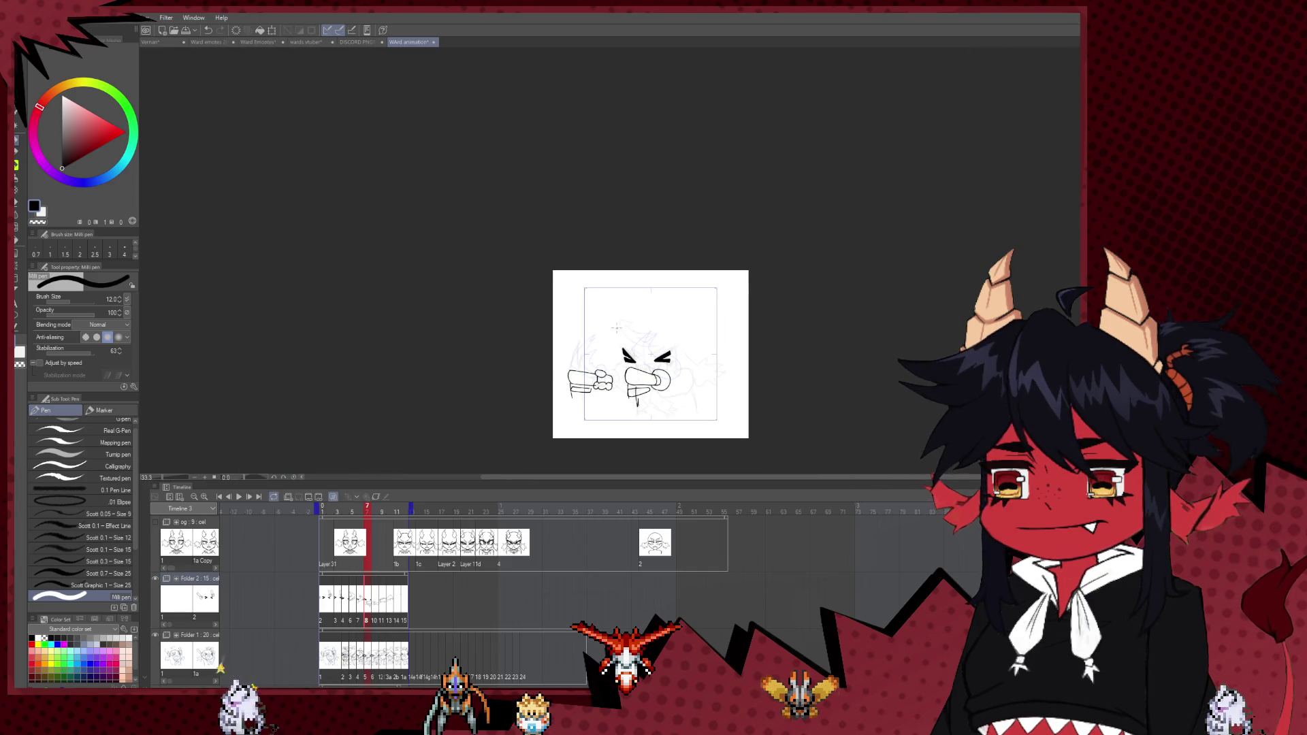
- Briefly switch to a larger eraser, then return to the pen
scroll(616, 297, up, 2)
scroll(616, 297, up, 2)
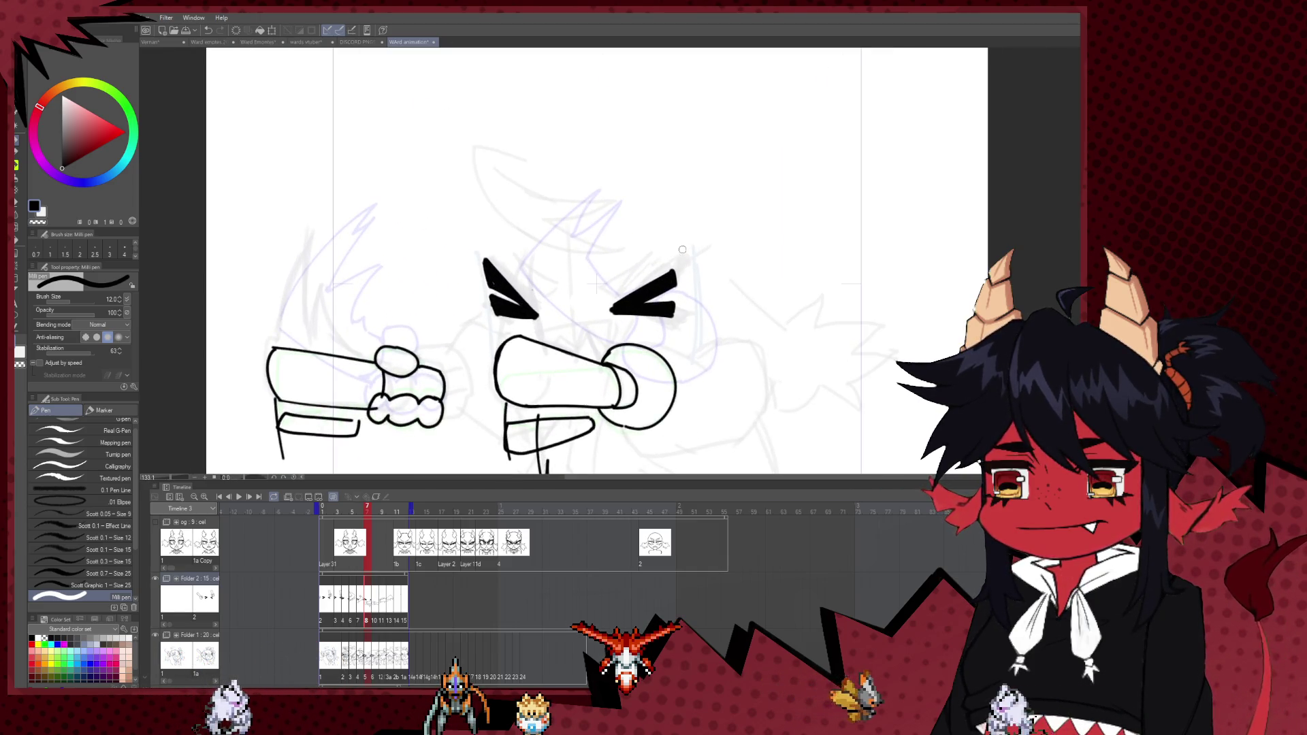
key(e)
key(bracketright)
key(bracketright)
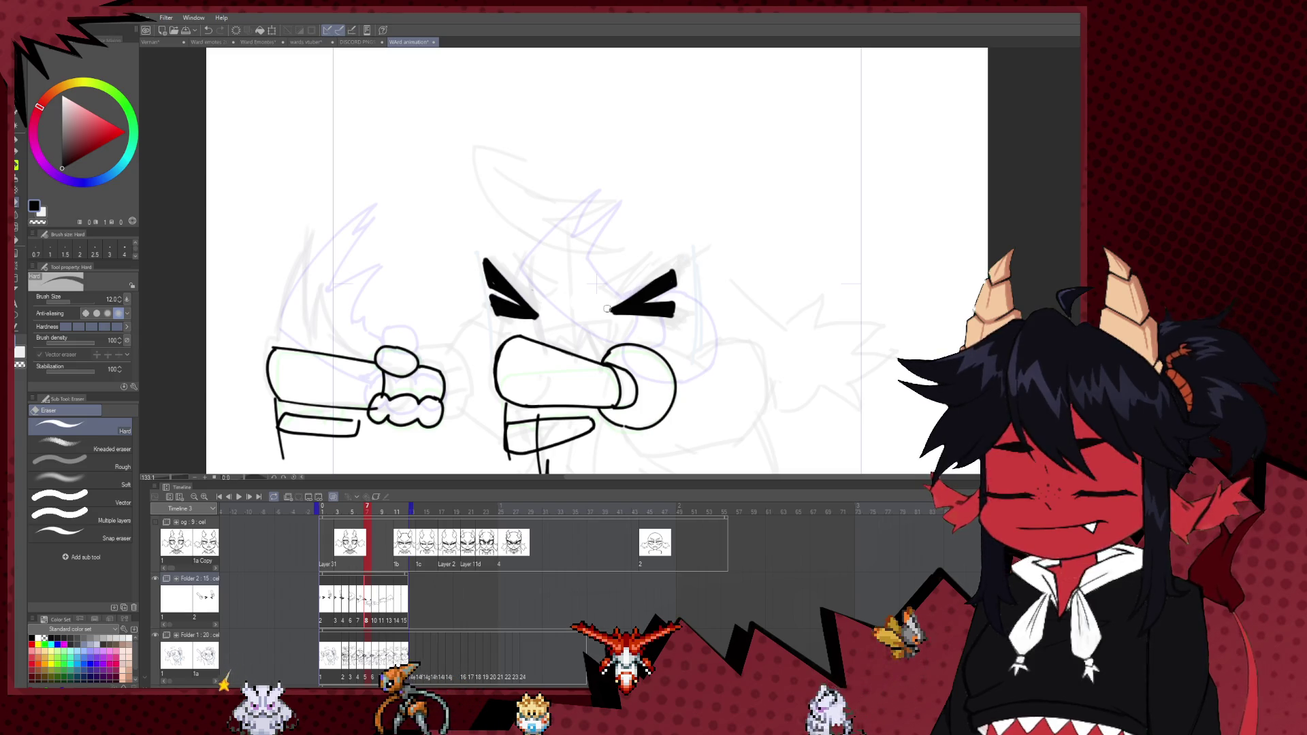
scroll(702, 238, down, 2)
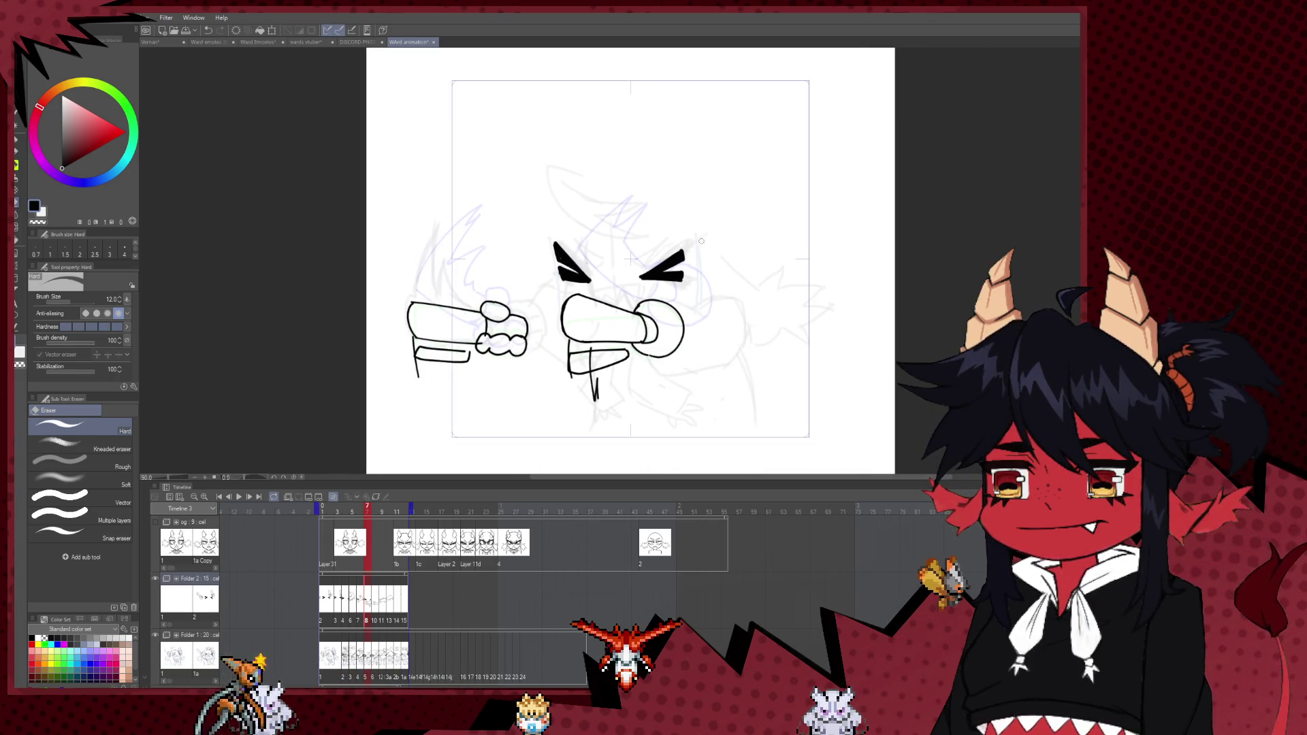
scroll(608, 246, up, 3)
key(p)
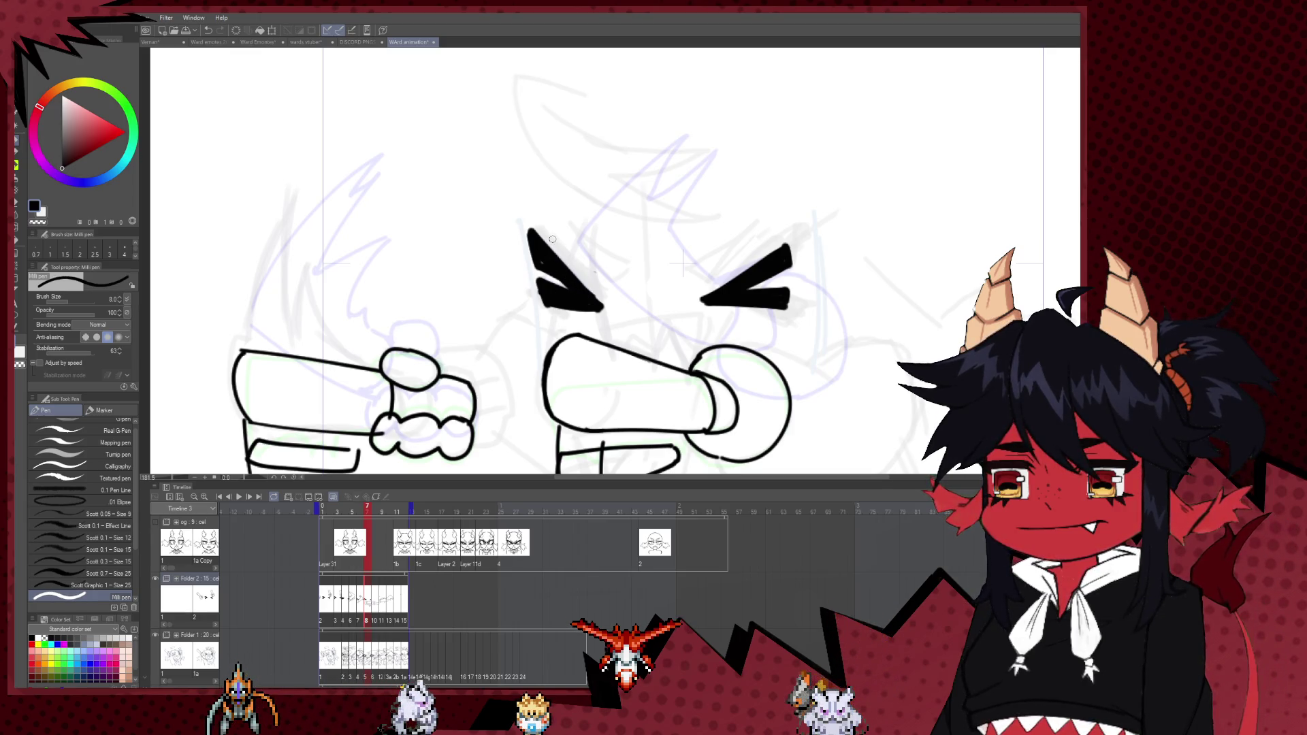
scroll(587, 299, down, 3)
scroll(606, 346, down, 4)
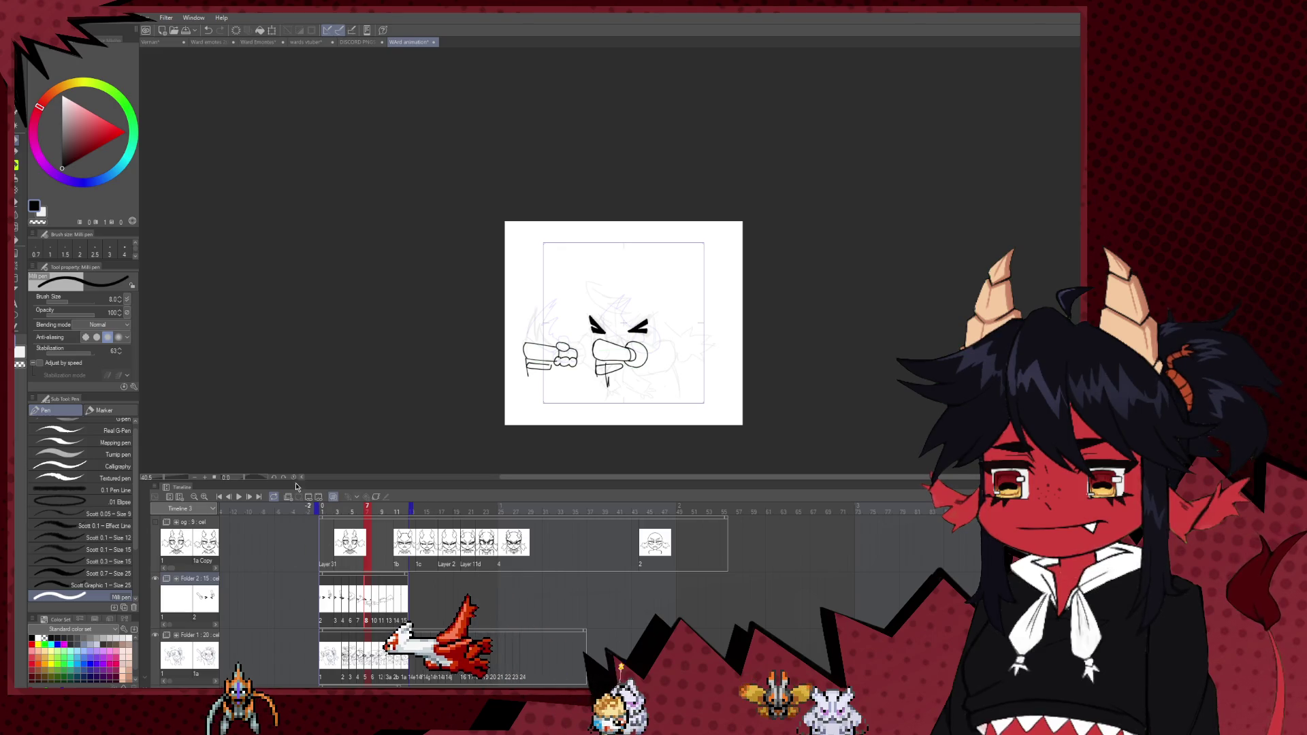
- Play and stop the animation preview, then step forward to frame 8
click(239, 497)
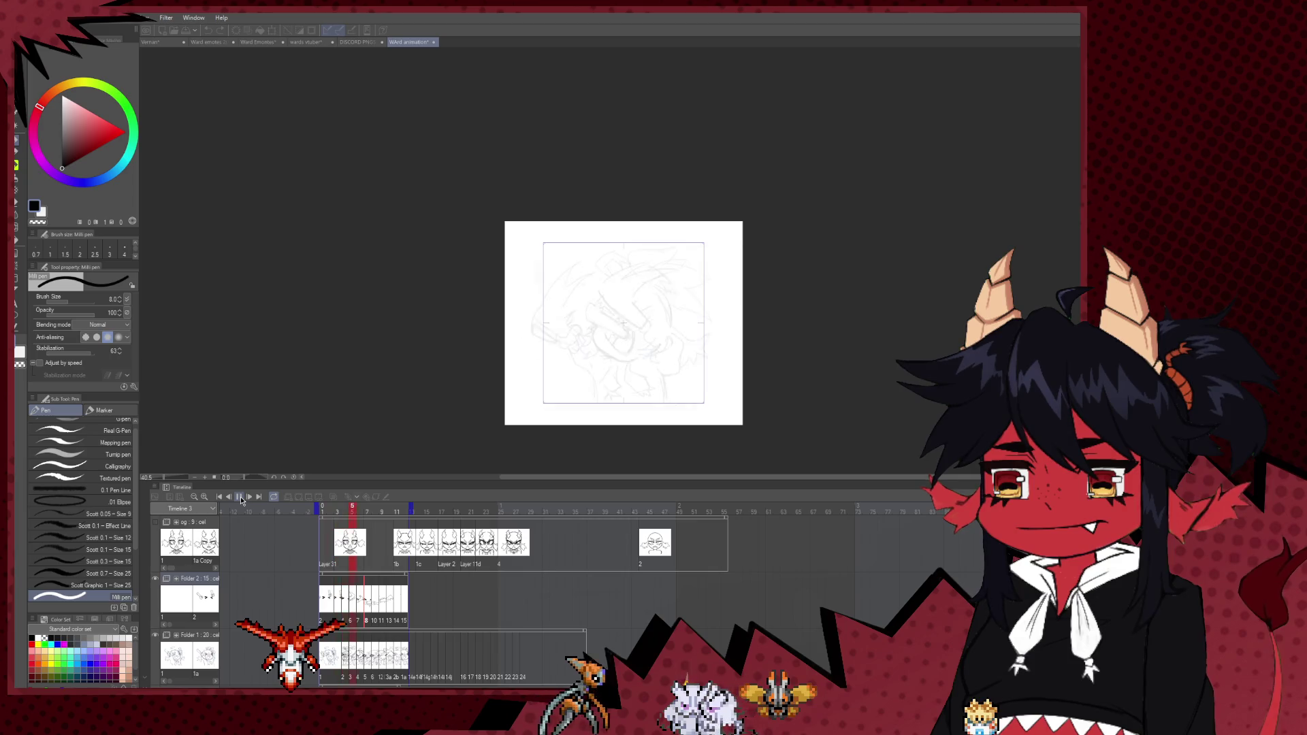
scroll(759, 345, up, 2)
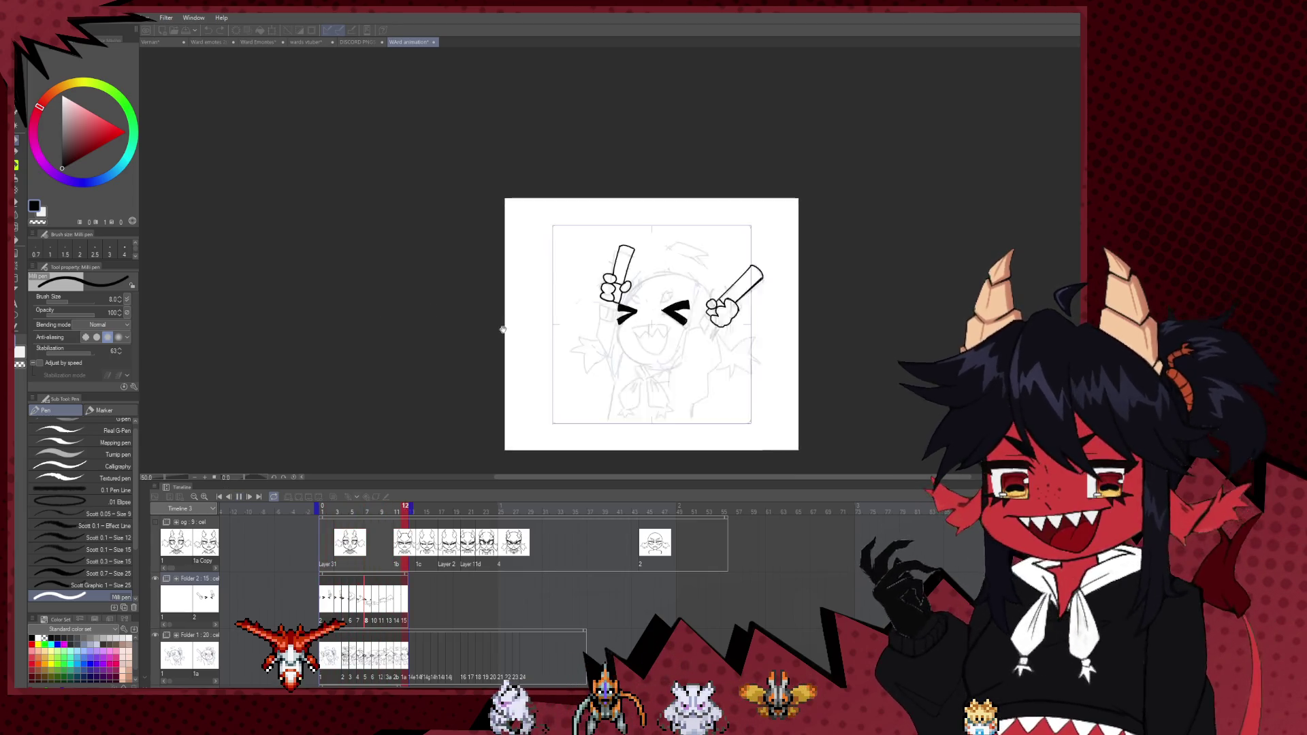
scroll(758, 345, up, 2)
scroll(759, 346, up, 2)
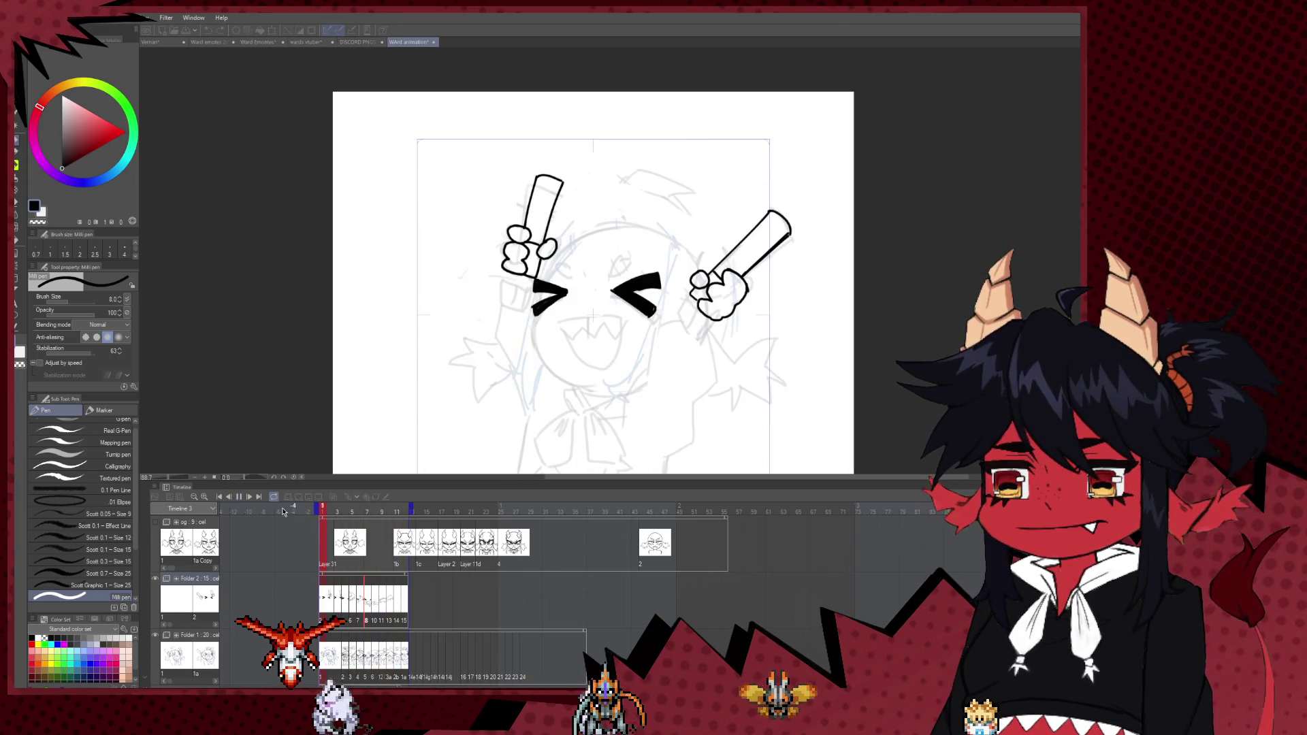
click(241, 499)
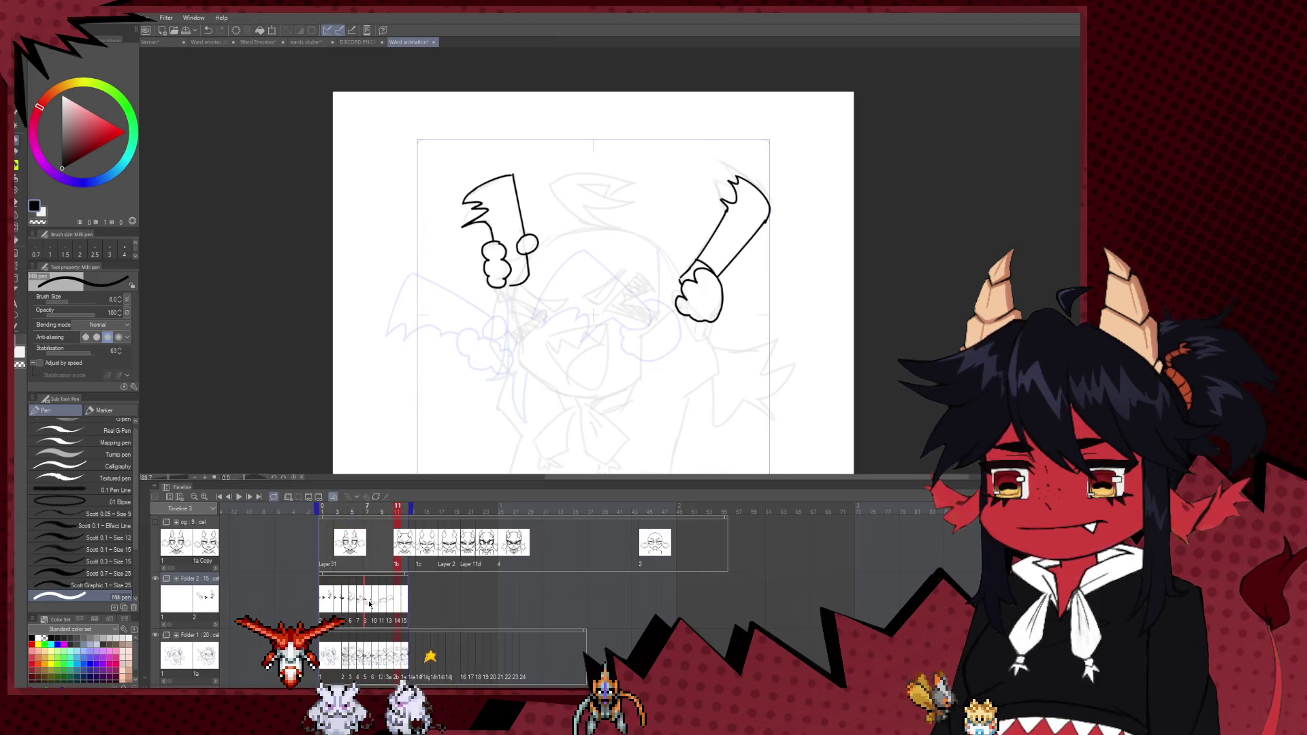
click(370, 603)
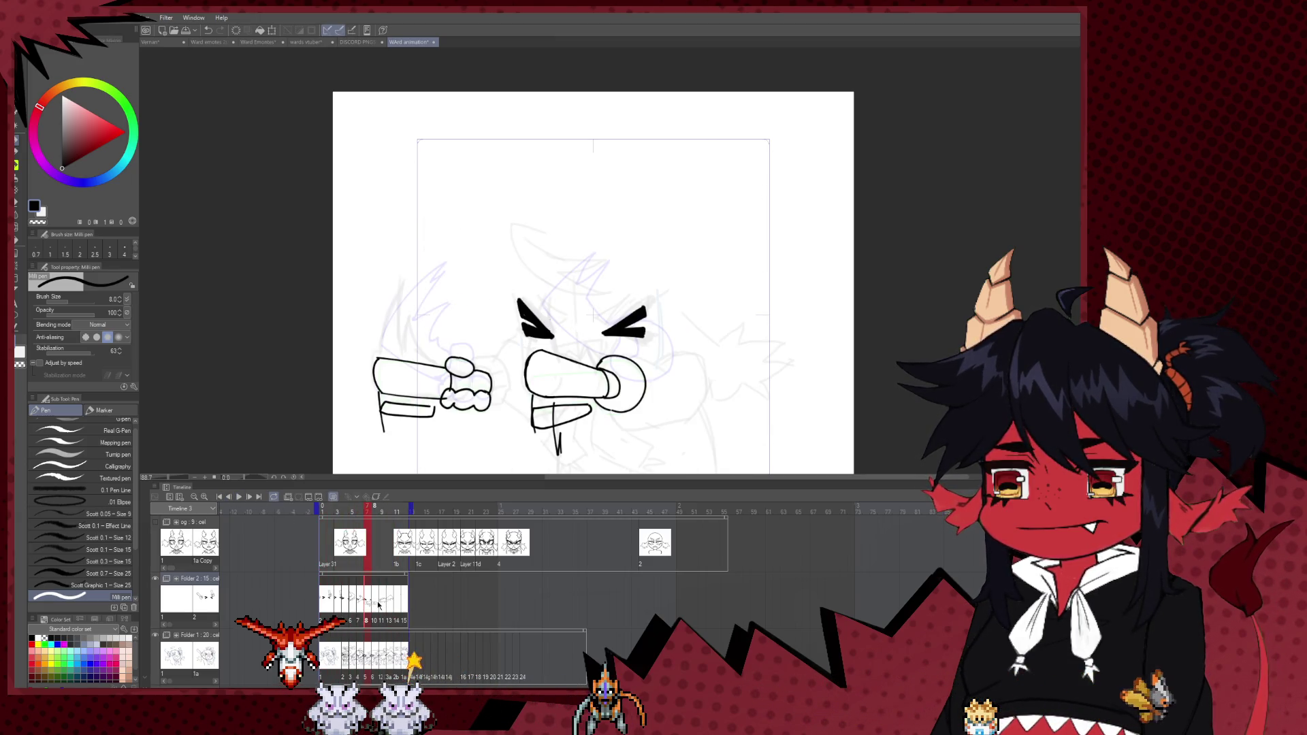
click(373, 603)
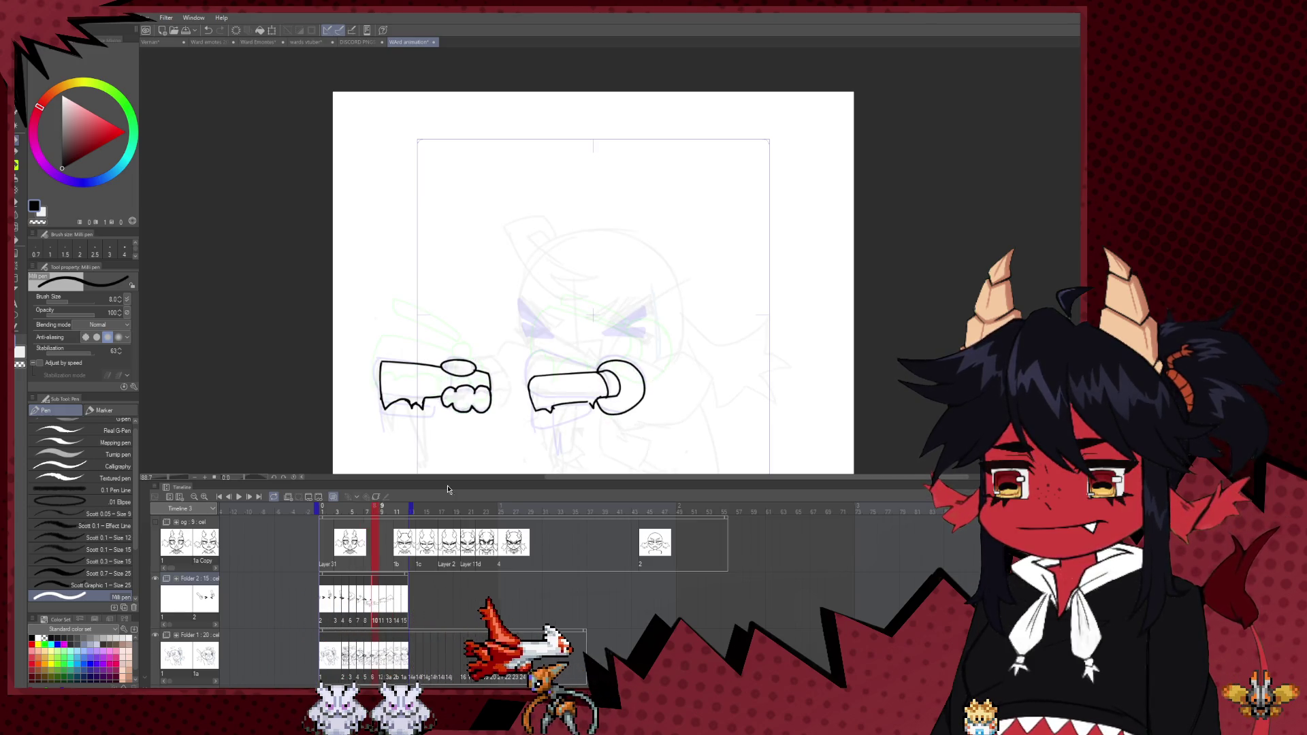
- On frame 8, outline the right squinting eye, then flip the canvas and draw the left eye's lower edge
scroll(627, 357, up, 2)
scroll(627, 356, up, 1)
scroll(610, 310, up, 1)
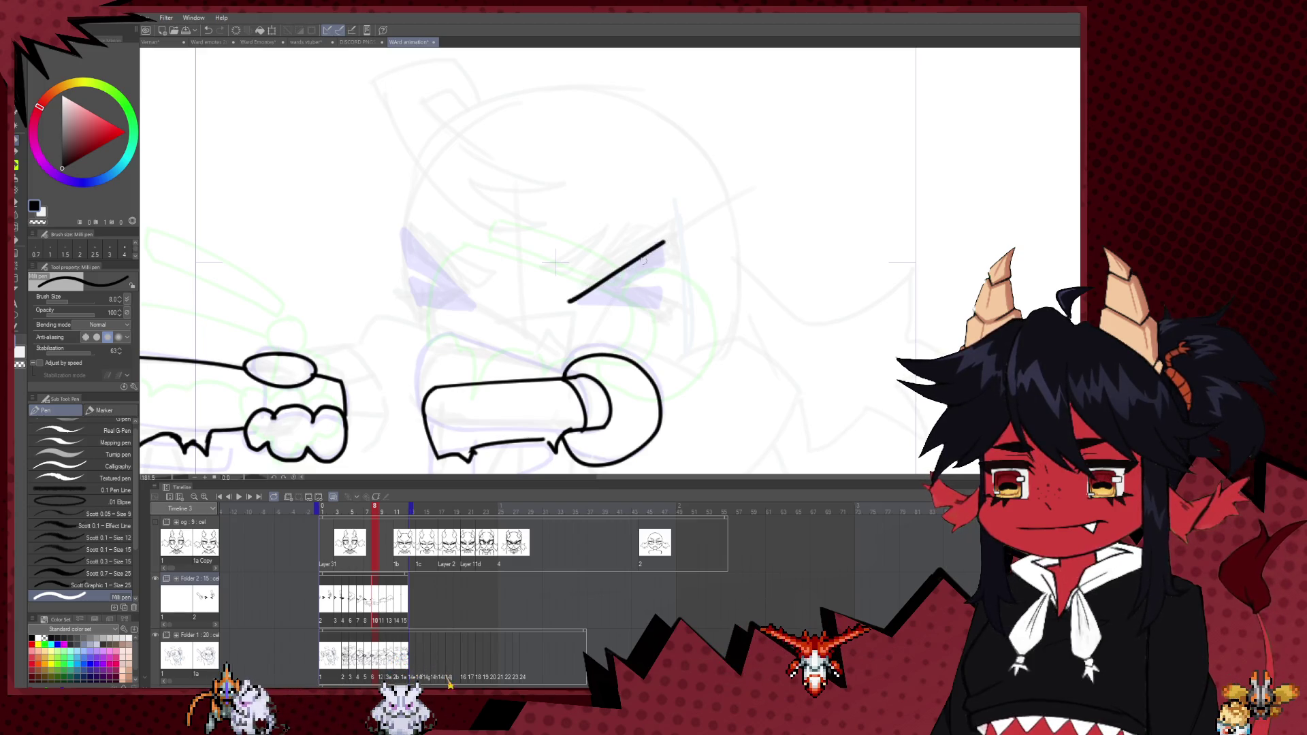
drag(573, 300, 655, 252)
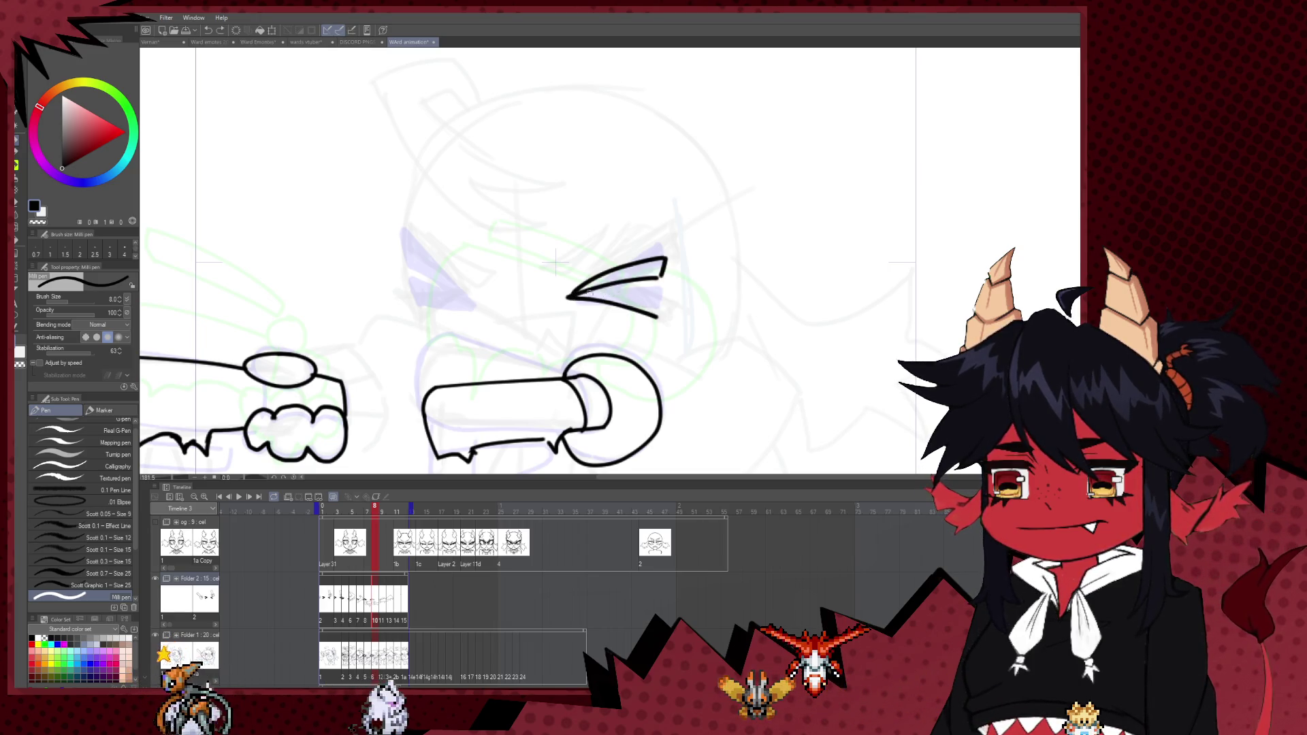
drag(658, 300, 658, 316)
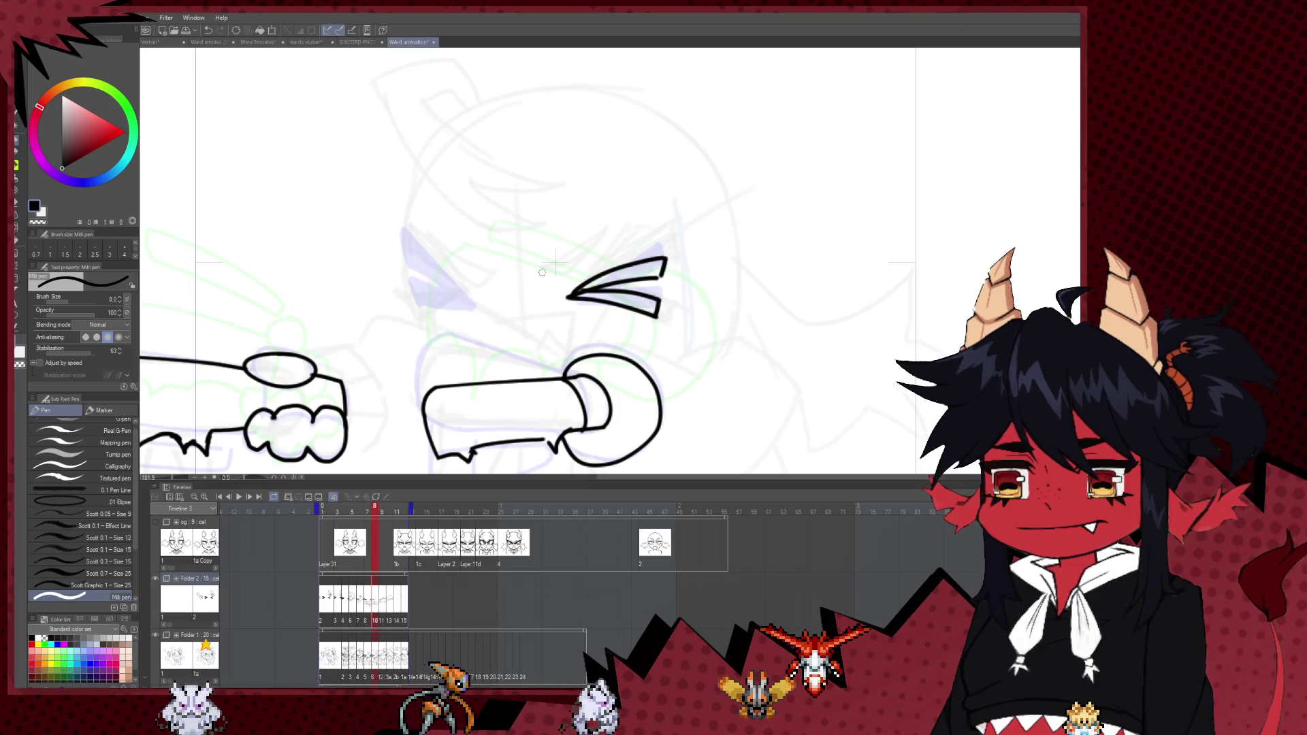
key(h)
drag(805, 306, 690, 312)
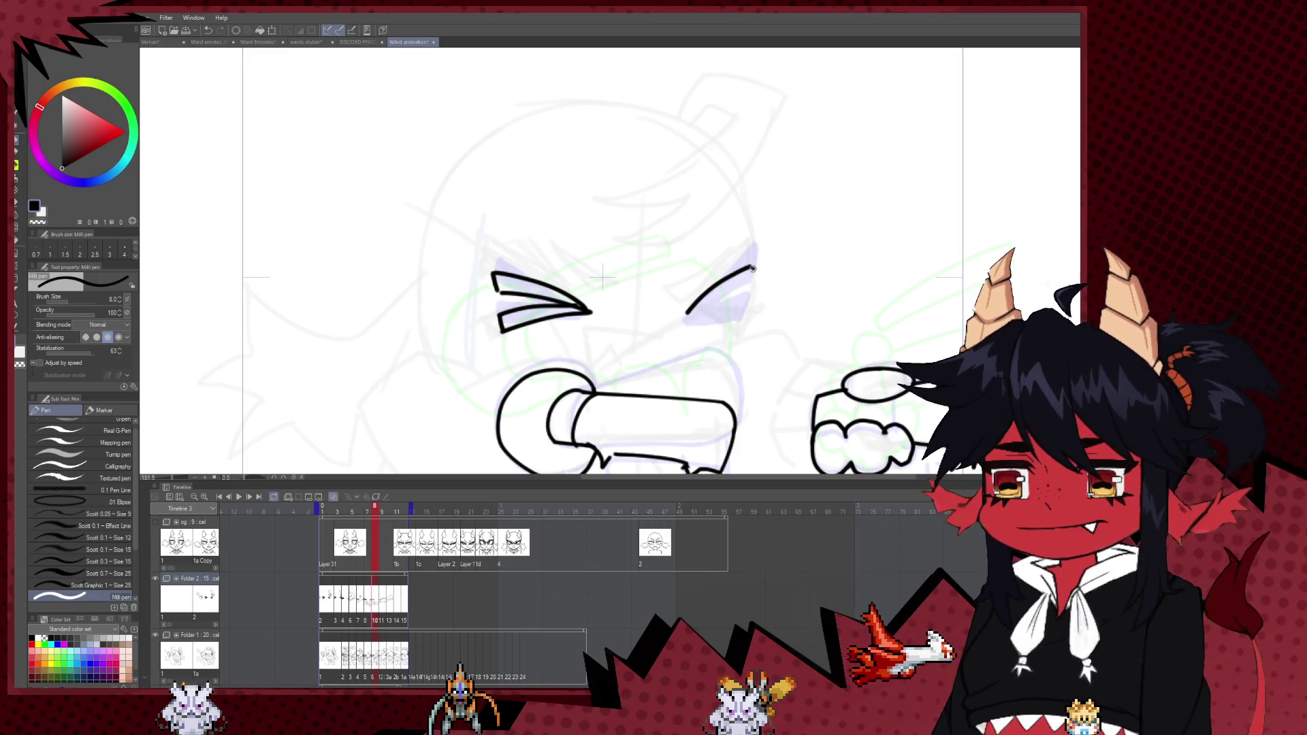
mouse_move(690, 312)
mouse_down()
mouse_move(742, 306)
mouse_move(738, 320)
mouse_move(684, 316)
mouse_up()
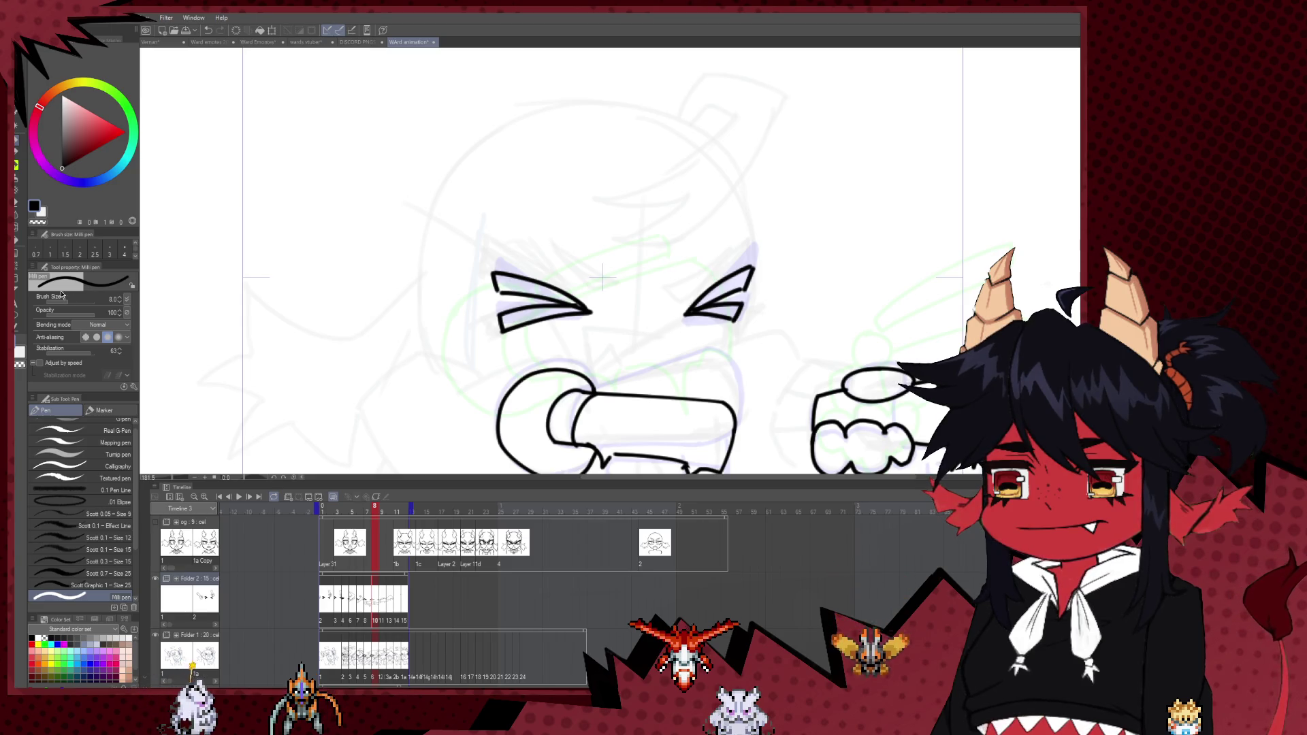
- Fill the left and right eye wedges solid black
key(g)
click(524, 315)
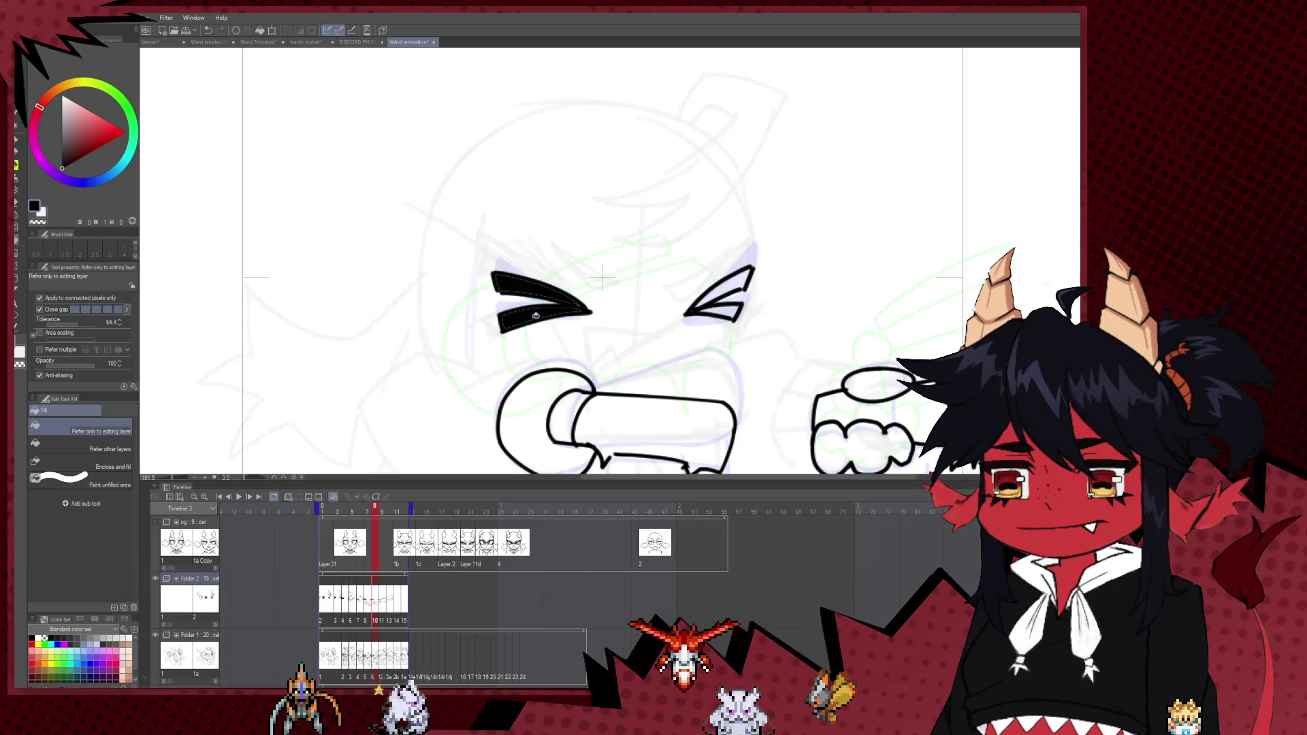
click(736, 287)
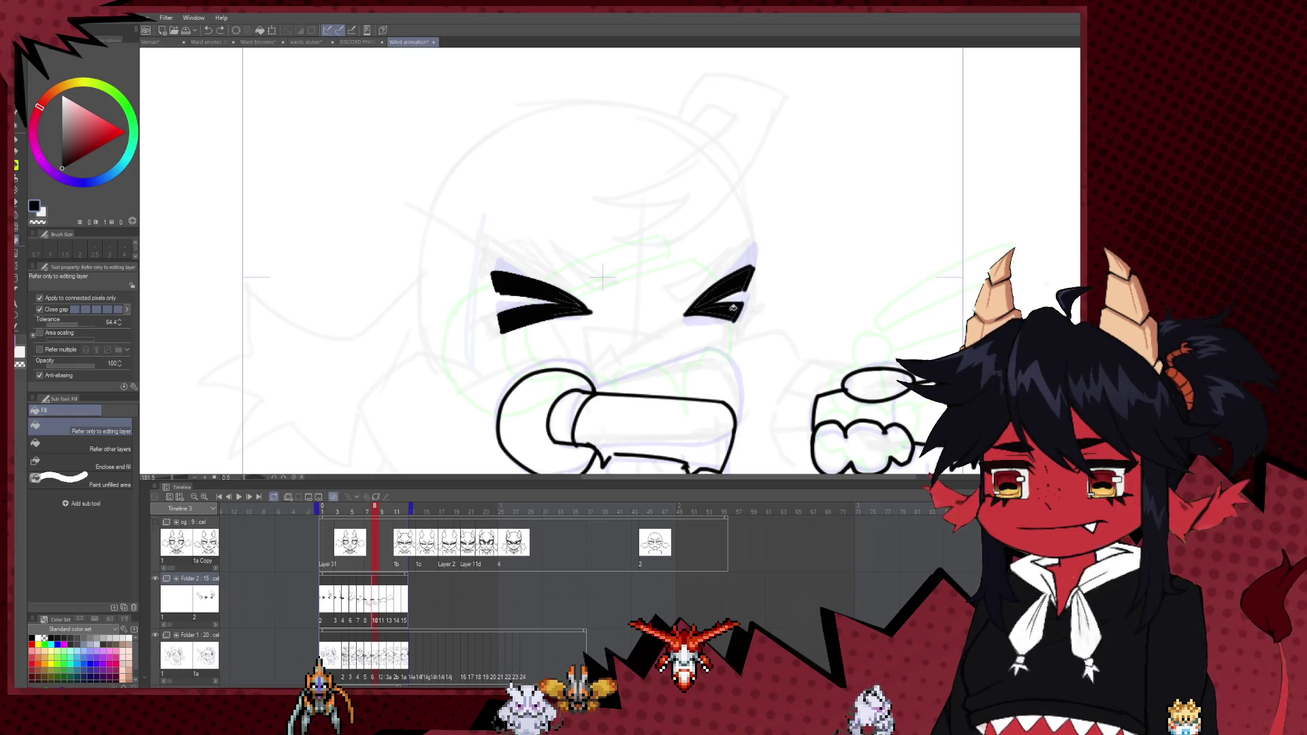
- Preview the animation, then jump to frame 10
scroll(749, 273, down, 5)
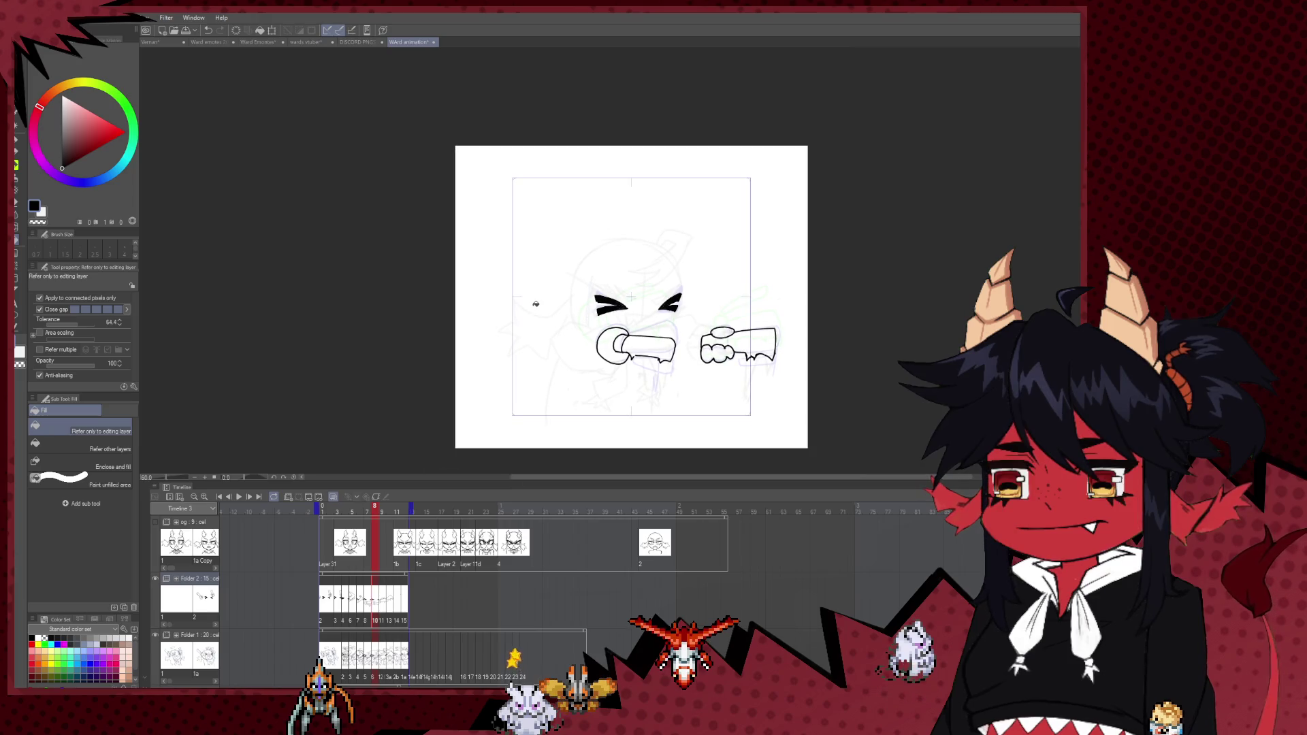
click(239, 497)
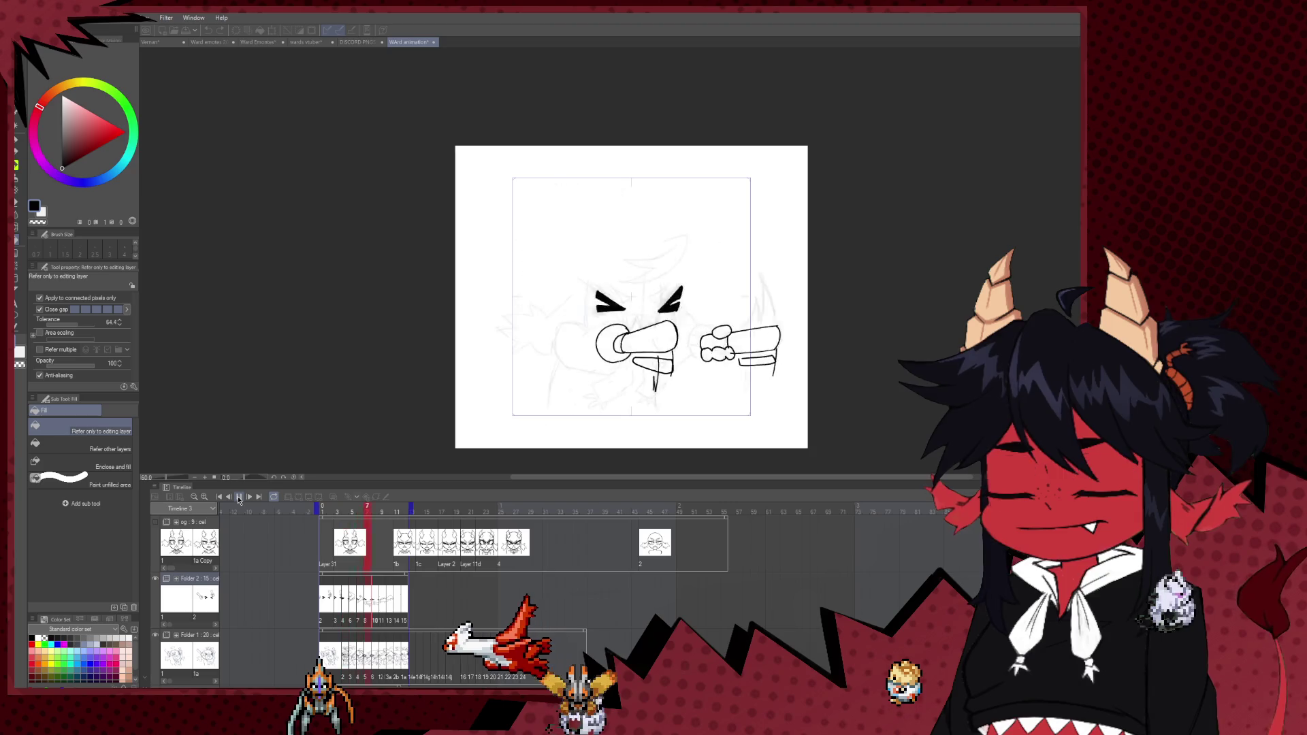
click(239, 498)
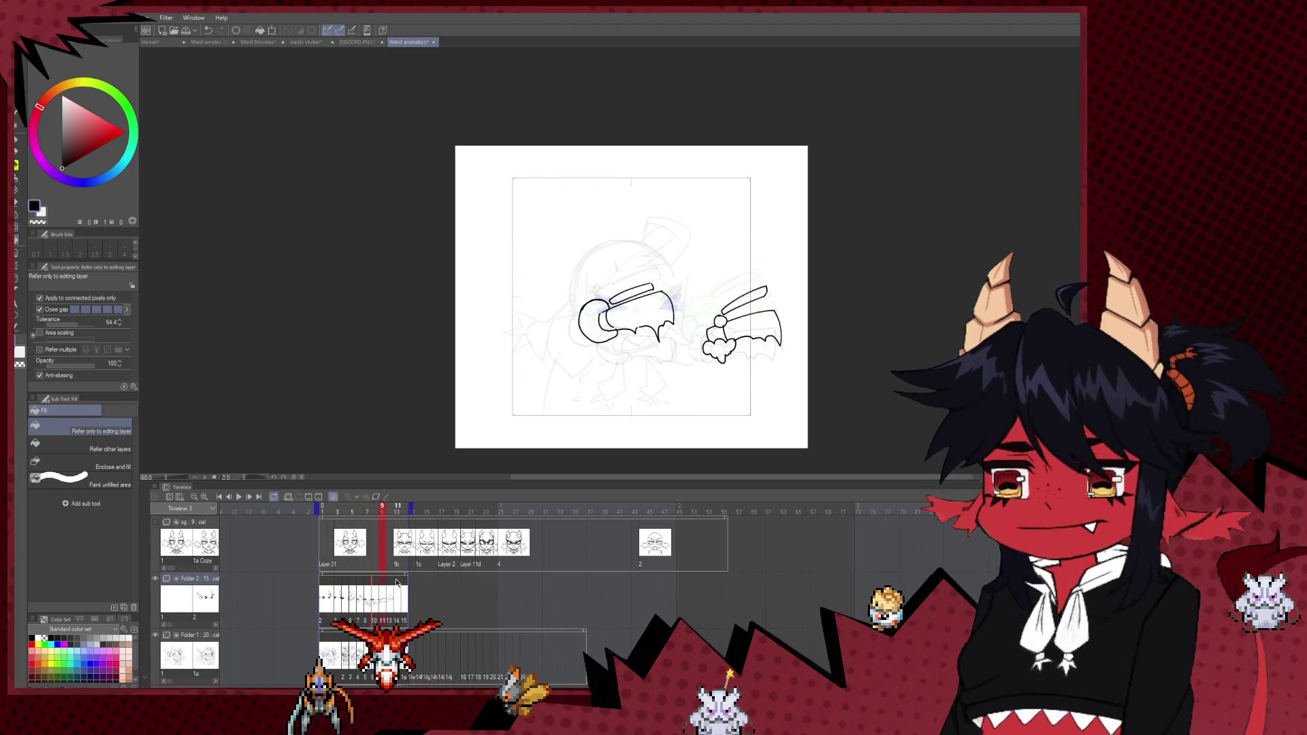
click(390, 511)
key(p)
scroll(620, 321, up, 3)
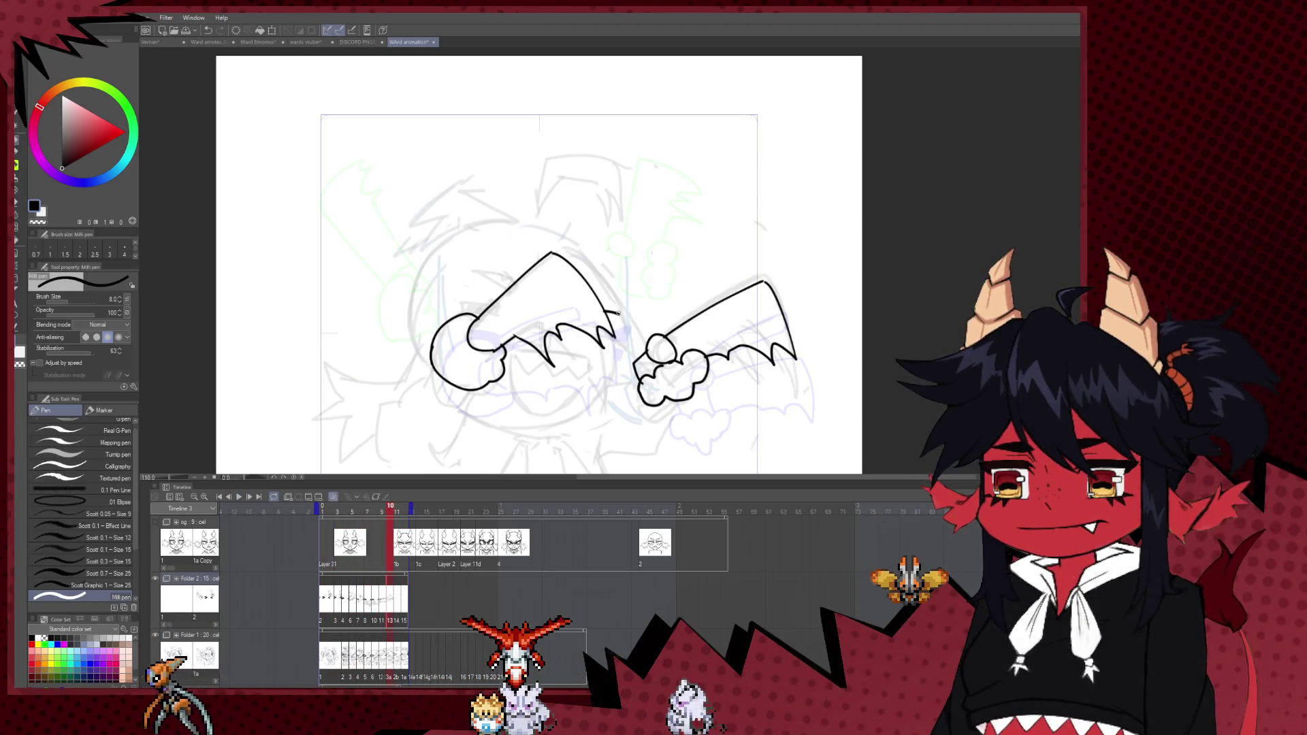
- On frame 10, remove a stray mark at the wing tip and ink a short stroke above the left fist
drag(611, 315, 620, 319)
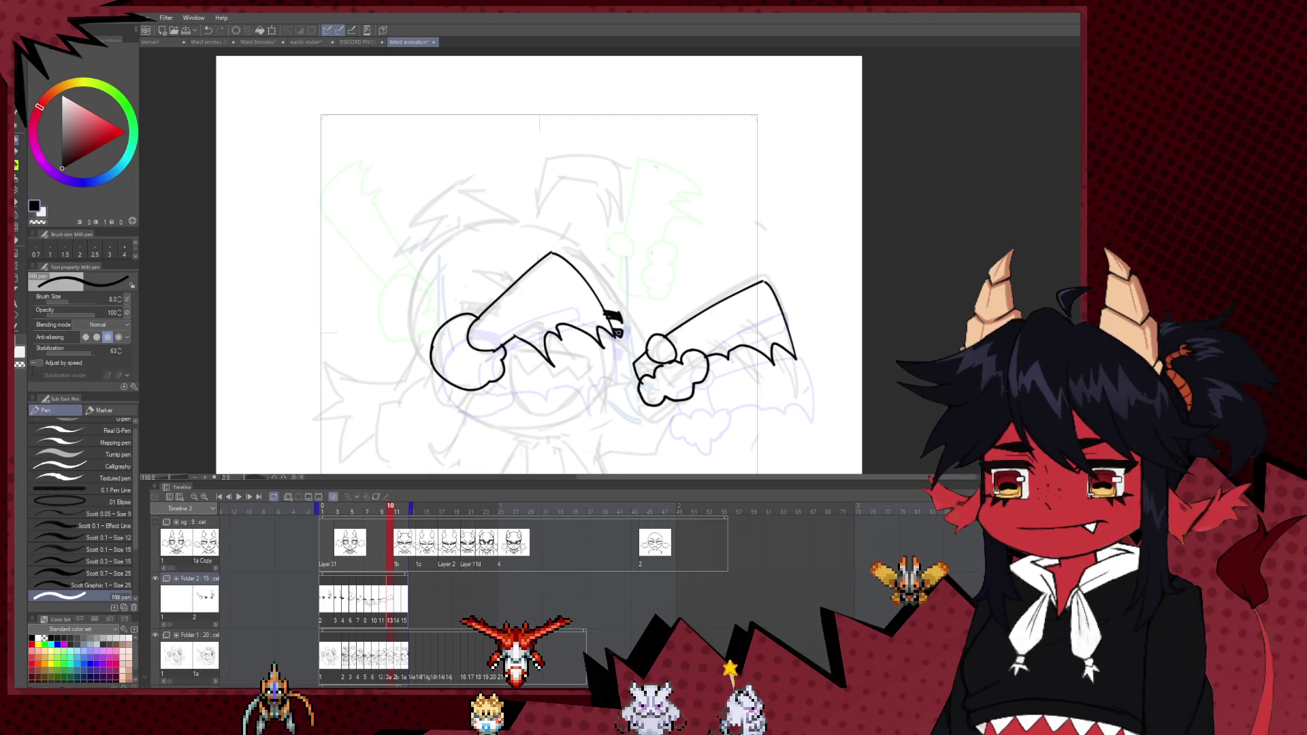
key(ctrl+z)
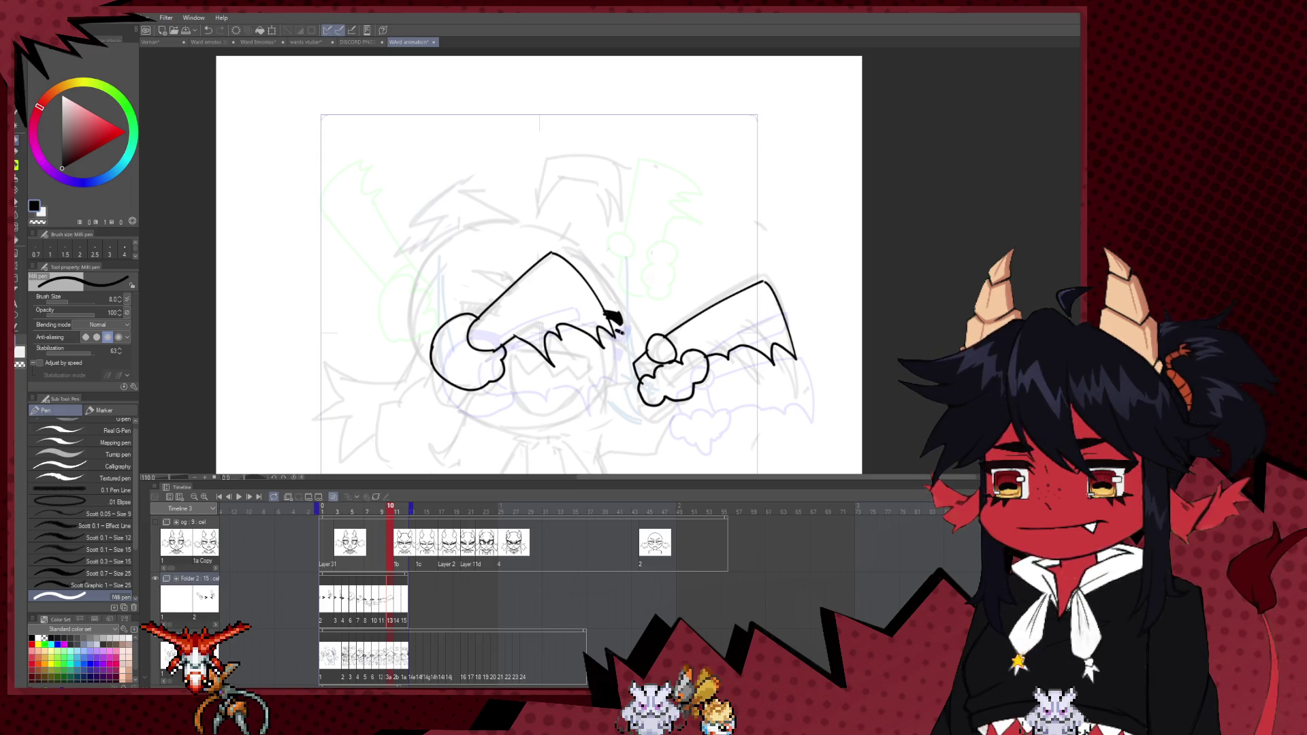
drag(460, 312, 488, 309)
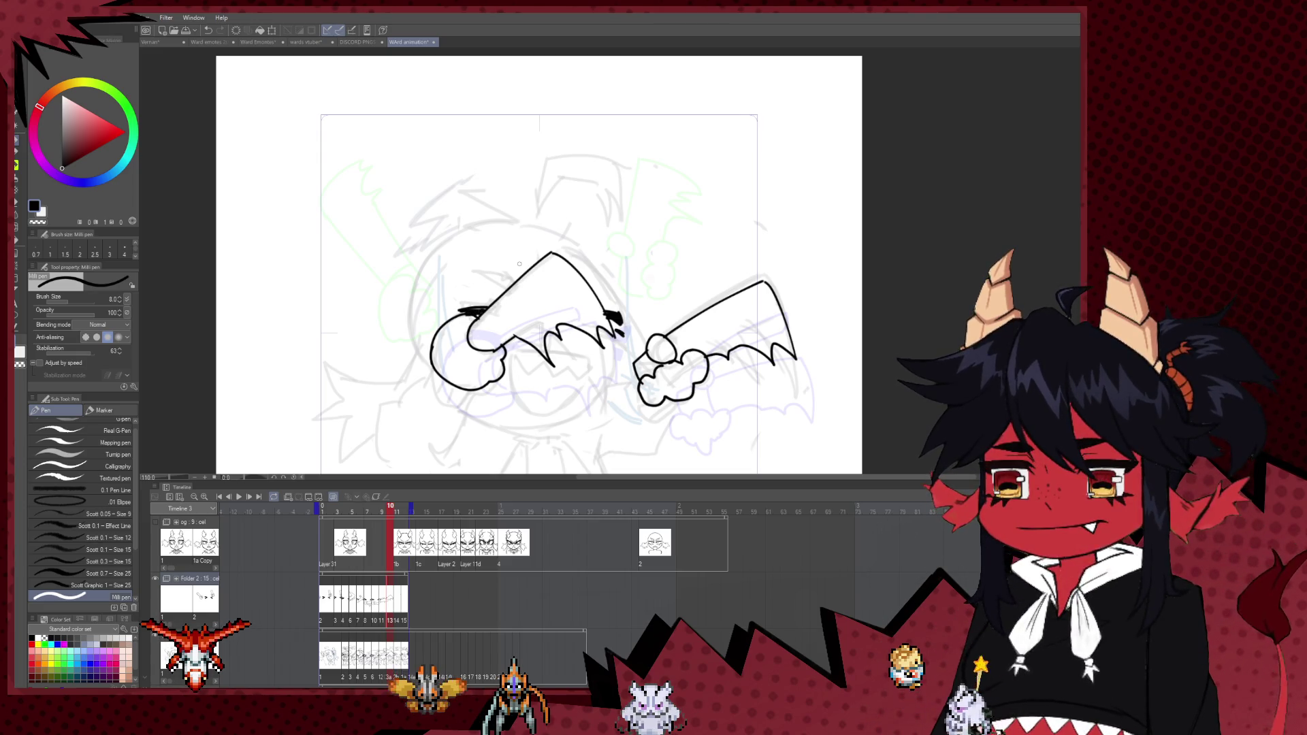
scroll(520, 263, down, 4)
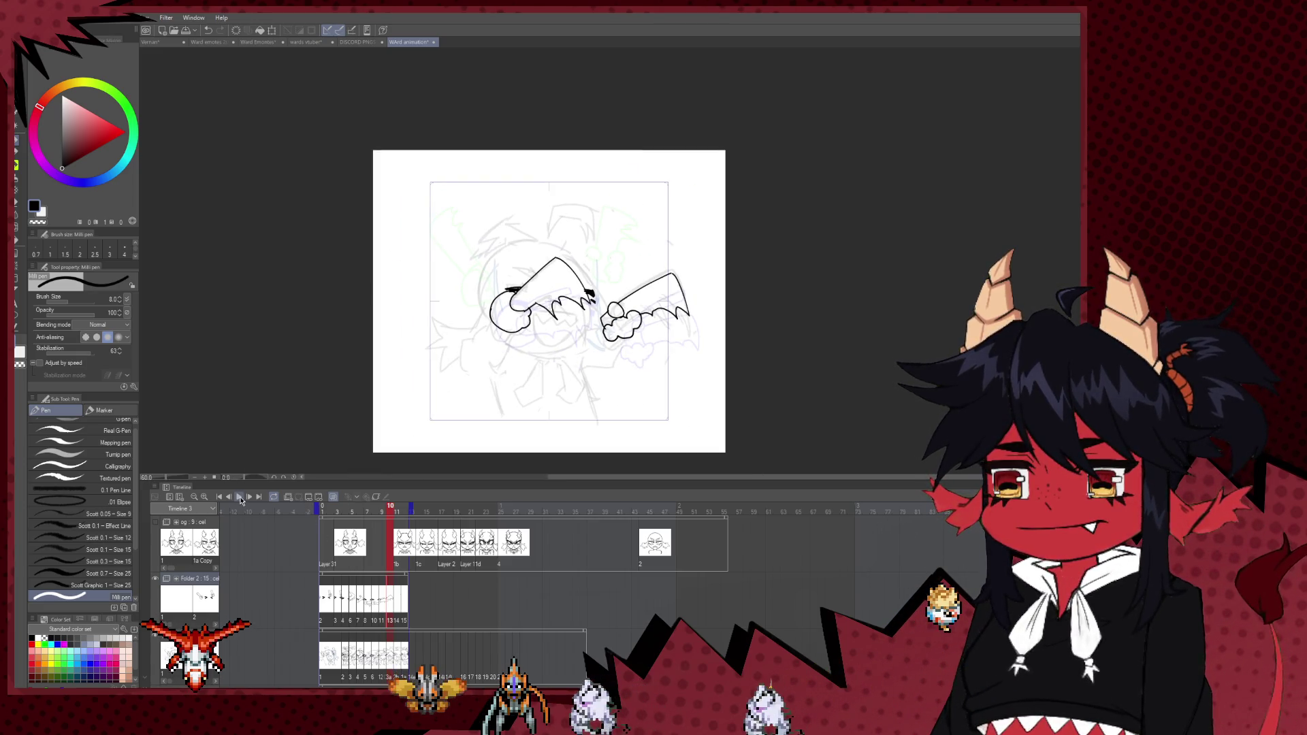
- Preview the animation, then zoom in and compare frames 10 and 11
click(239, 497)
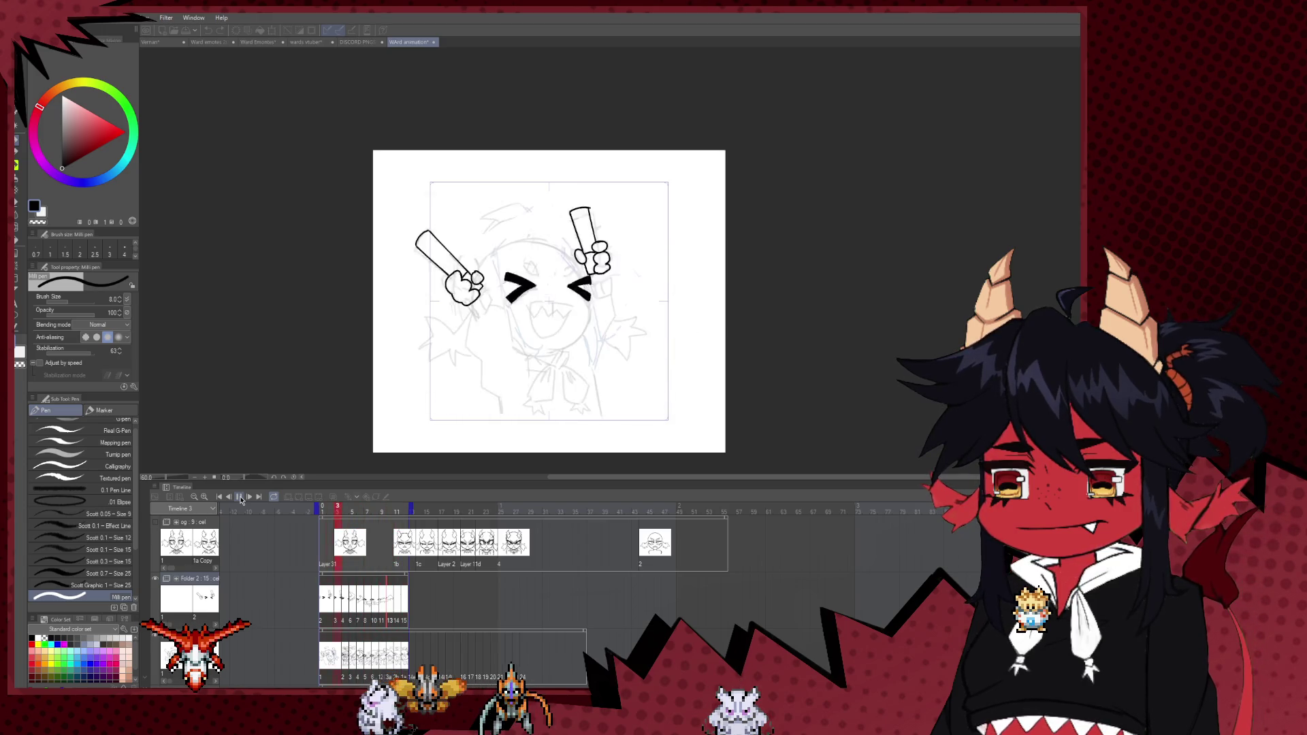
click(239, 497)
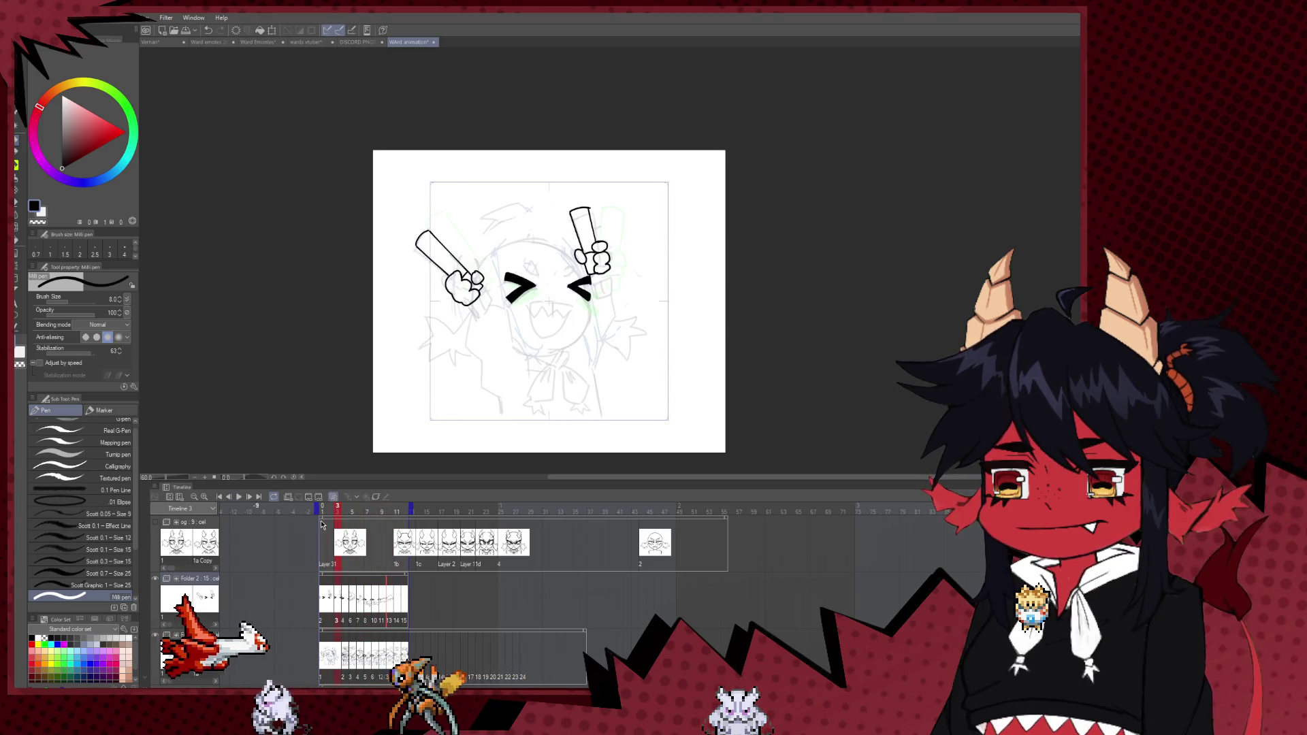
click(388, 664)
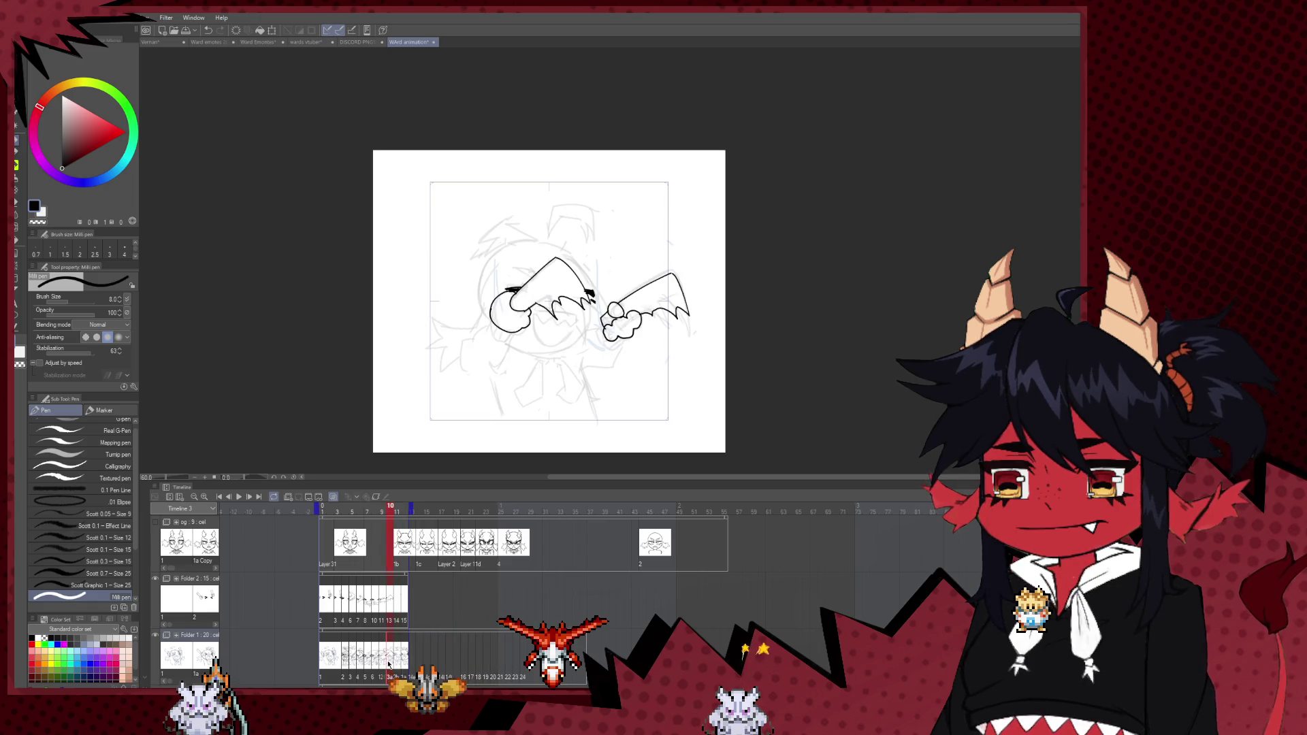
click(397, 665)
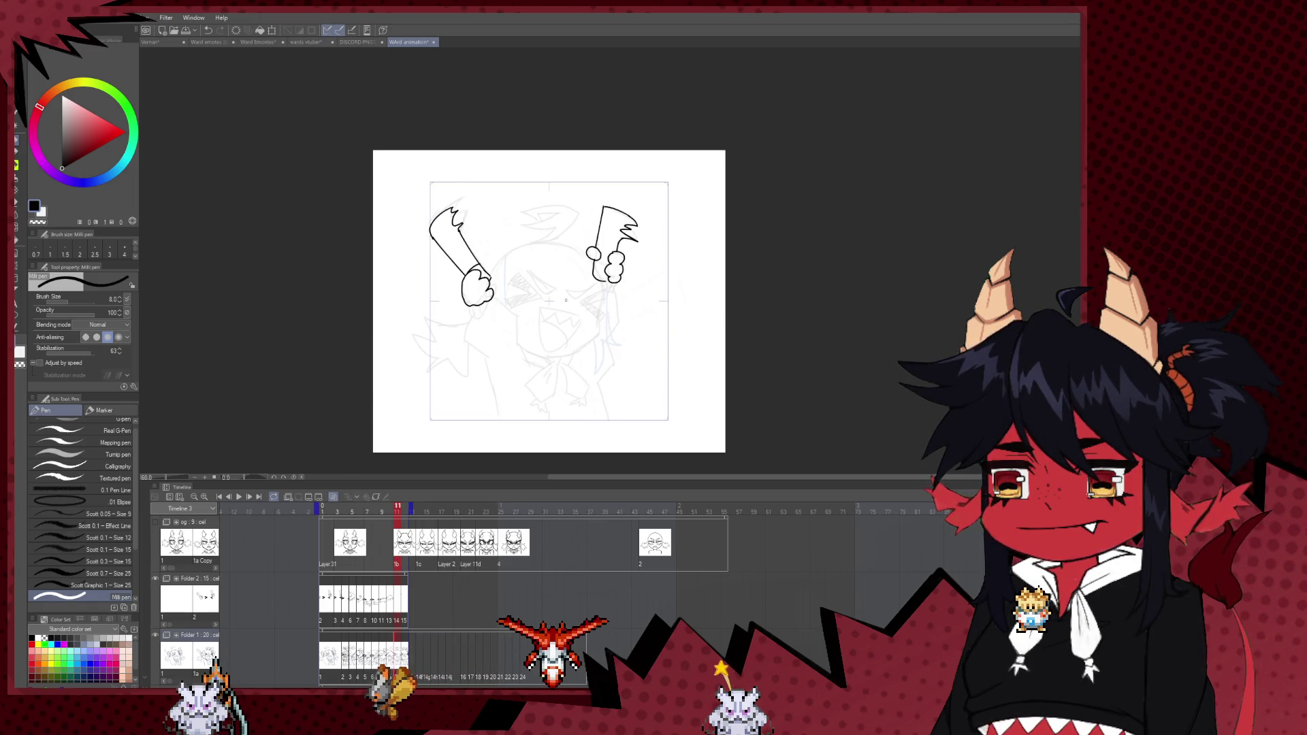
key(ctrl+plus)
key(ctrl+plus)
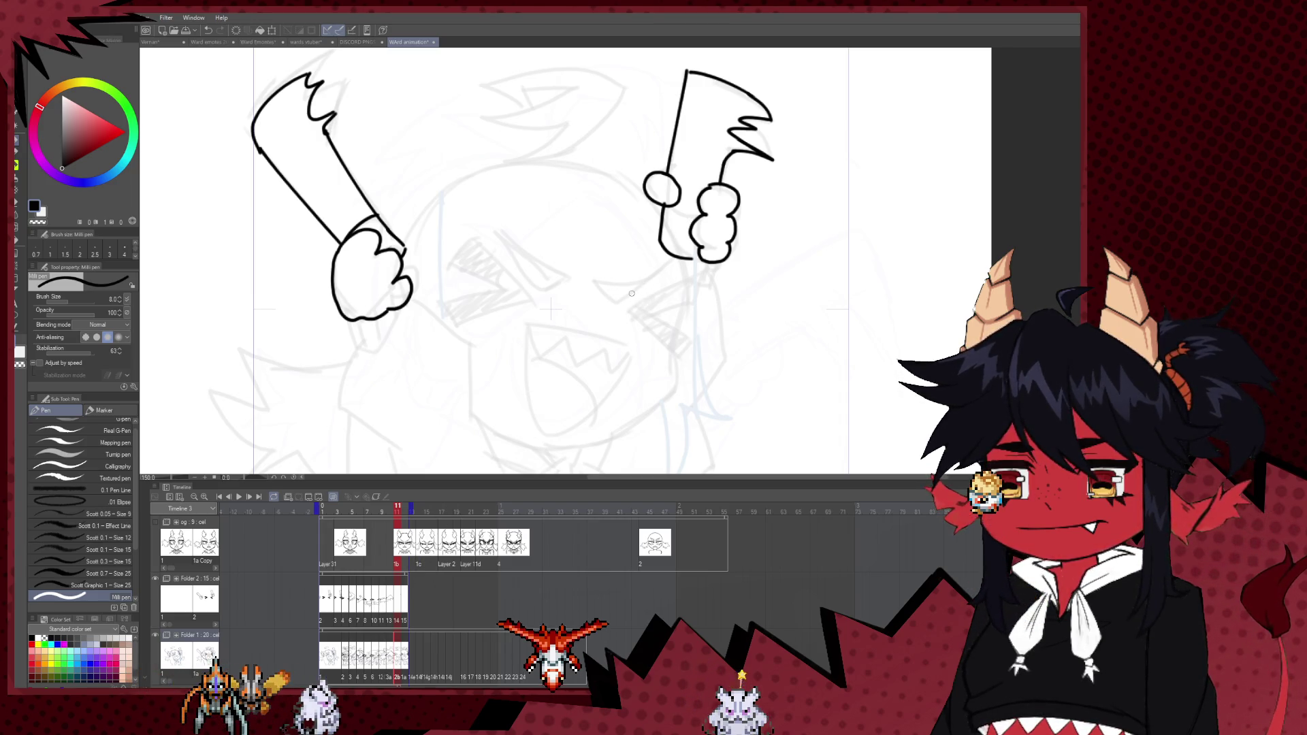
click(389, 605)
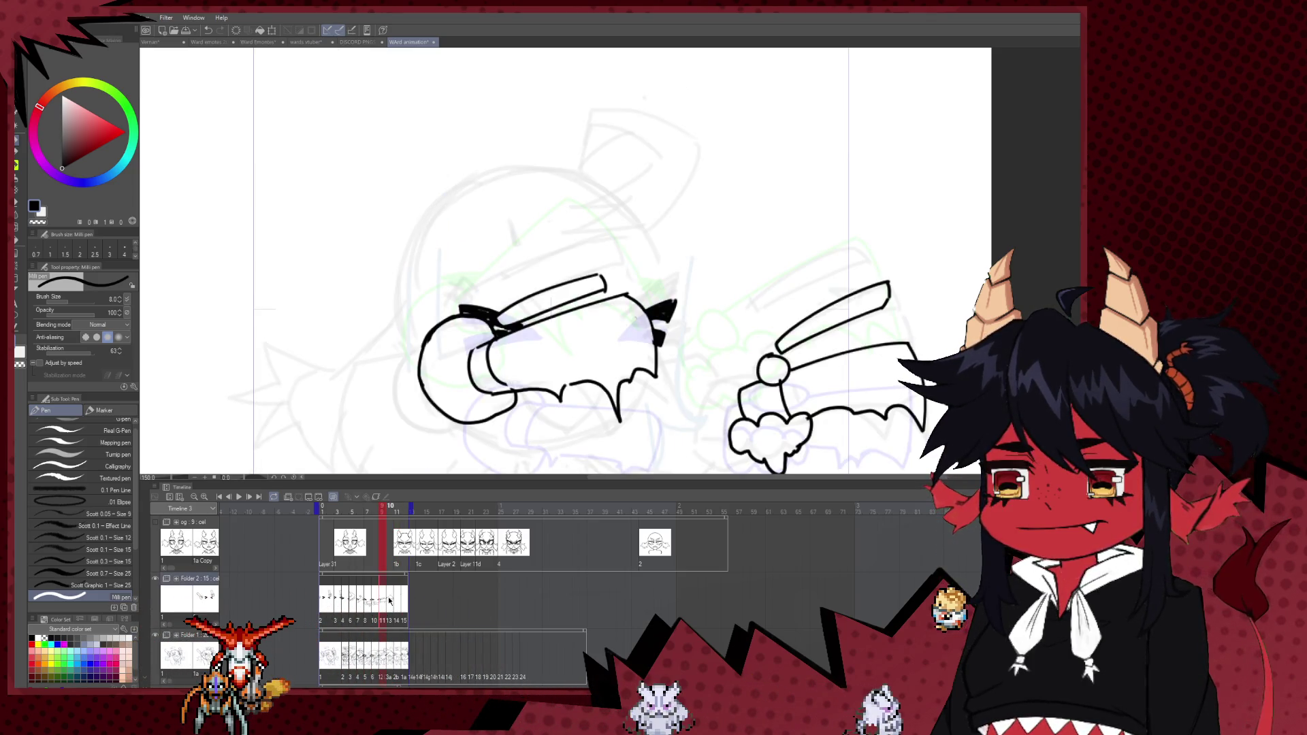
click(389, 605)
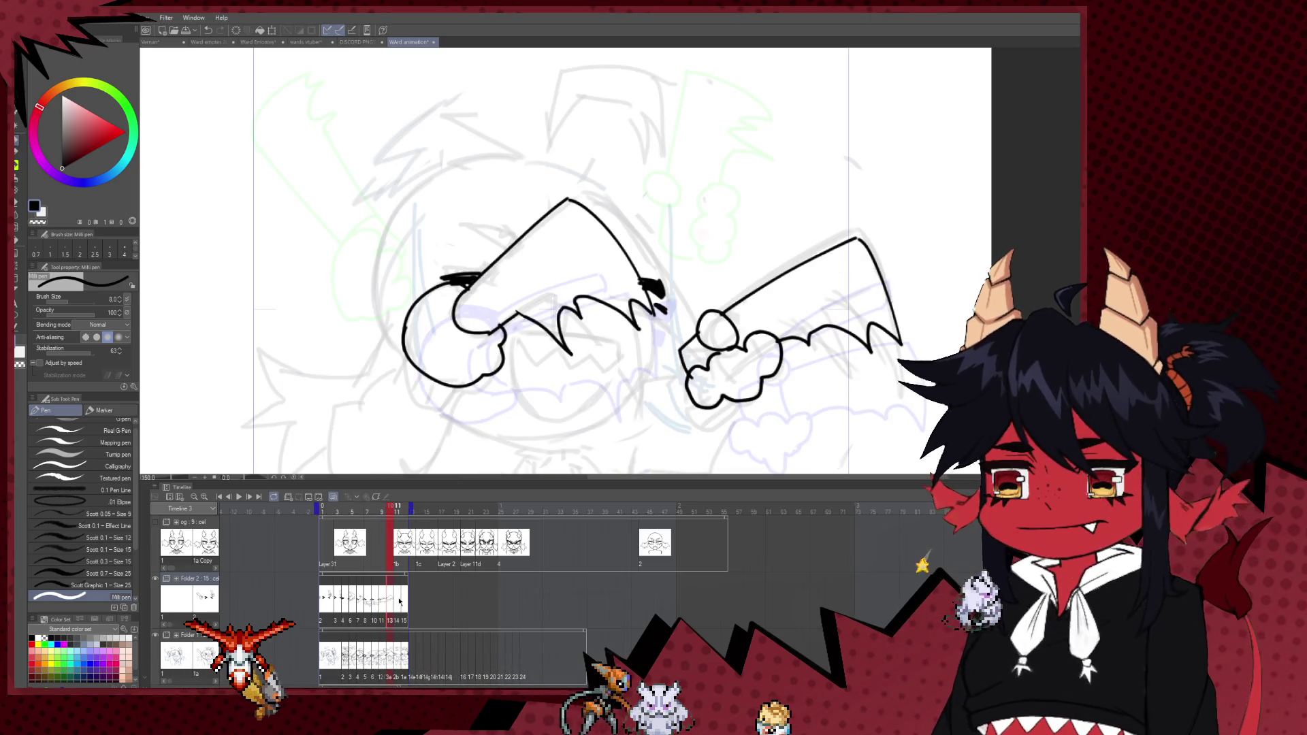
click(398, 594)
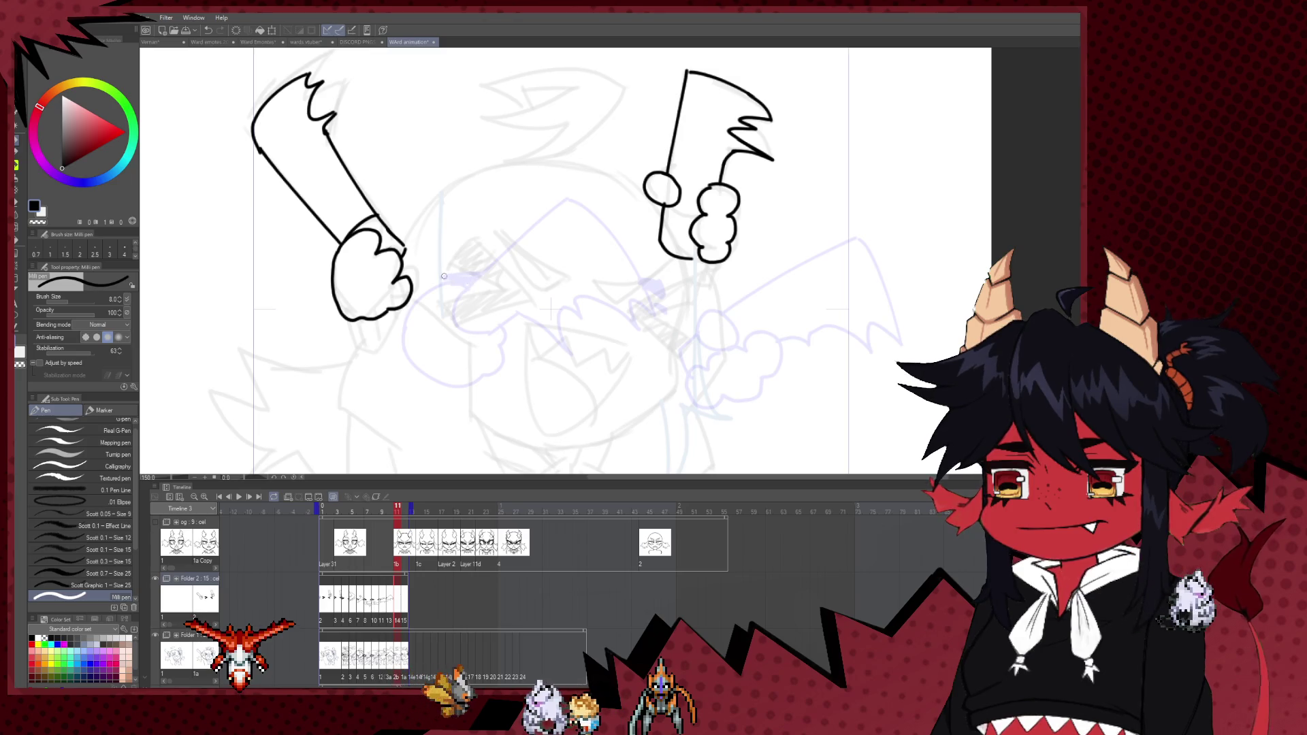
- Try a stroke on frame 11, undo it, and check frame 2's finished eyes for reference
drag(497, 268, 443, 279)
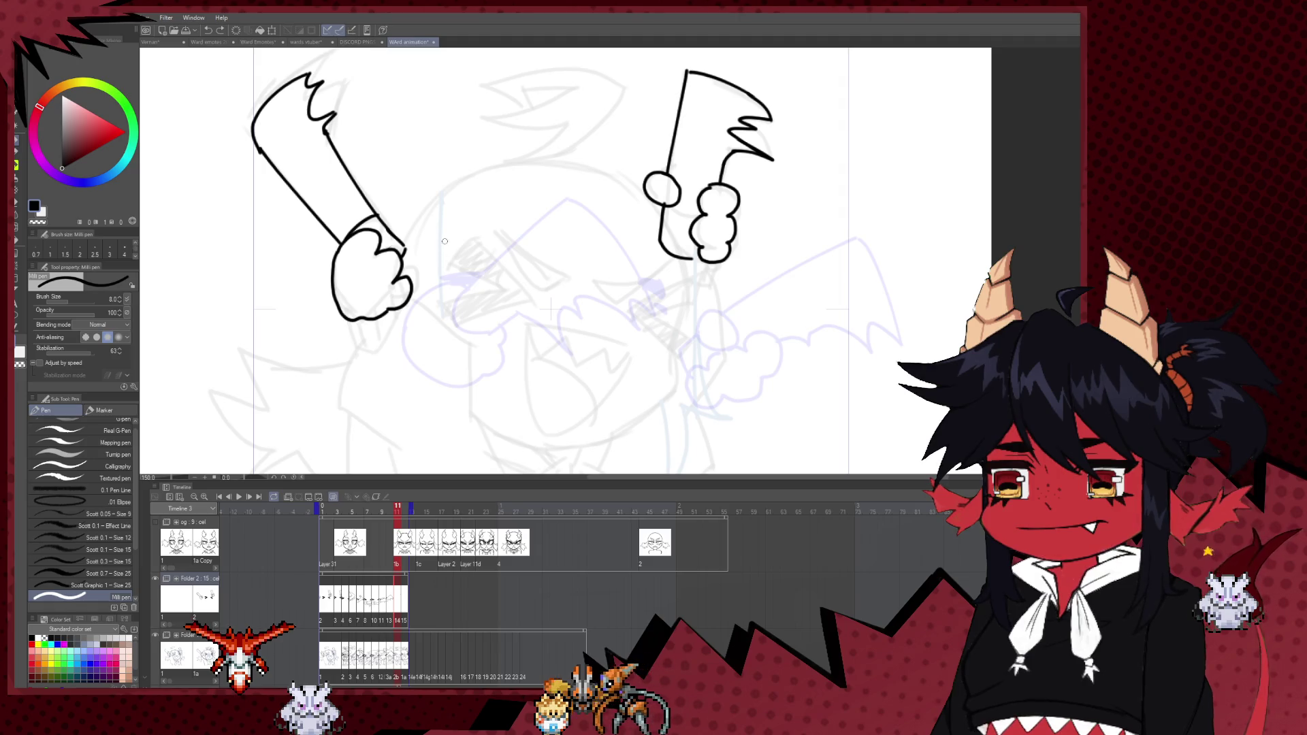
key(ctrl+z)
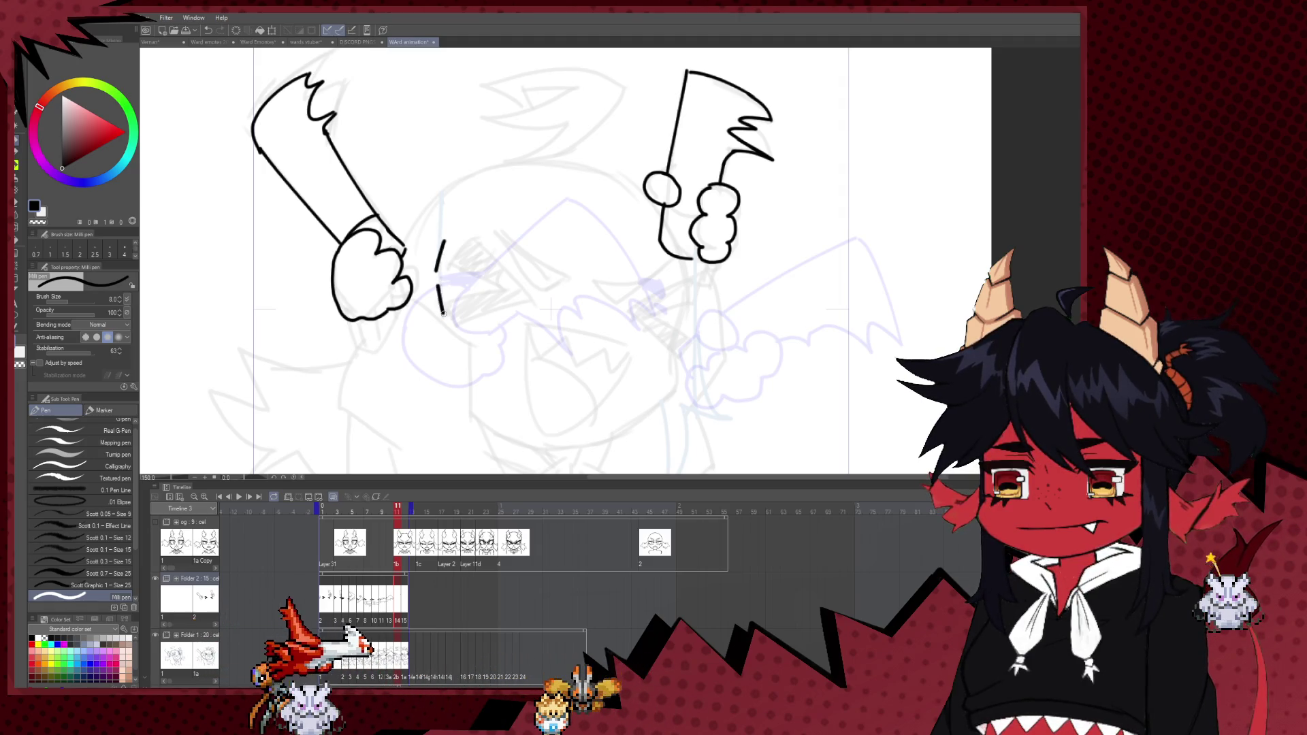
click(331, 600)
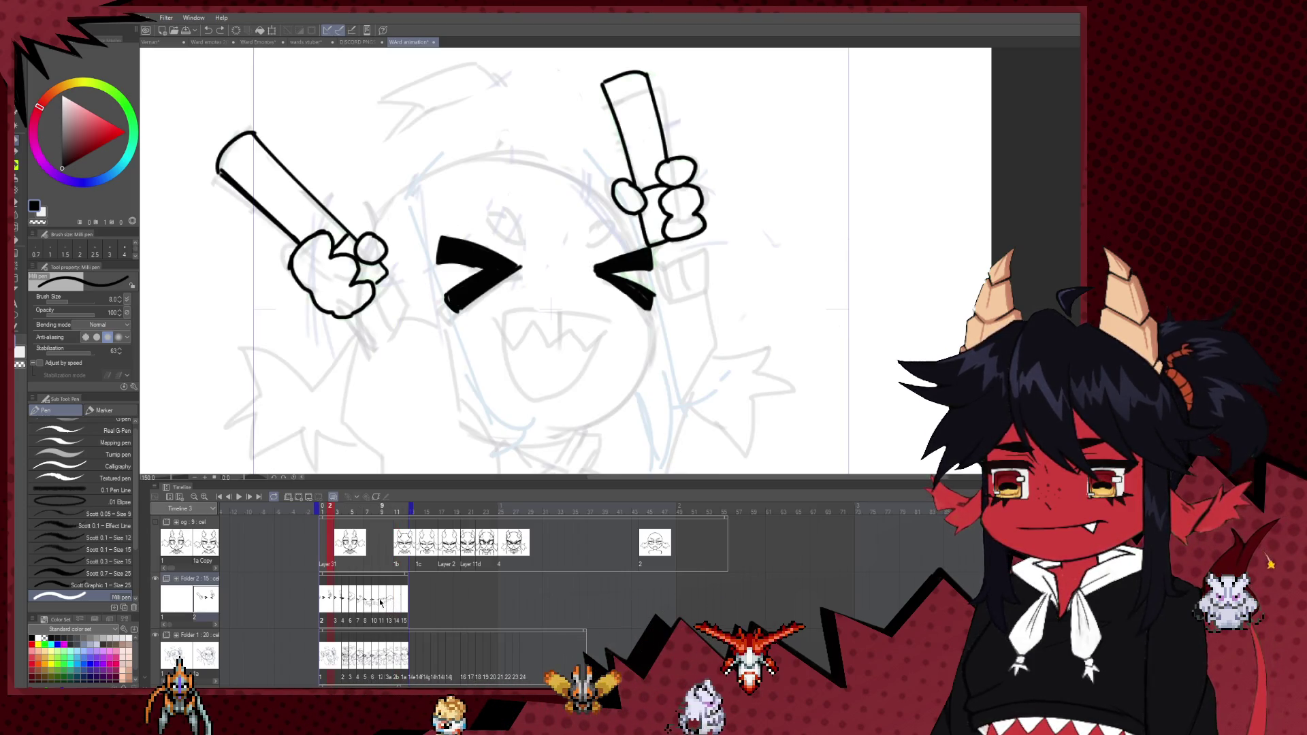
click(384, 605)
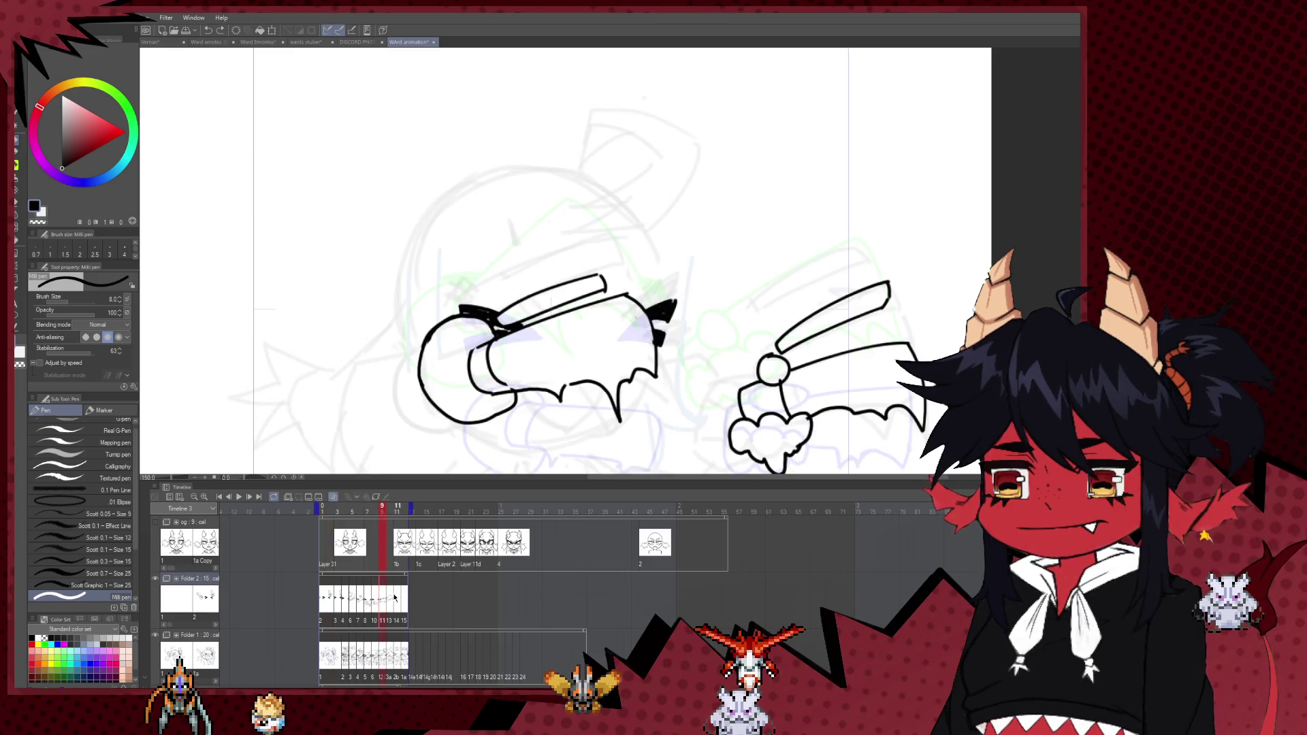
click(394, 602)
click(397, 602)
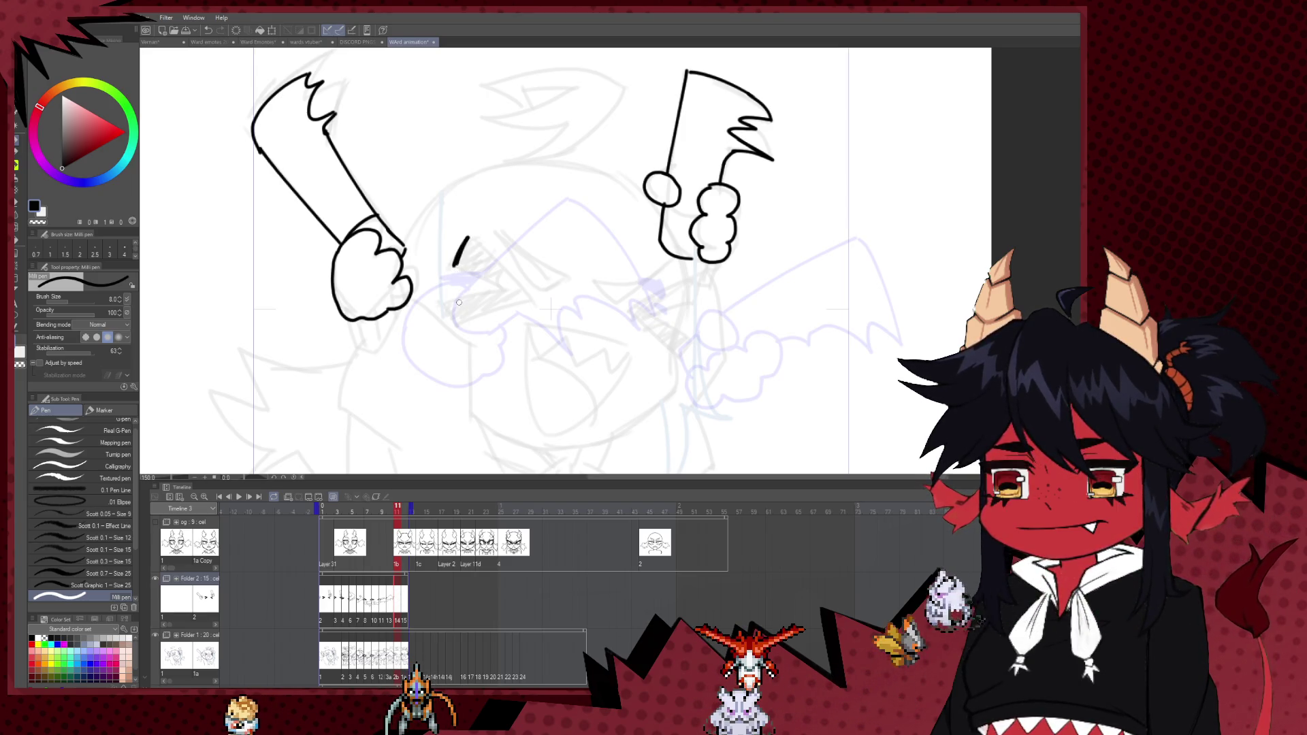
- Extend the left eye mark and draw the second eye as a closed wedge triangle
drag(457, 314, 461, 323)
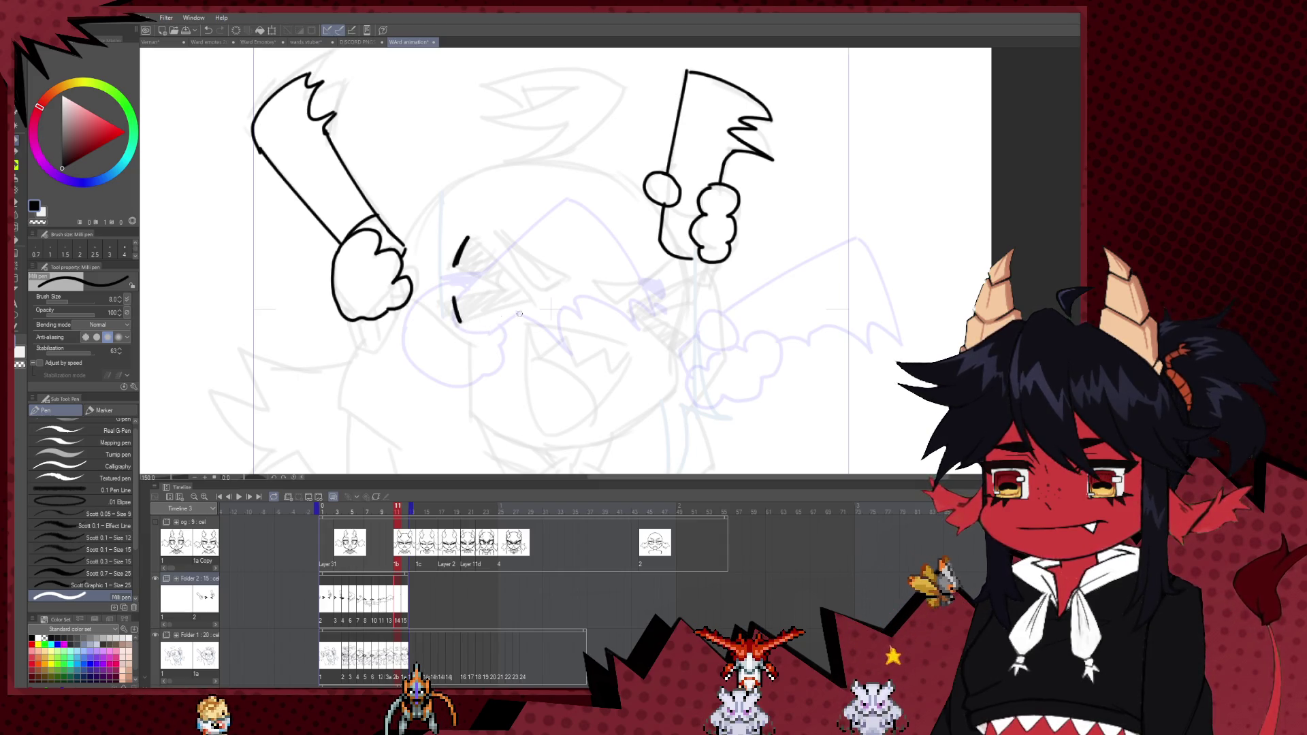
drag(684, 267, 674, 341)
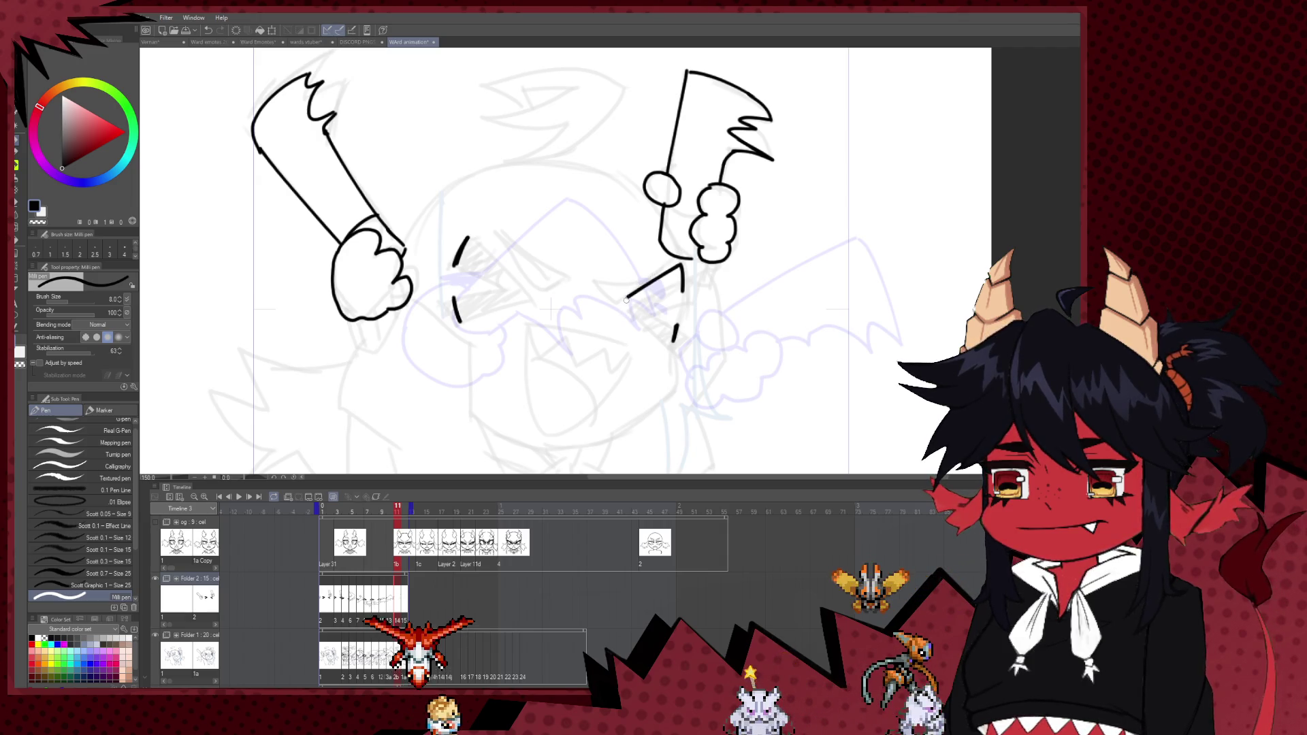
drag(682, 267, 654, 323)
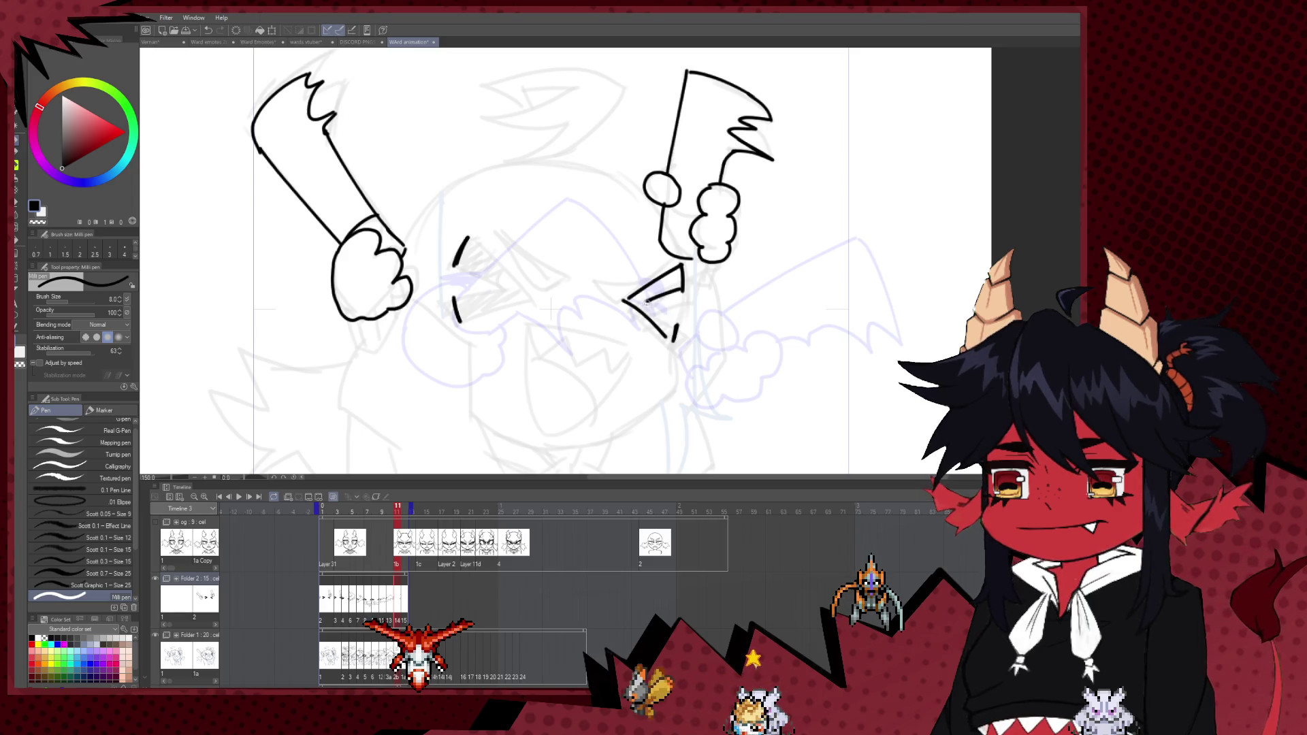
drag(682, 291, 626, 301)
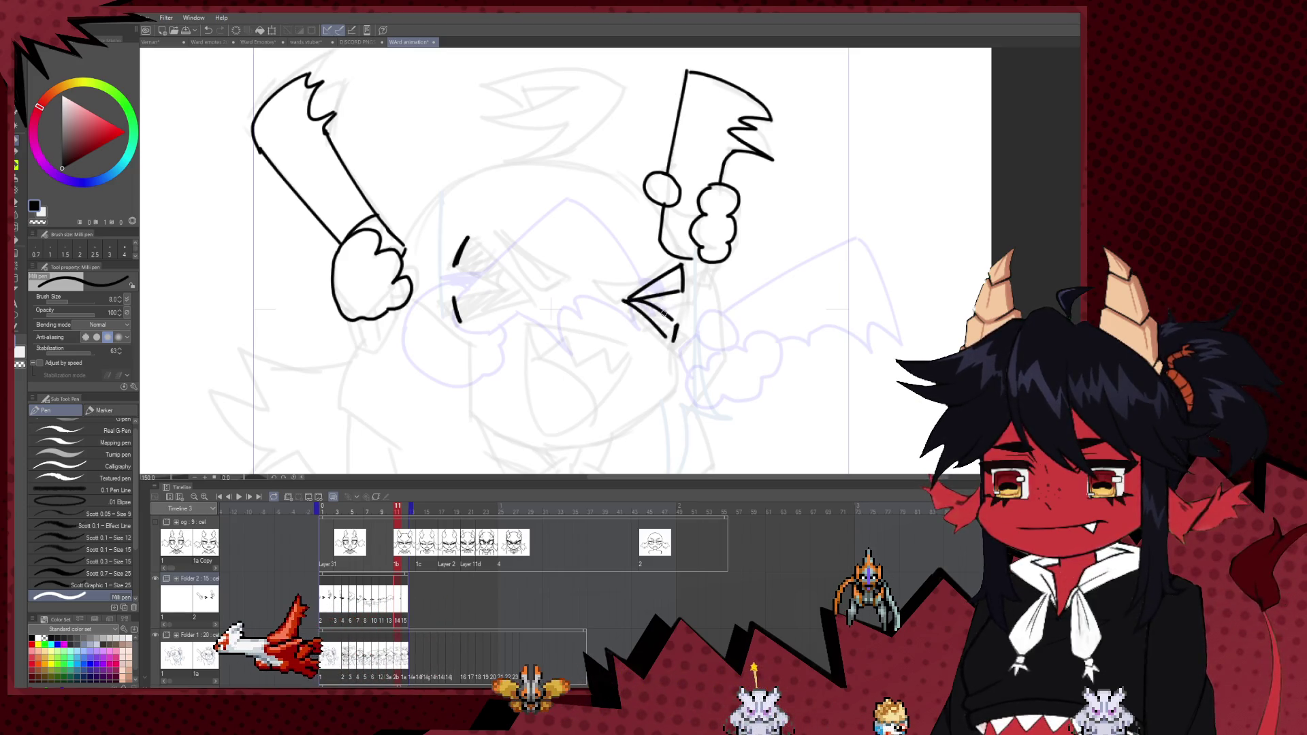
- Flip the canvas, redraw the eye's ^ stroke, and fill the right eye's lower wedge black
key(h)
drag(729, 300, 630, 299)
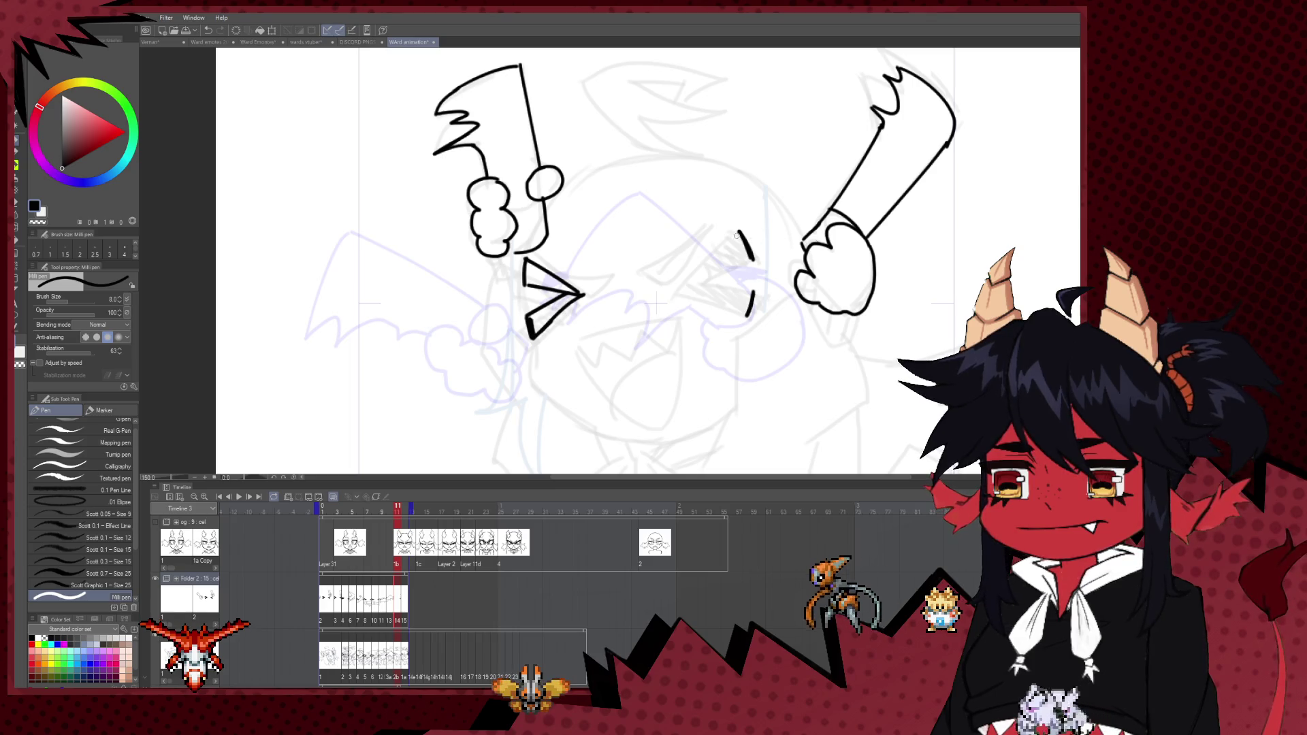
drag(739, 232, 687, 281)
key(ctrl+z)
mouse_move(739, 233)
mouse_down()
mouse_move(686, 281)
mouse_move(746, 312)
mouse_up()
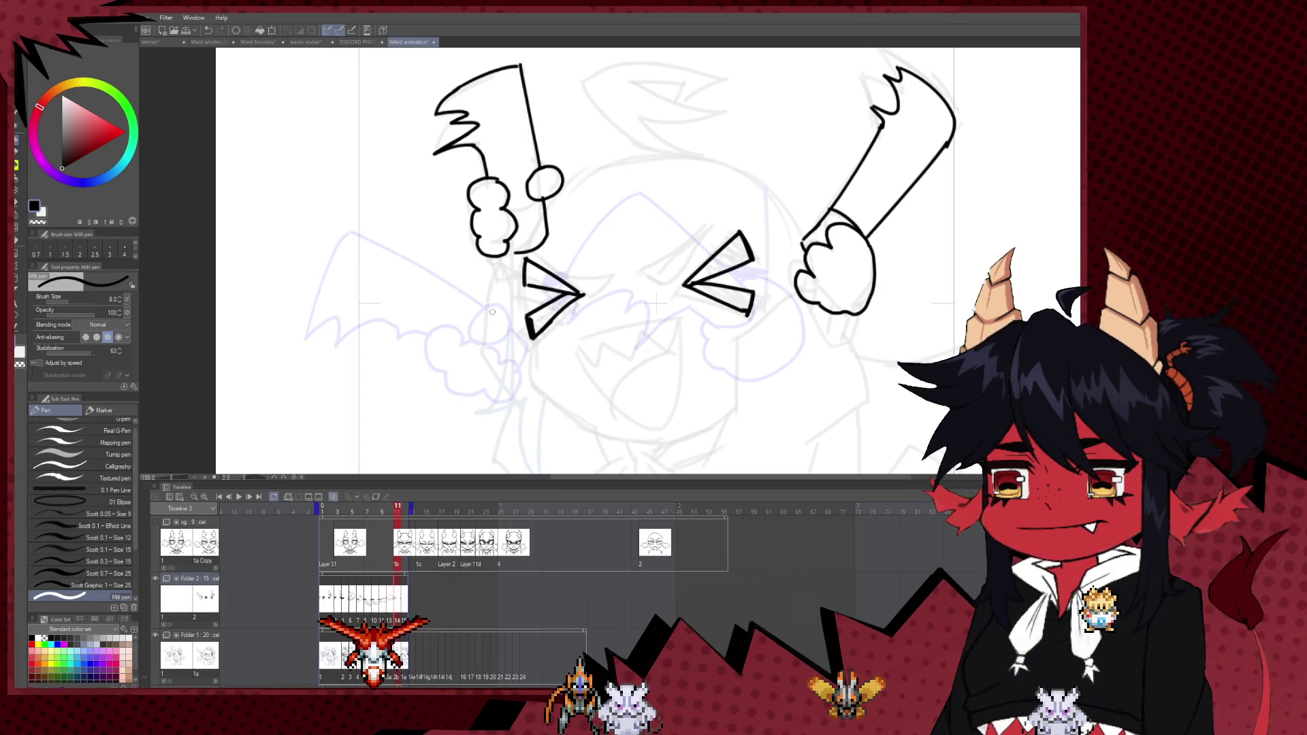
click(15, 258)
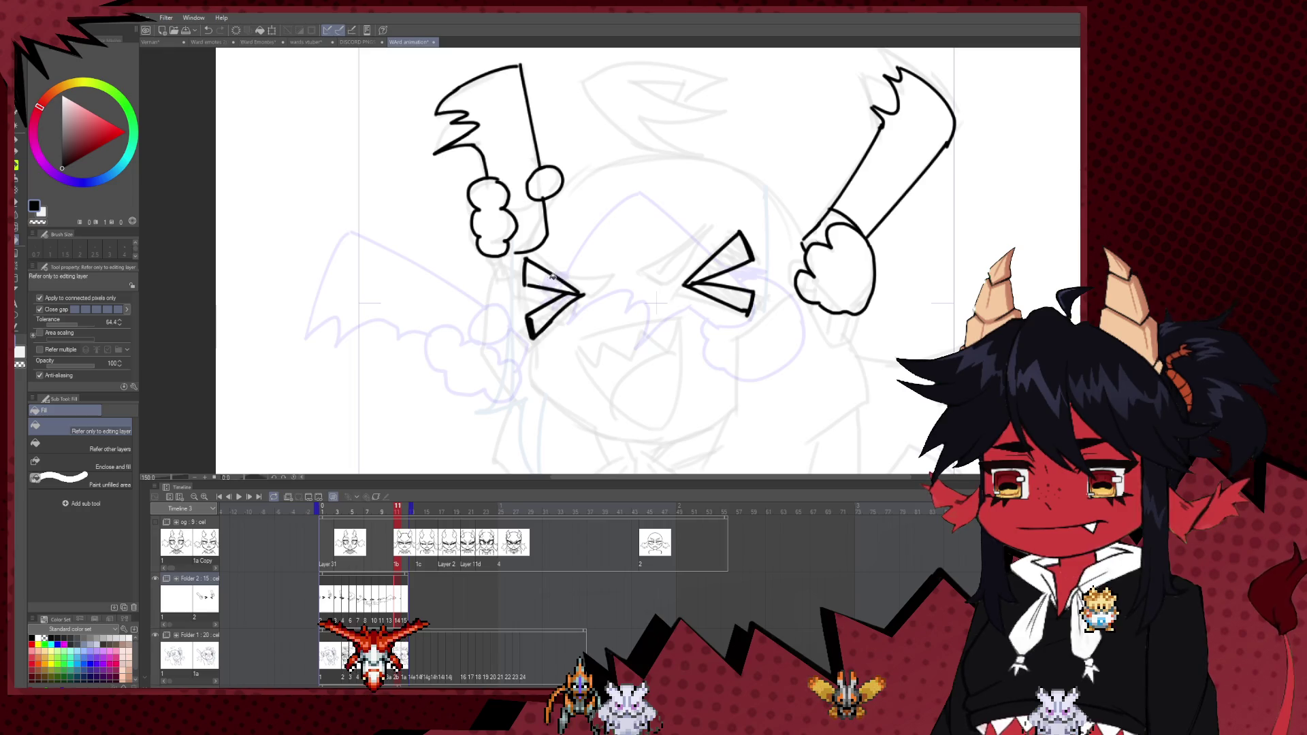
click(725, 298)
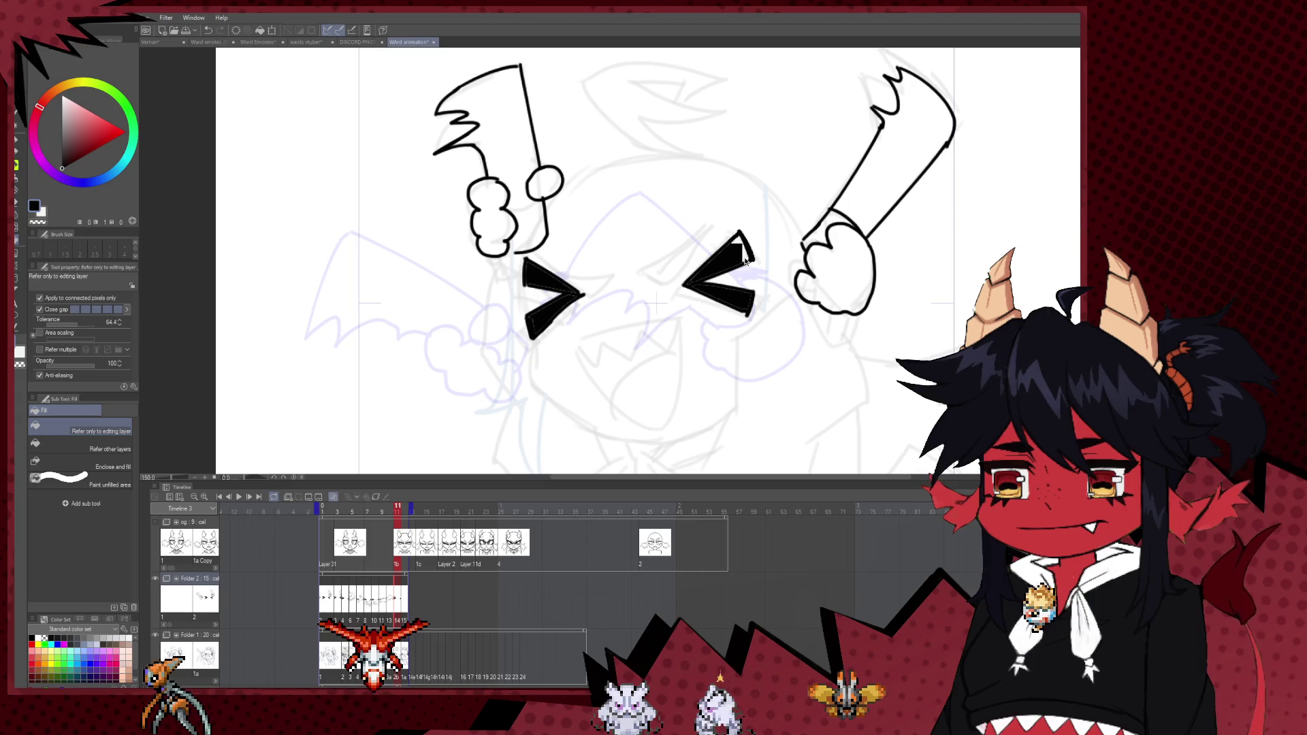
scroll(510, 465, down, 5)
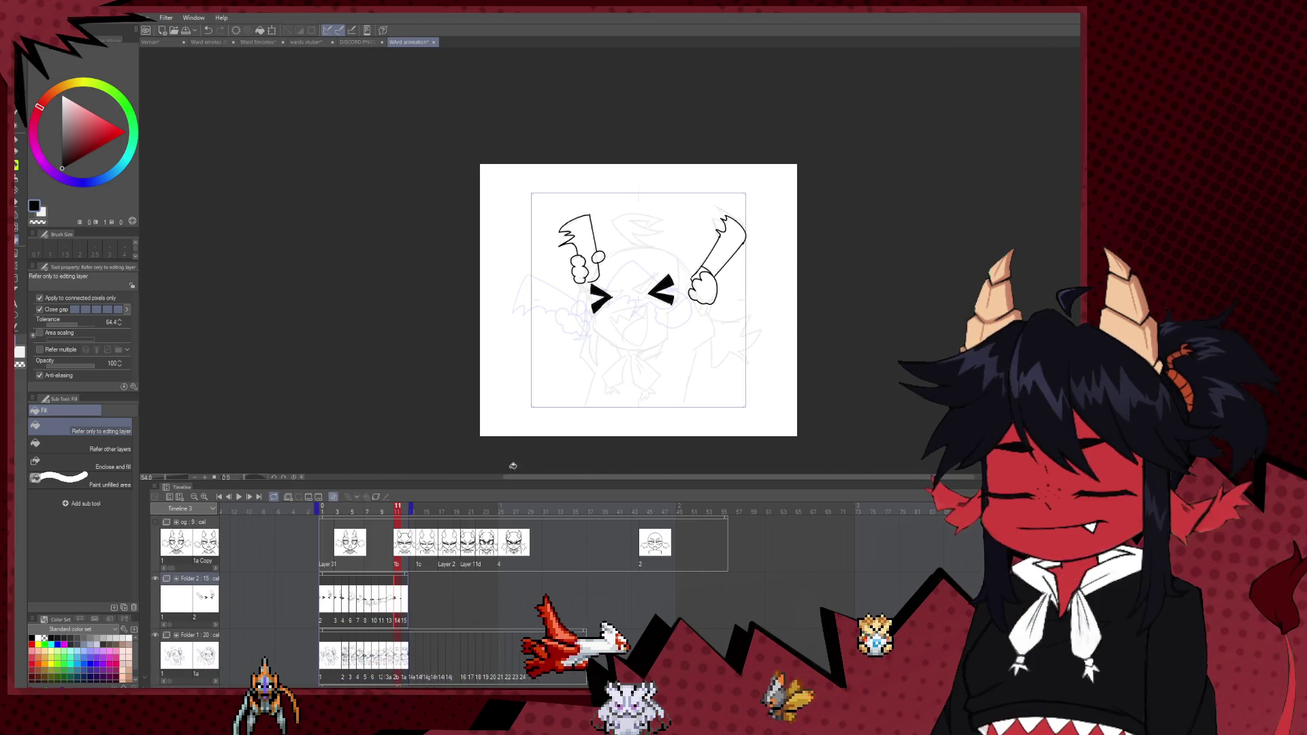
- Preview the animation and select cel 15 in Folder 2 for inking with the pen
scroll(510, 465, up, 4)
click(238, 498)
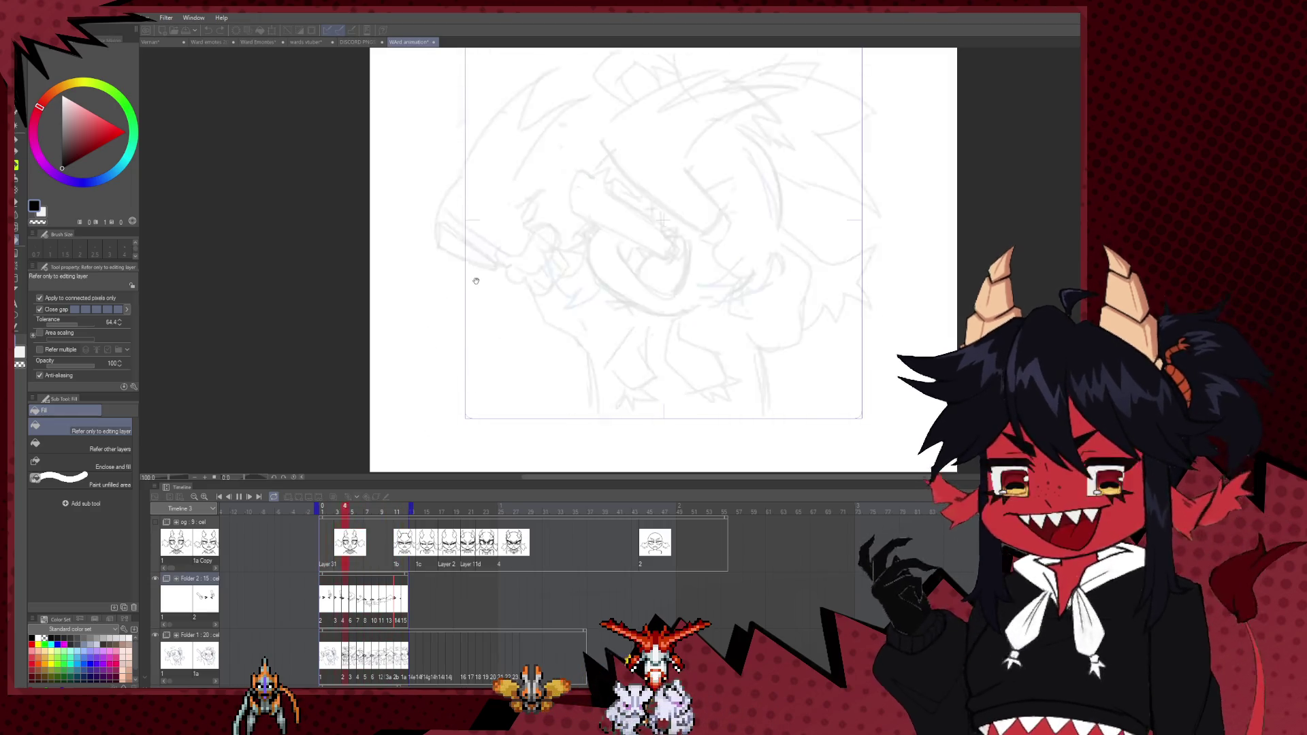
click(240, 499)
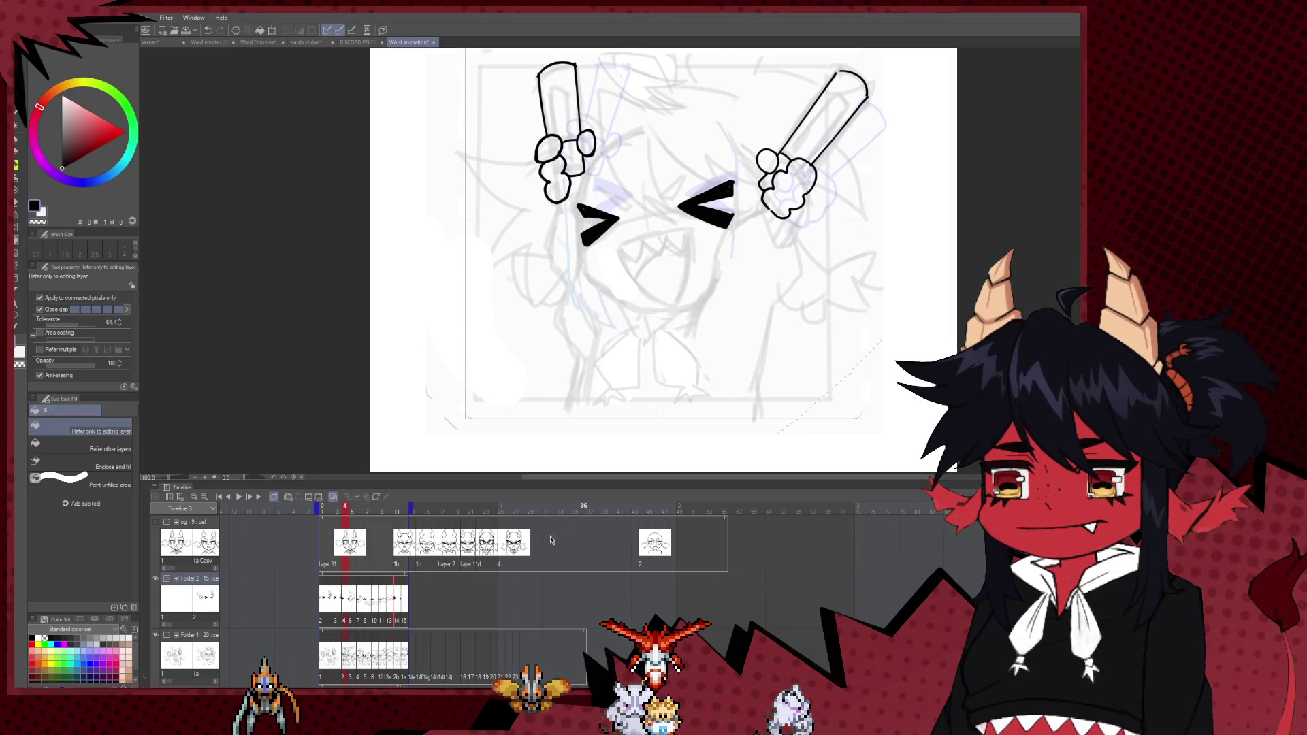
click(404, 599)
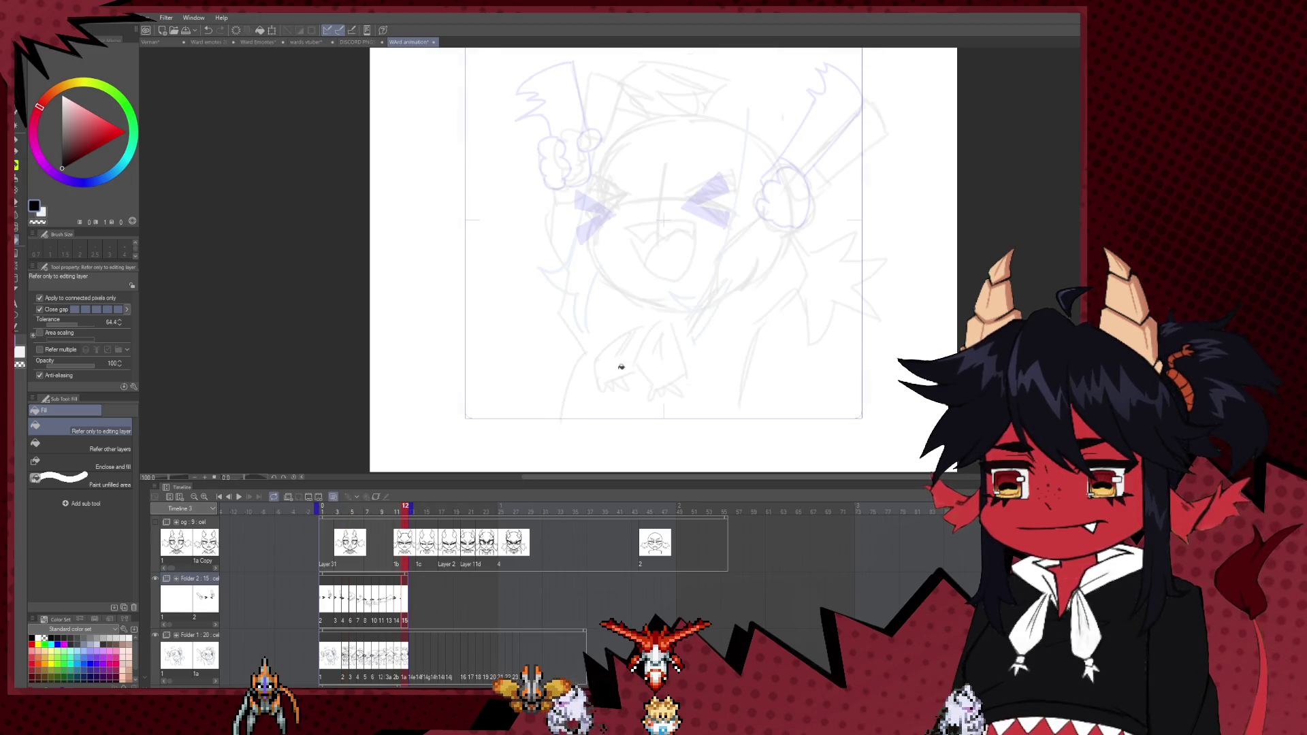
scroll(747, 196, up, 3)
key(p)
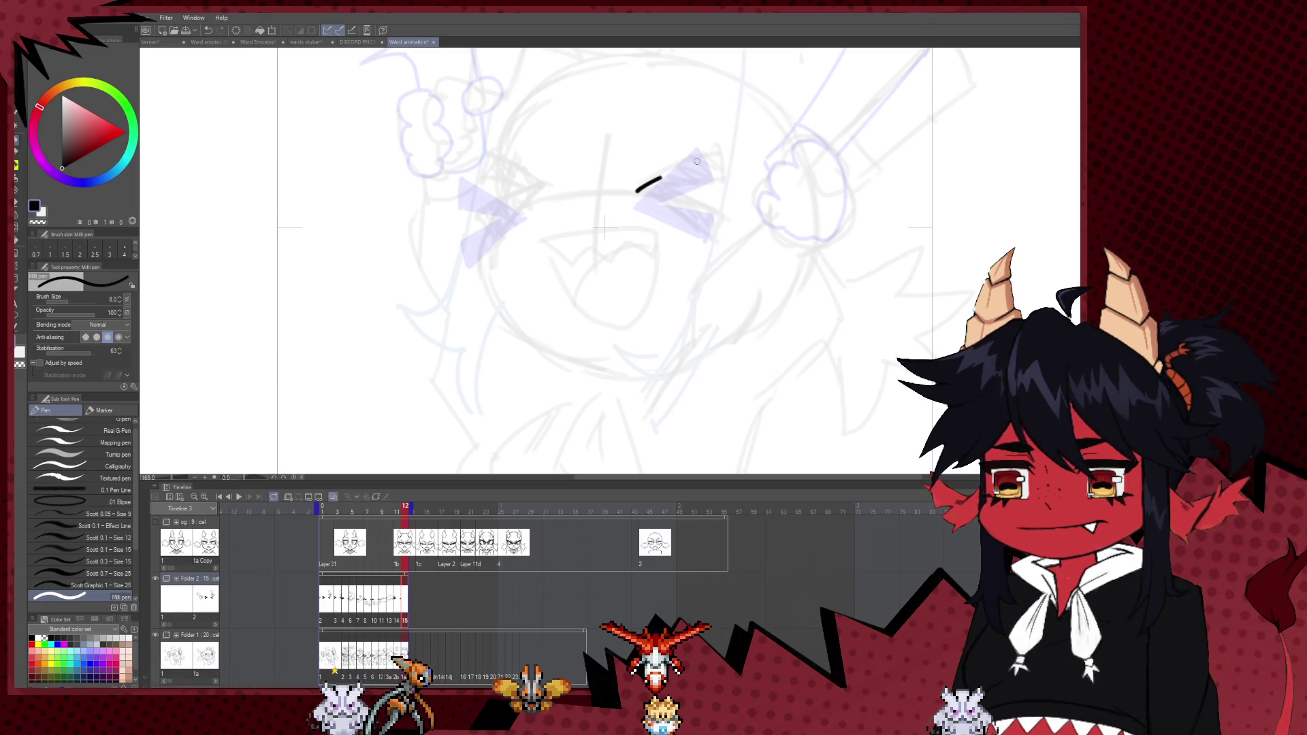
- Ink the right eye's curved top and lower lines, redrawing strokes until they fit
drag(672, 169, 716, 154)
key(ctrl+z)
mouse_move(627, 189)
mouse_down()
mouse_move(718, 151)
mouse_move(711, 185)
mouse_up()
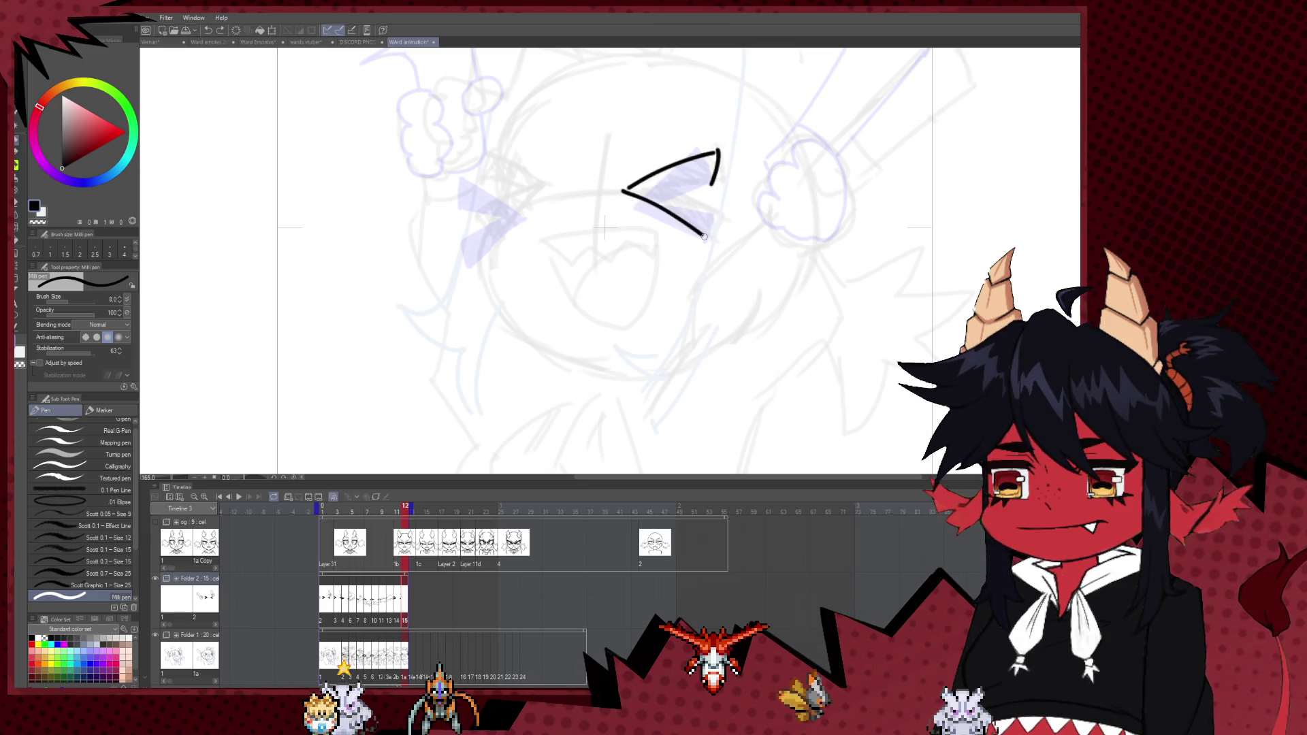
key(ctrl+z)
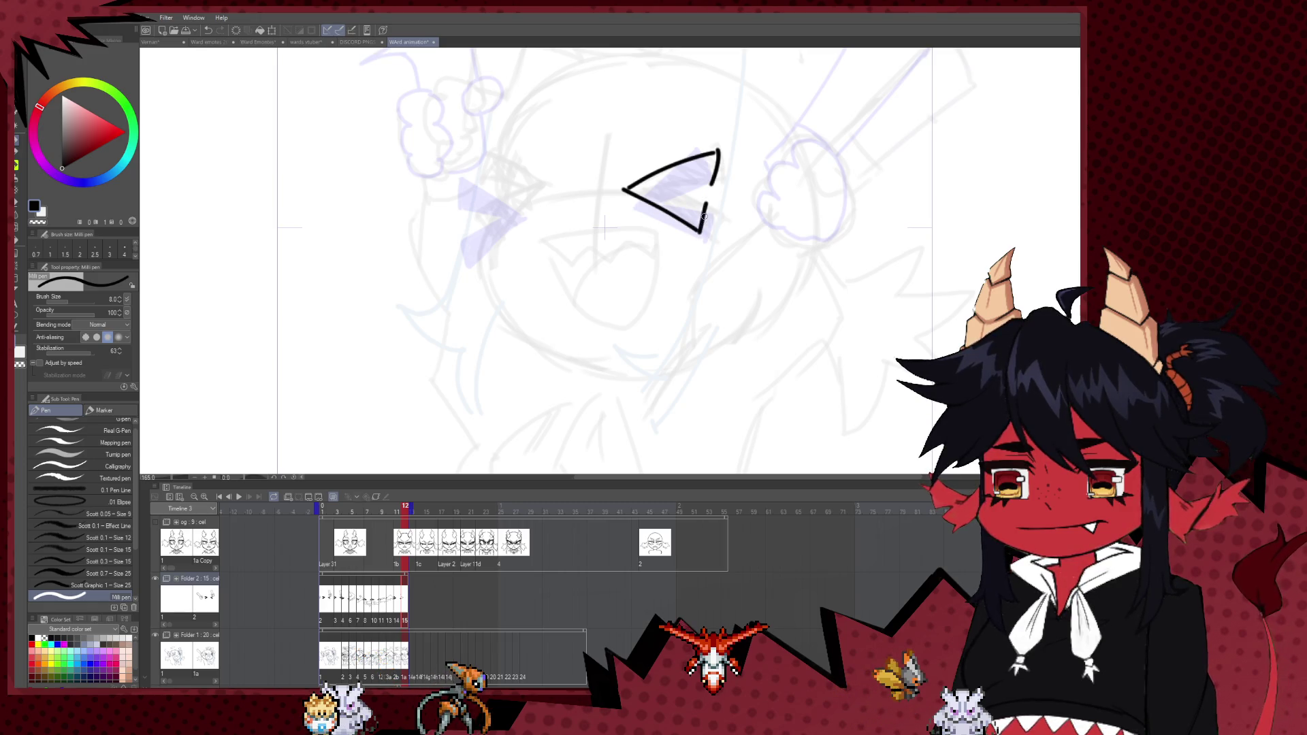
key(ctrl+z)
mouse_move(710, 215)
mouse_down()
mouse_move(700, 243)
mouse_move(705, 226)
mouse_move(627, 195)
mouse_up()
key(ctrl+z)
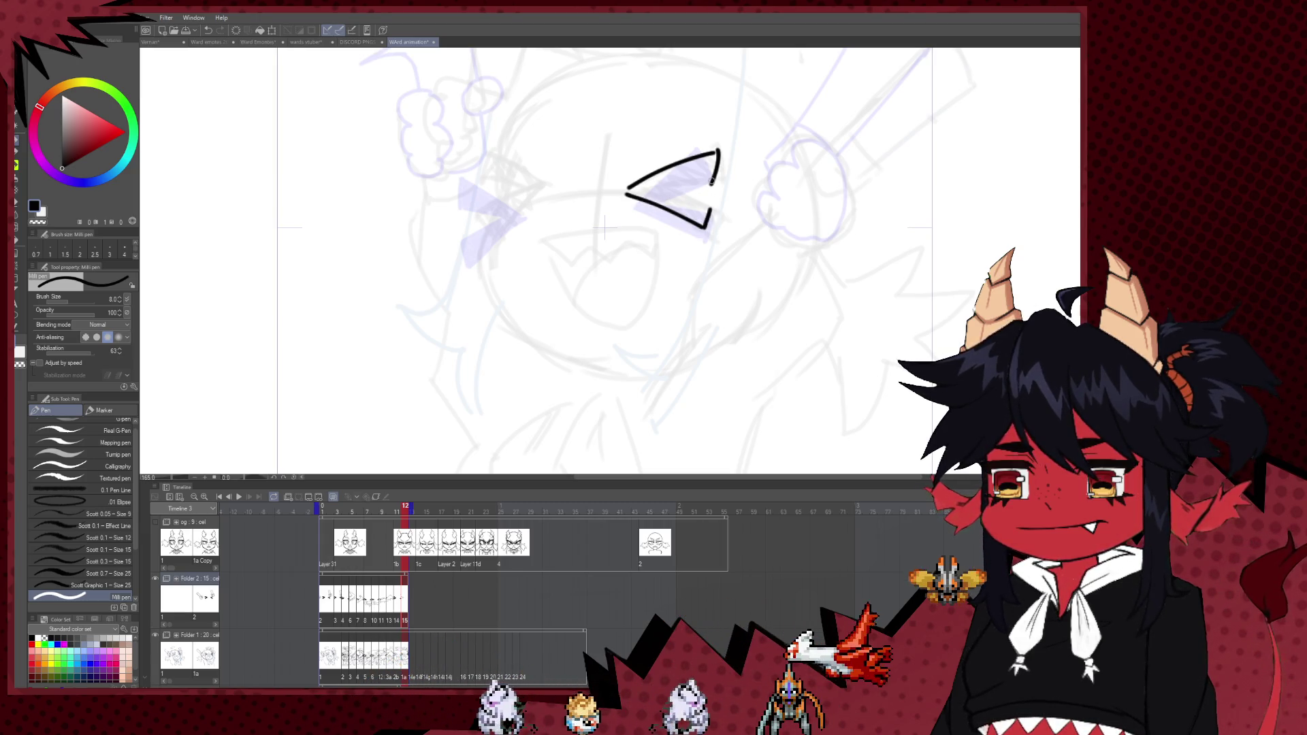
drag(713, 180, 655, 191)
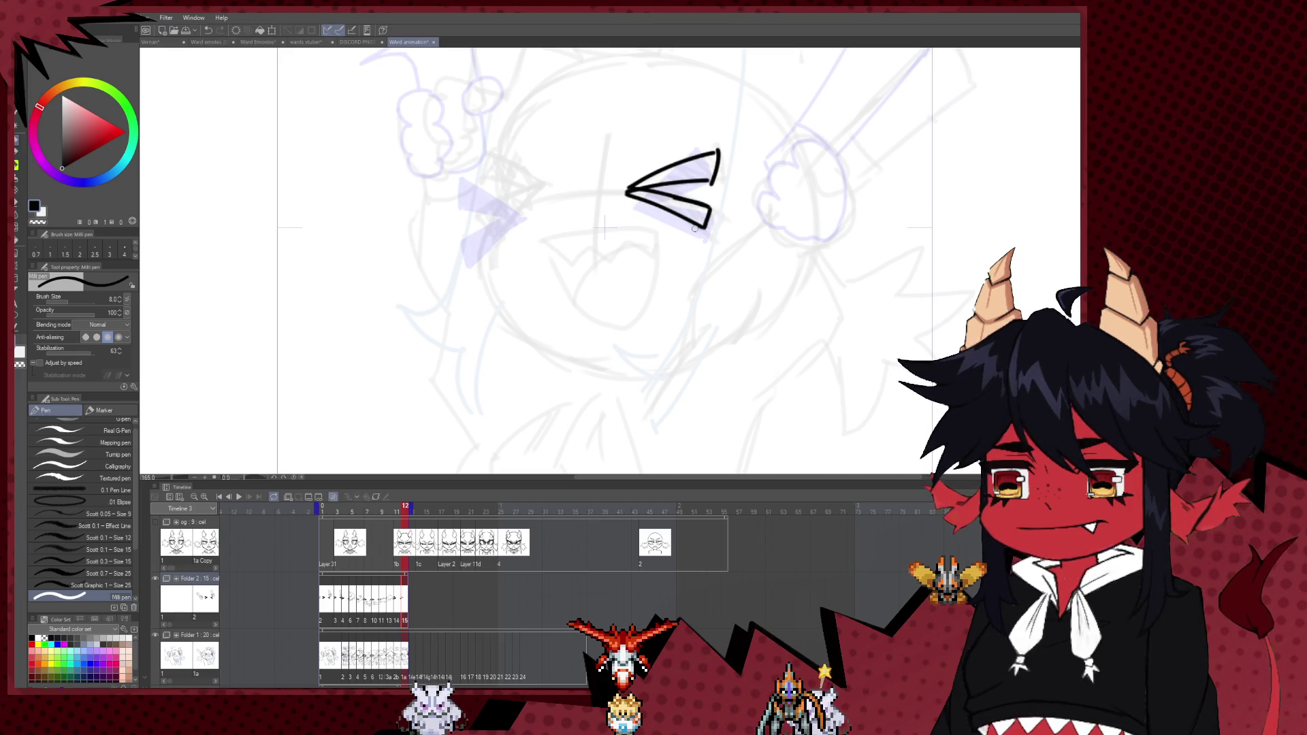
- On the flipped canvas, redraw the other eye's strokes higher, longer and thicker
key(h)
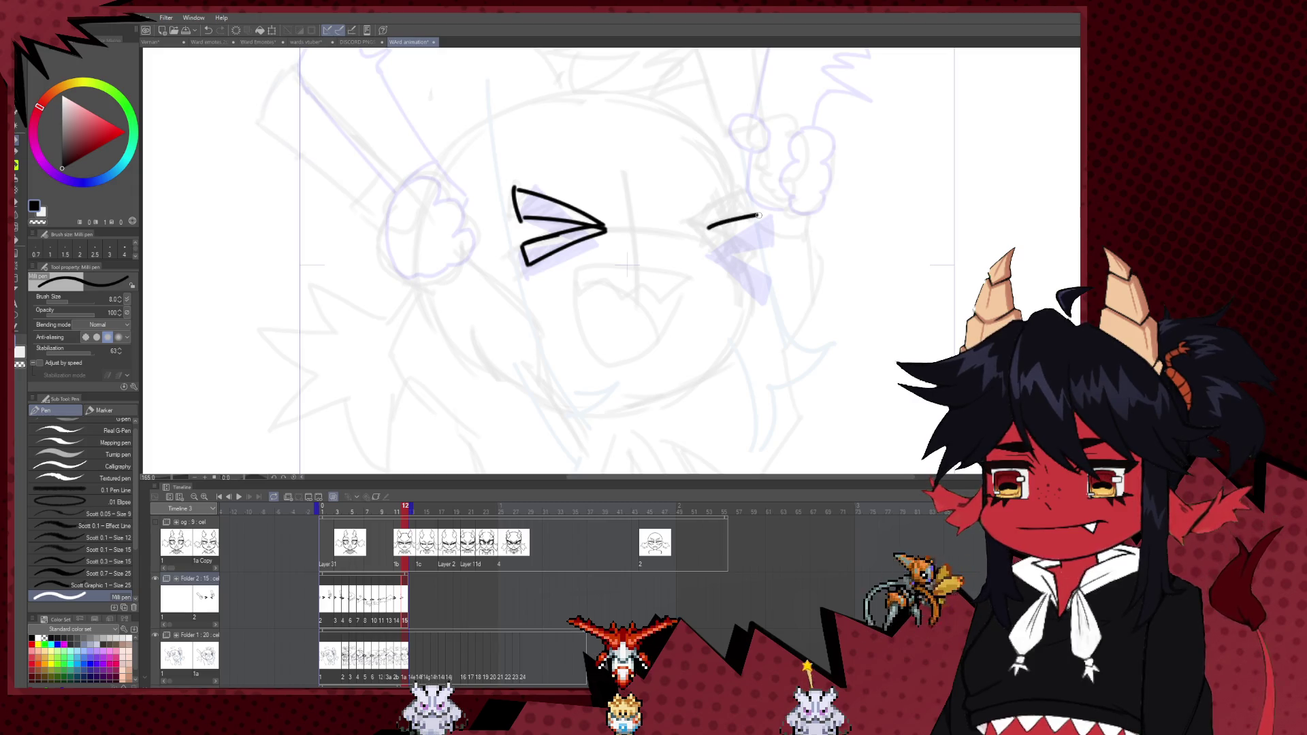
key(ctrl+z)
mouse_move(701, 226)
mouse_down()
mouse_move(757, 211)
mouse_move(742, 263)
mouse_up()
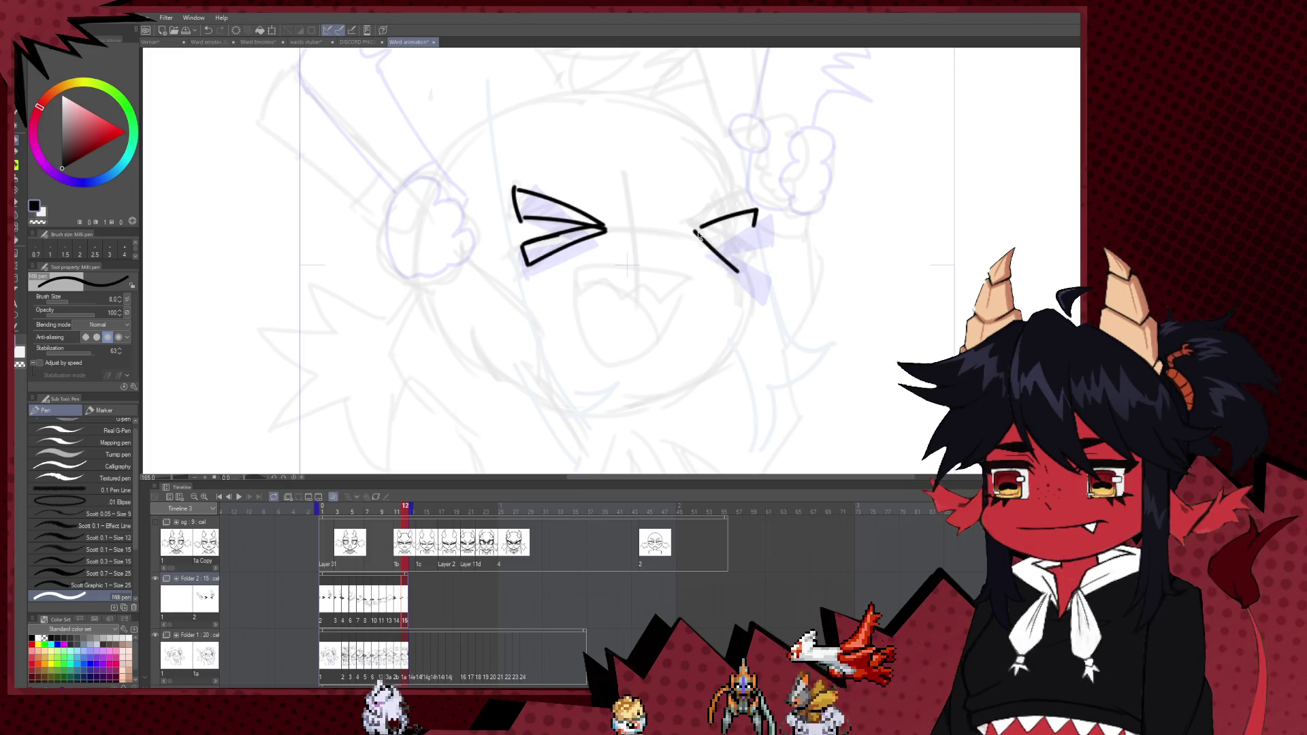
mouse_move(695, 225)
mouse_down()
mouse_move(754, 223)
mouse_move(698, 225)
mouse_up()
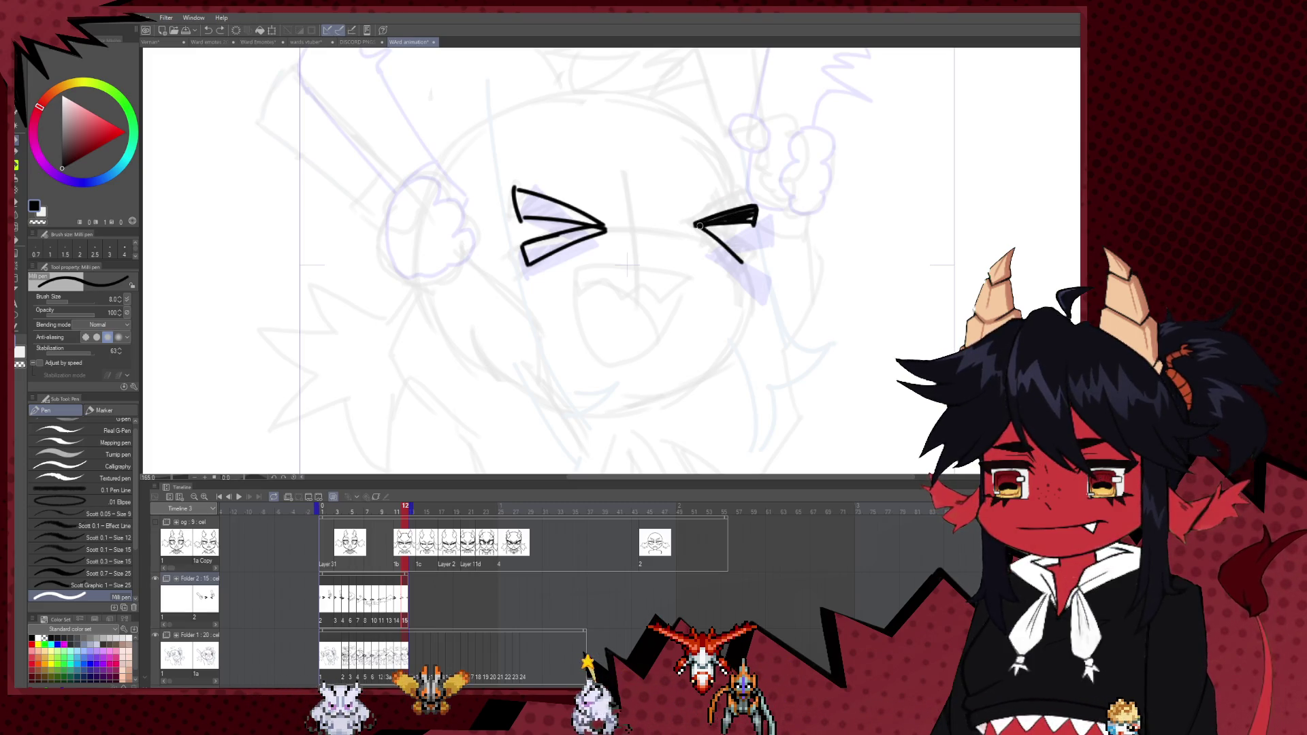
key(ctrl+z)
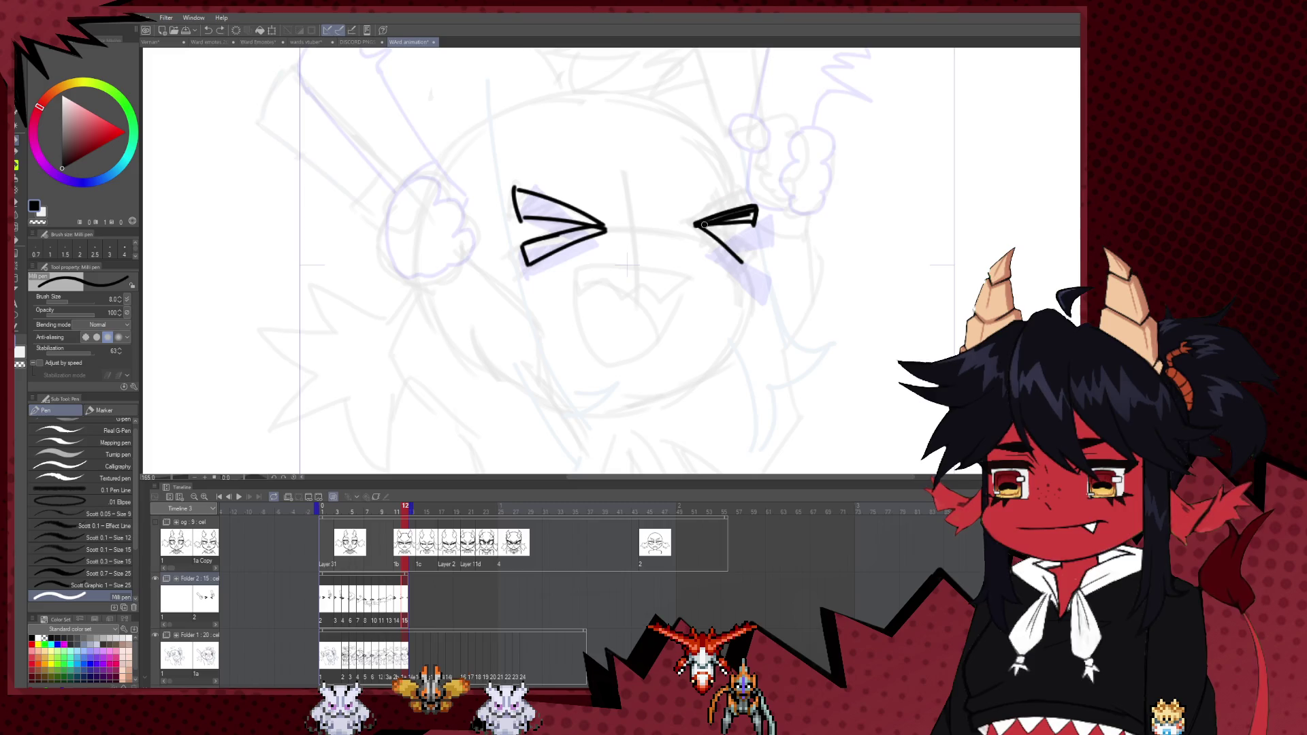
key(ctrl+z)
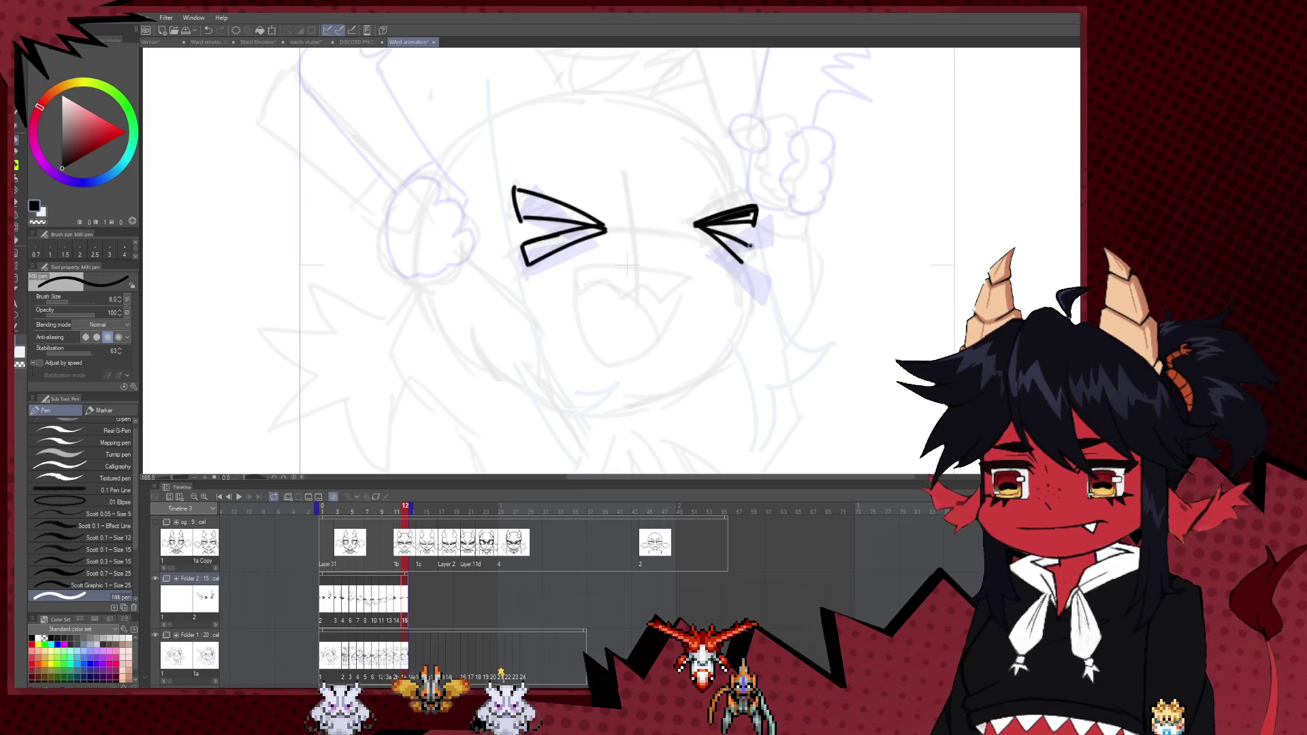
drag(705, 231, 749, 260)
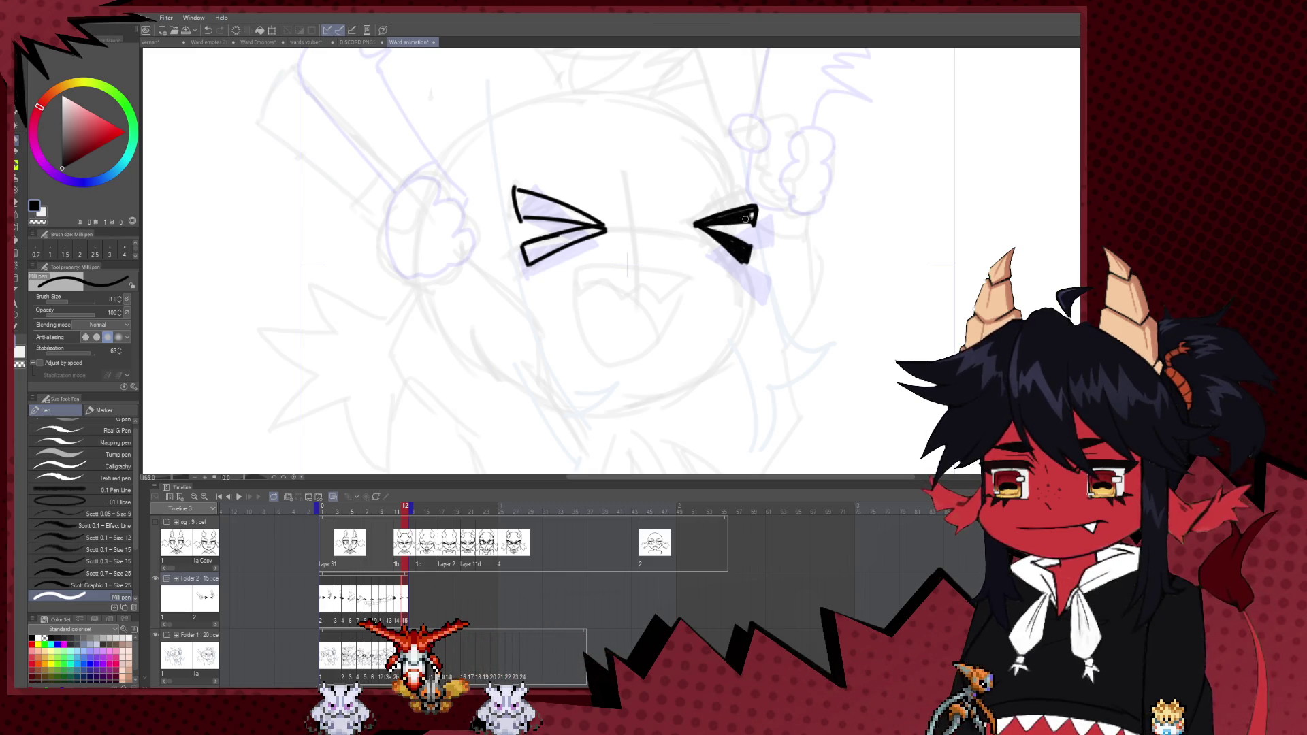
- Flip back, thicken the right eye's upper line with a larger brush, then return to size 8 and zoom out
key(h)
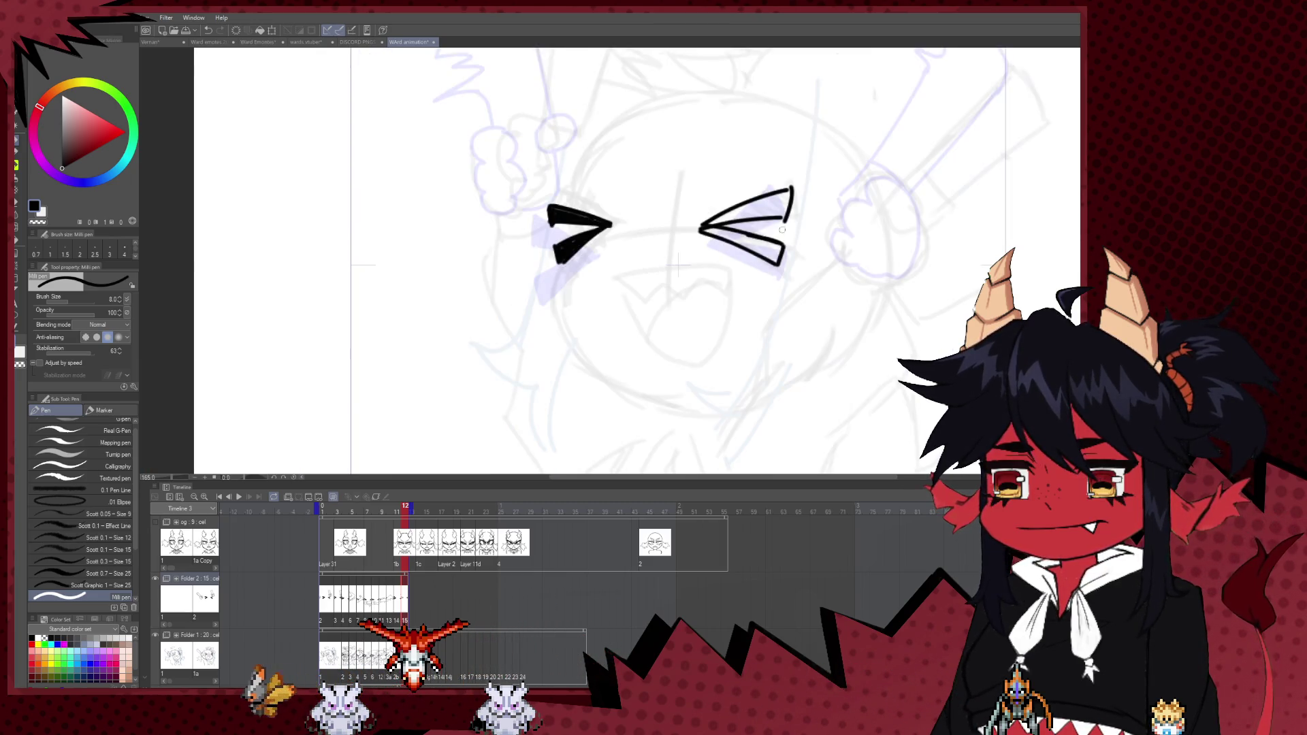
key(bracketright)
key(bracketright)
key(bracketright)
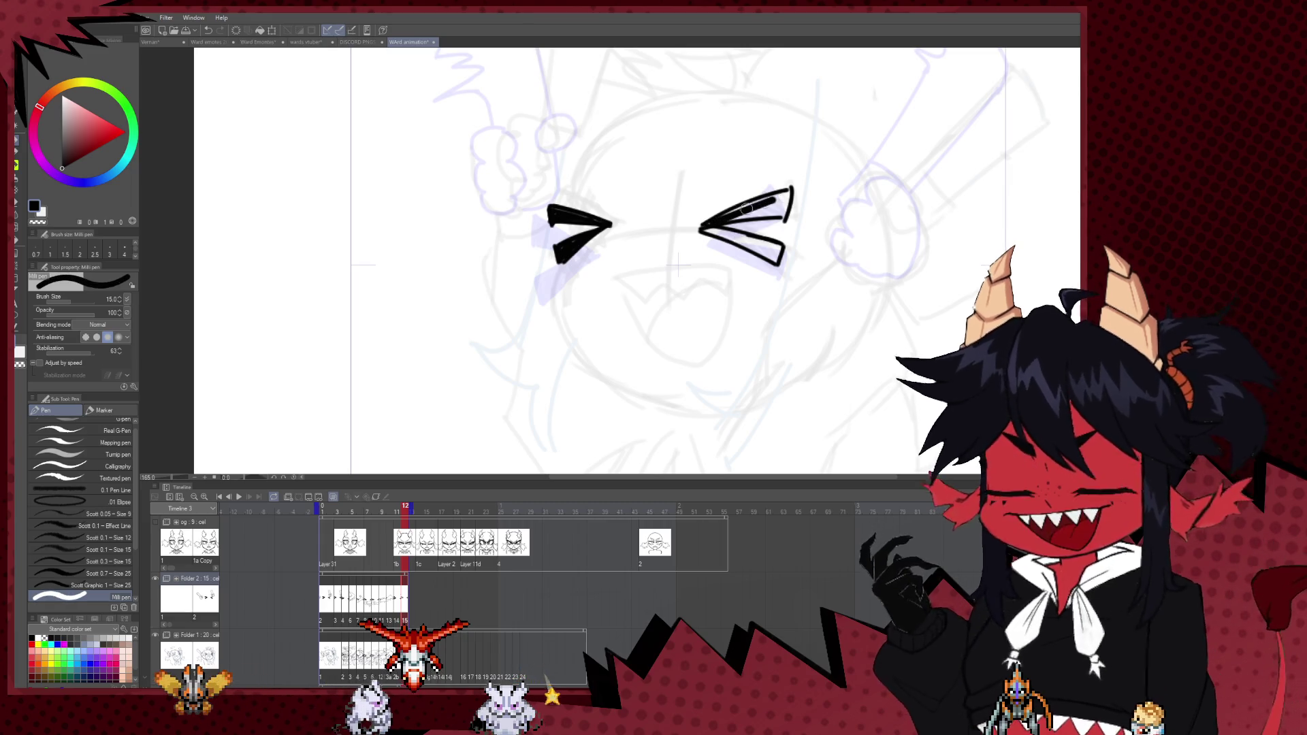
drag(707, 227, 785, 197)
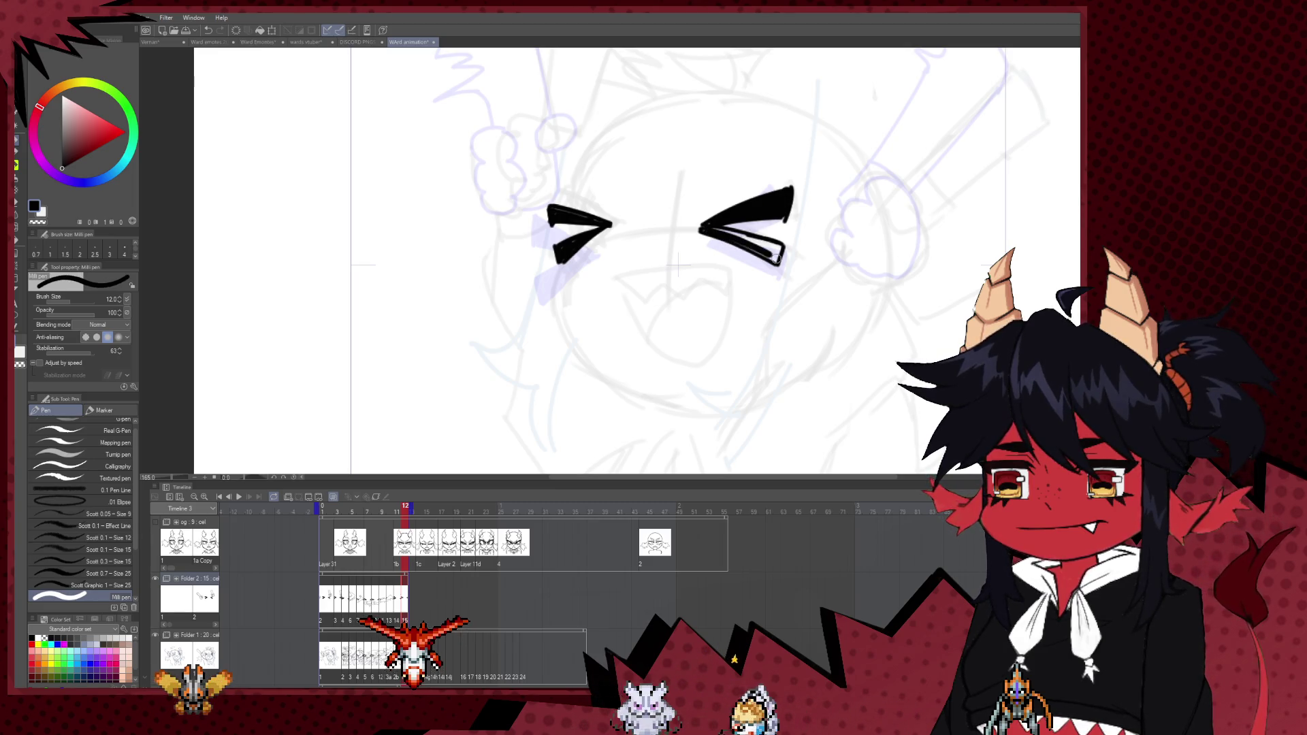
key(bracketleft)
key(bracketleft)
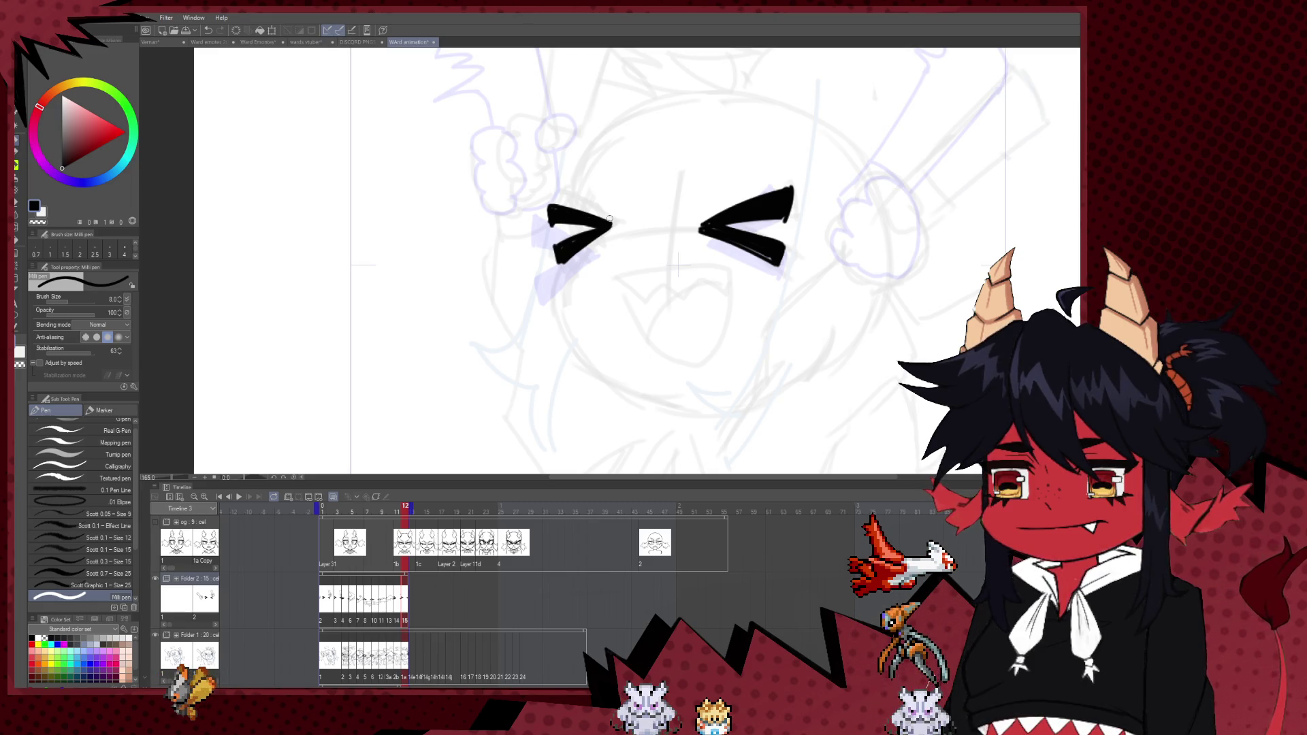
key(ctrl+minus)
key(ctrl+minus)
key(ctrl+minus)
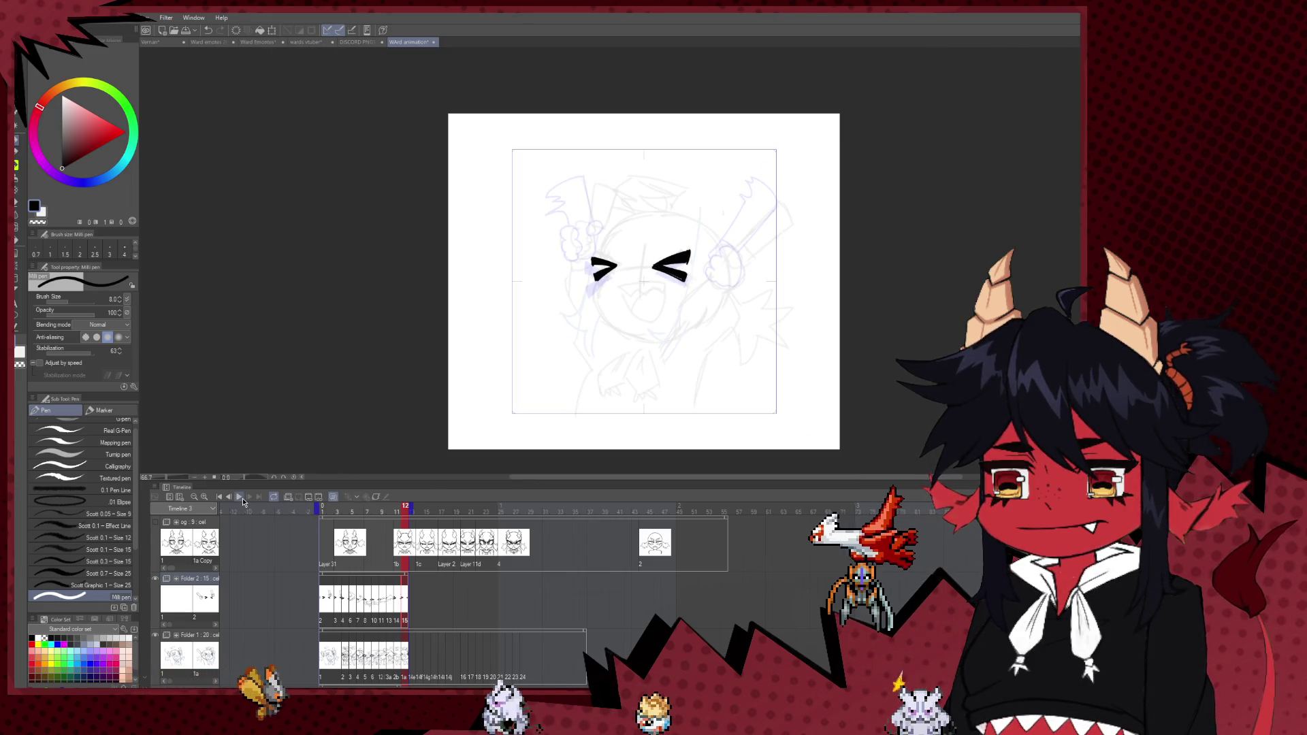
- Preview the animation, then return to frame 1 and zoom in on the face
click(239, 497)
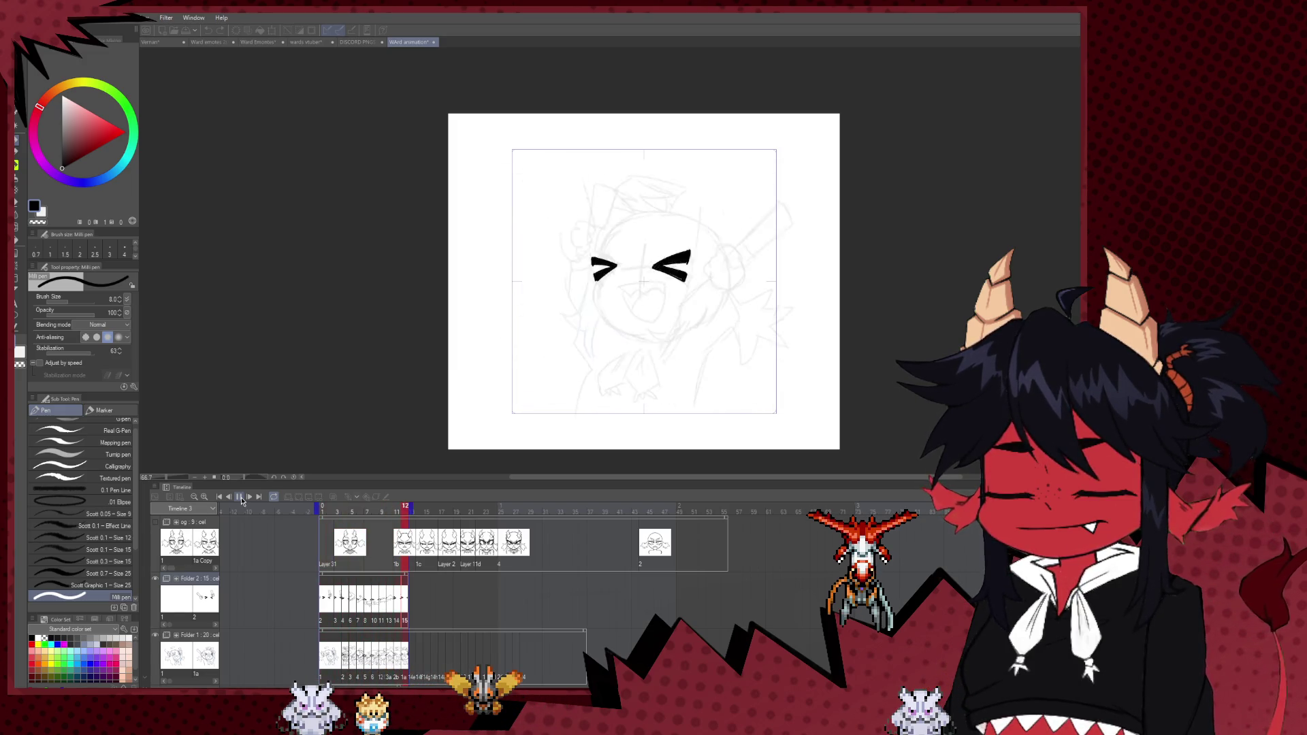
click(241, 498)
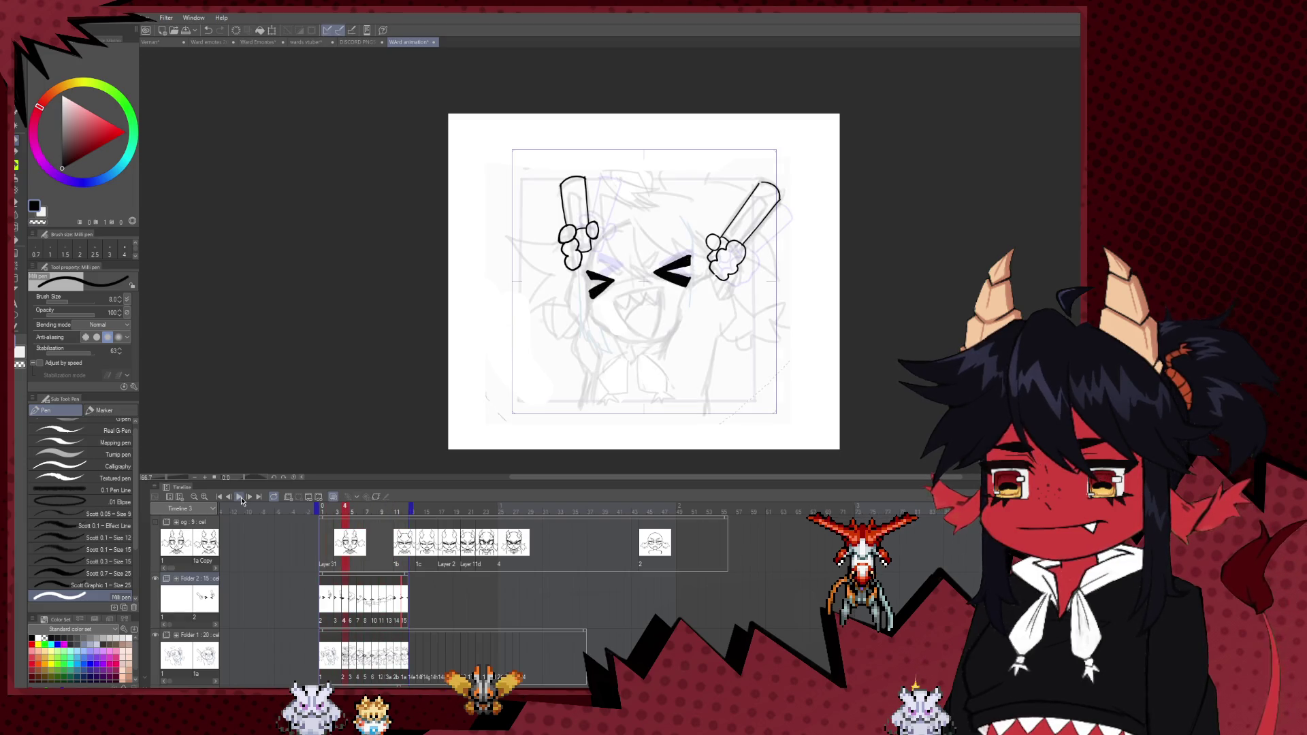
click(322, 599)
scroll(727, 173, up, 1)
scroll(726, 173, up, 1)
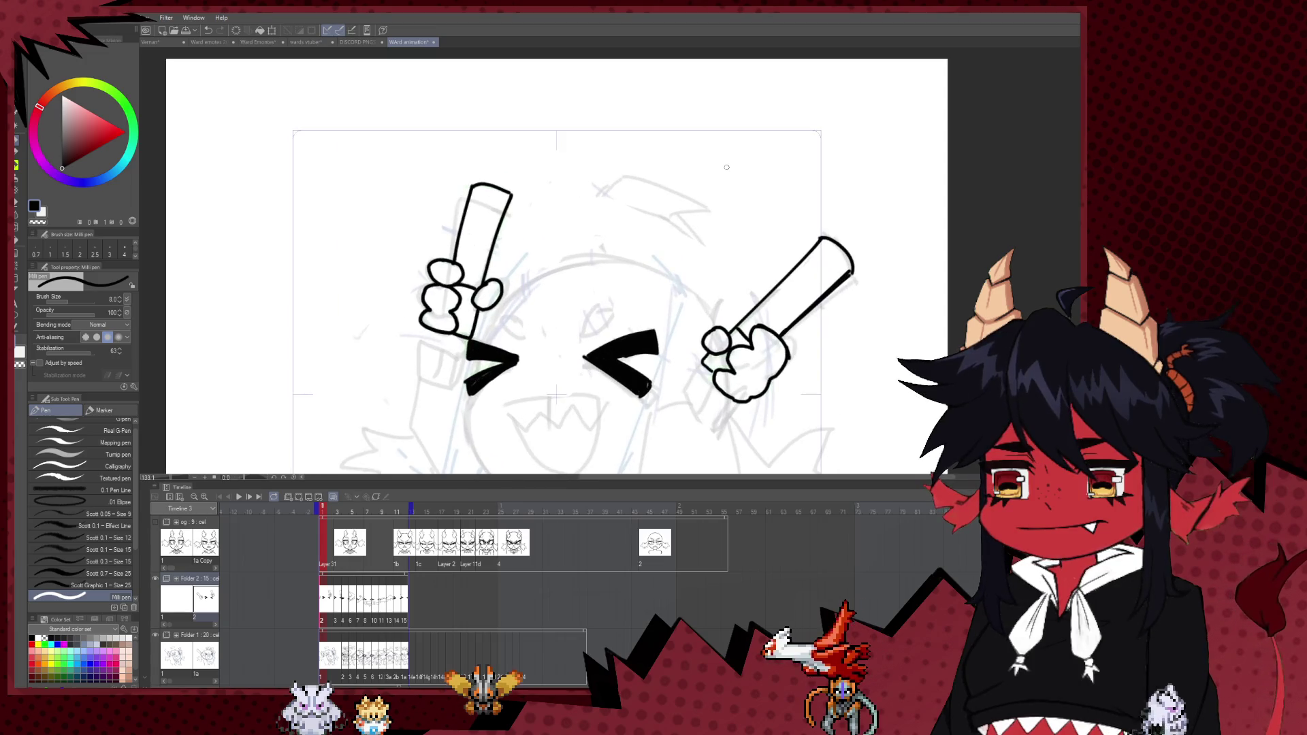
scroll(653, 218, up, 1)
scroll(585, 263, up, 1)
- At brush size 7, ink tilted ovals above both eyes on frame 1
mouse_move(585, 263)
mouse_down()
mouse_move(575, 251)
mouse_move(584, 271)
mouse_up()
key(ctrl+z)
key(bracketleft)
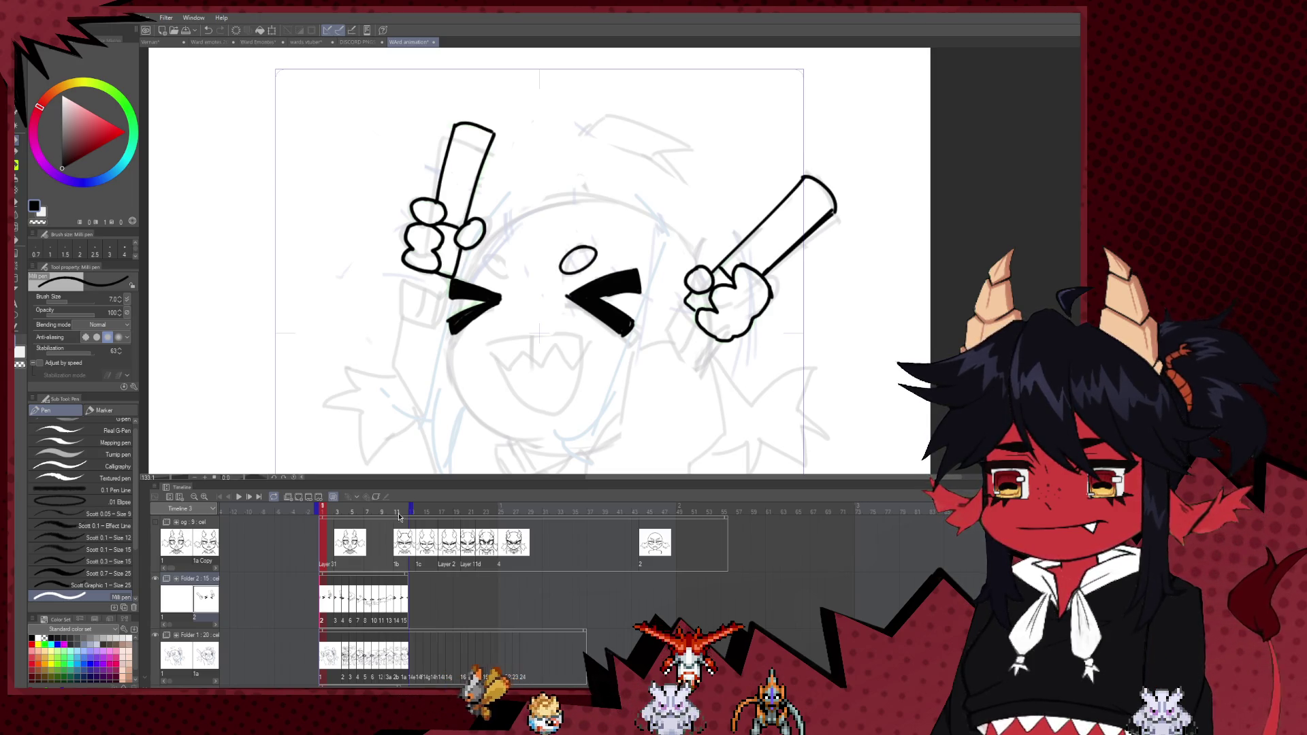
key(ctrl+z)
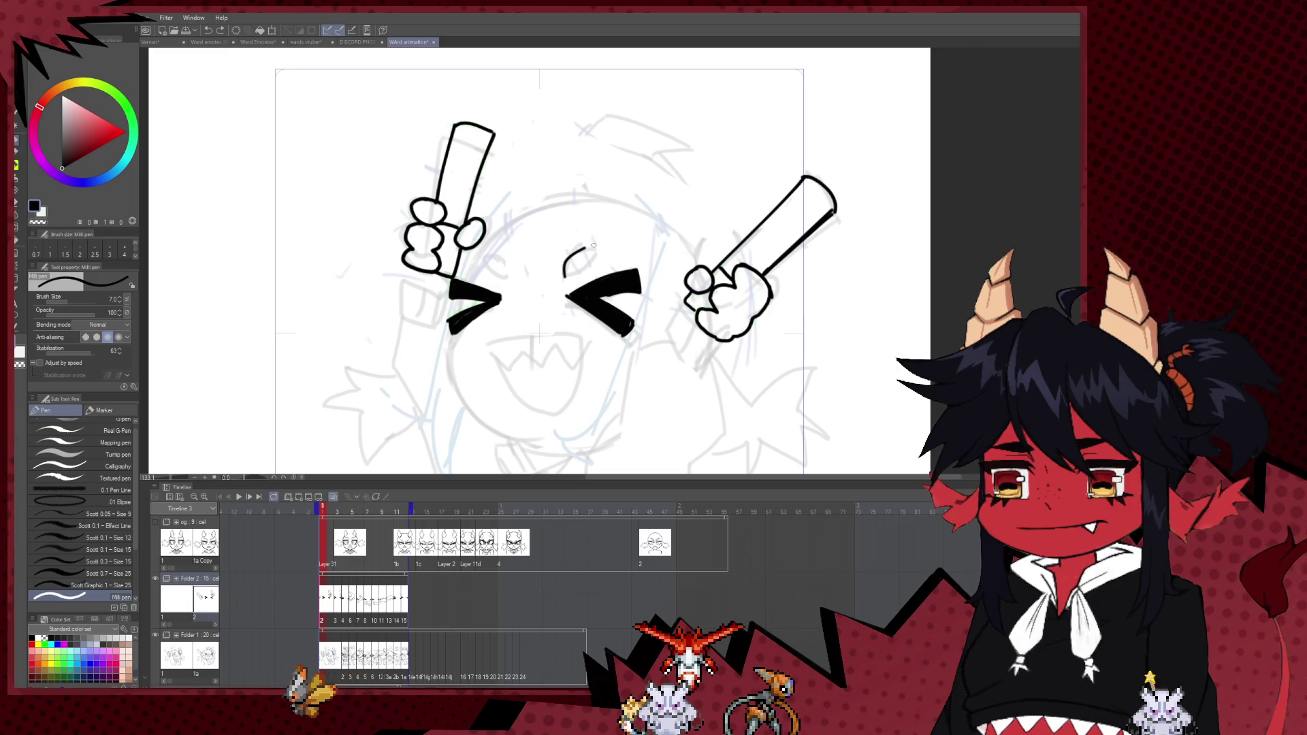
drag(593, 246, 567, 279)
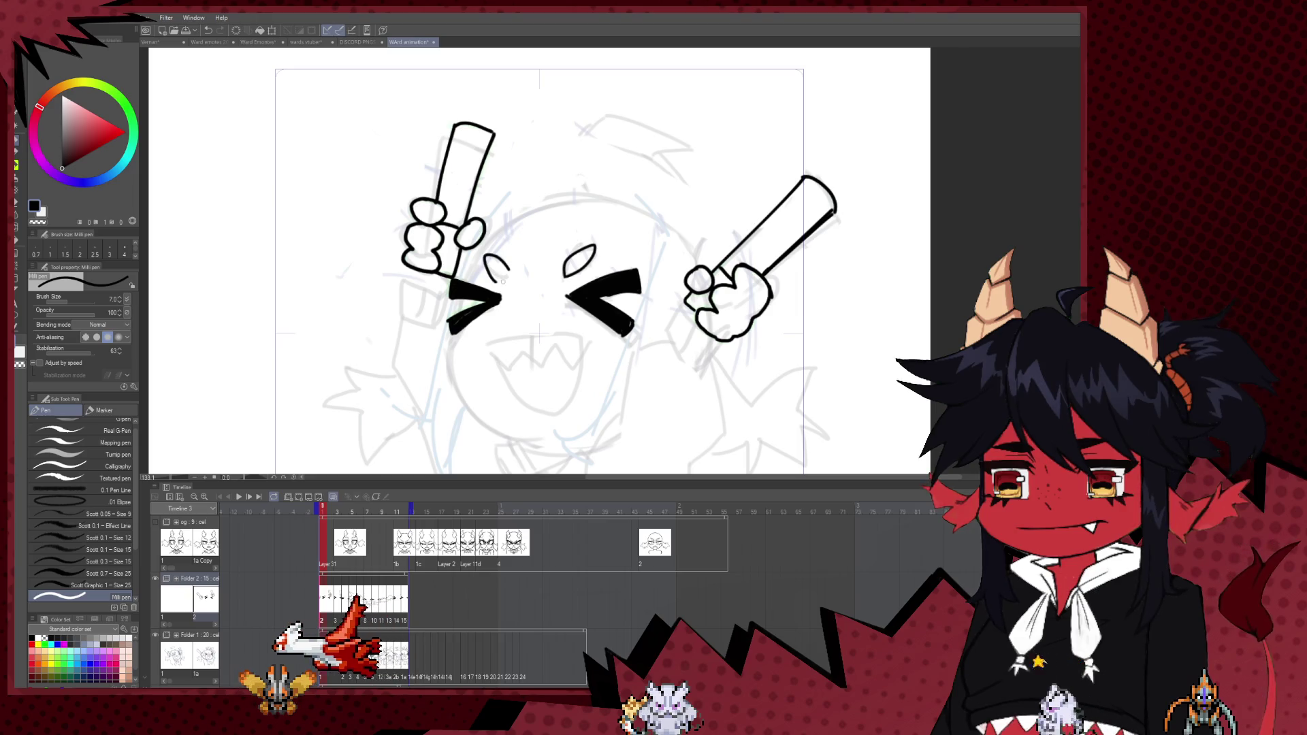
drag(494, 273, 489, 262)
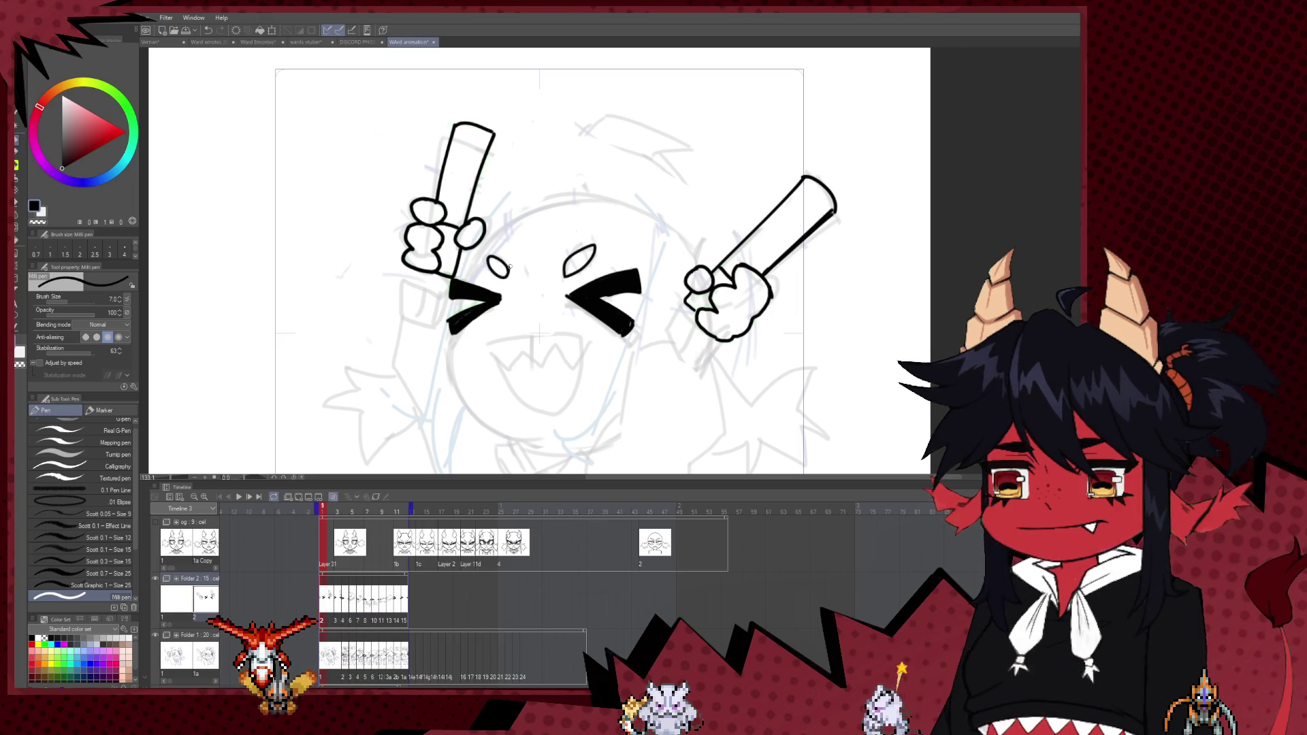
- Draw oval accents above both eyes on frame 3, undoing a misplaced arc on frame 4
click(334, 601)
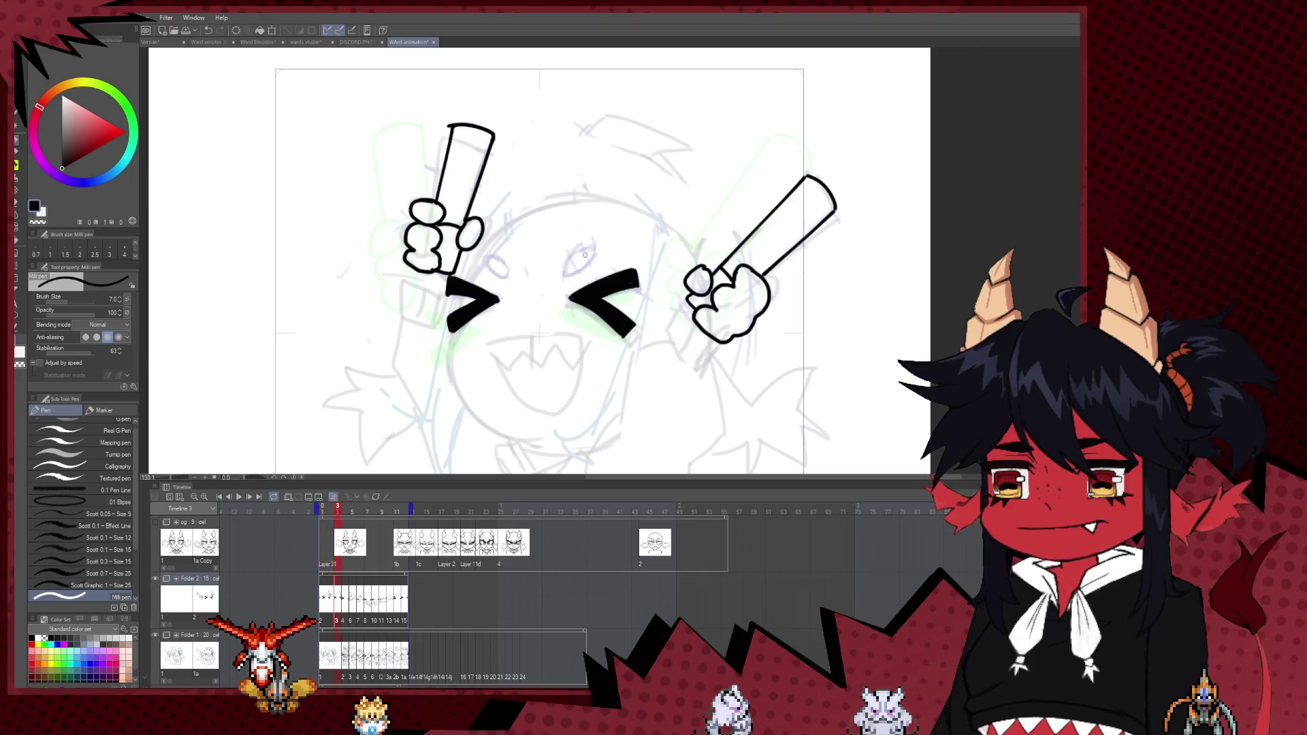
mouse_move(587, 246)
mouse_down()
mouse_move(566, 269)
mouse_move(587, 246)
mouse_up()
mouse_move(507, 259)
mouse_down()
mouse_move(488, 263)
mouse_move(510, 266)
mouse_up()
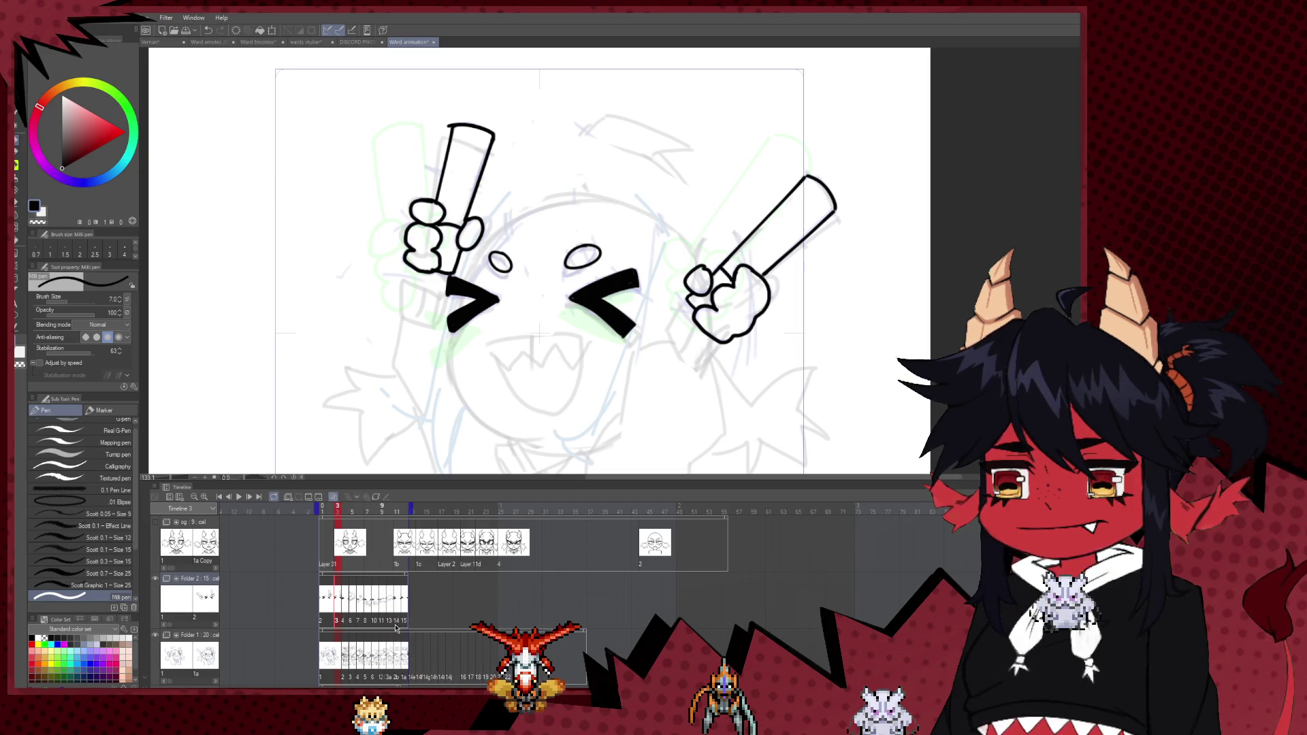
click(344, 604)
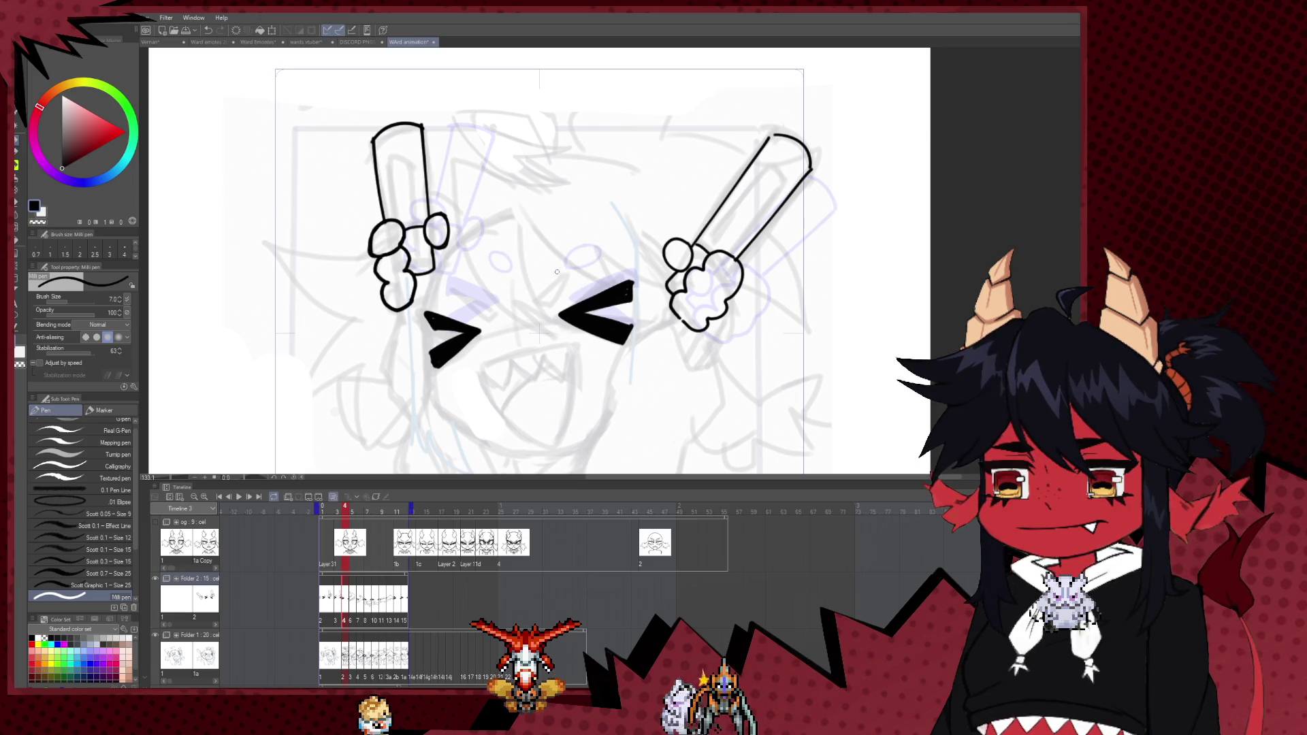
drag(573, 266, 563, 293)
key(ctrl+z)
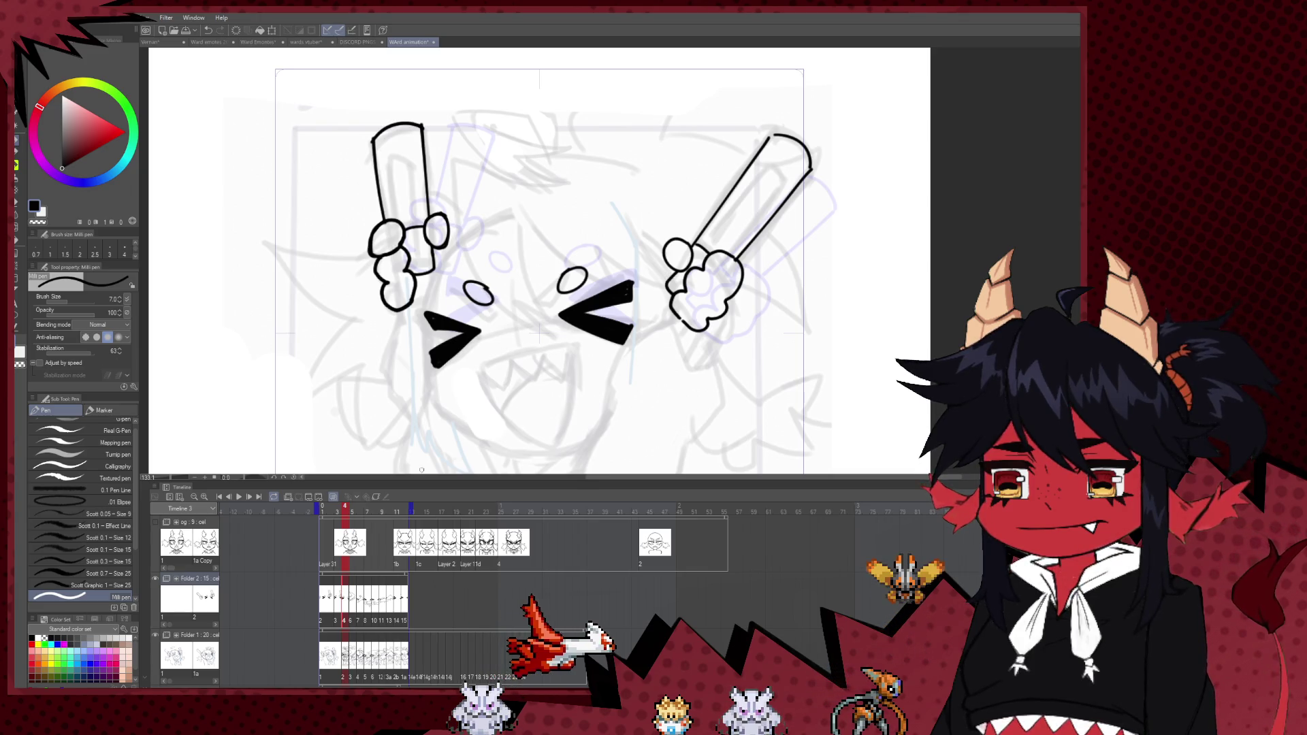
- Step through frames 4–8 and redraw the accent arc between the eyes
key(ctrl+Right)
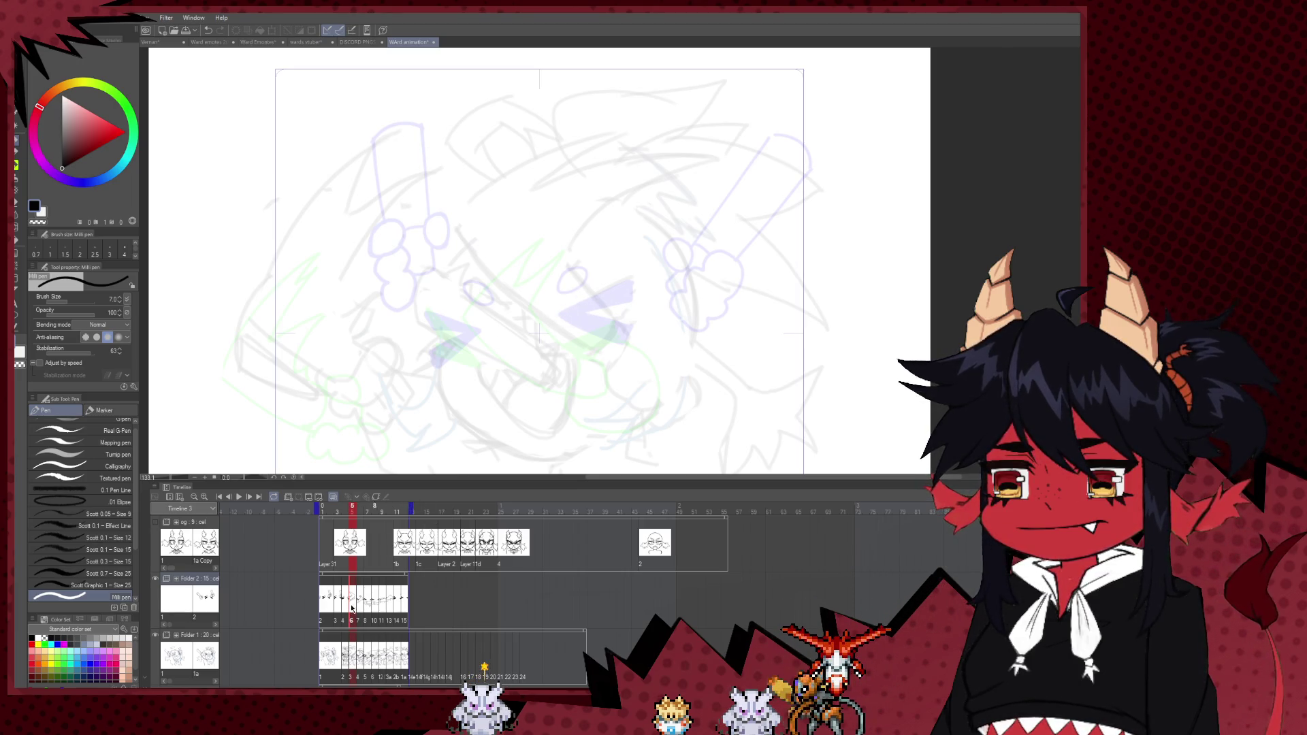
click(351, 603)
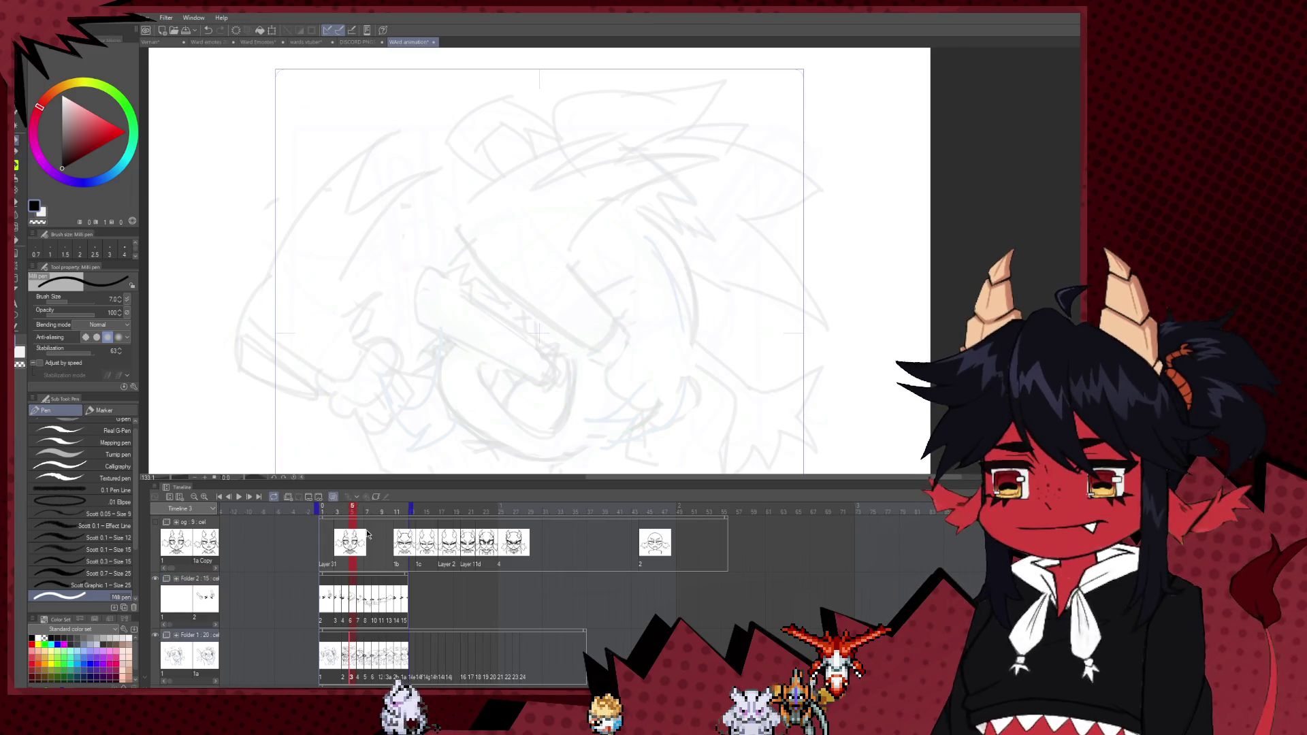
click(351, 602)
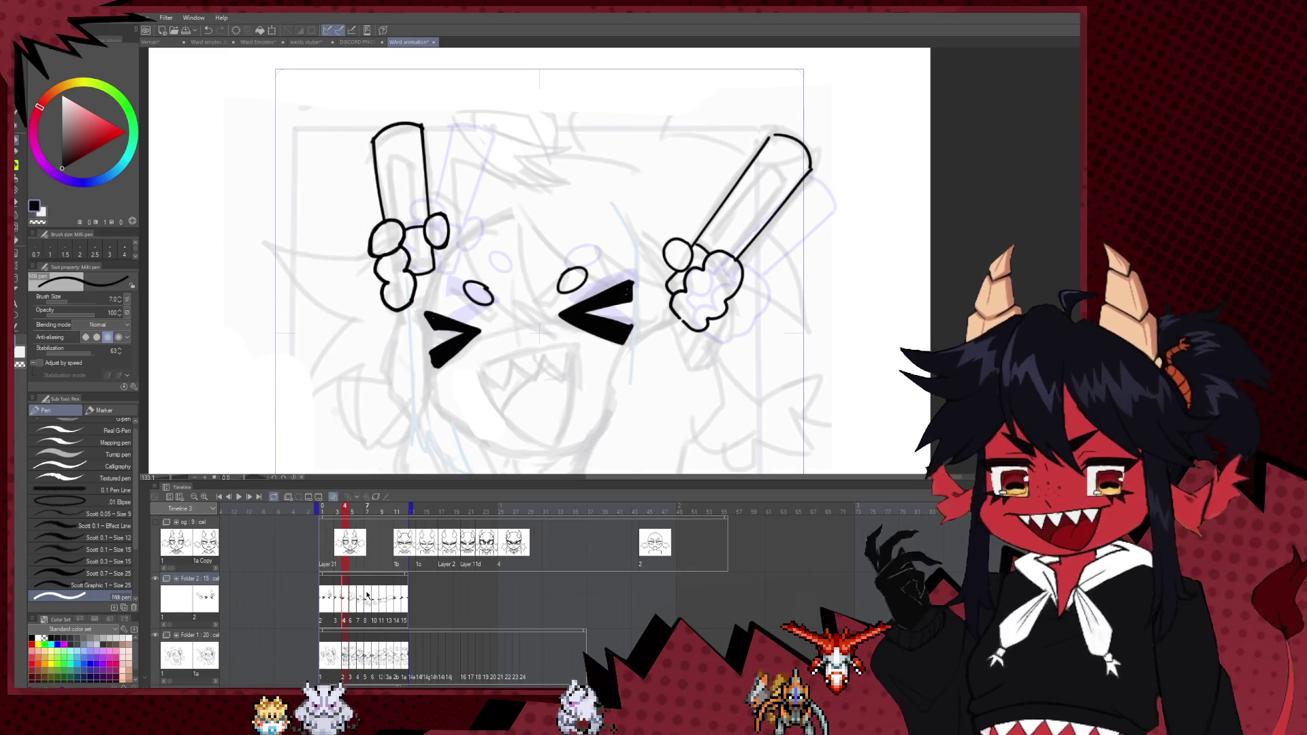
click(358, 603)
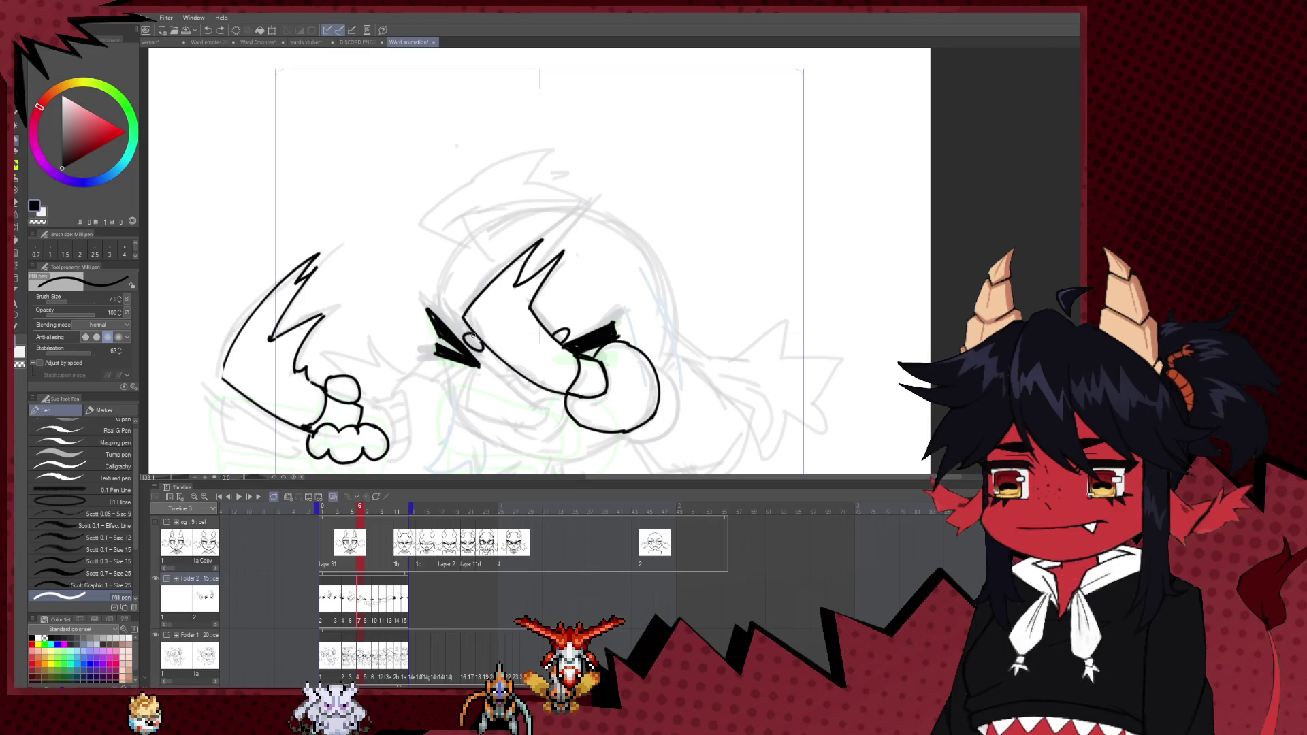
scroll(471, 412, down, 2)
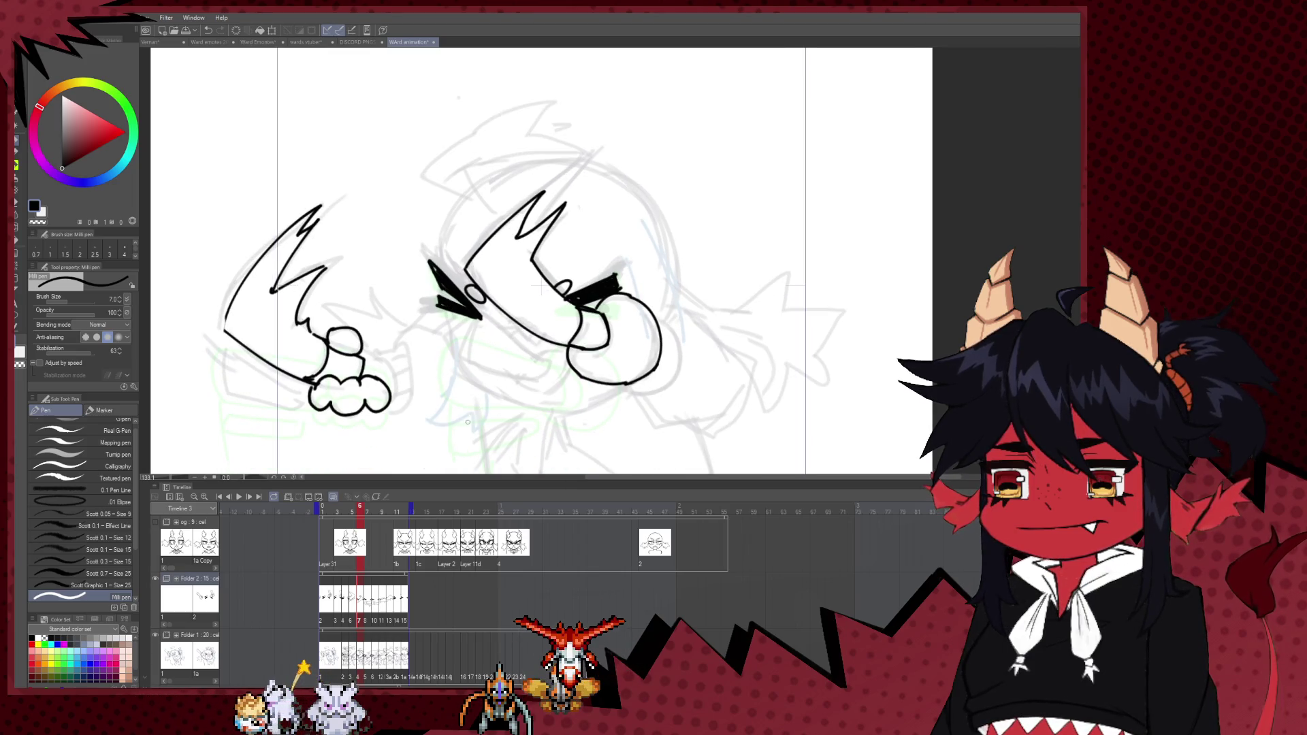
click(371, 600)
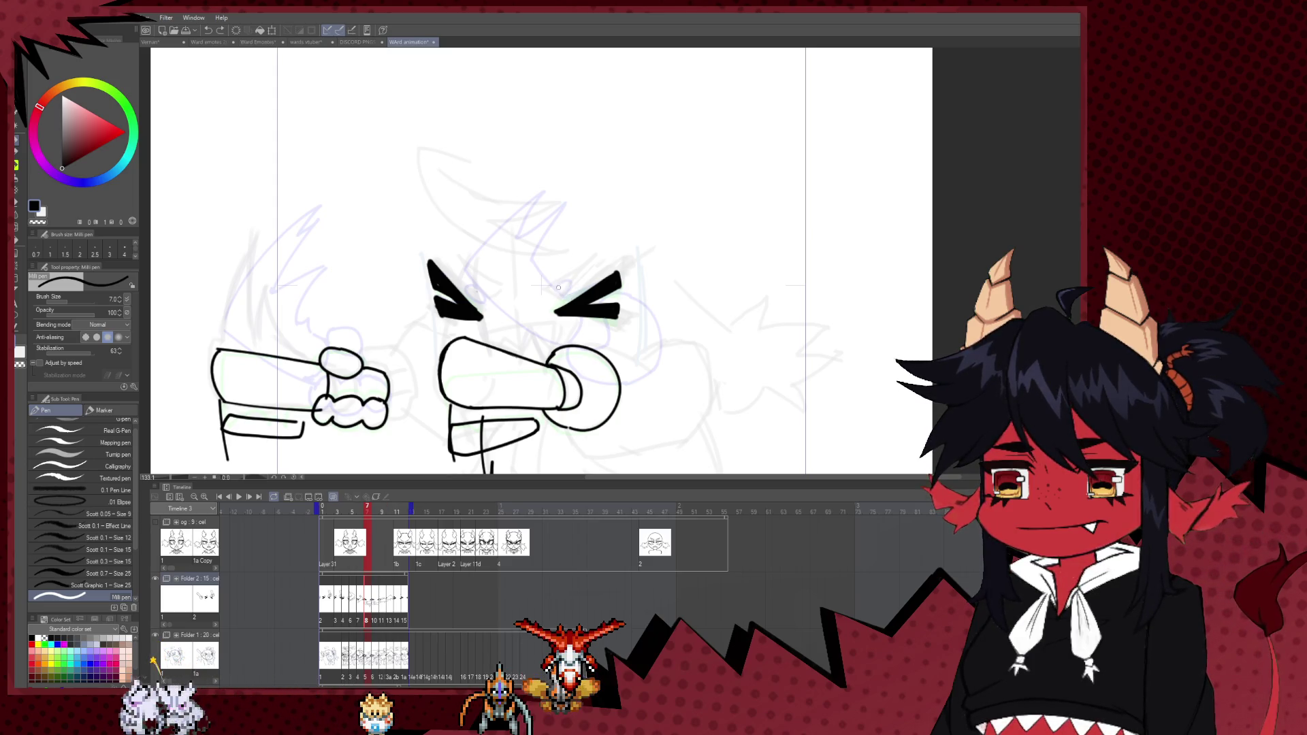
key(ctrl+z)
mouse_move(562, 283)
mouse_down()
mouse_move(547, 301)
mouse_move(476, 284)
mouse_up()
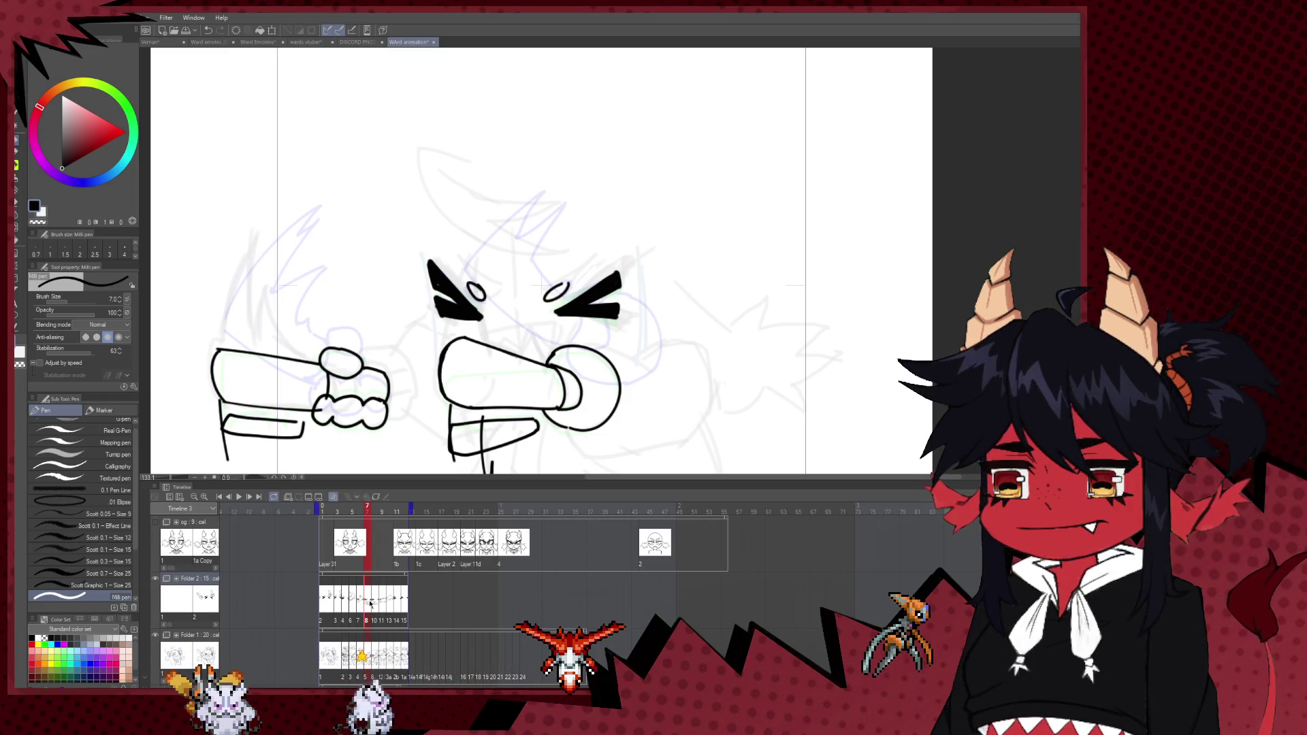
- Add small ovals beside both eyes on the next frames through frame 10
key(period)
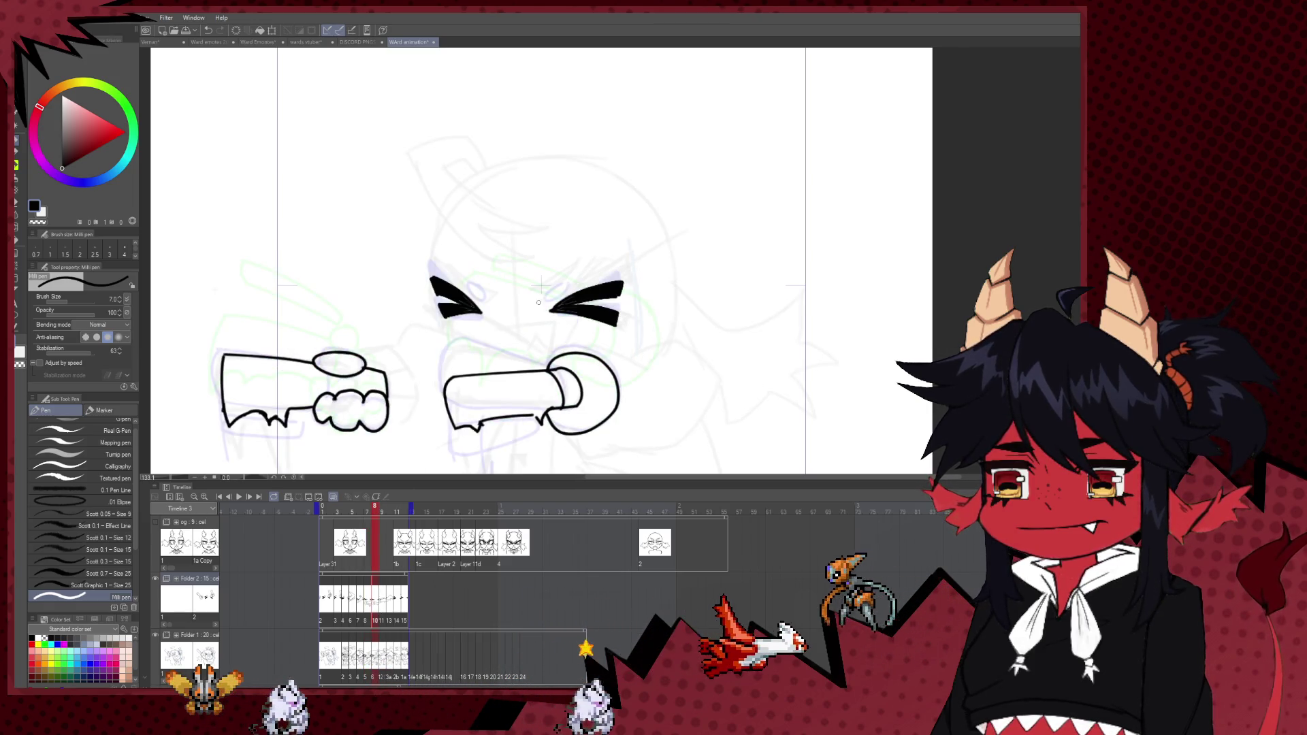
drag(557, 291, 553, 288)
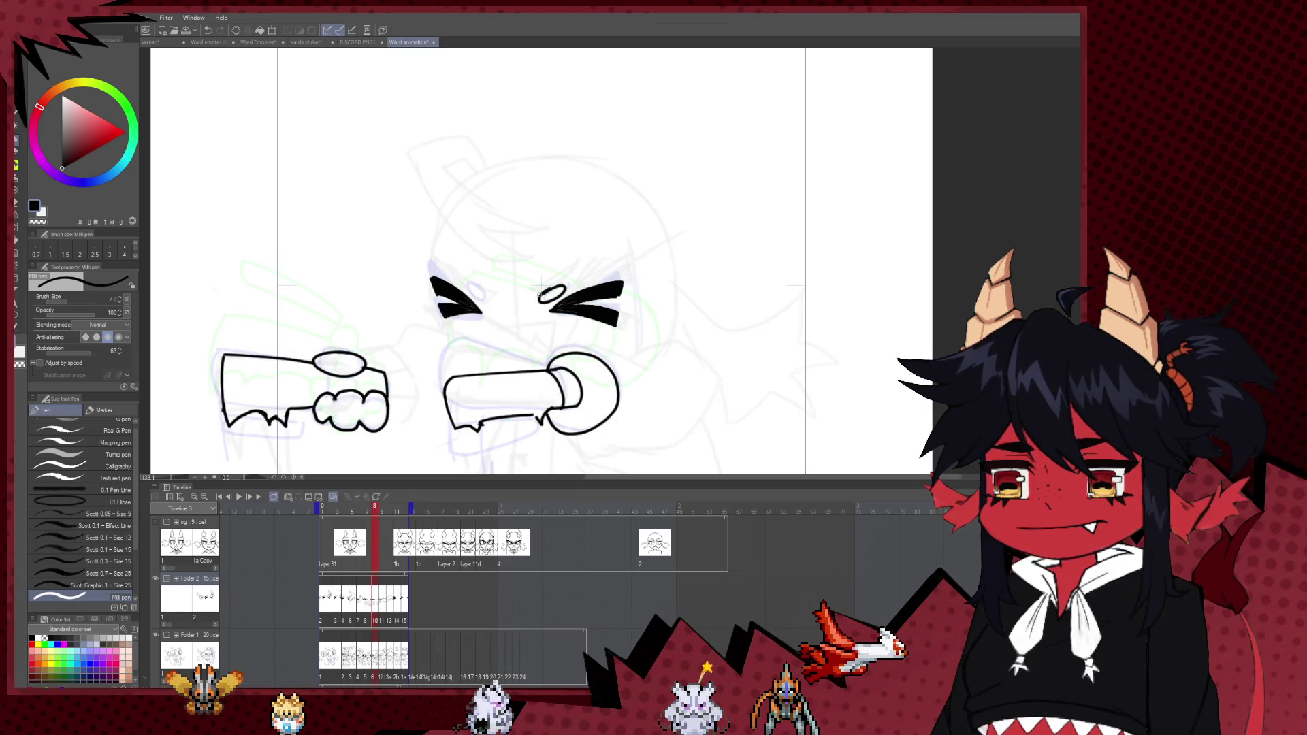
mouse_move(472, 287)
mouse_down()
mouse_move(482, 309)
mouse_move(477, 283)
mouse_up()
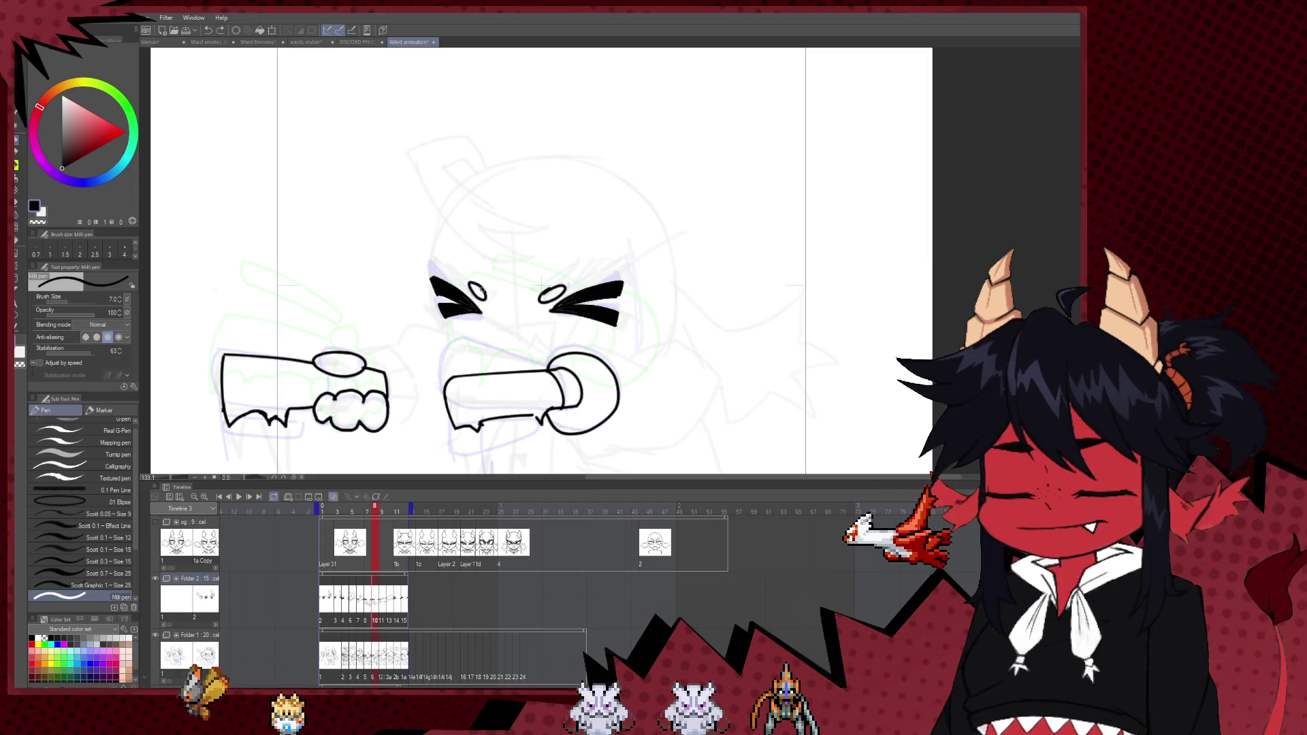
click(390, 608)
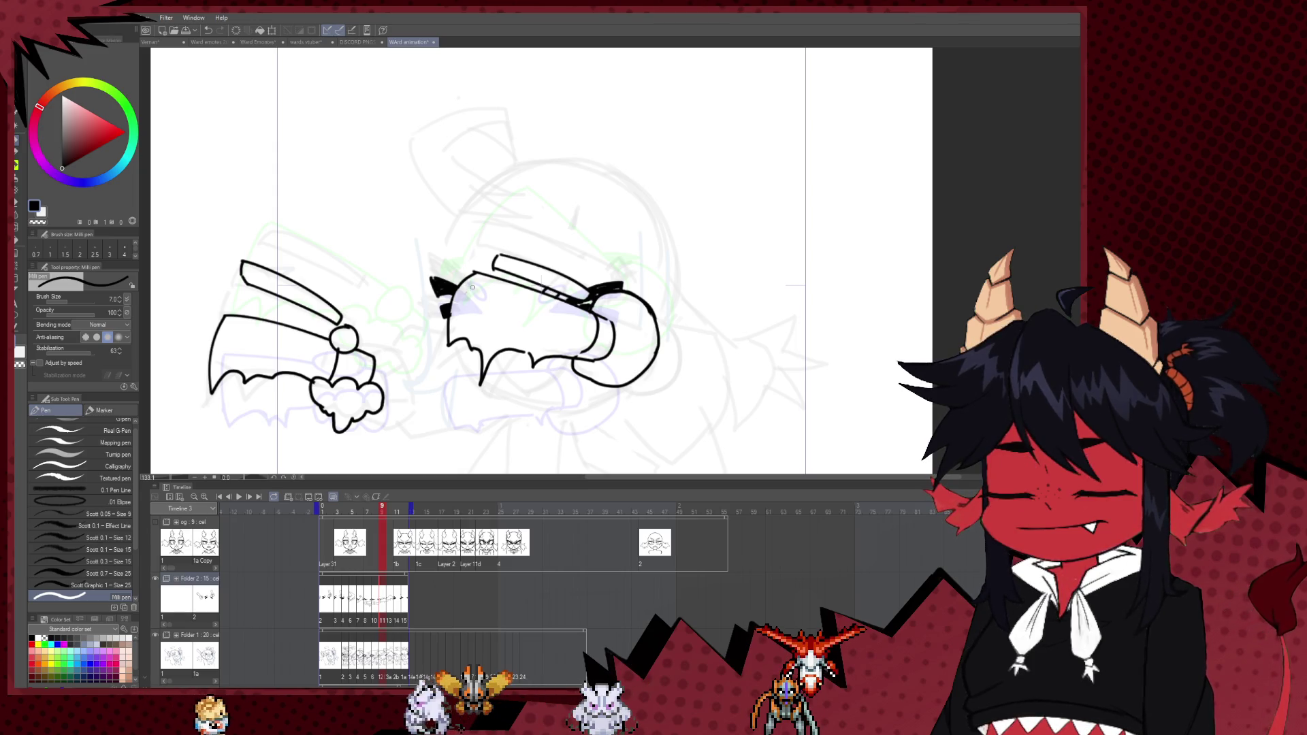
click(393, 600)
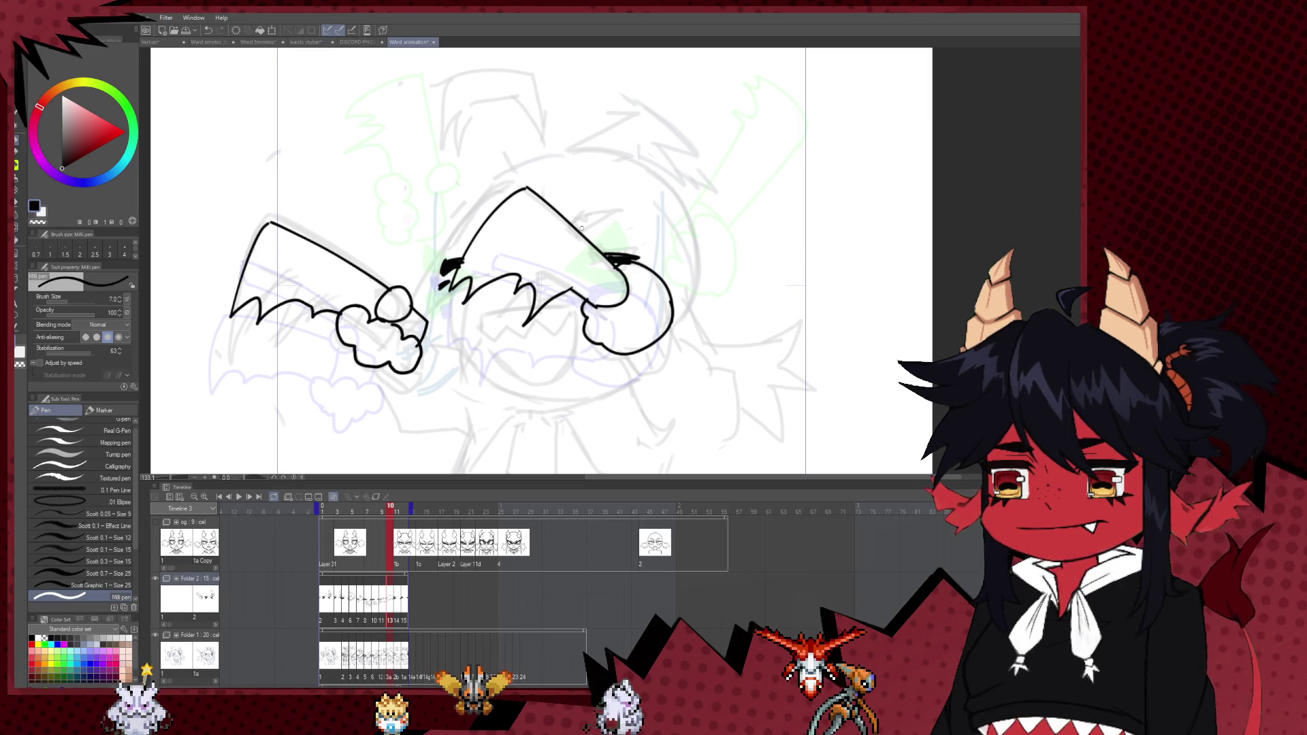
key(ctrl+z)
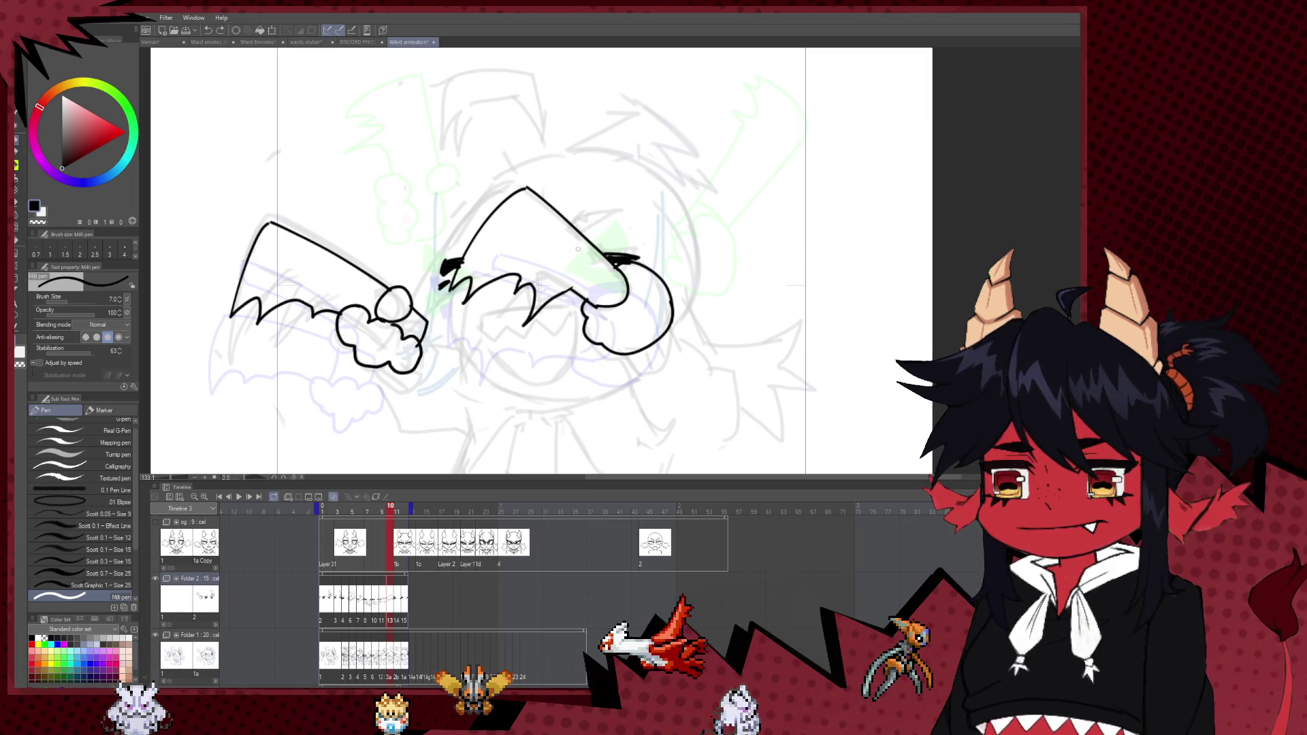
drag(585, 233, 587, 234)
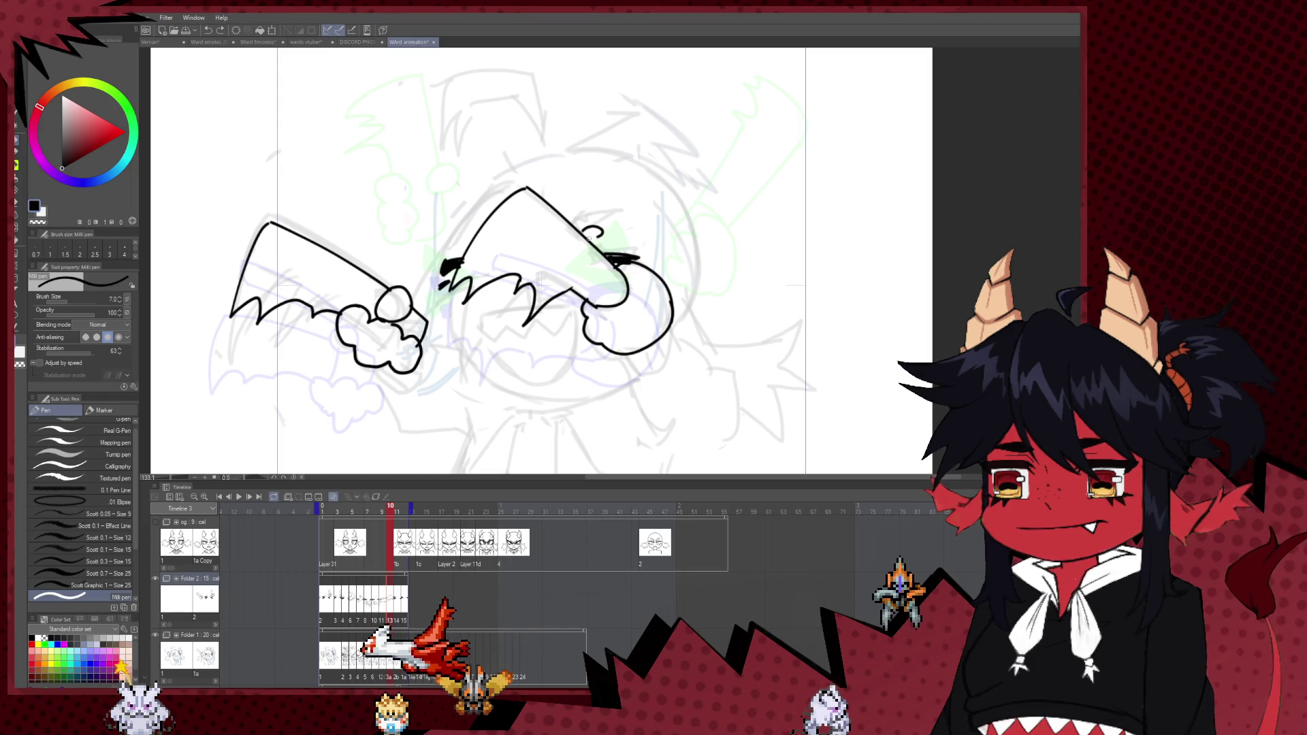
- Redraw the left-eye oval higher on frame 11 and ink ovals above both chevrons on frame 12
click(396, 603)
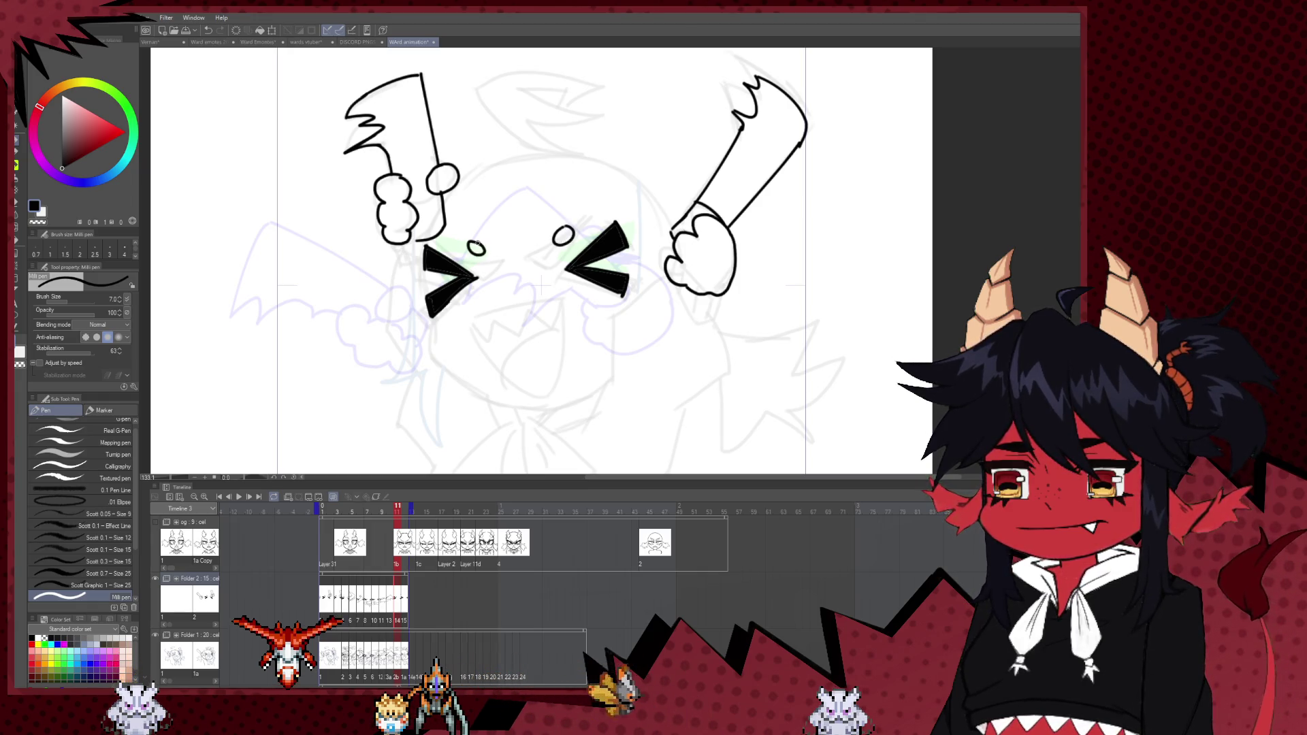
key(ctrl+z)
drag(475, 236, 475, 237)
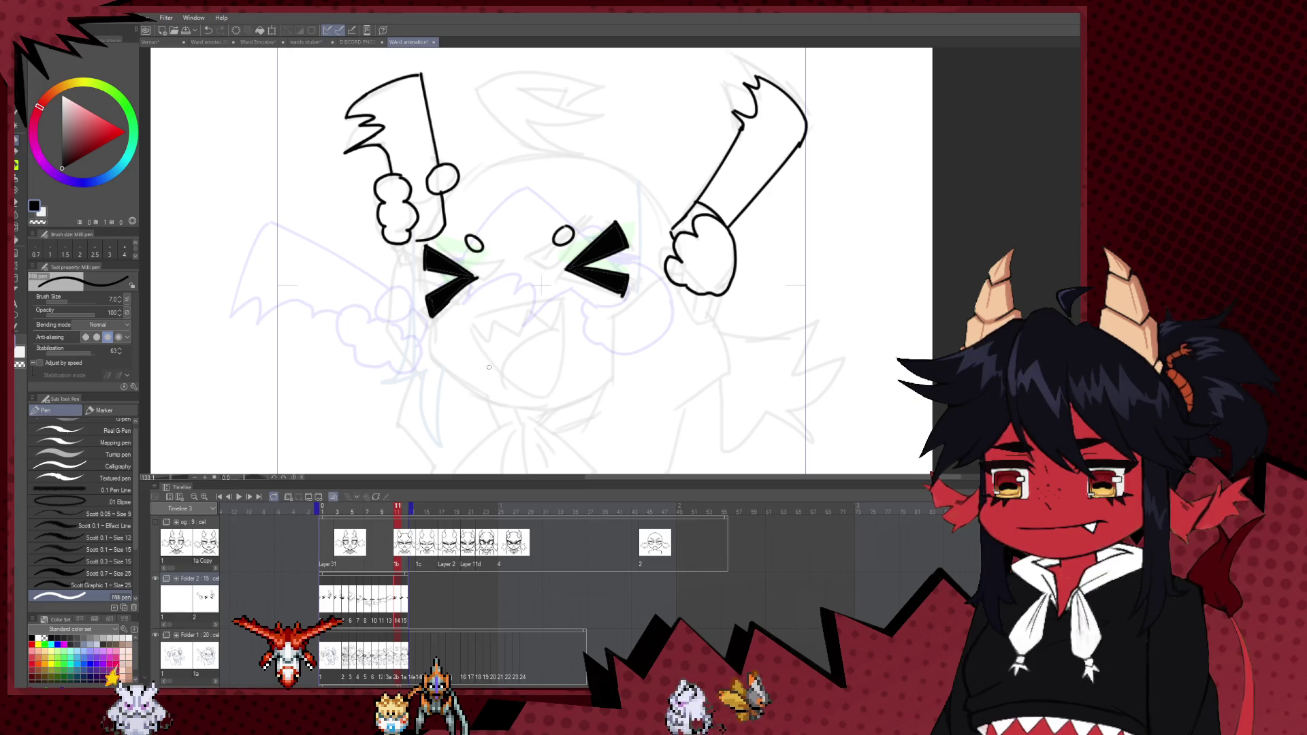
key(Right)
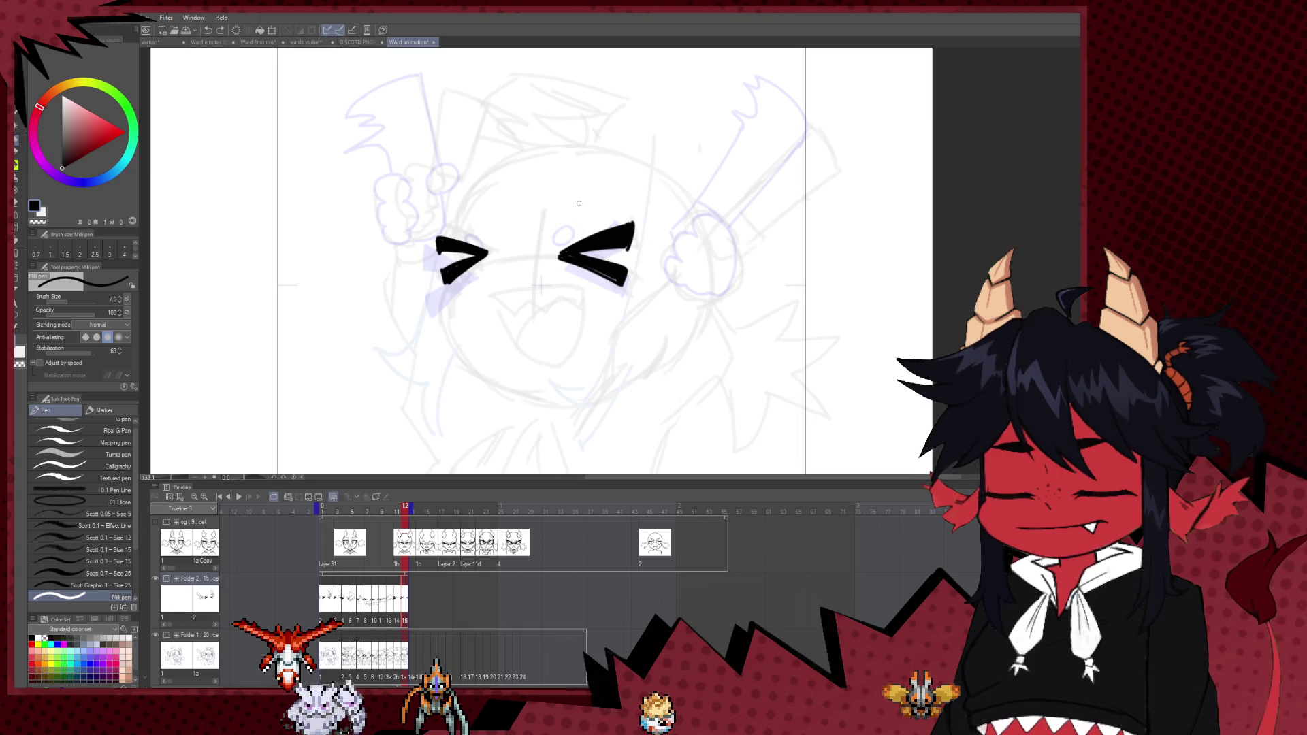
drag(579, 204, 577, 206)
mouse_move(495, 214)
mouse_down()
mouse_move(488, 226)
mouse_move(495, 215)
mouse_up()
scroll(549, 262, down, 2)
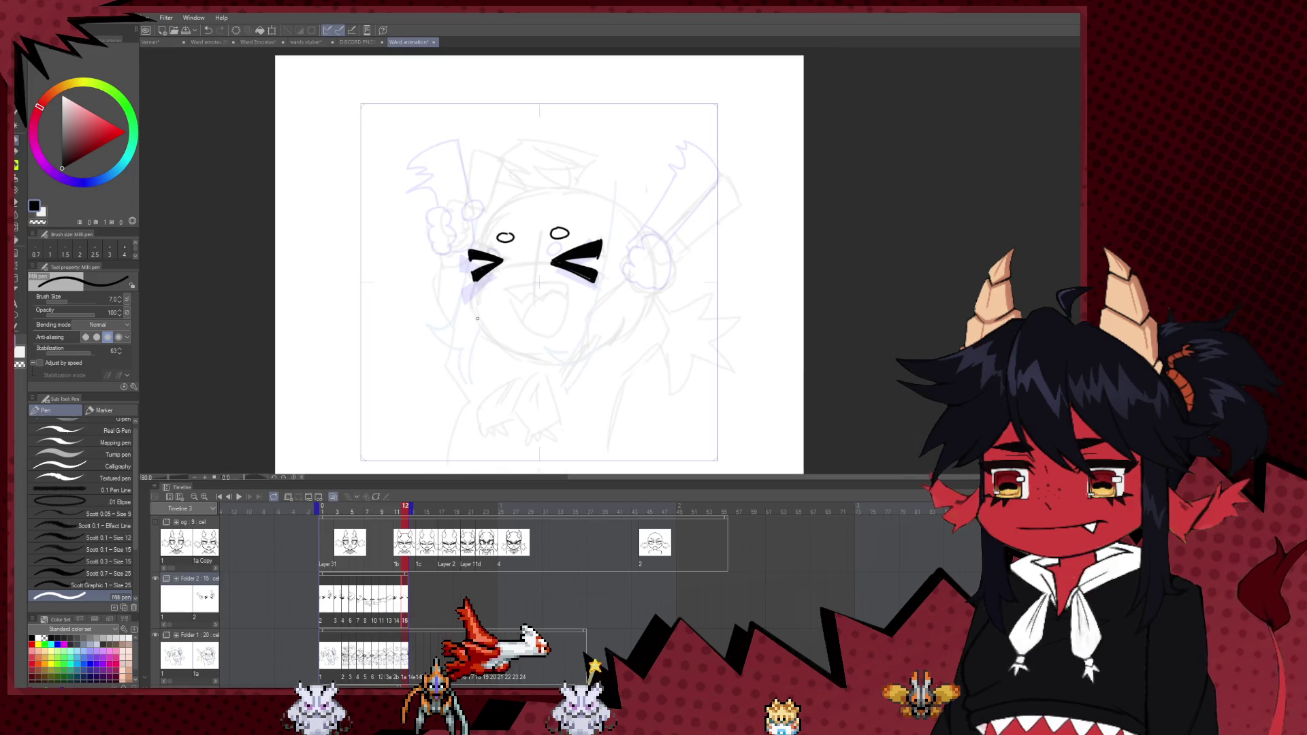
- Preview the animation, then draw a curved accent above the right eye on frame 2
click(240, 498)
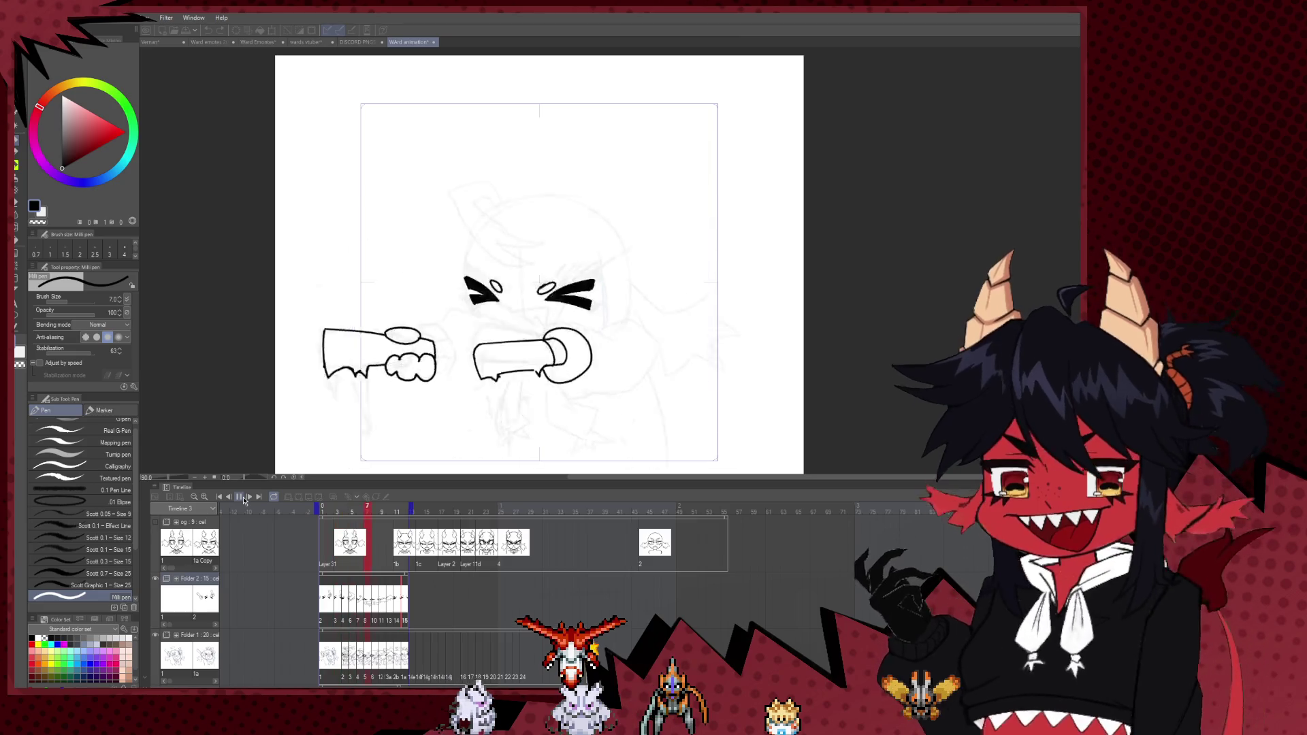
click(240, 498)
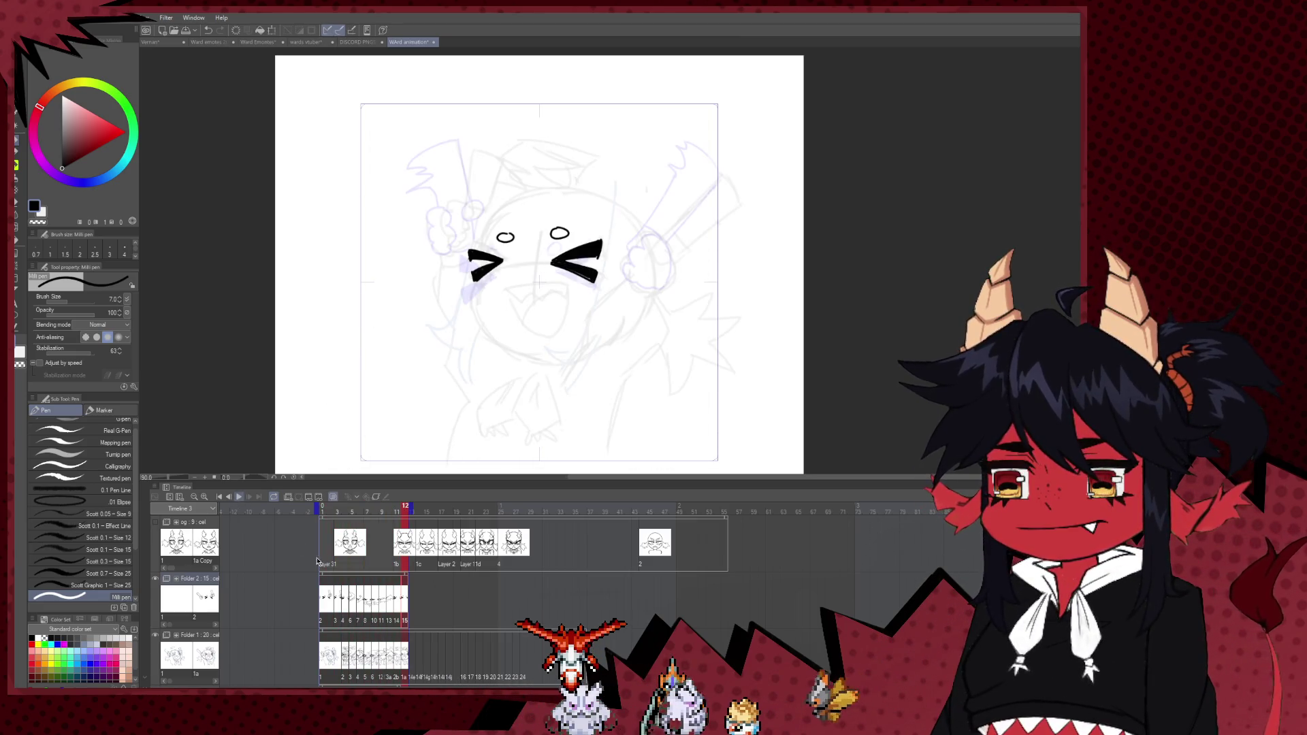
click(331, 596)
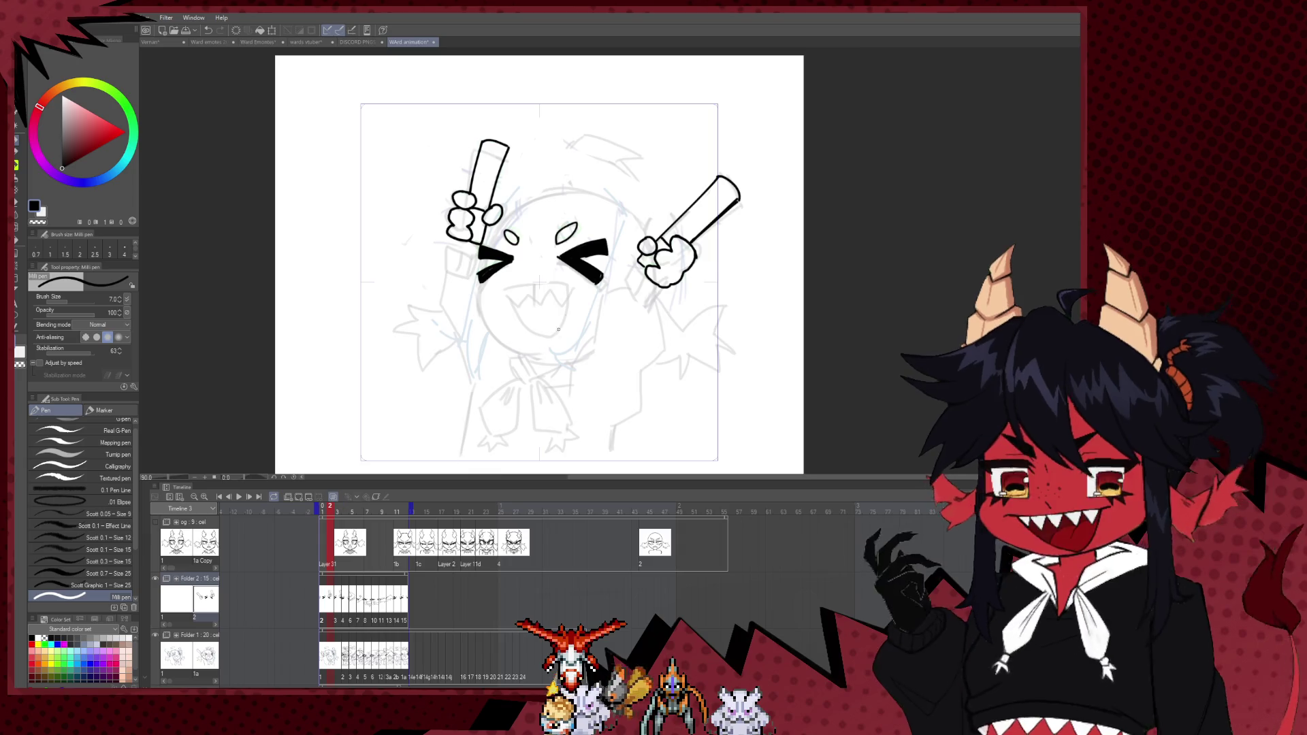
key(ctrl+plus)
key(e)
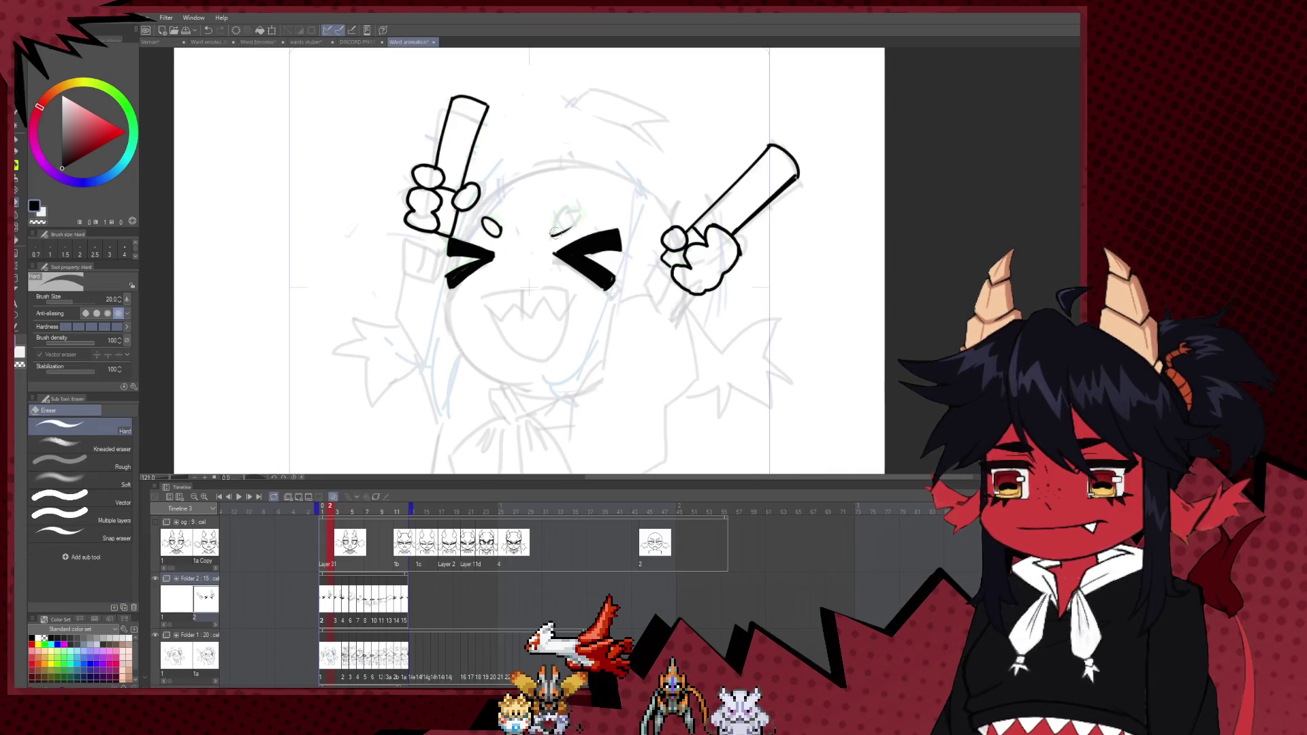
key(p)
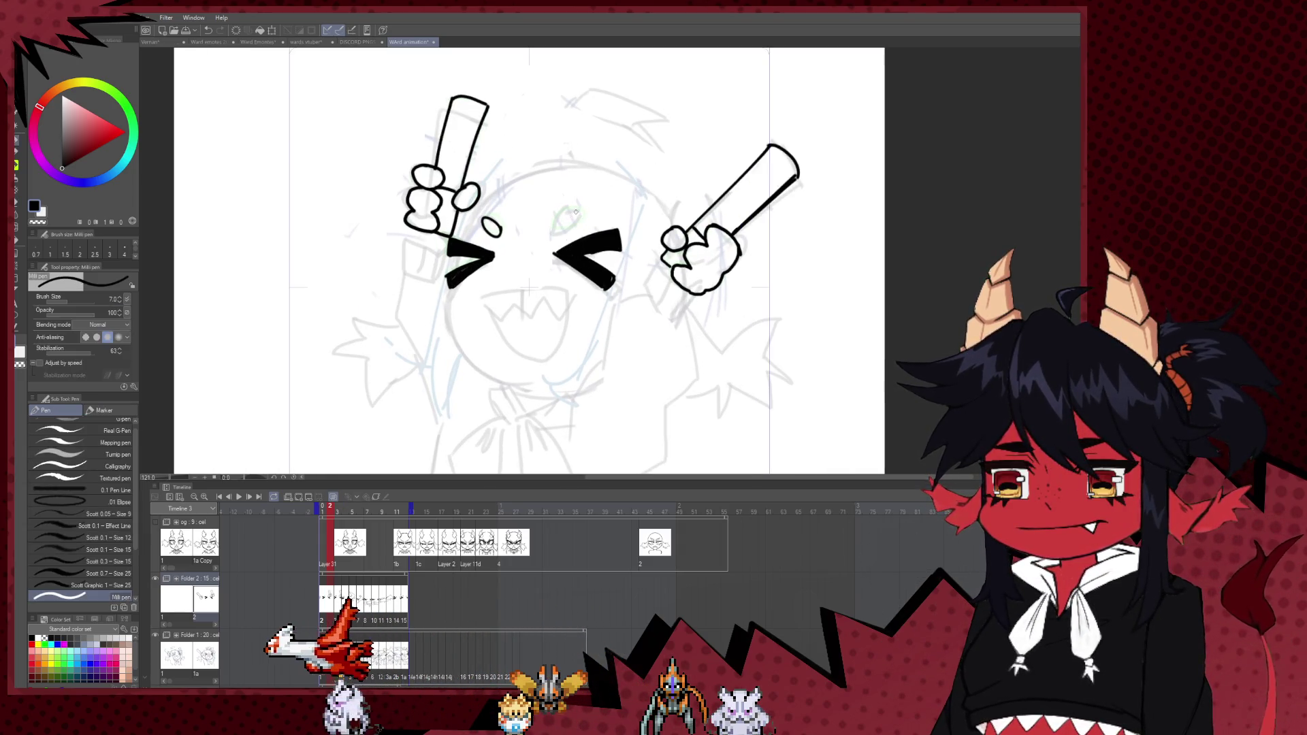
drag(574, 214, 552, 232)
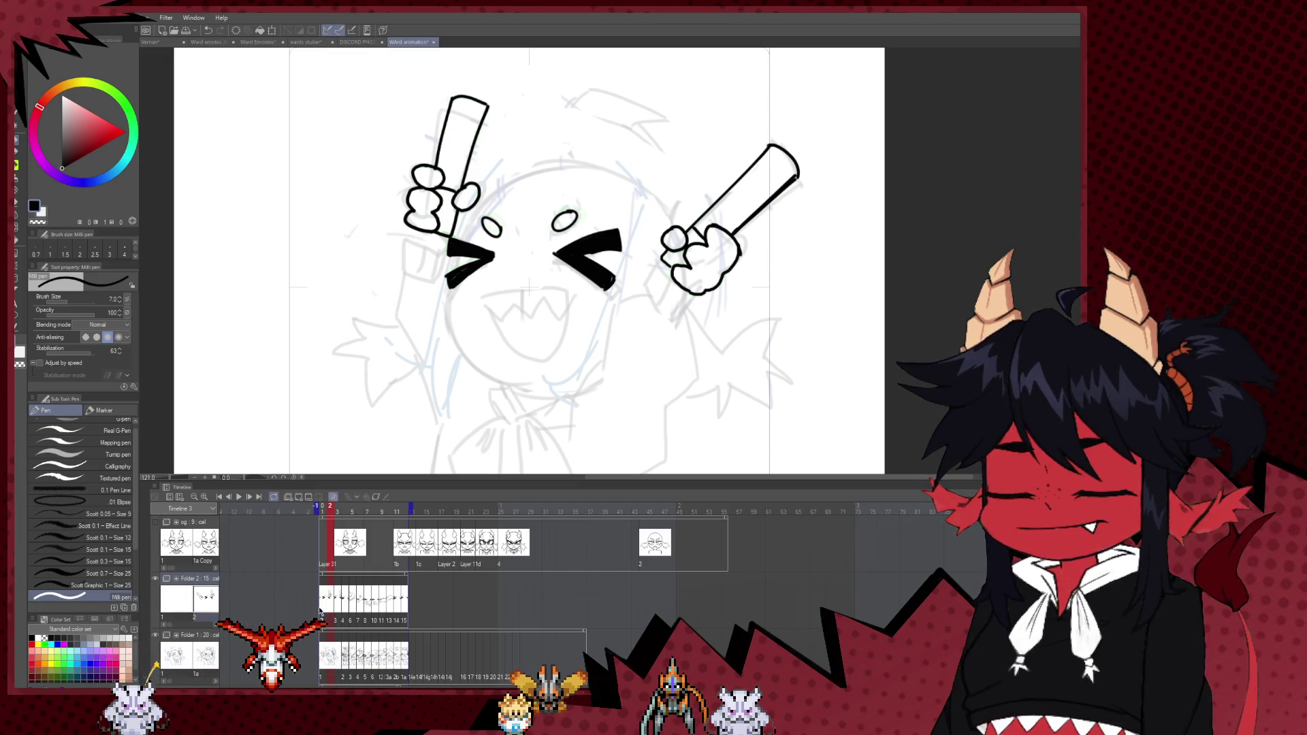
- Replay the animation to check it, then switch to the emote sketch sheet document
click(239, 498)
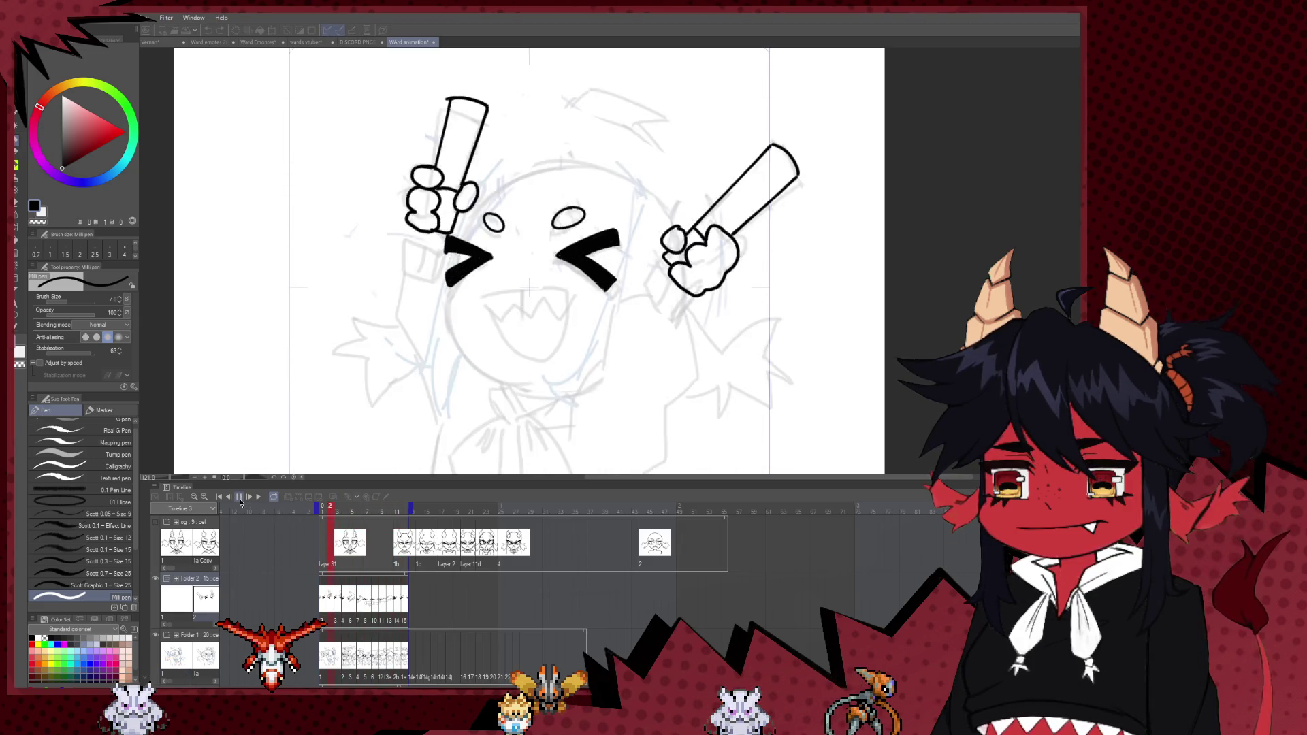
scroll(585, 213, down, 2)
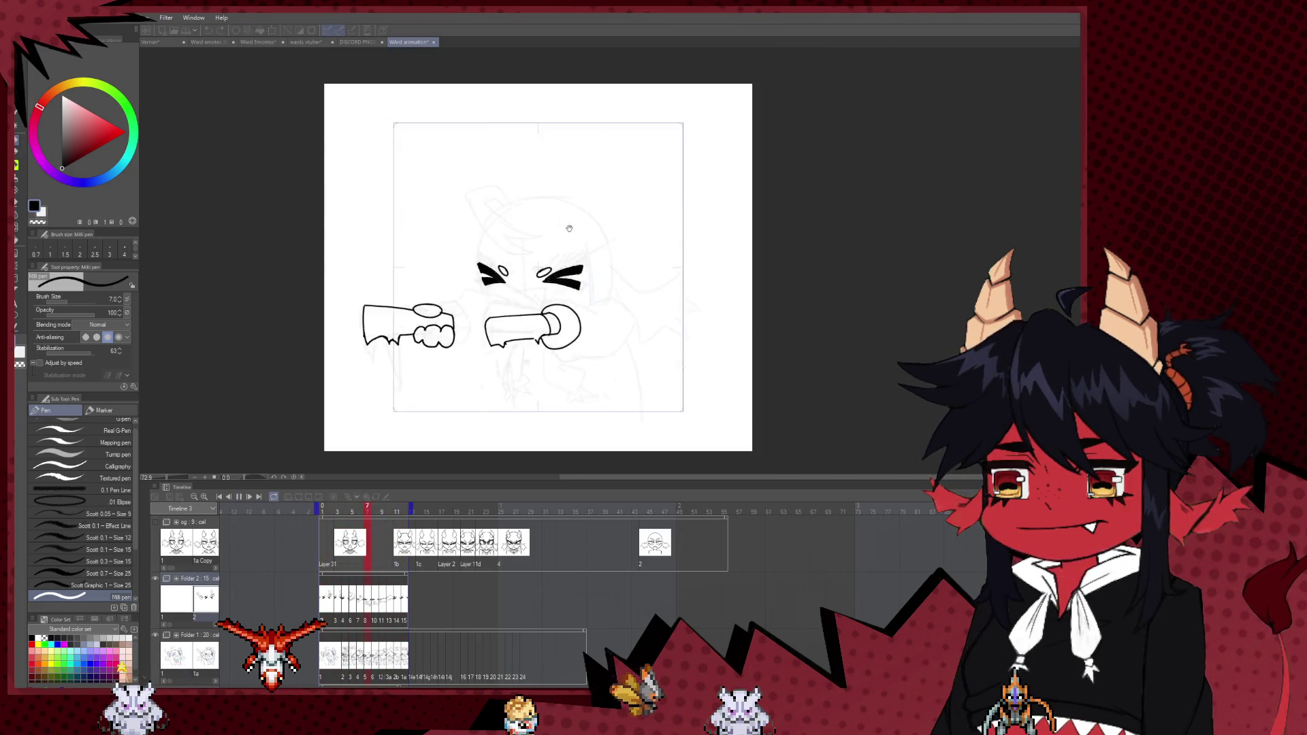
scroll(585, 213, down, 2)
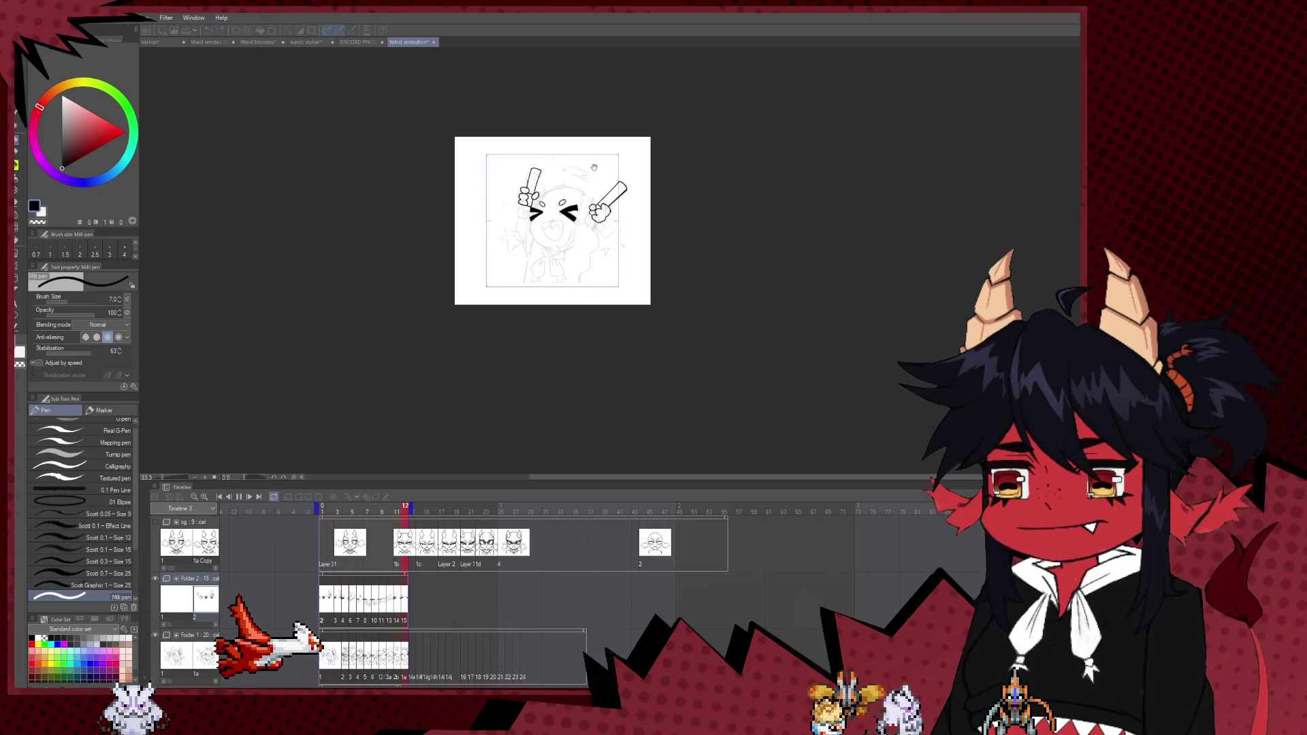
scroll(709, 134, up, 1)
scroll(599, 149, up, 1)
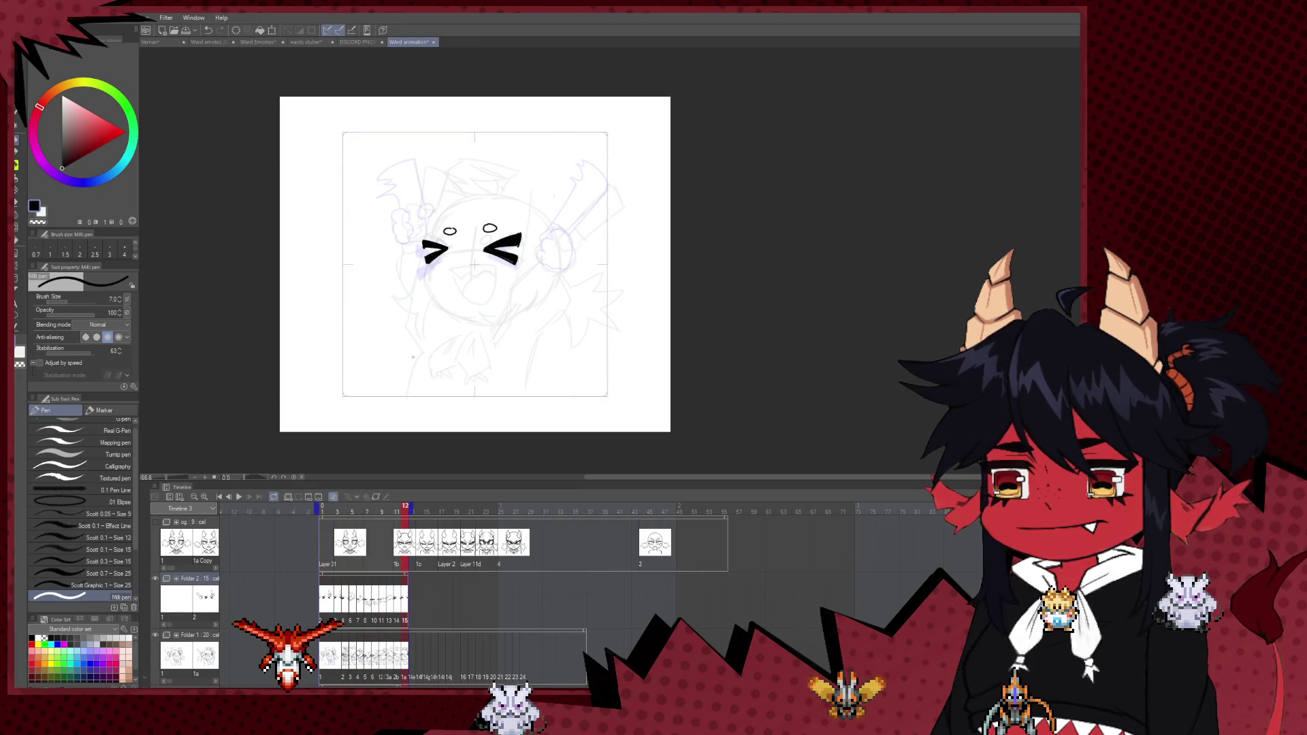
click(209, 43)
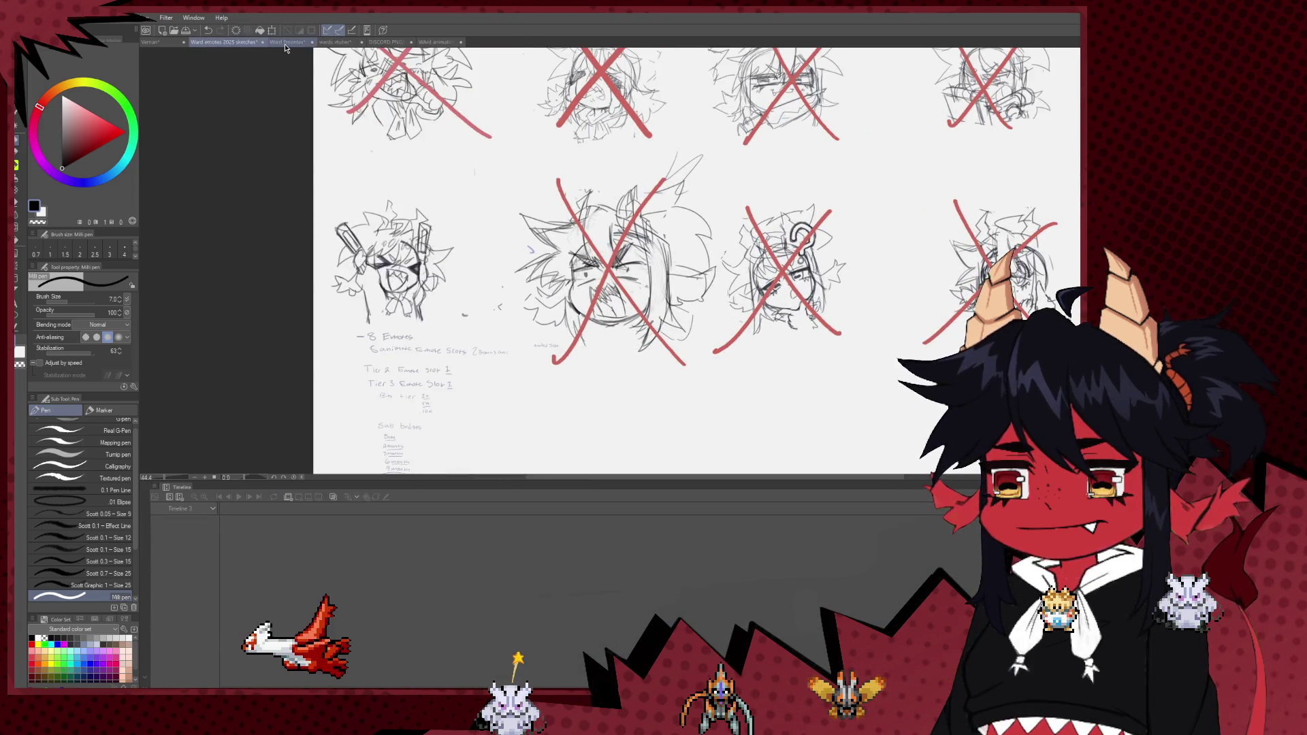
- Bring up the crying emote in Ward Emotes and hide the timeline for more canvas room
click(286, 43)
scroll(574, 144, down, 2)
scroll(574, 144, up, 2)
scroll(574, 144, up, 2)
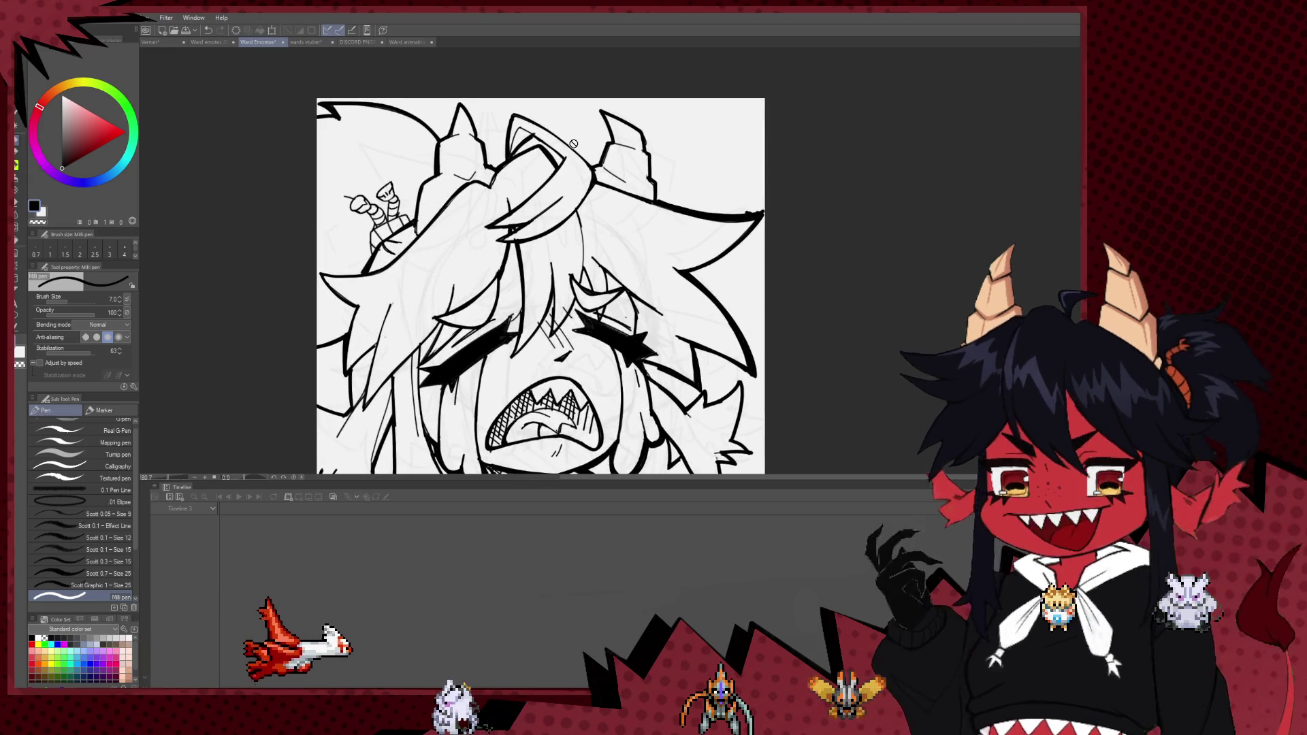
scroll(574, 143, down, 2)
scroll(574, 143, down, 1)
scroll(545, 191, up, 3)
scroll(539, 204, up, 1)
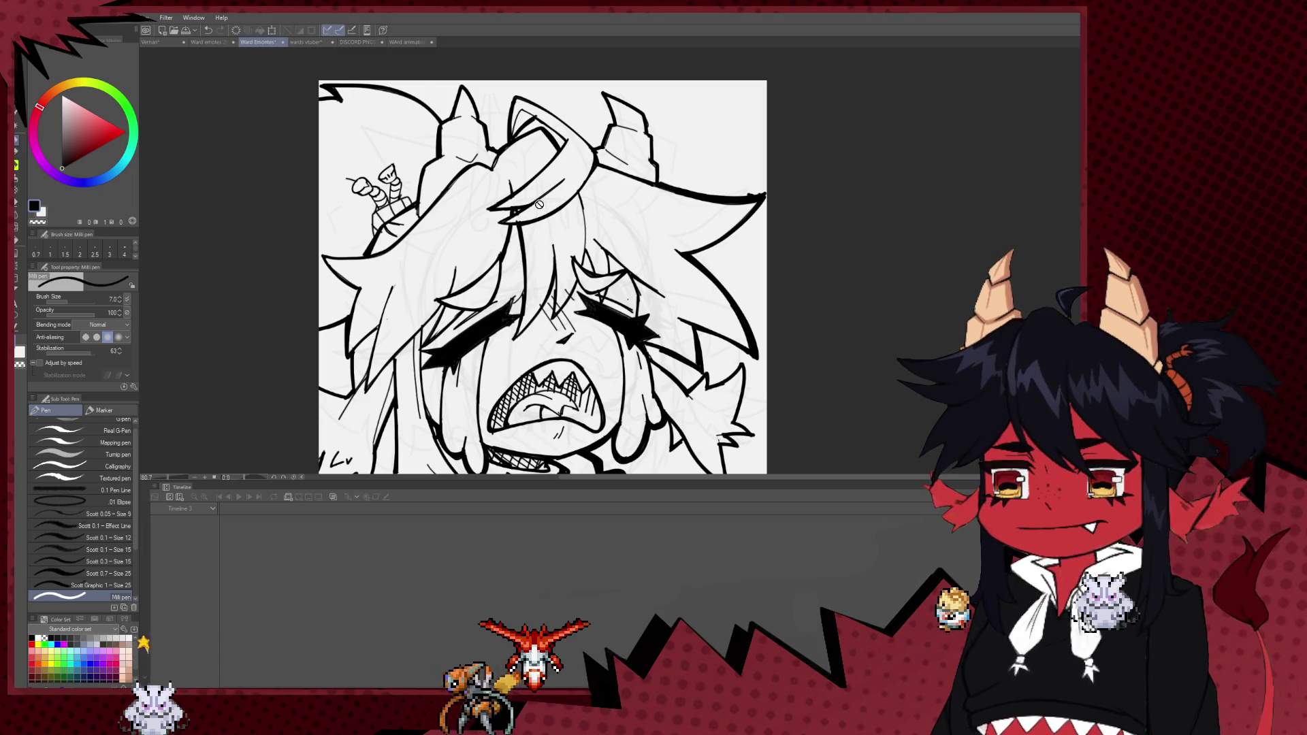
scroll(686, 240, down, 2)
scroll(708, 231, up, 2)
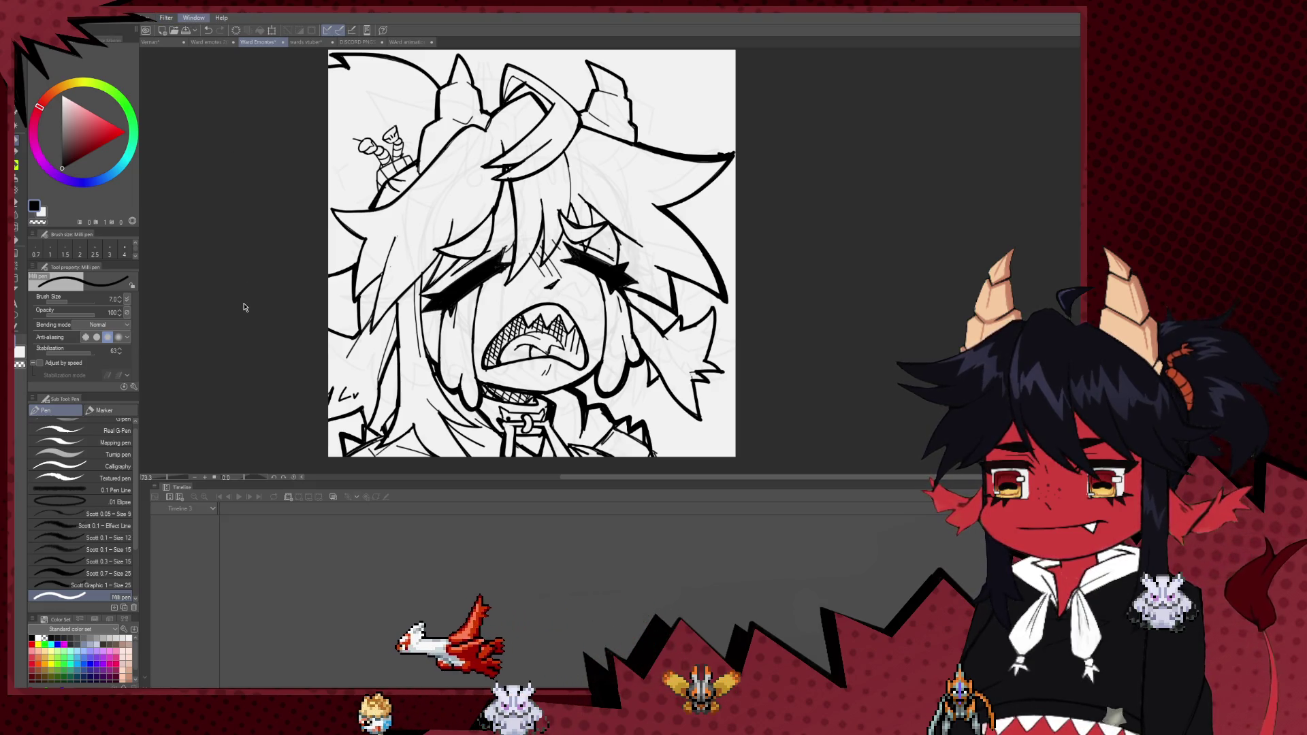
key(Tab)
scroll(579, 322, up, 2)
scroll(565, 307, down, 2)
scroll(558, 293, up, 2)
scroll(549, 274, down, 2)
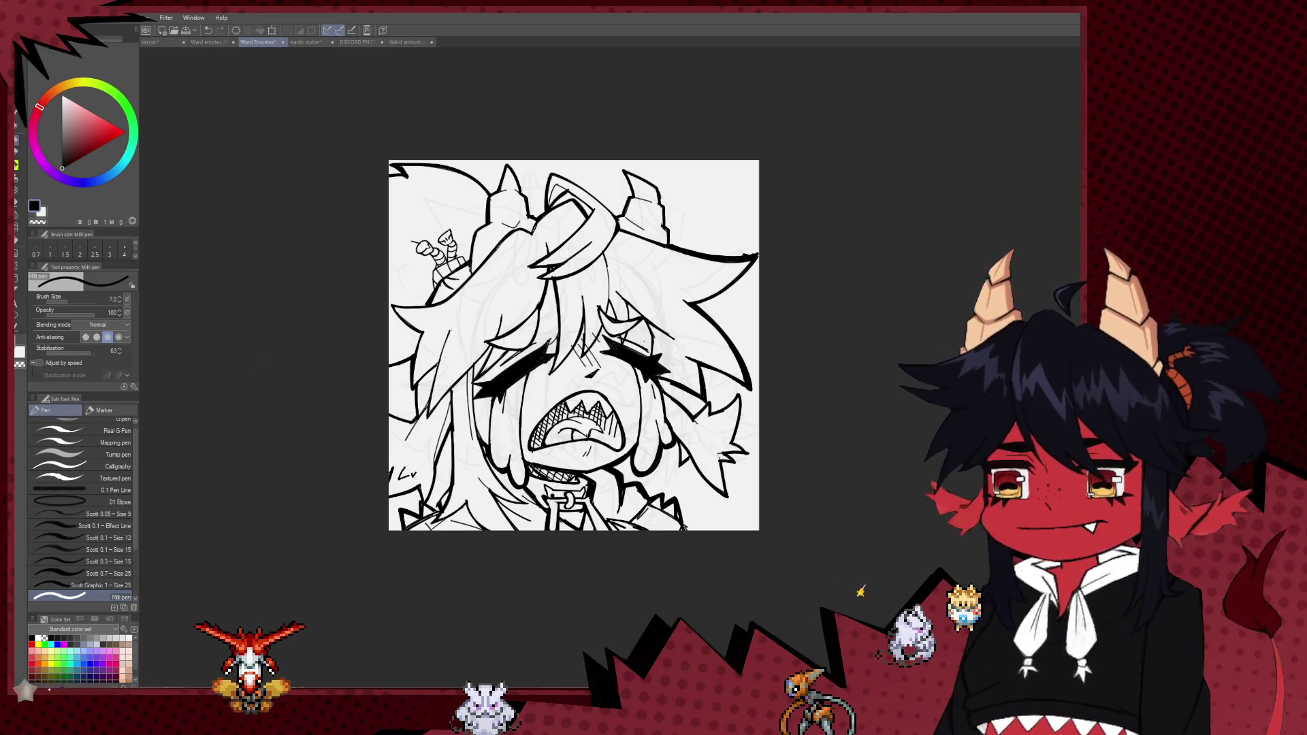
- Reframe the view and begin a lasso selection around the whole crying emote
scroll(957, 349, down, 2)
scroll(957, 349, up, 2)
scroll(846, 251, down, 3)
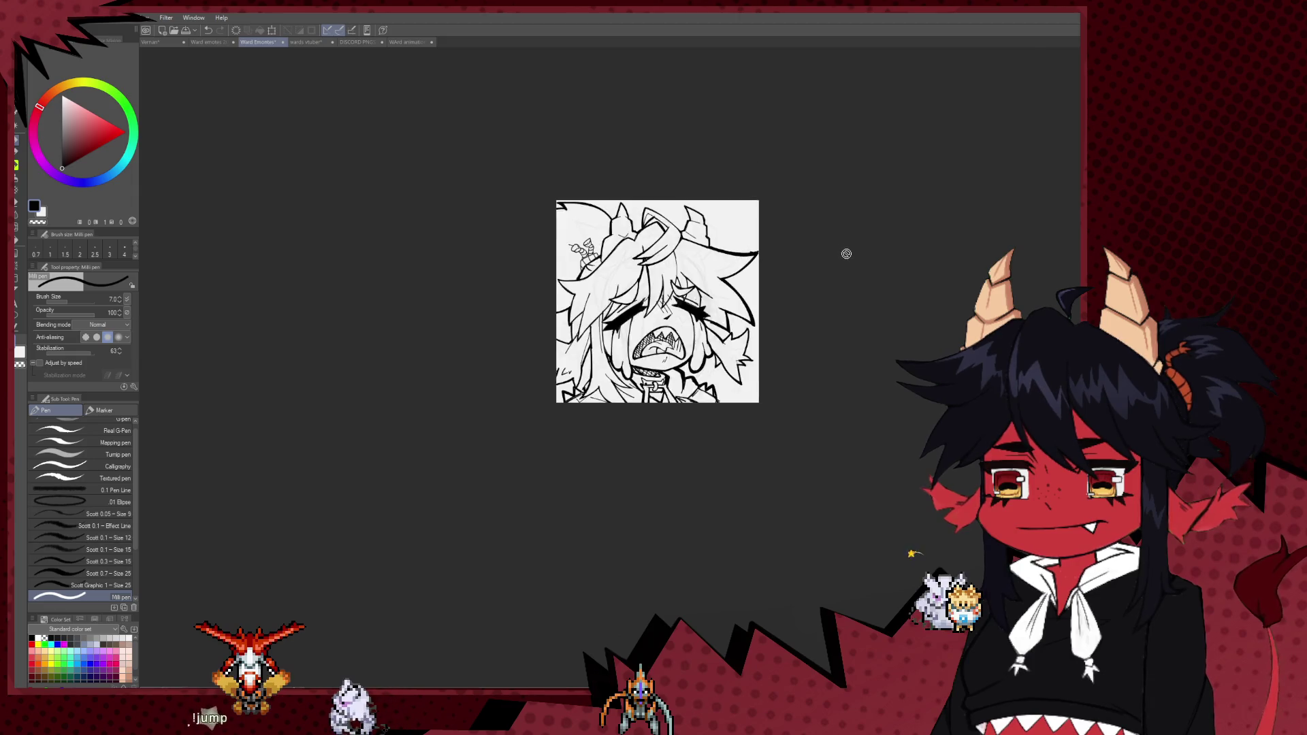
scroll(838, 266, up, 2)
scroll(815, 310, up, 1)
scroll(814, 310, up, 1)
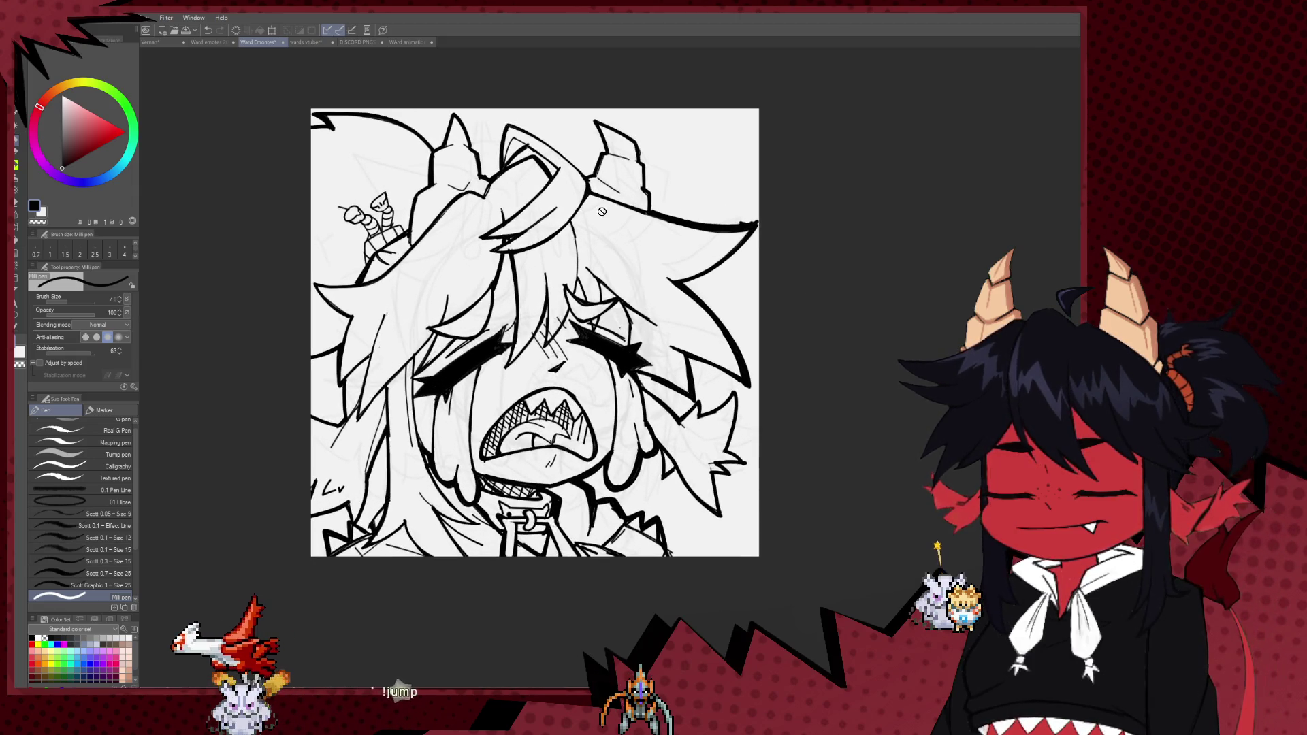
scroll(370, 114, down, 1)
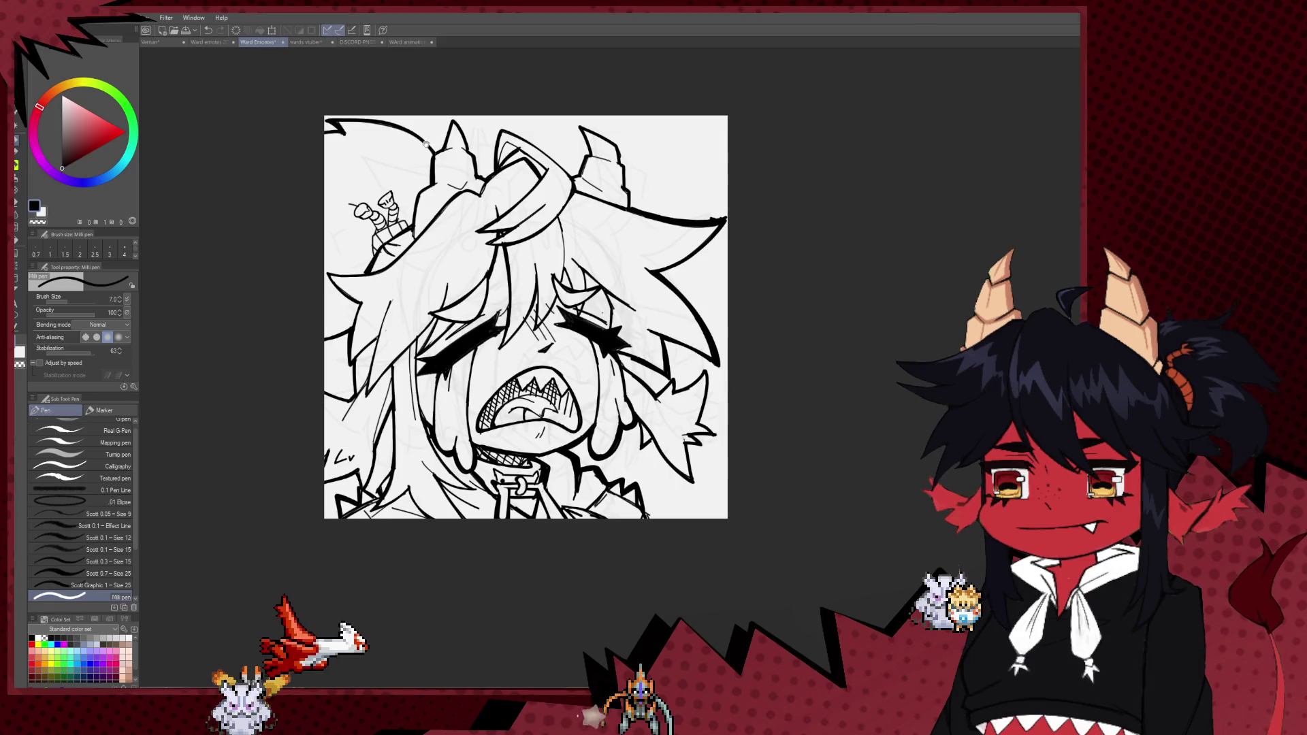
drag(429, 144, 481, 193)
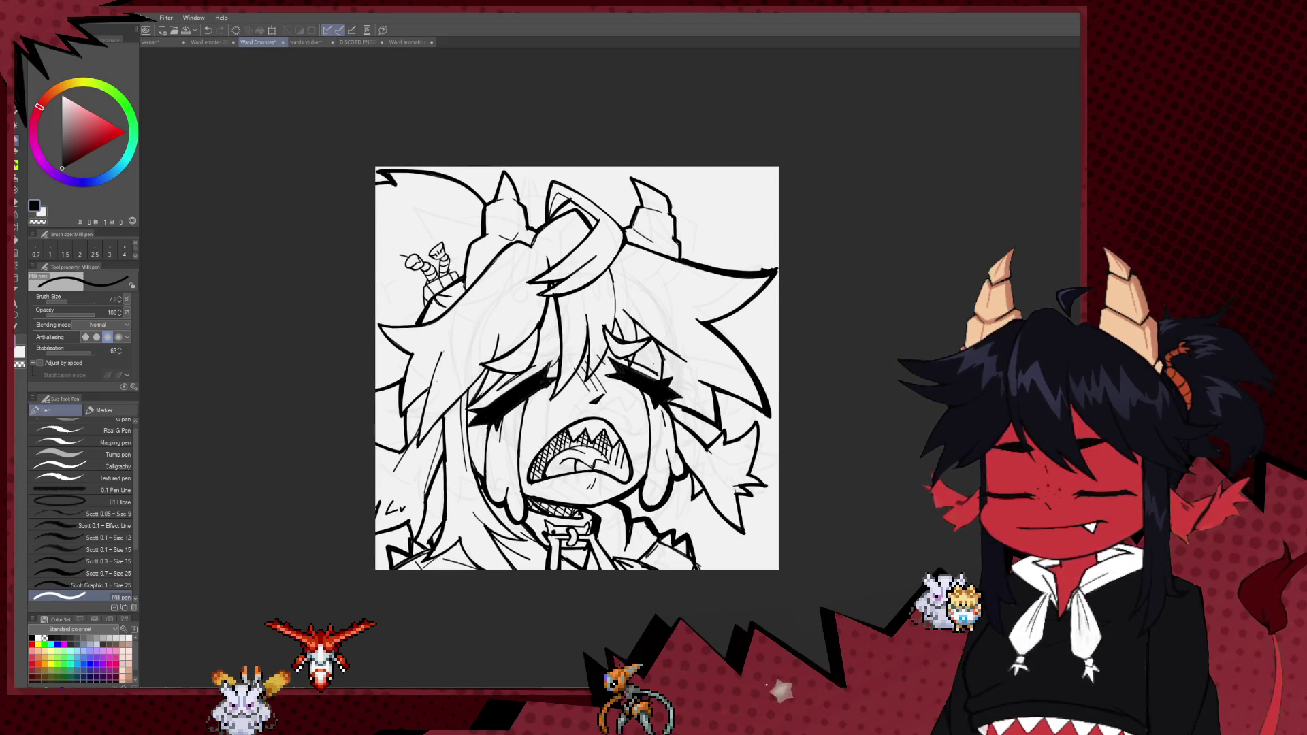
key(m)
drag(293, 51, 562, 683)
drag(838, 137, 811, 320)
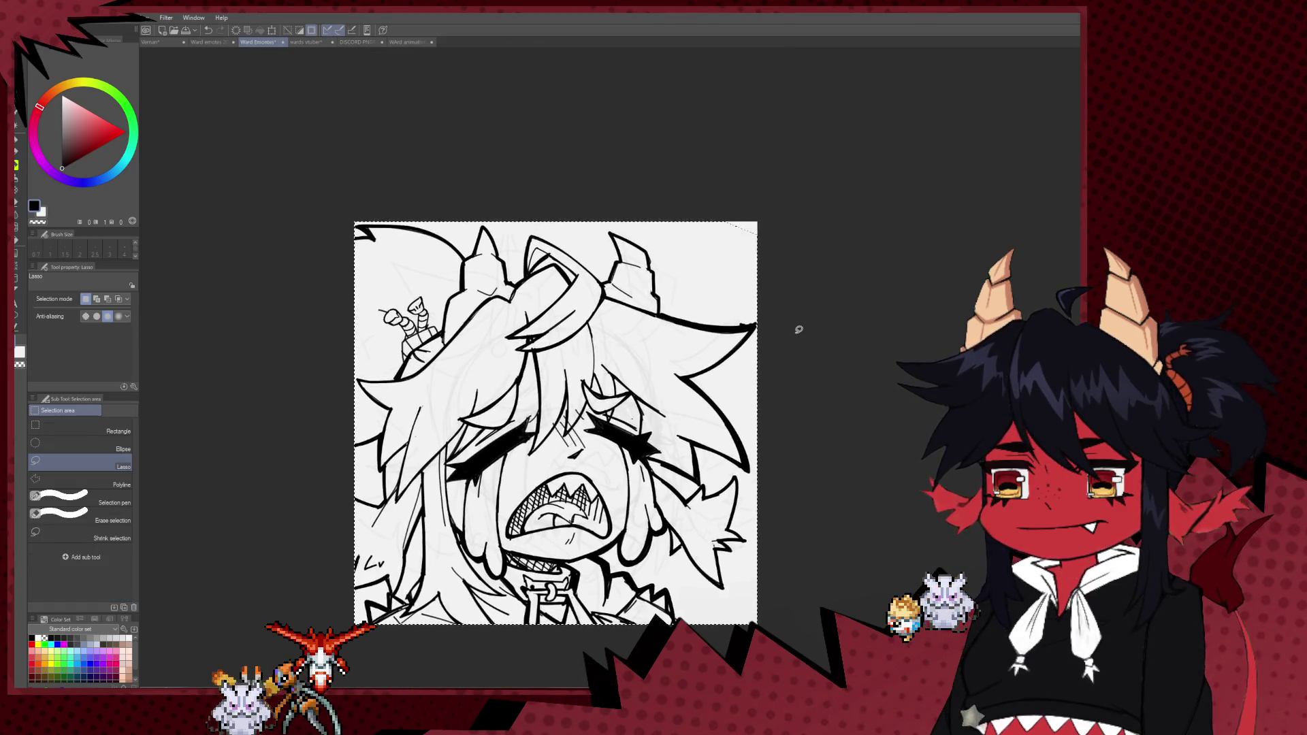
- On the sketch sheet, delete the crossed-out sketches while keeping the handwritten notes
scroll(813, 296, down, 2)
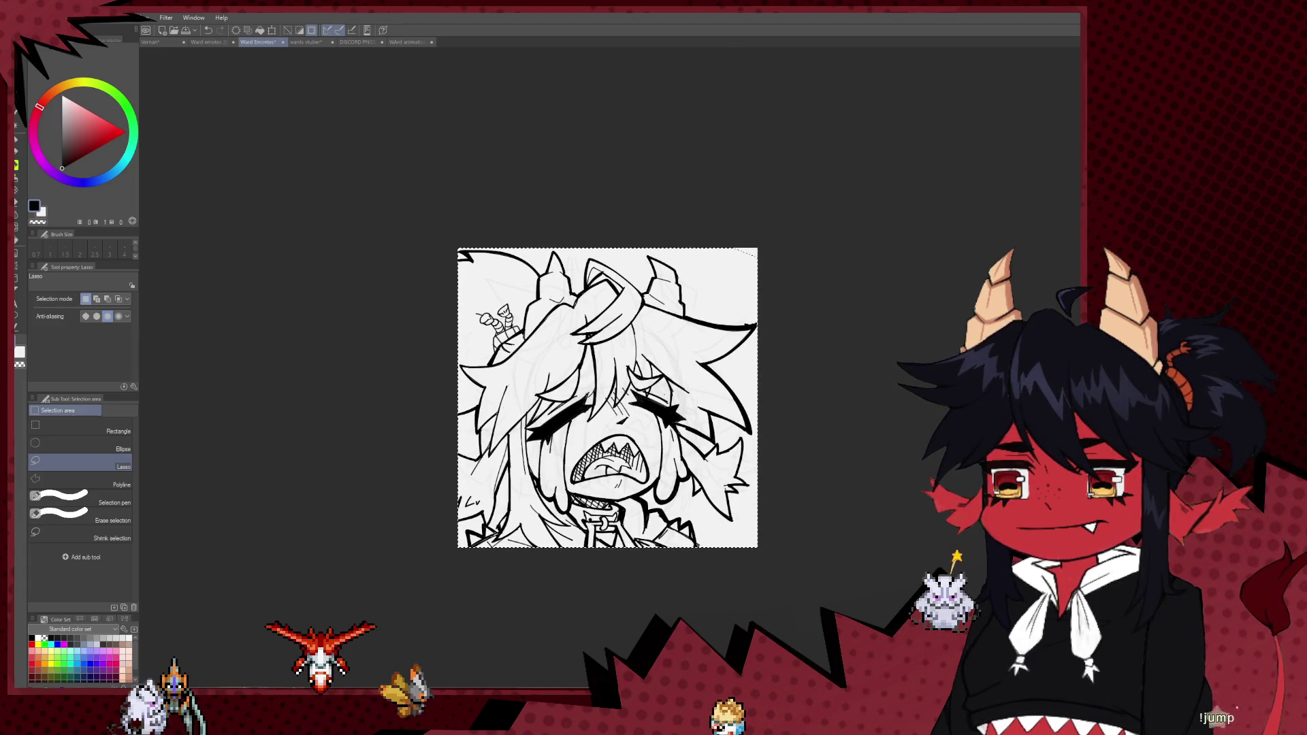
click(836, 286)
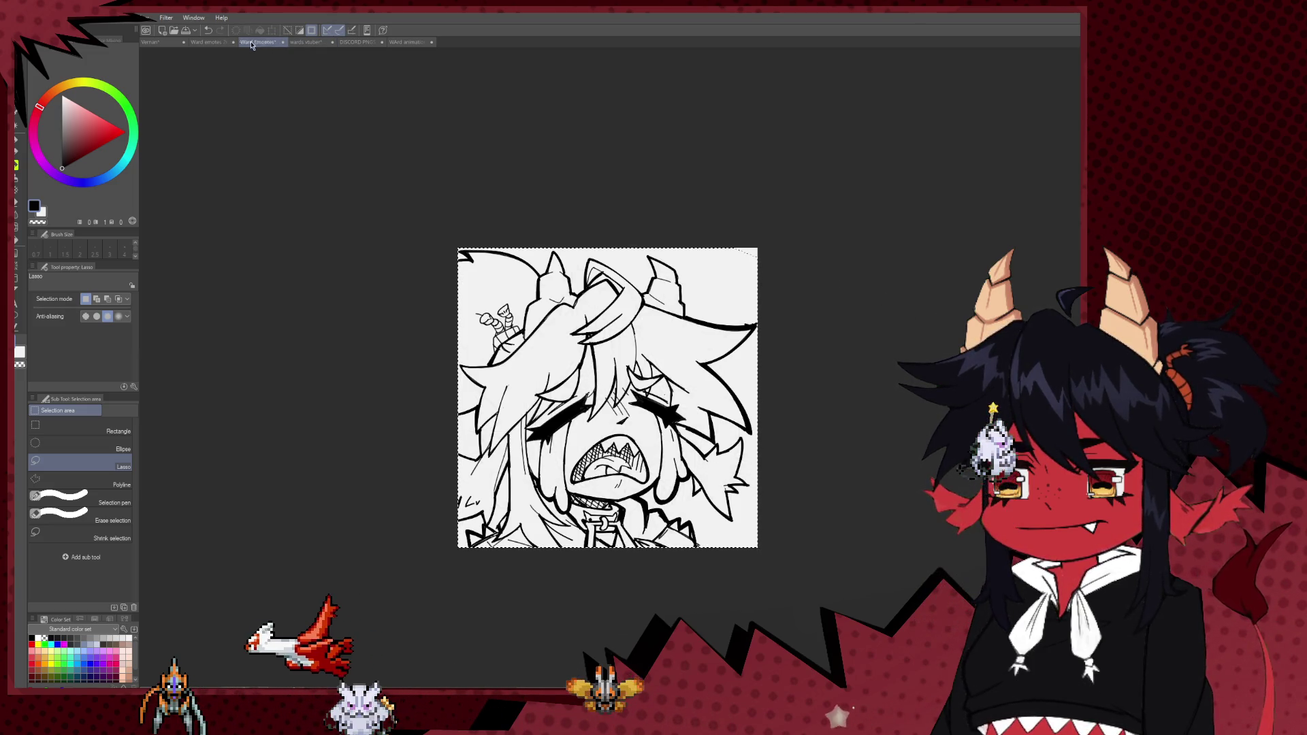
click(192, 41)
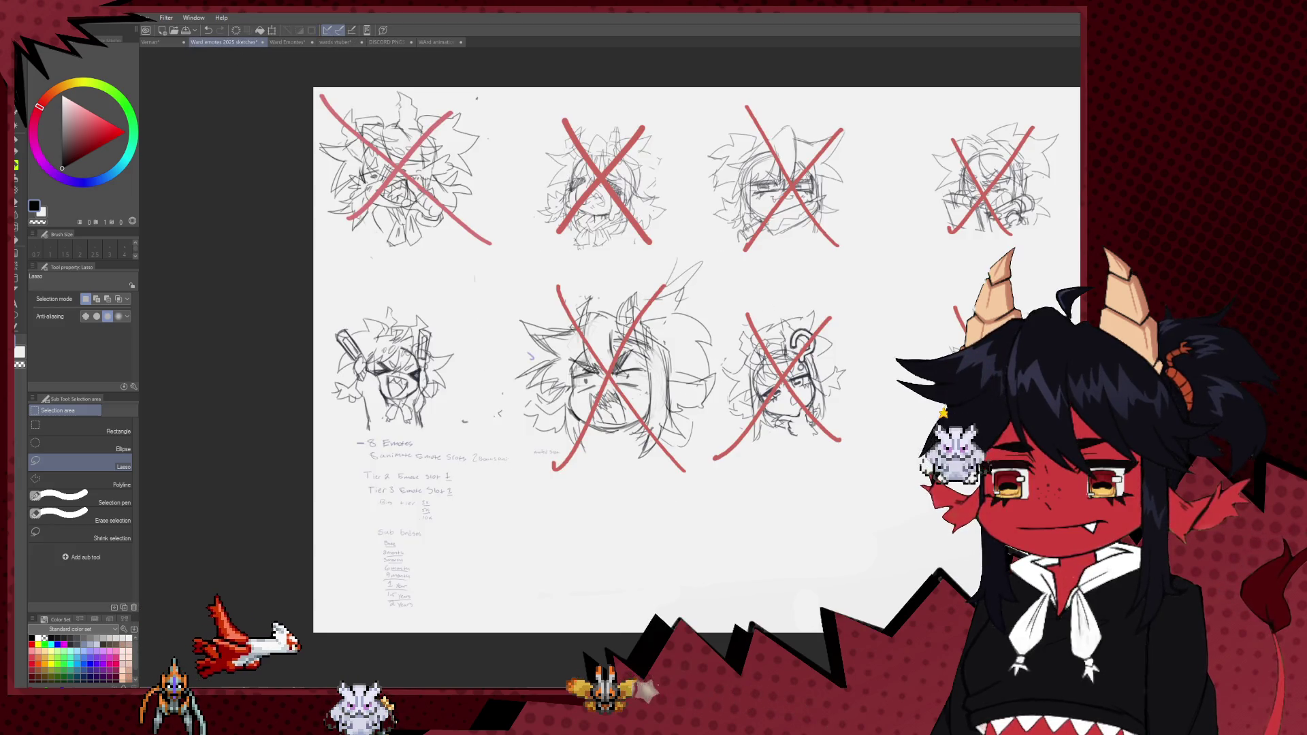
key(Delete)
key(Delete)
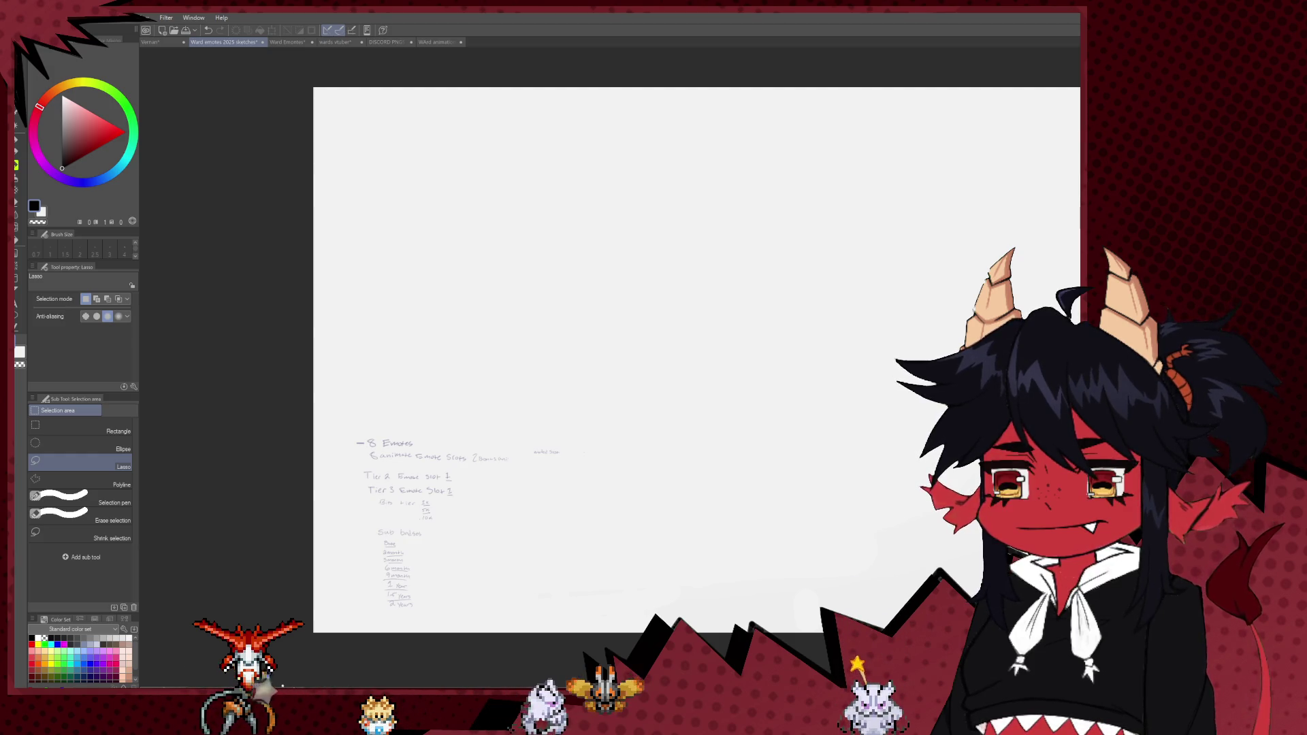
- Paste the copied emote onto the sheet, then undo the paste
key(ctrl+v)
scroll(520, 119, up, 3)
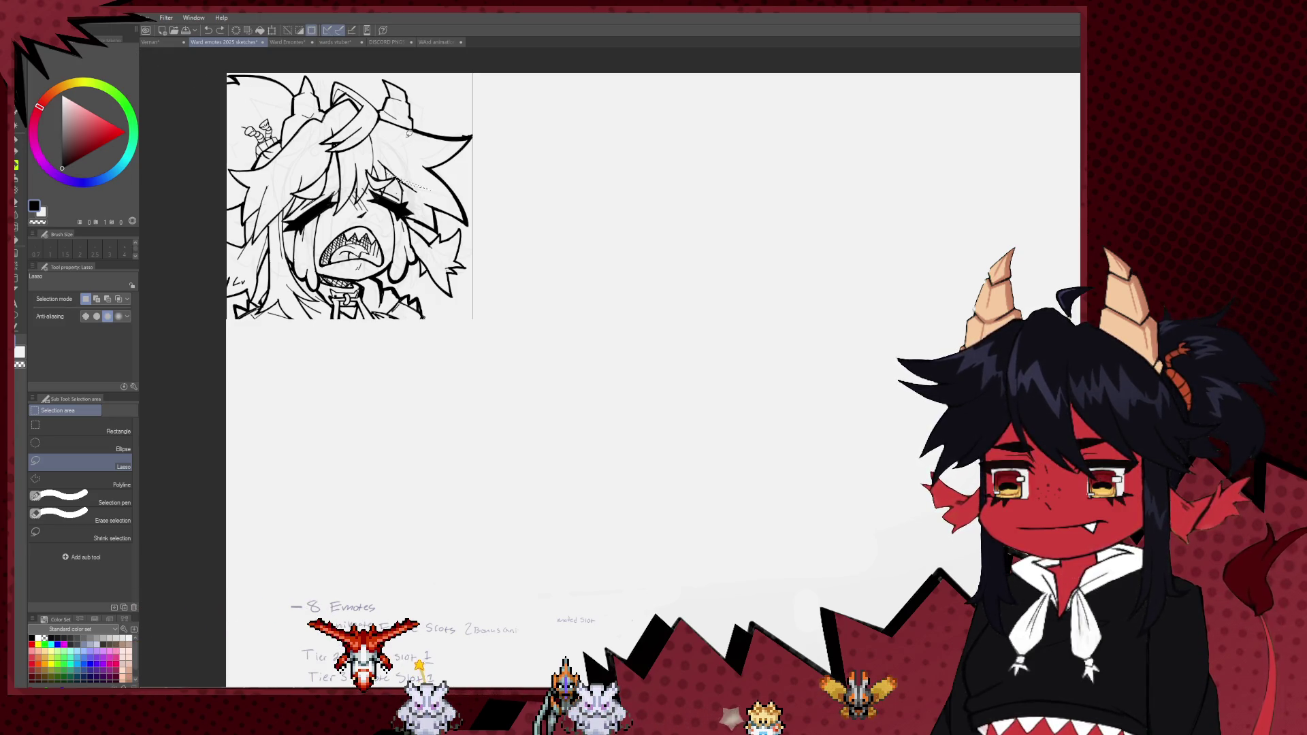
key(ctrl+z)
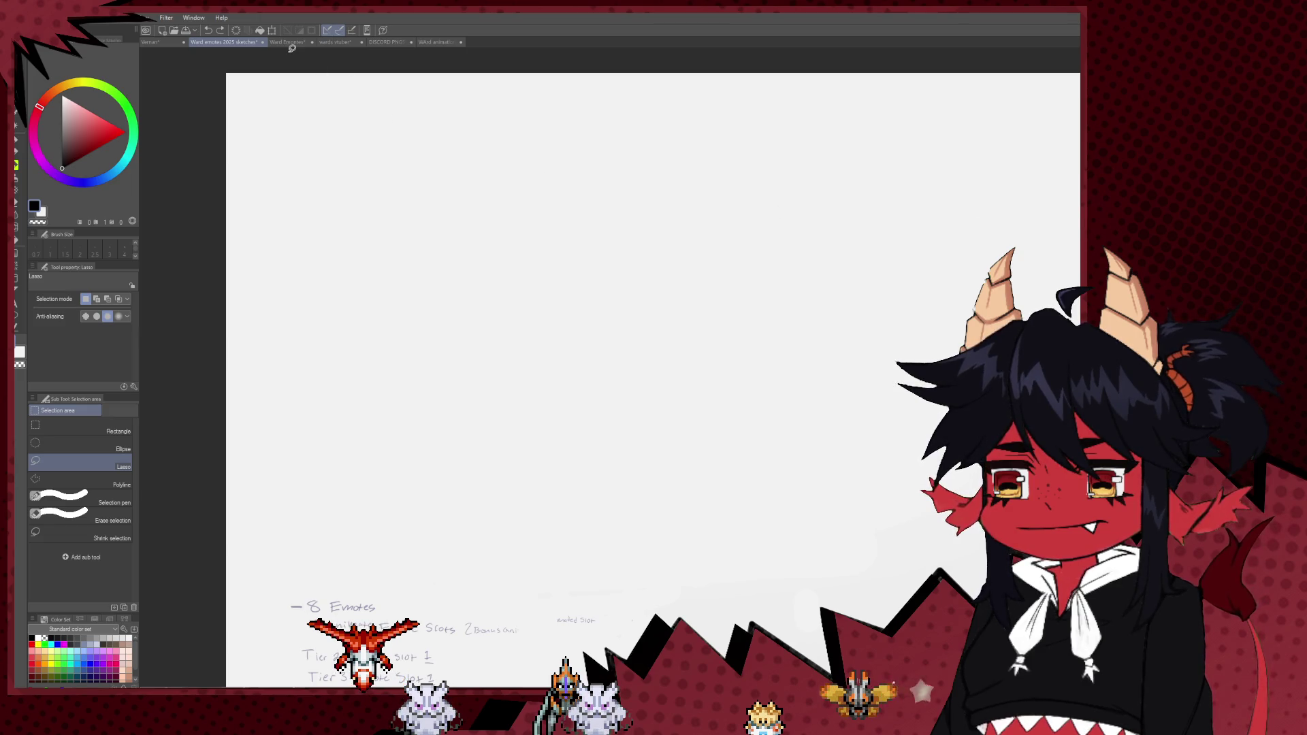
- Close the selection around the emote drawing and move between the open documents
click(288, 43)
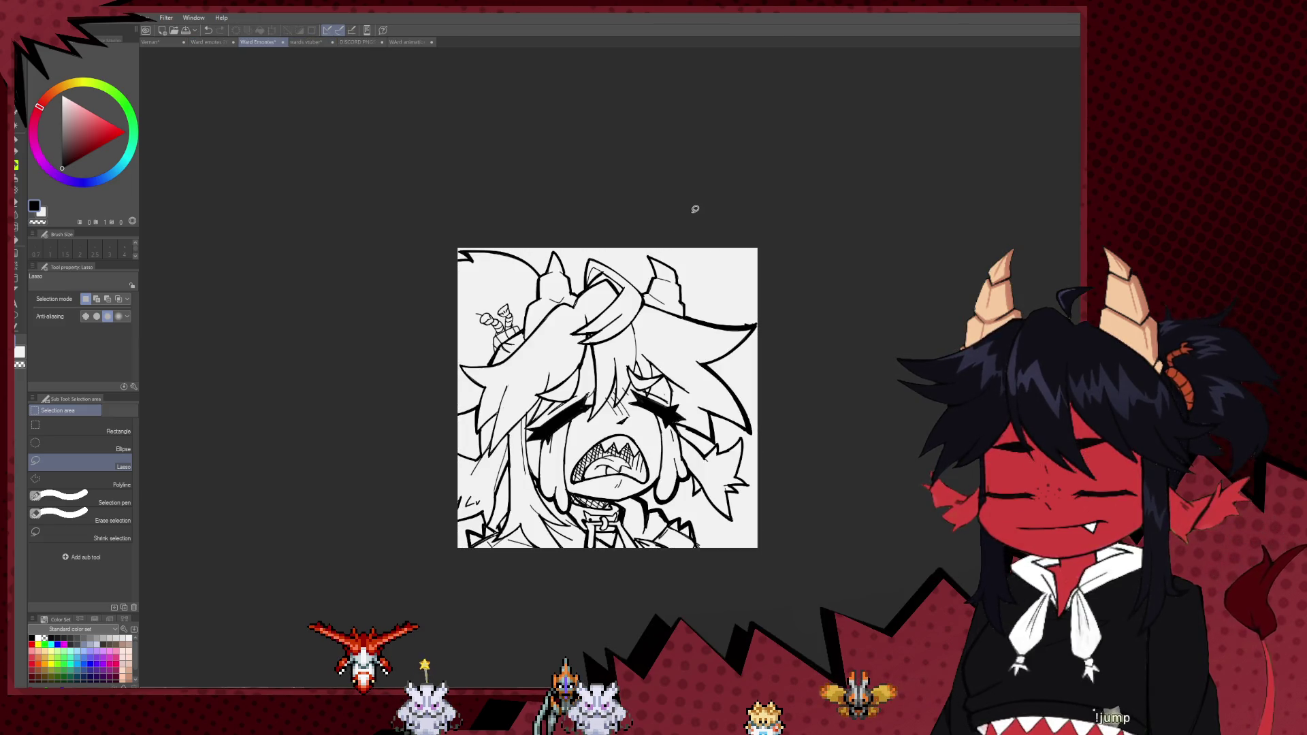
drag(297, 342, 804, 222)
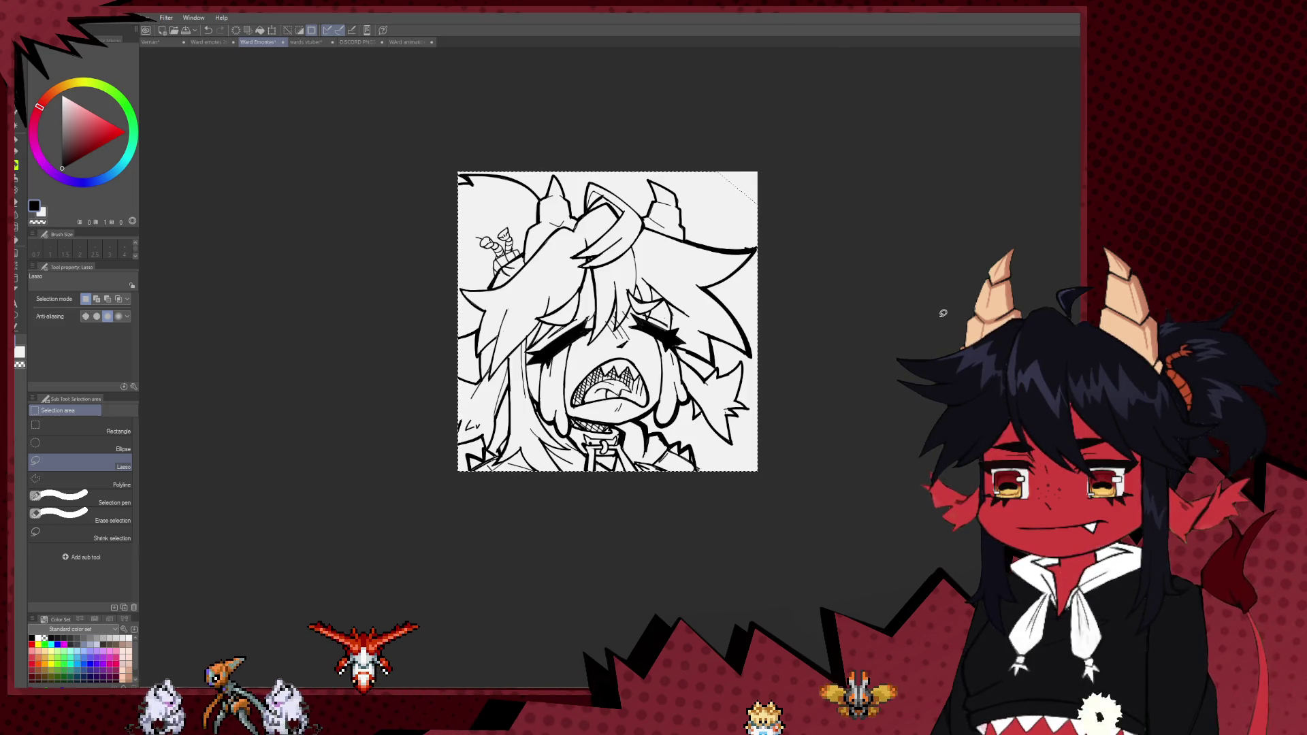
click(297, 43)
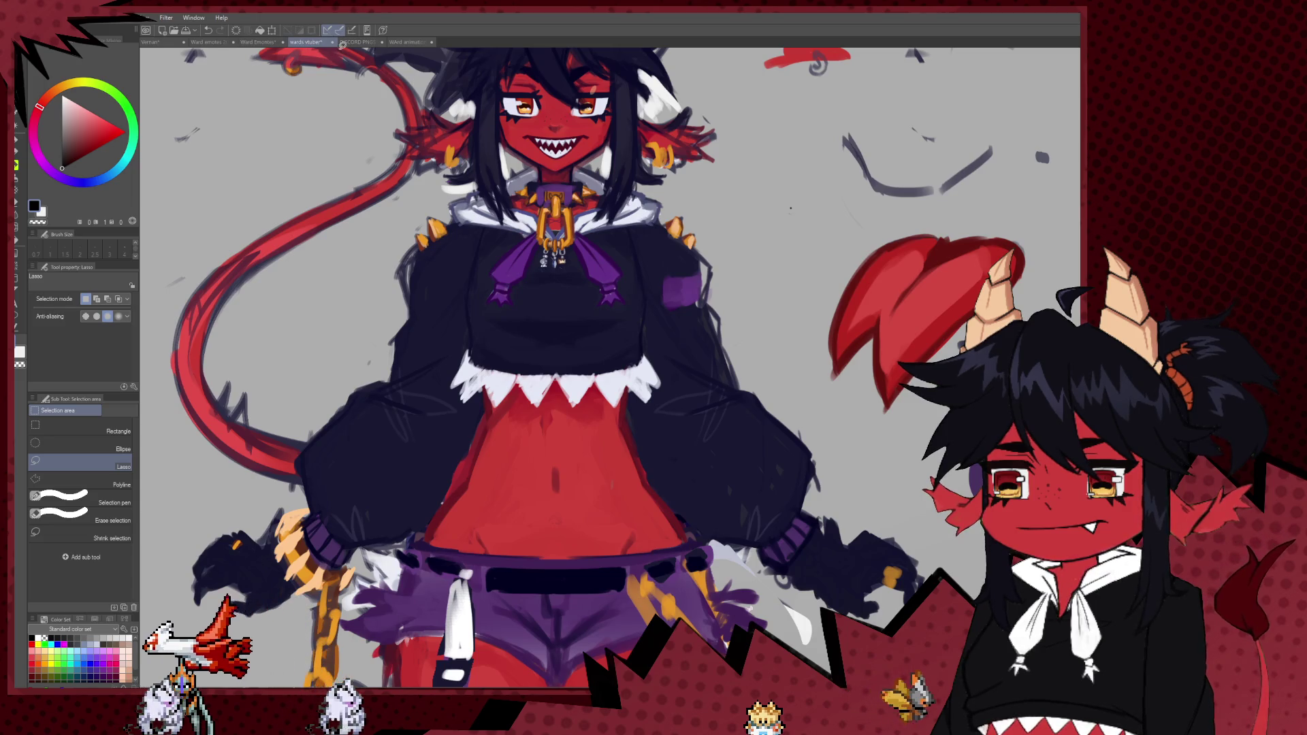
key(ctrl+Tab)
click(217, 43)
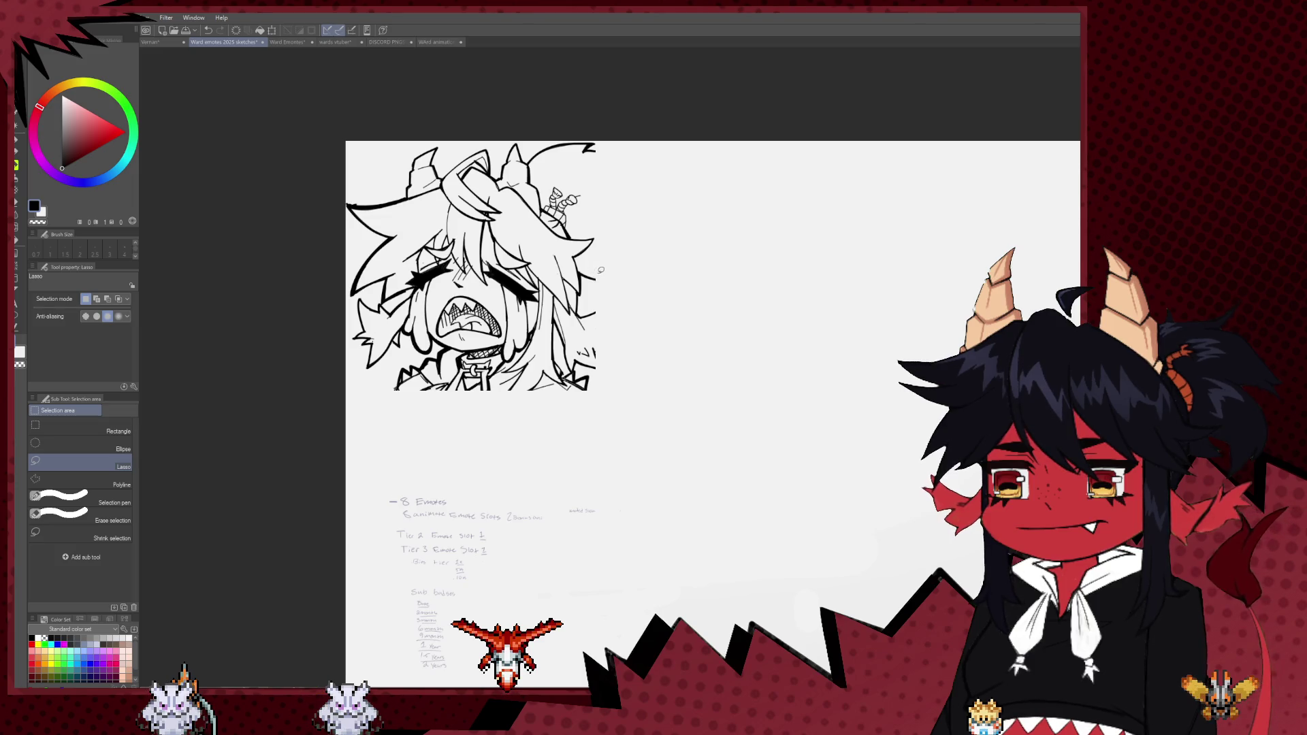
drag(600, 271, 516, 254)
click(271, 44)
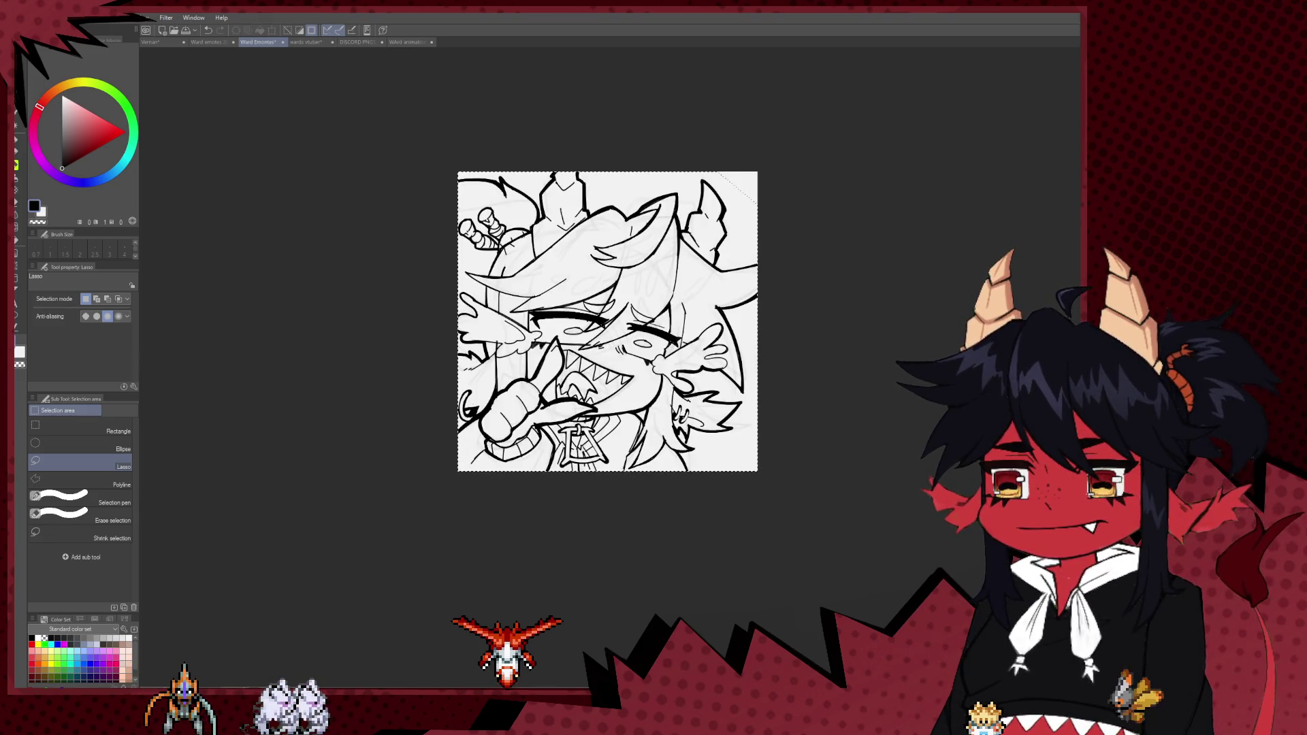
click(306, 42)
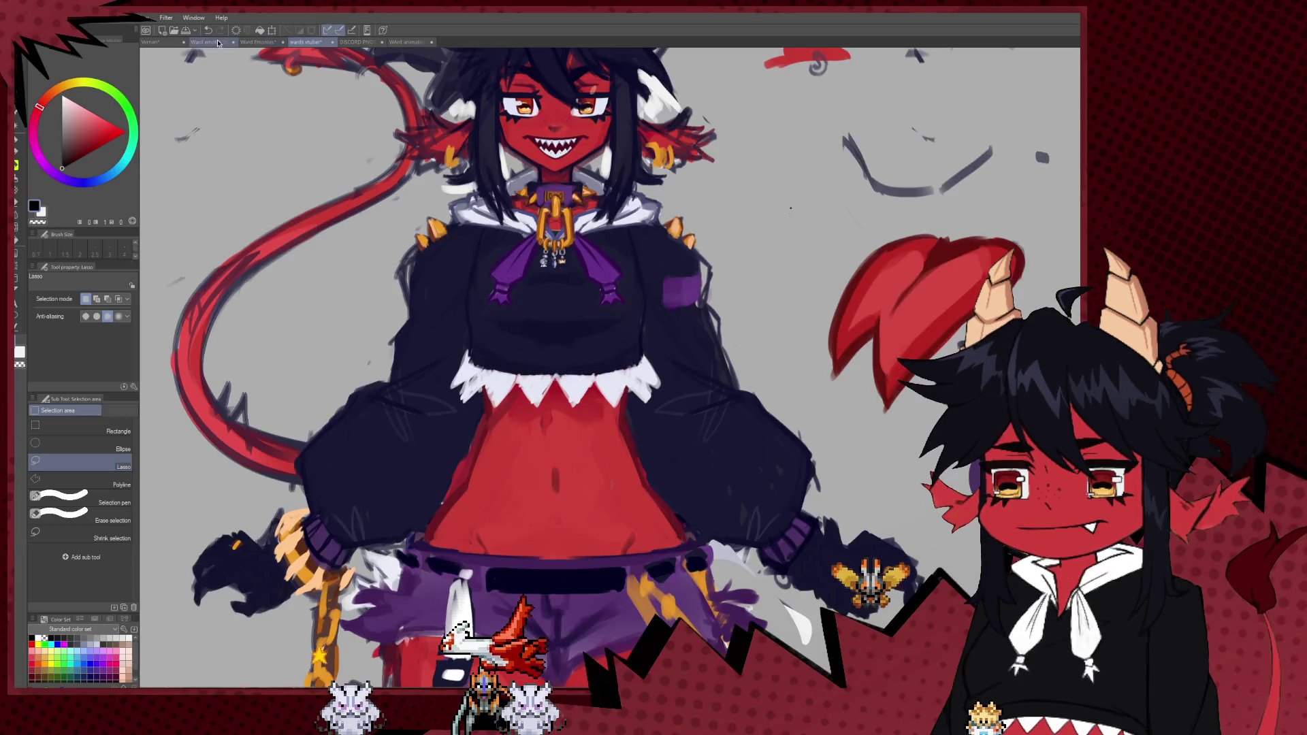
click(218, 44)
- Place the tongue-out emote beside the crying one, then play the emote animation
key(ctrl+v)
key(ctrl+t)
drag(667, 286, 729, 268)
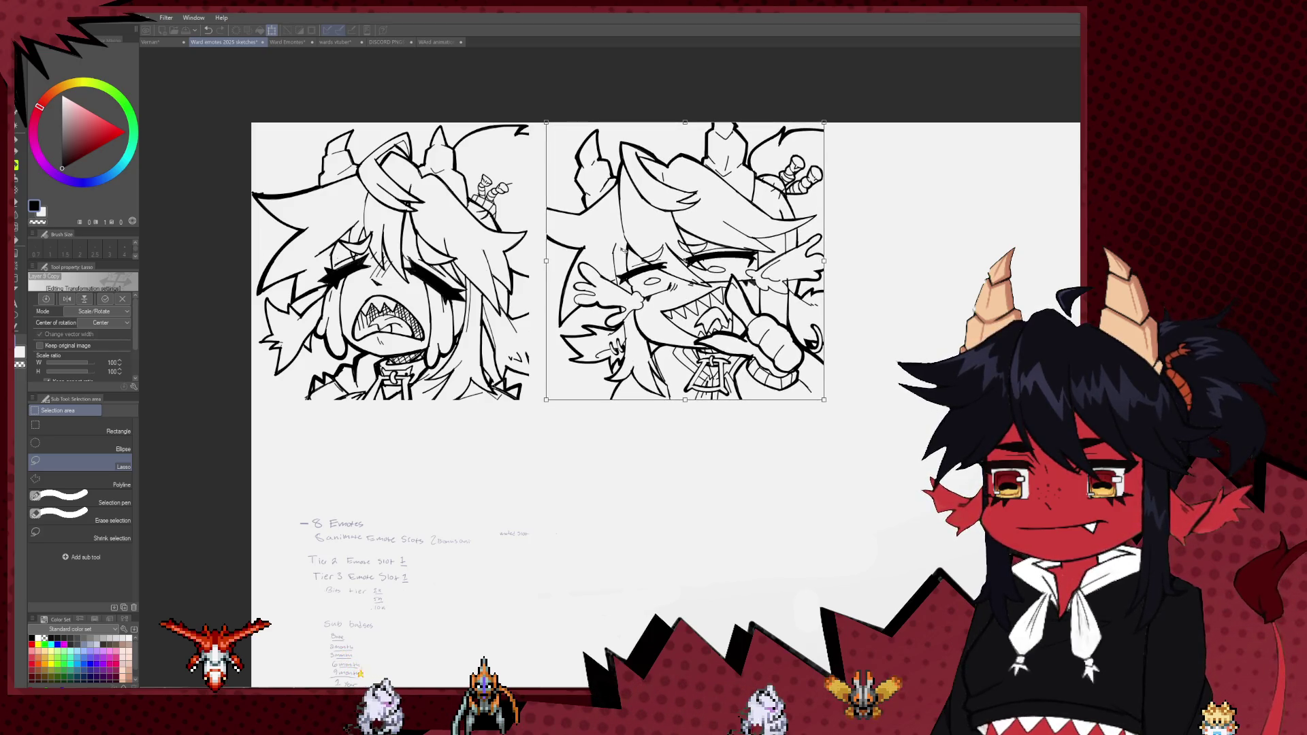
key(Return)
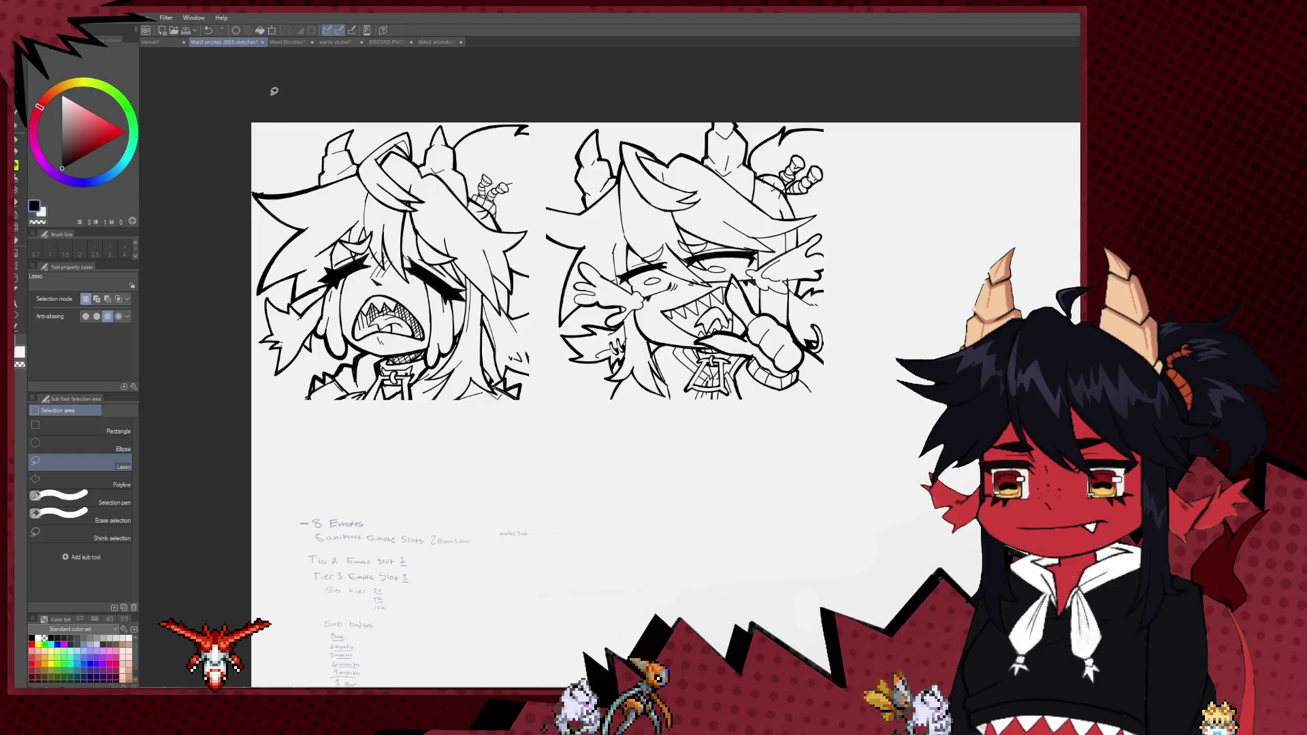
scroll(467, 331, down, 3)
scroll(468, 331, up, 3)
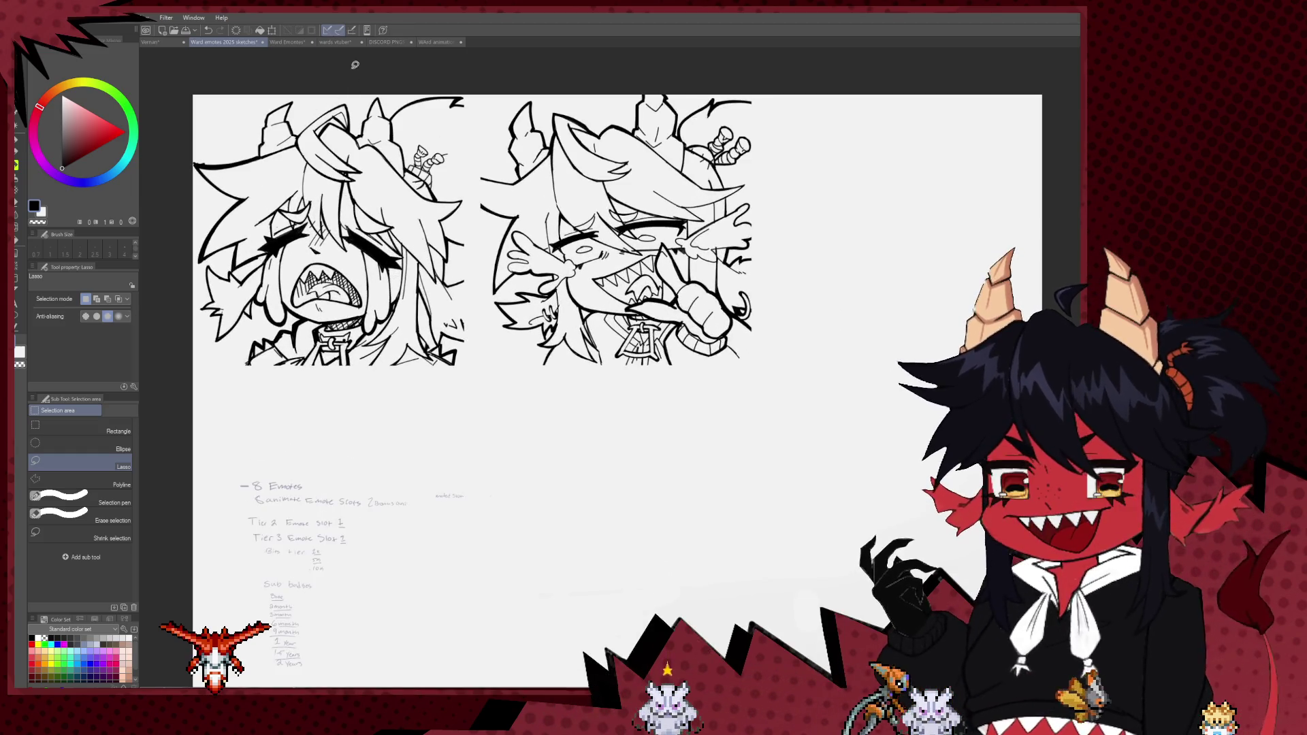
click(288, 42)
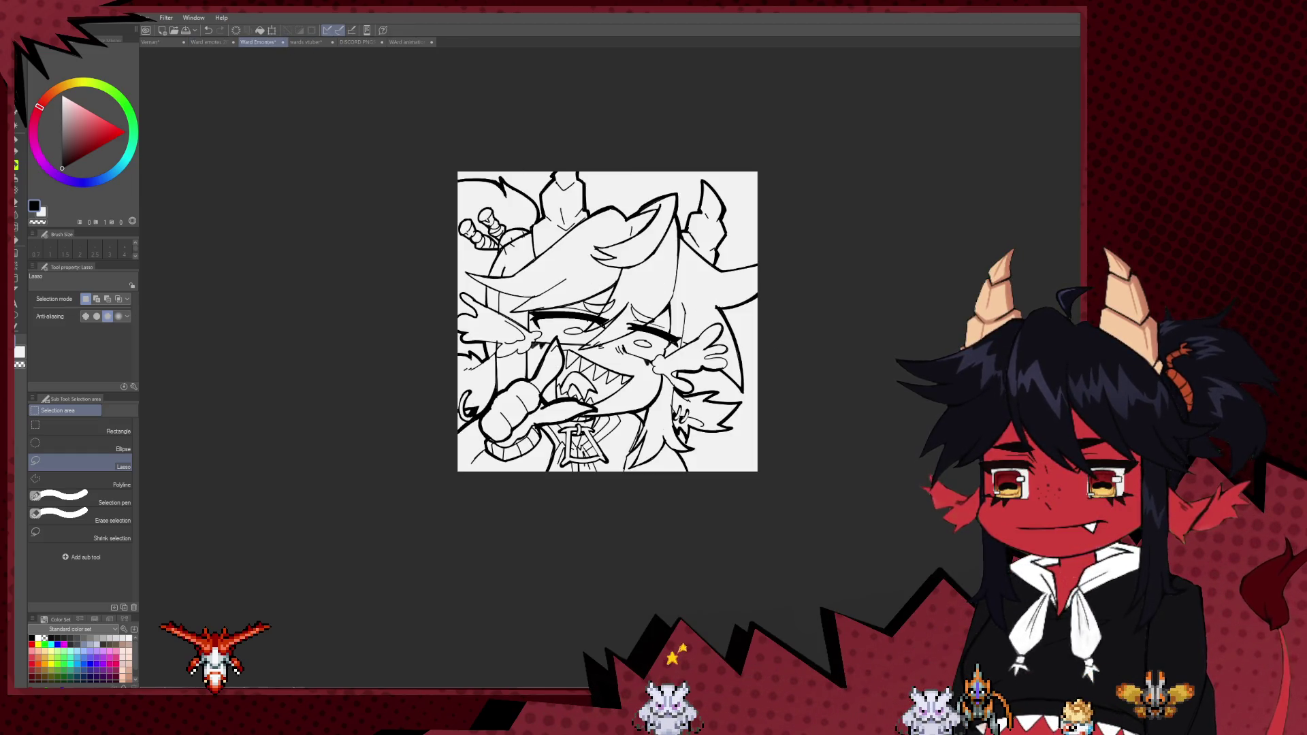
key(space)
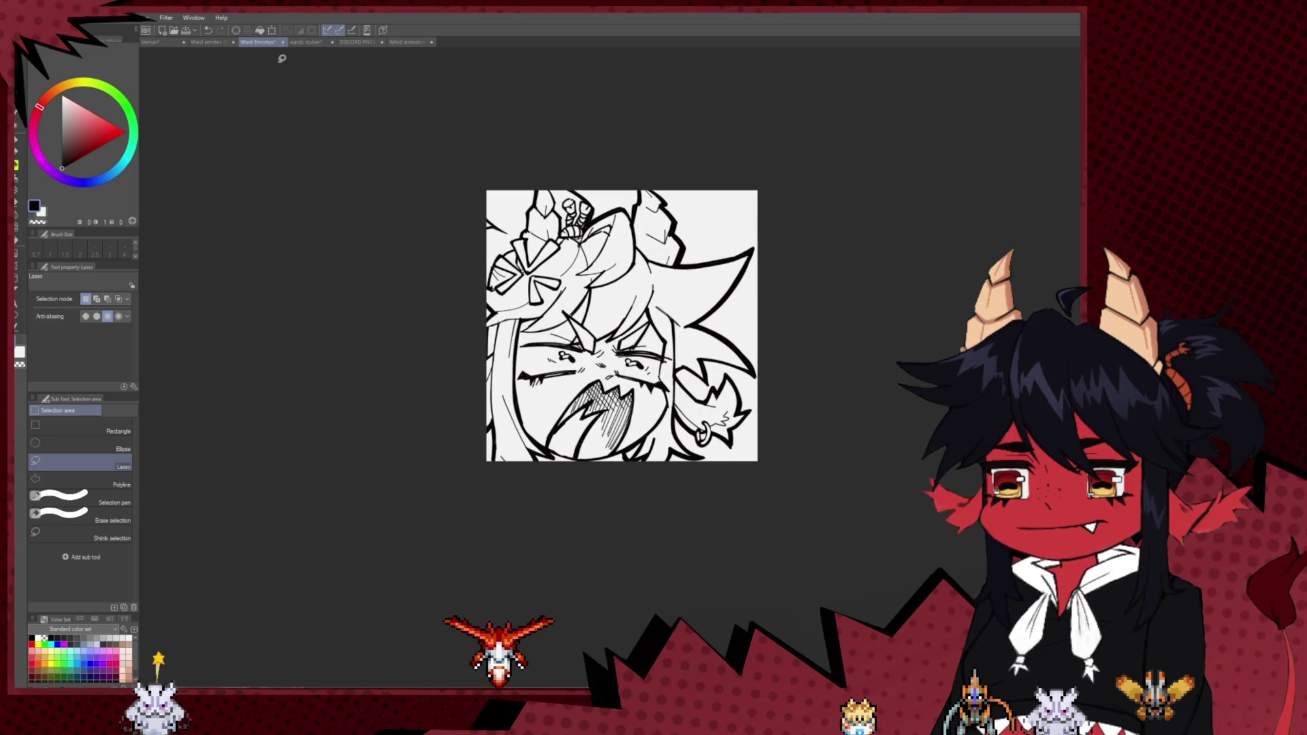
- Paste the yelling emote into the third top-row slot, nudge it up and right, and commit
click(212, 43)
key(ctrl+v)
key(ctrl+t)
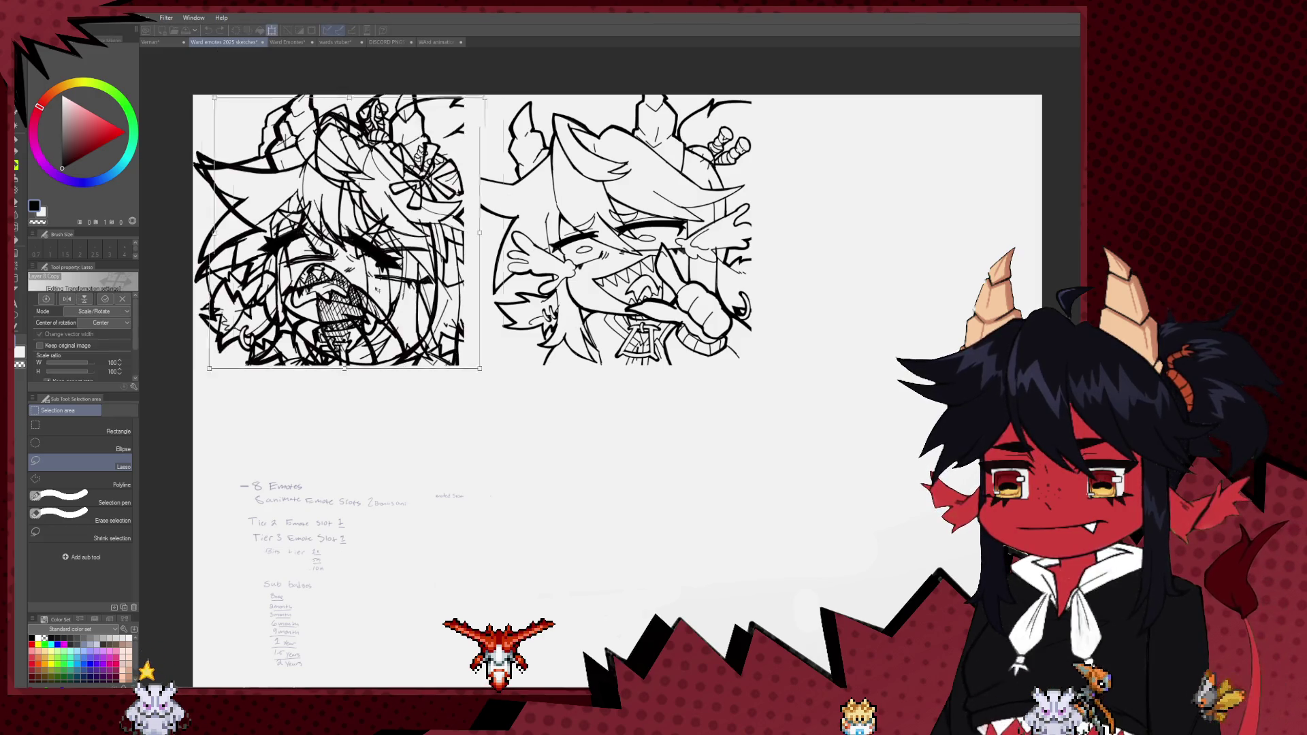
drag(329, 232, 899, 240)
key(Up)
key(Up)
key(Up)
key(Up)
key(Up)
key(Up)
key(Up)
key(Up)
key(Up)
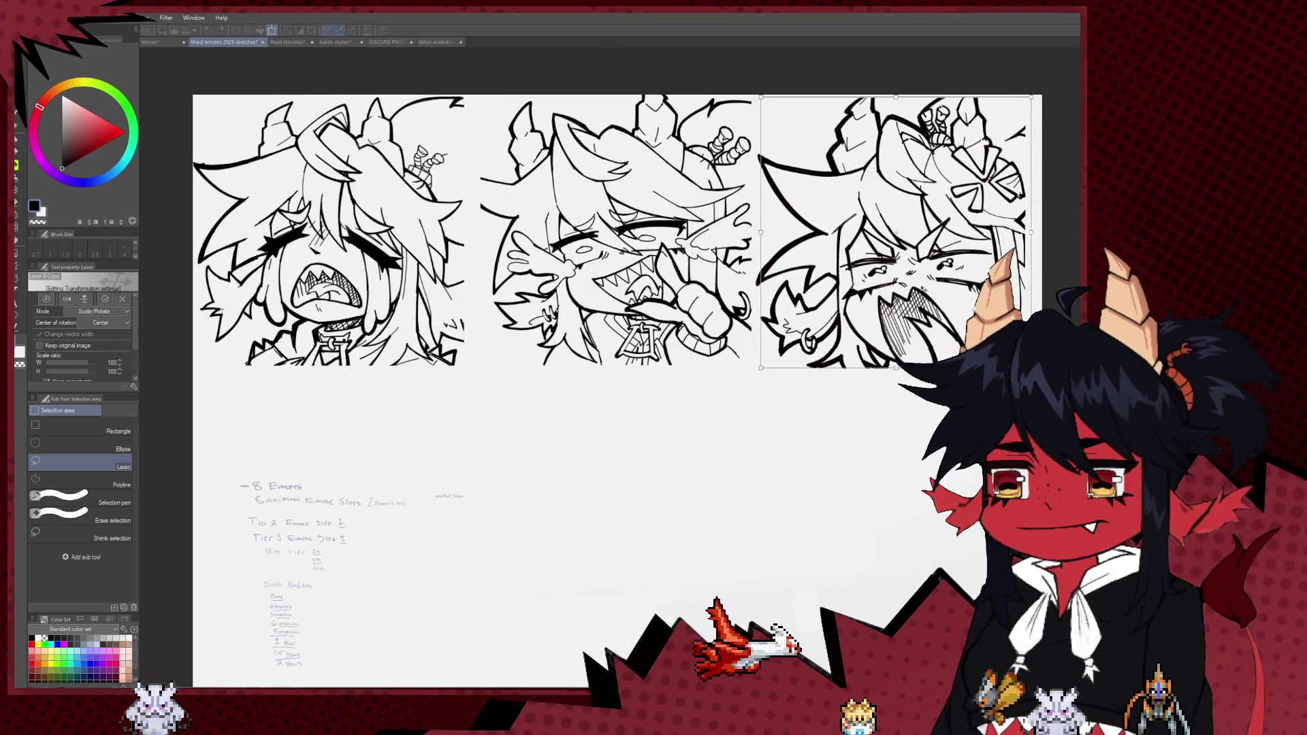
key(Up)
key(Up)
key(Up)
key(Right)
key(Right)
key(Right)
key(Right)
key(Right)
key(Right)
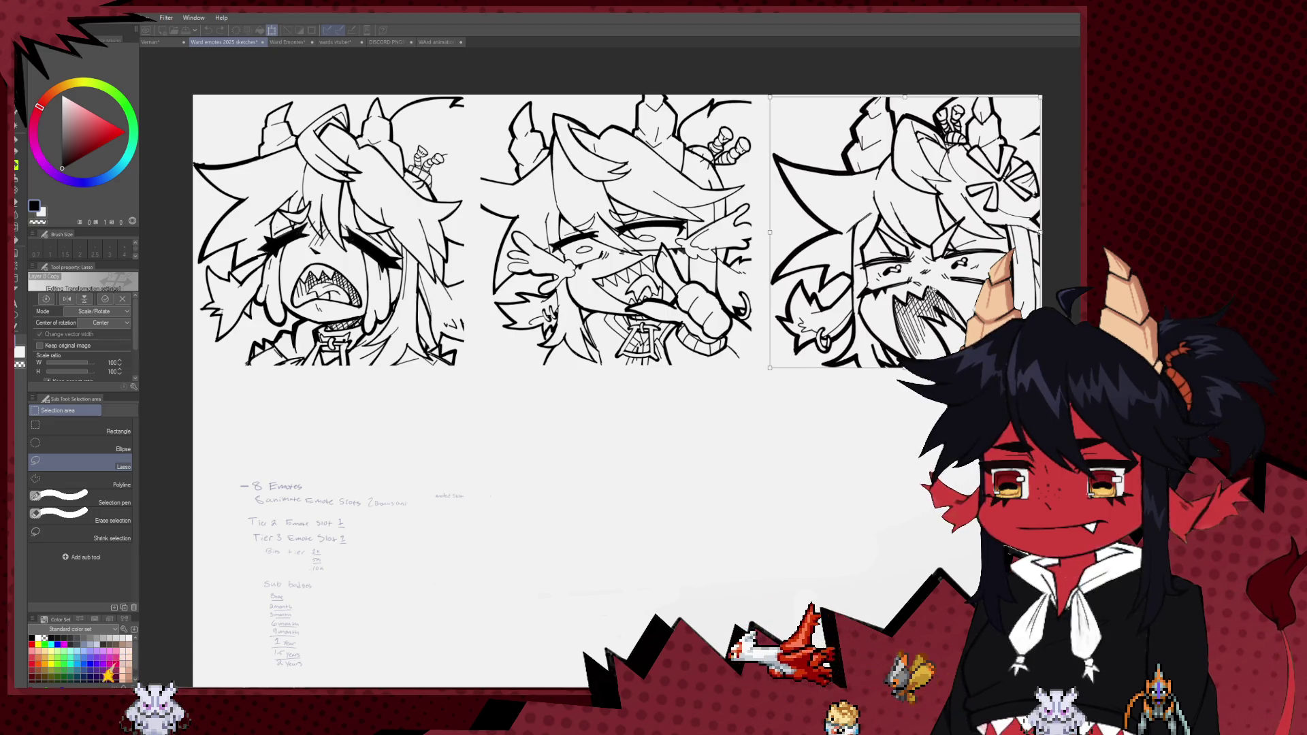
key(Right)
key(Right)
key(Up)
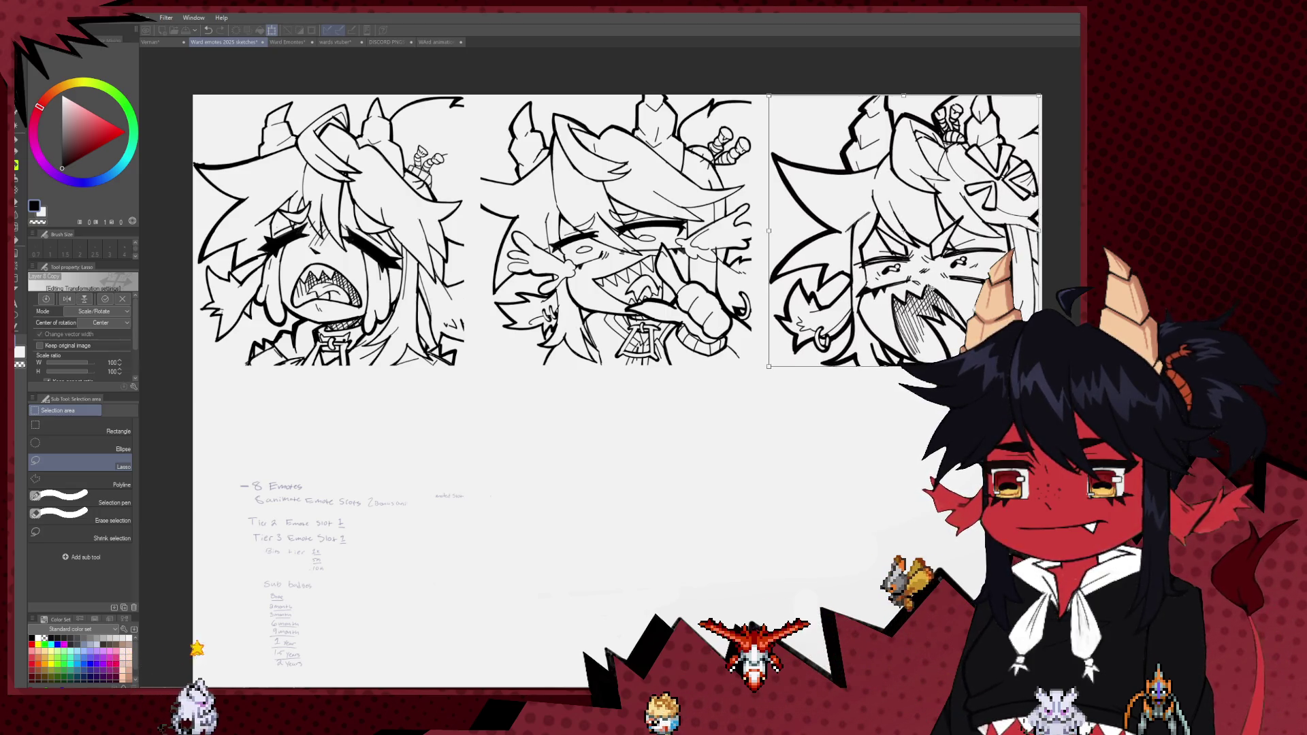
key(Up)
key(ctrl+minus)
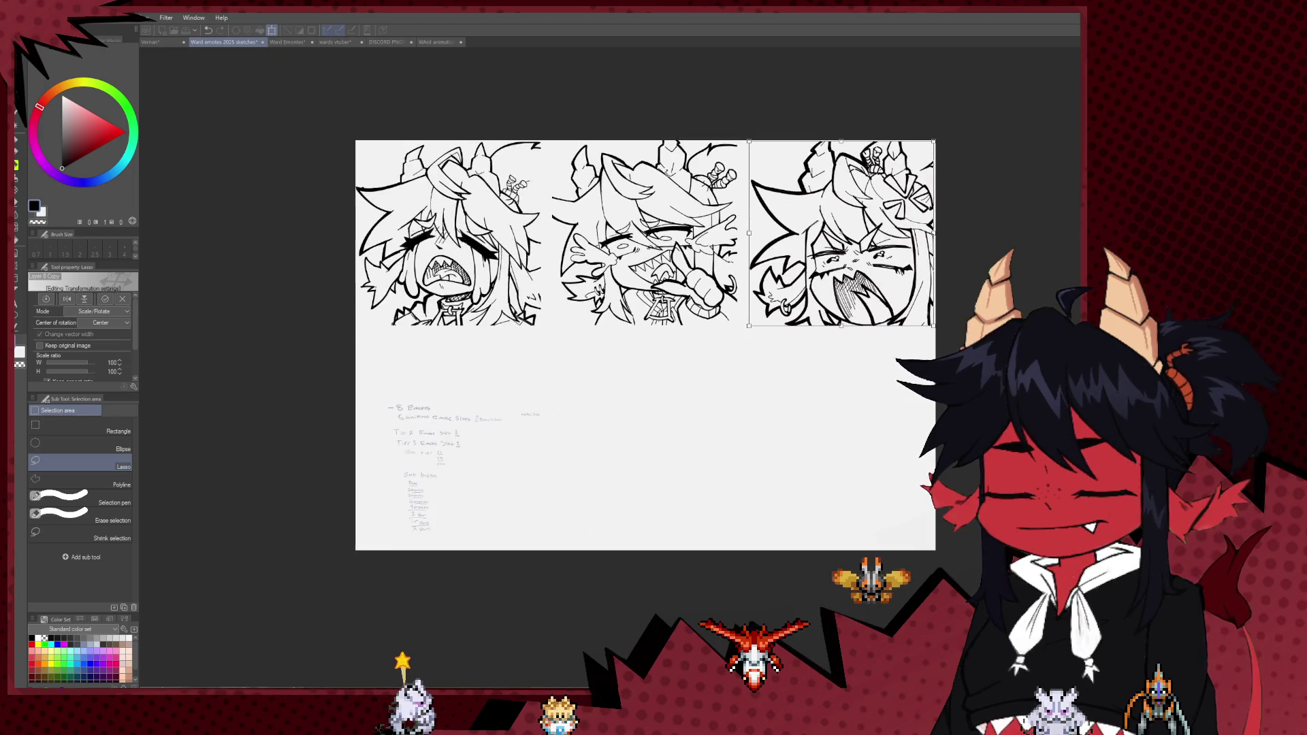
key(Return)
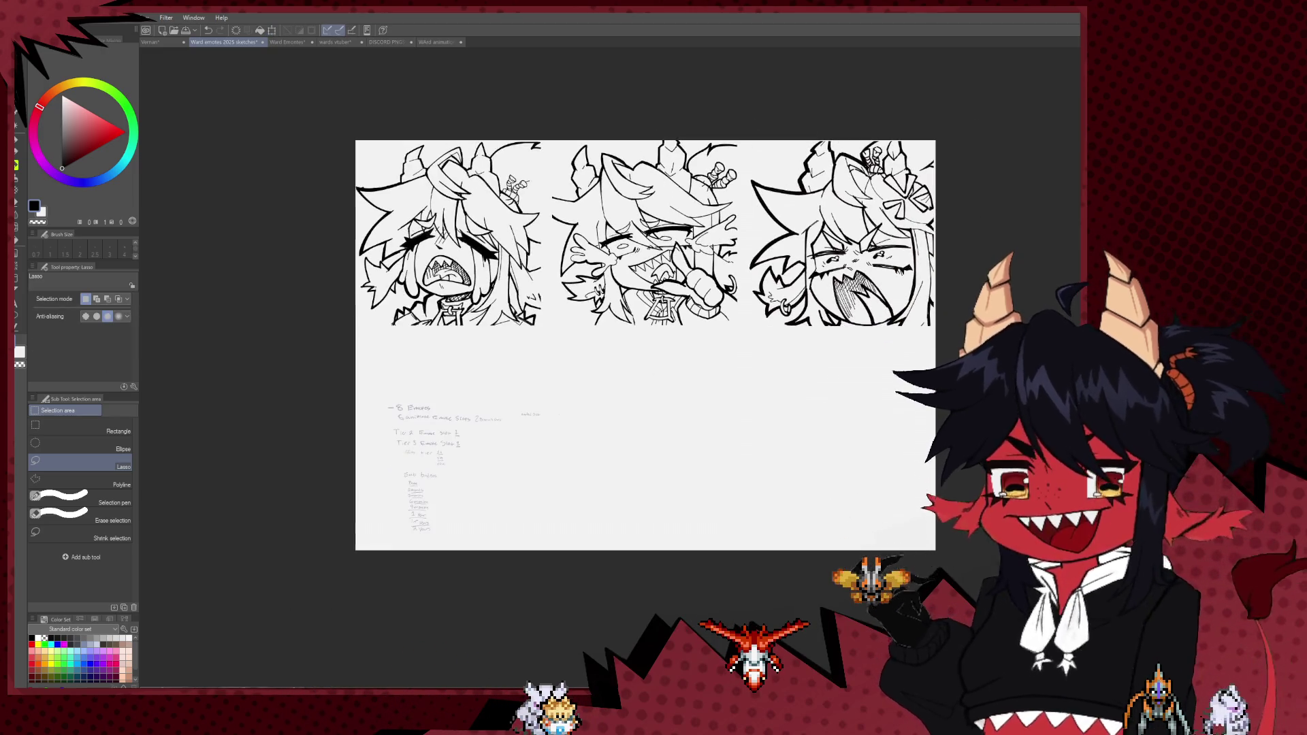
- Revert an accidental deletion, then switch to the single-emote document
key(Delete)
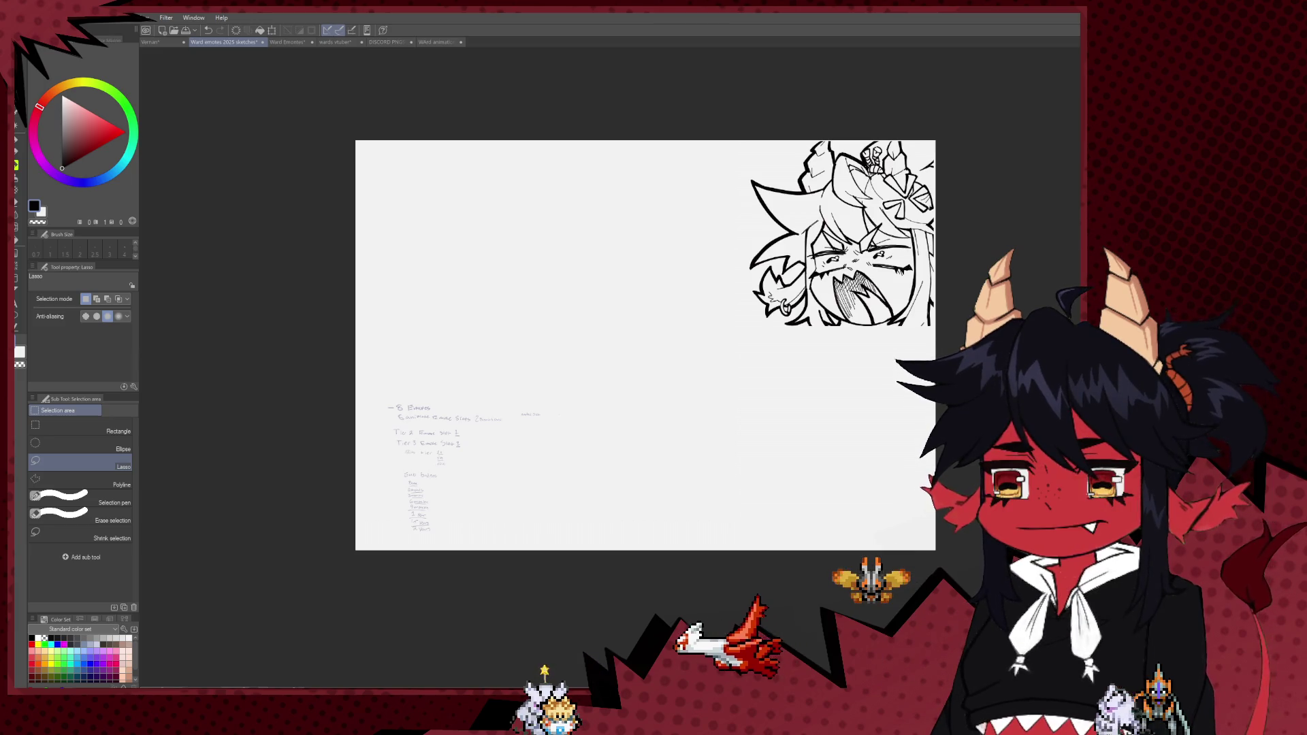
key(ctrl+z)
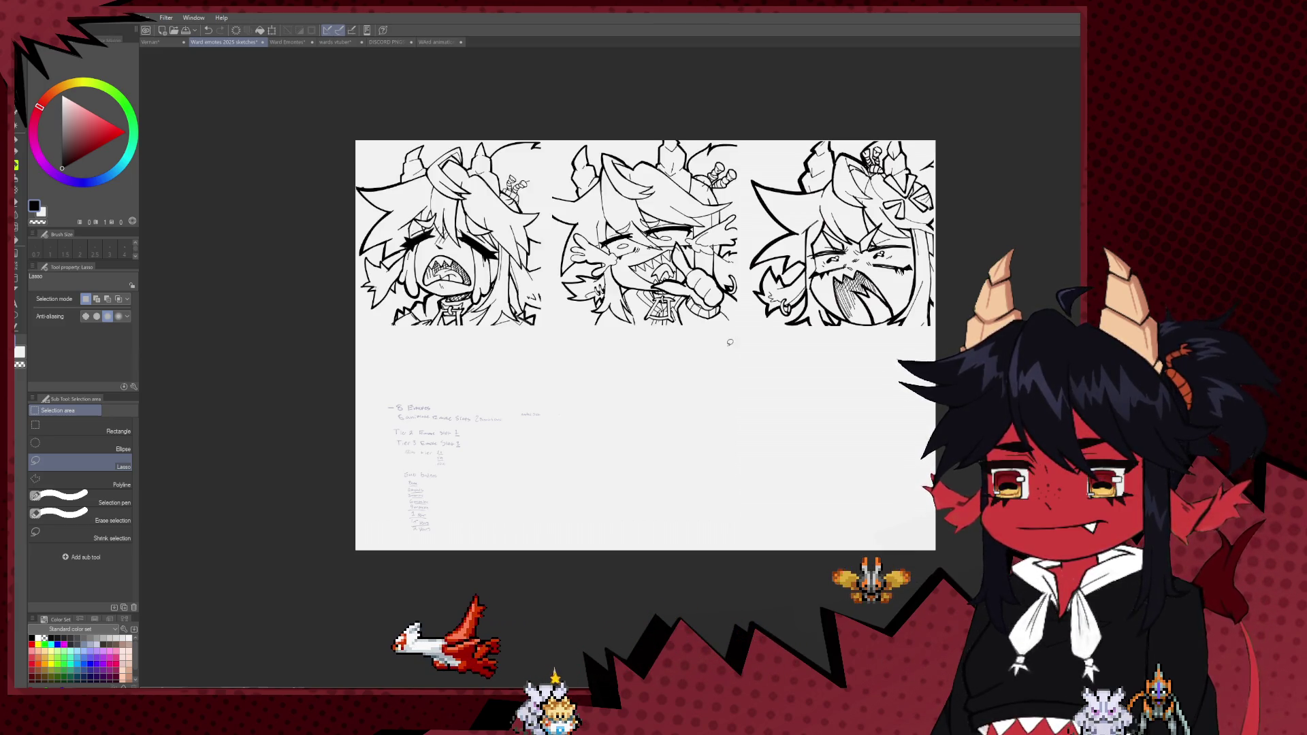
scroll(679, 312, up, 1)
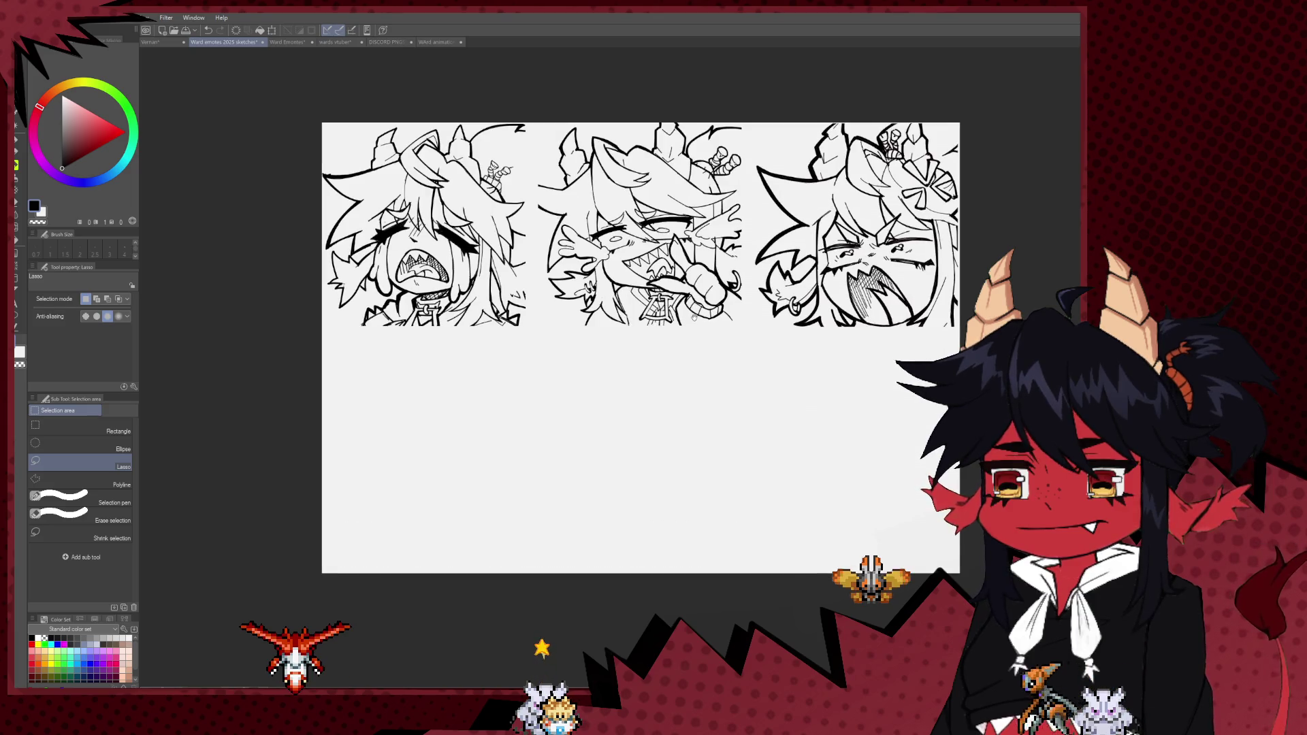
scroll(679, 312, down, 2)
scroll(679, 312, down, 3)
scroll(680, 313, up, 2)
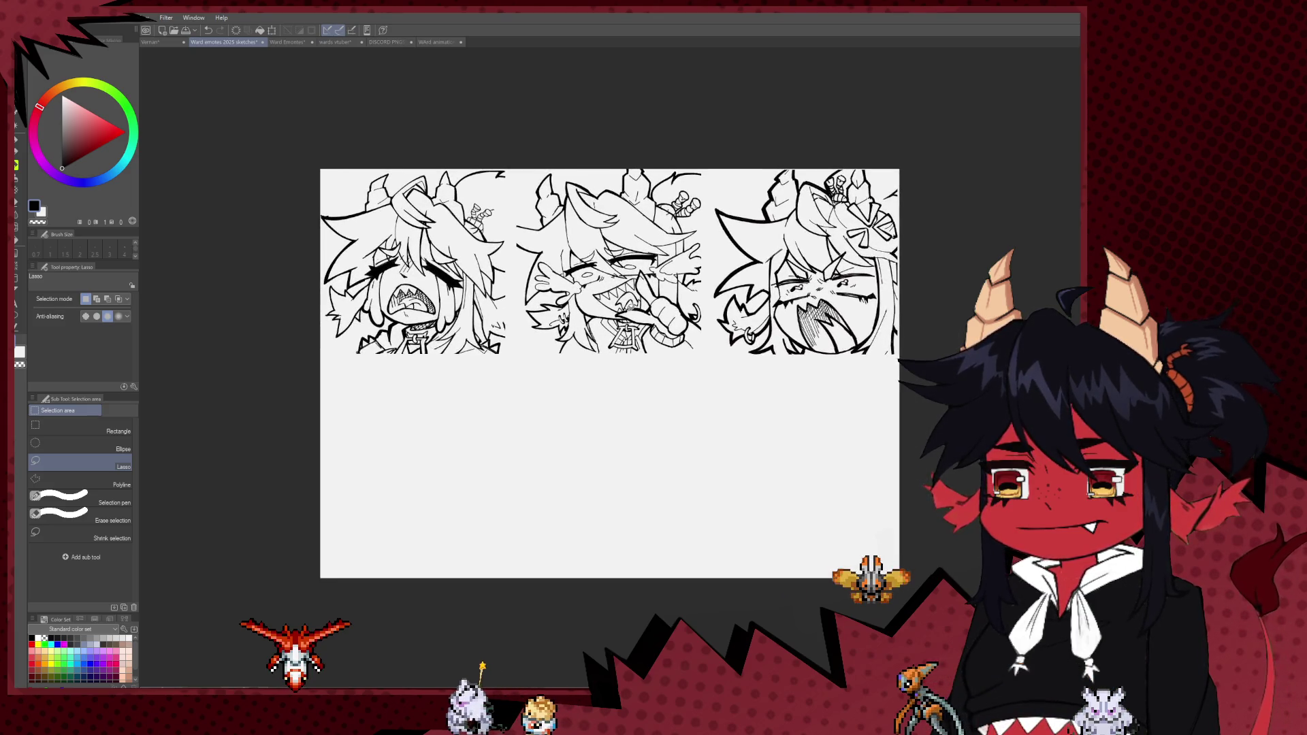
scroll(609, 313, down, 1)
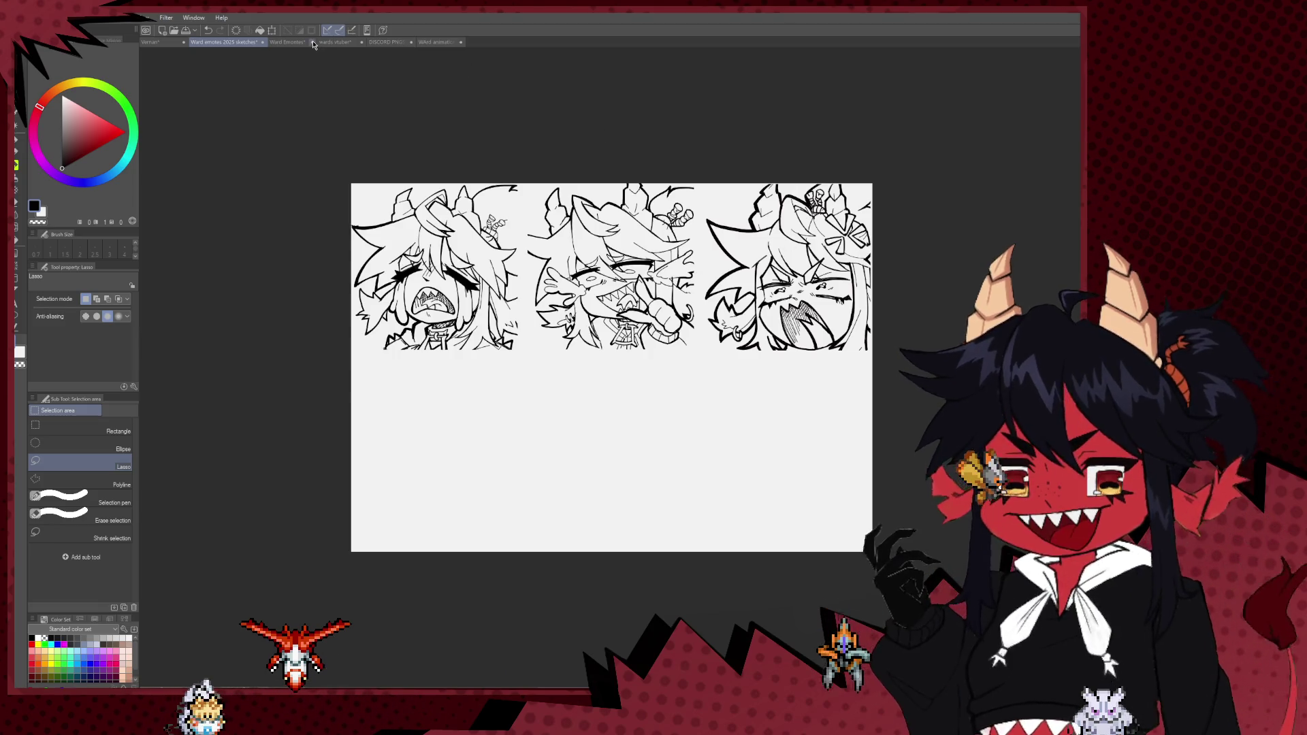
key(ctrl+Tab)
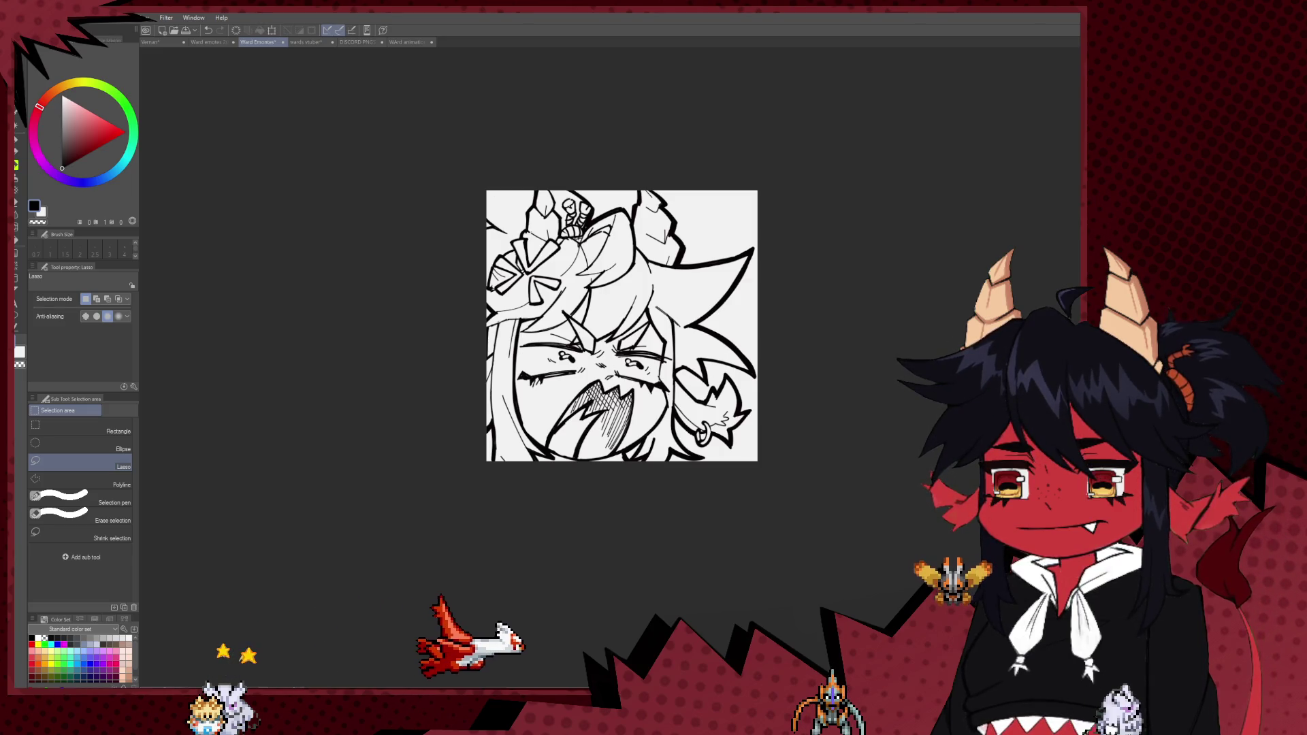
- Check the starry-eyed emote's line art, then return to the Ward emotes 2025 sketch sheet
key(ctrl+z)
key(ctrl+y)
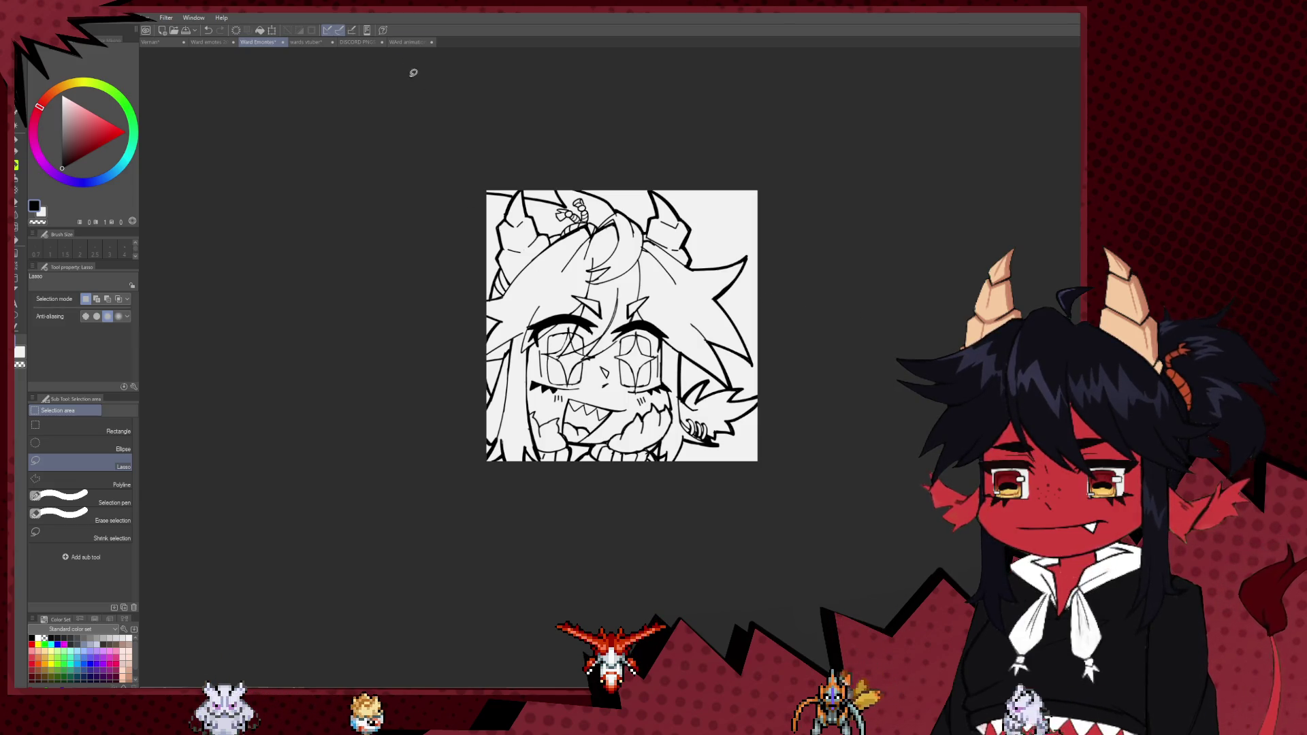
click(407, 42)
click(308, 42)
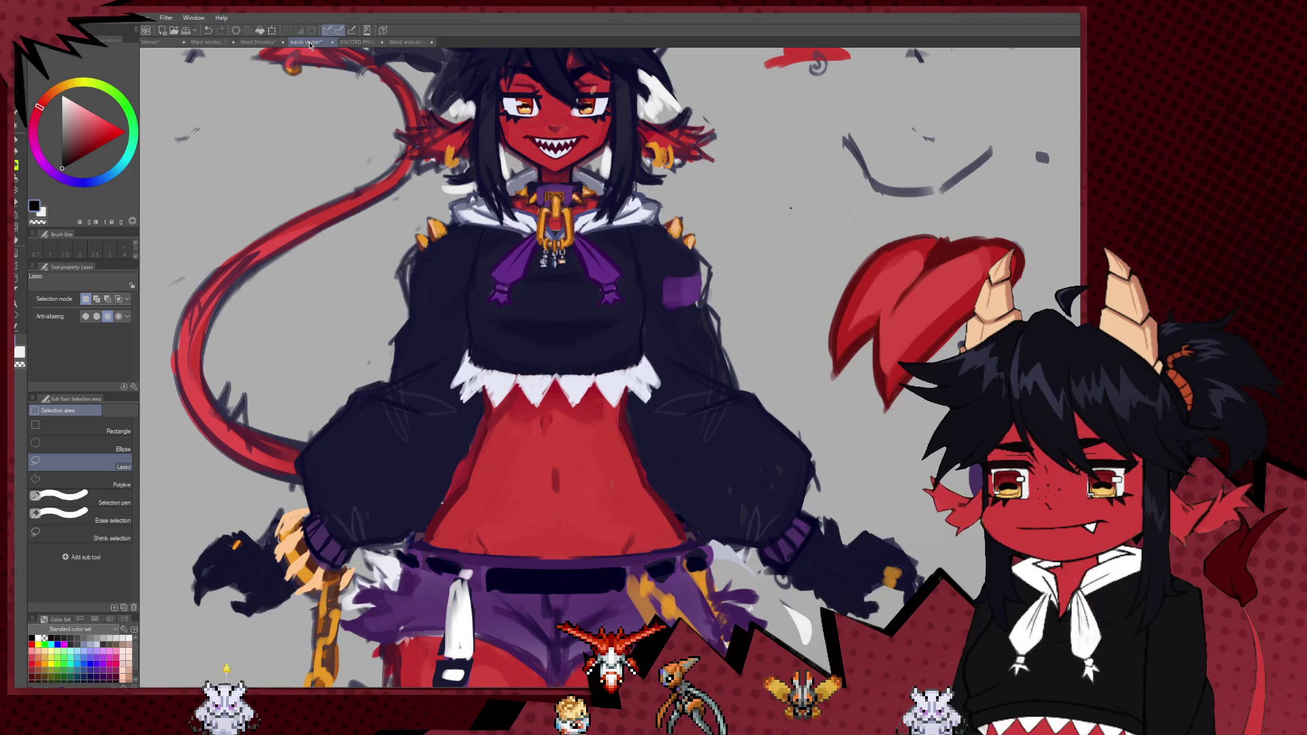
click(207, 43)
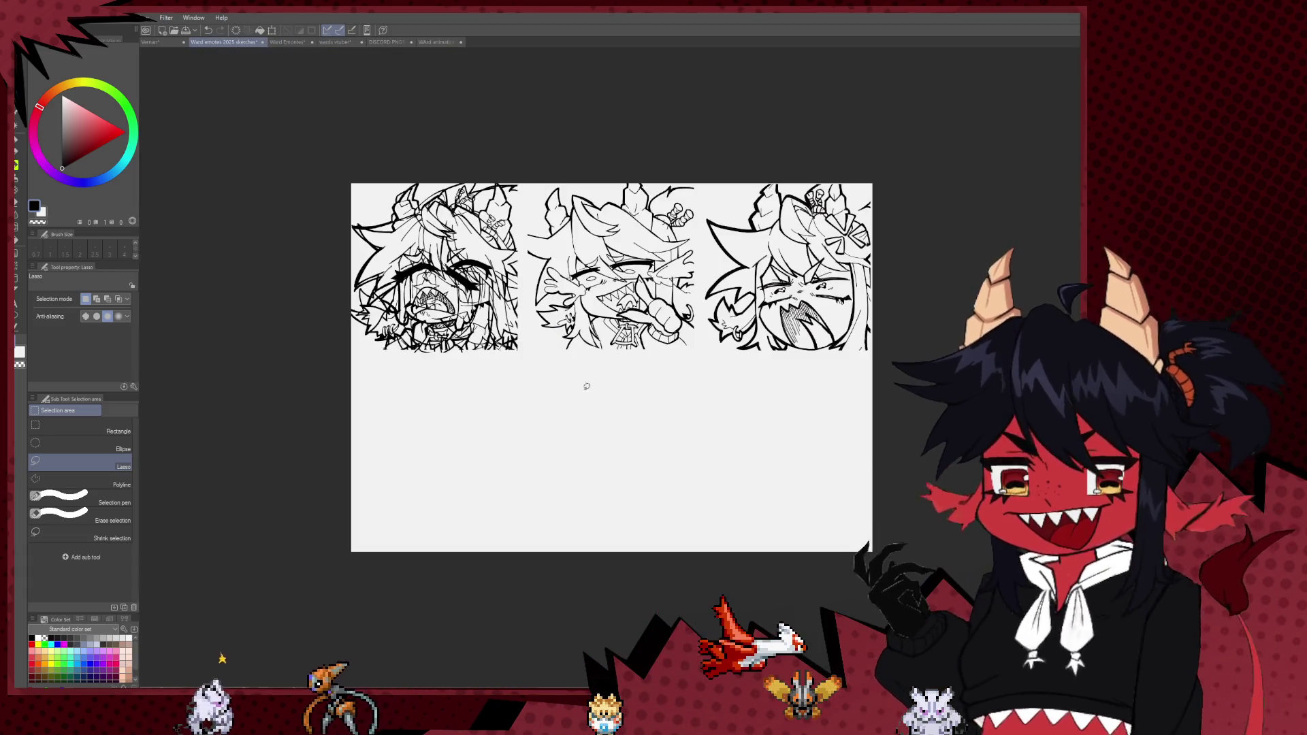
- Place the pasted starry-eyed emote in the second row's left slot and commit it
drag(483, 491, 487, 494)
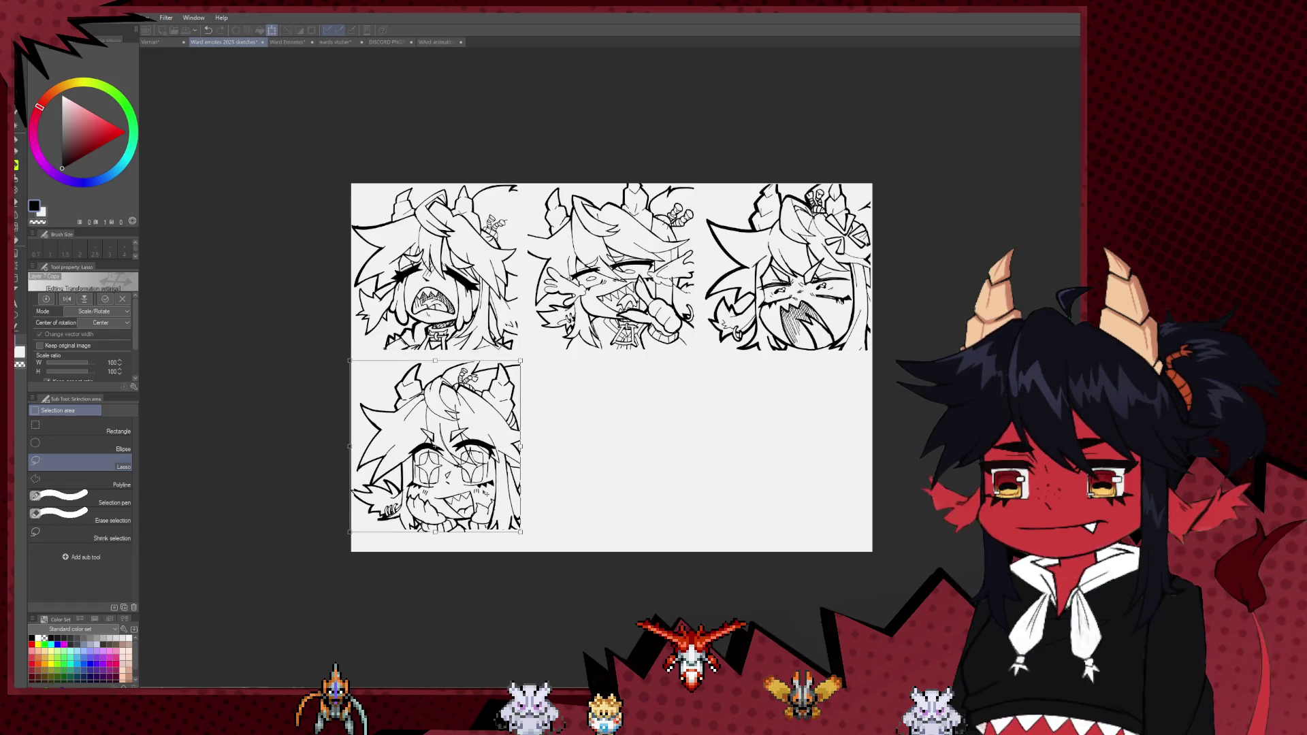
drag(435, 447, 436, 445)
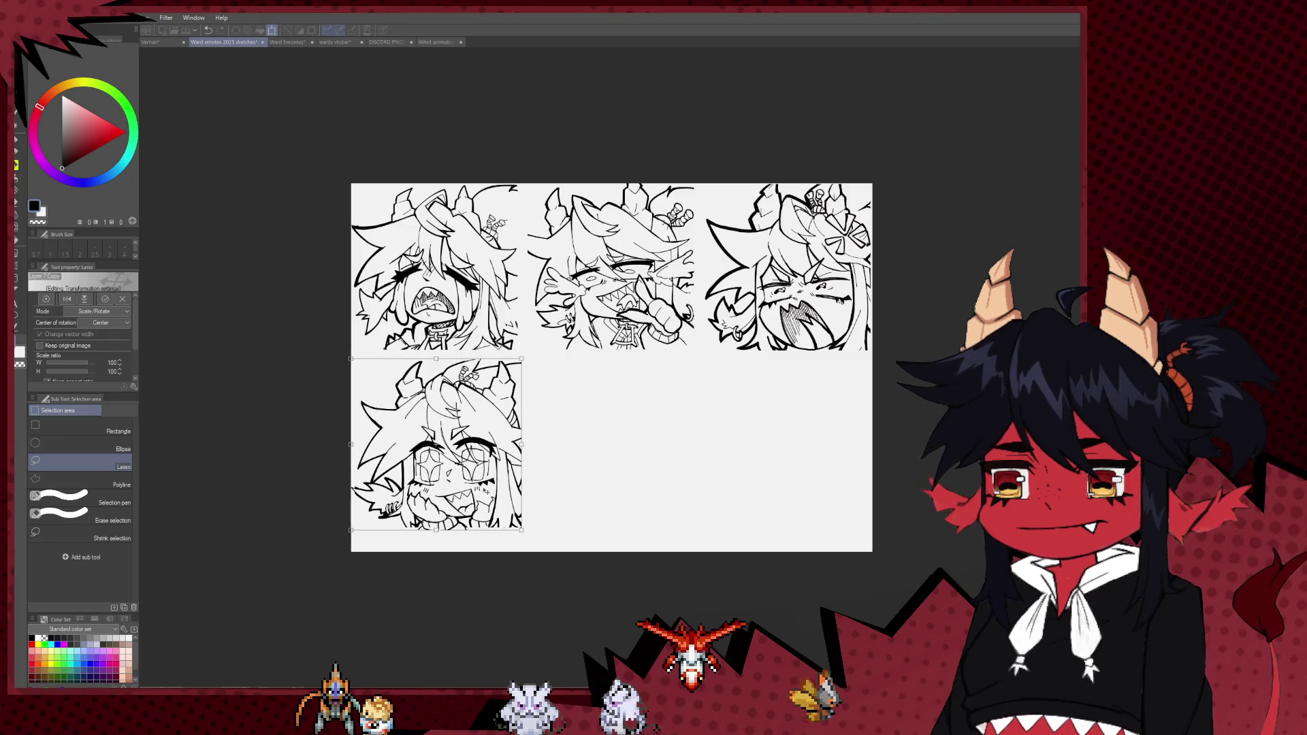
scroll(611, 367, up, 1)
scroll(612, 368, down, 2)
key(Return)
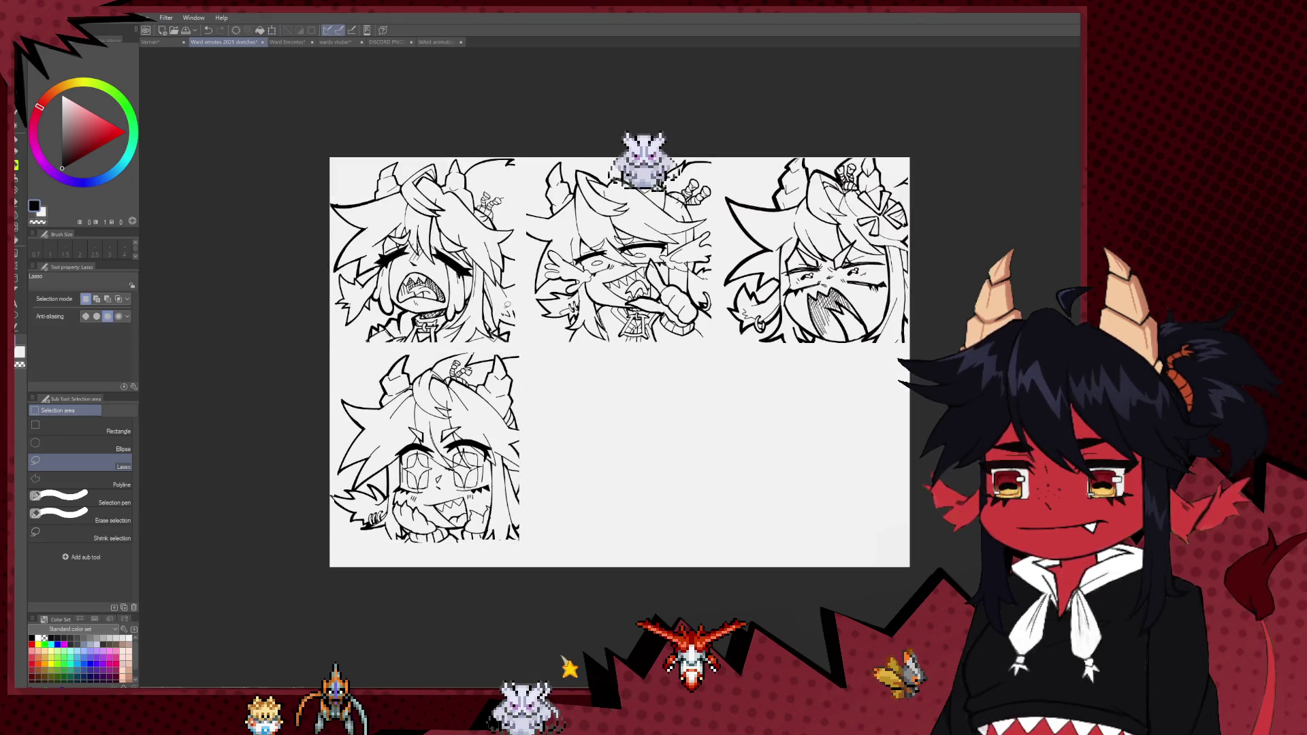
scroll(611, 354, down, 1)
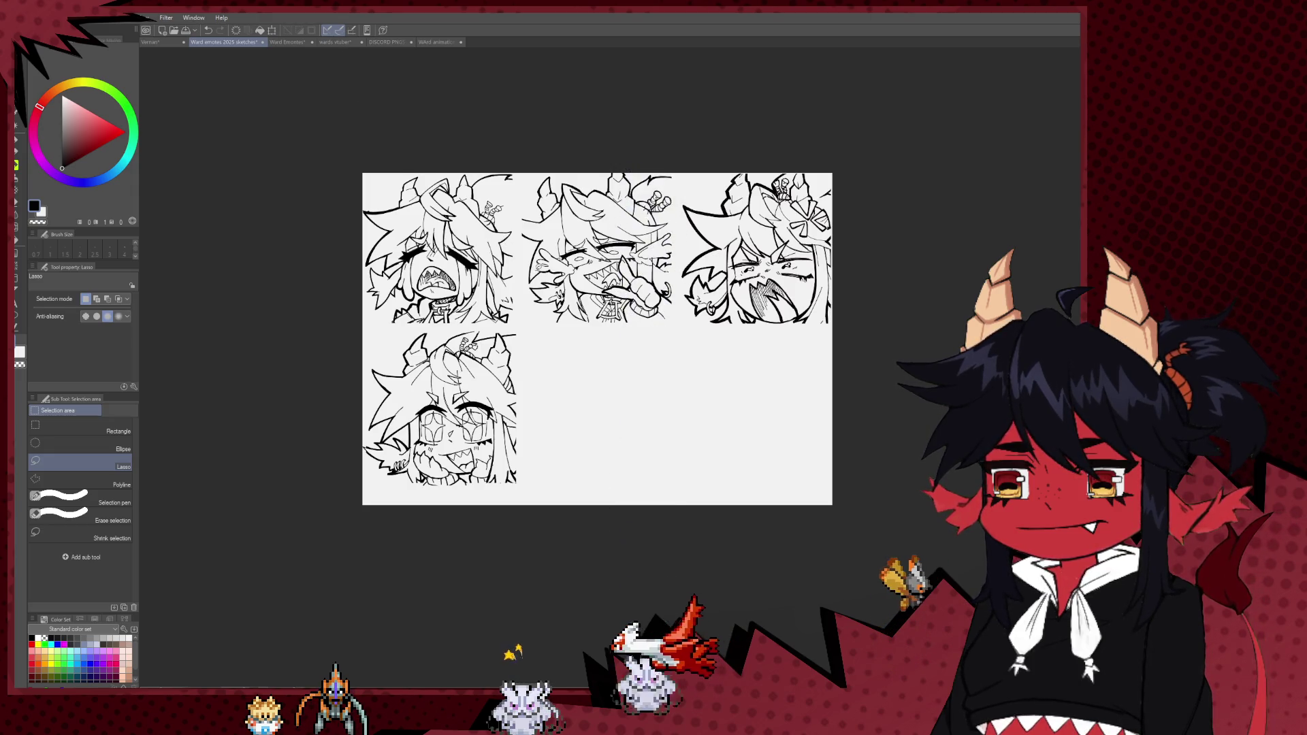
scroll(555, 227, down, 1)
scroll(547, 230, up, 1)
scroll(547, 230, up, 1)
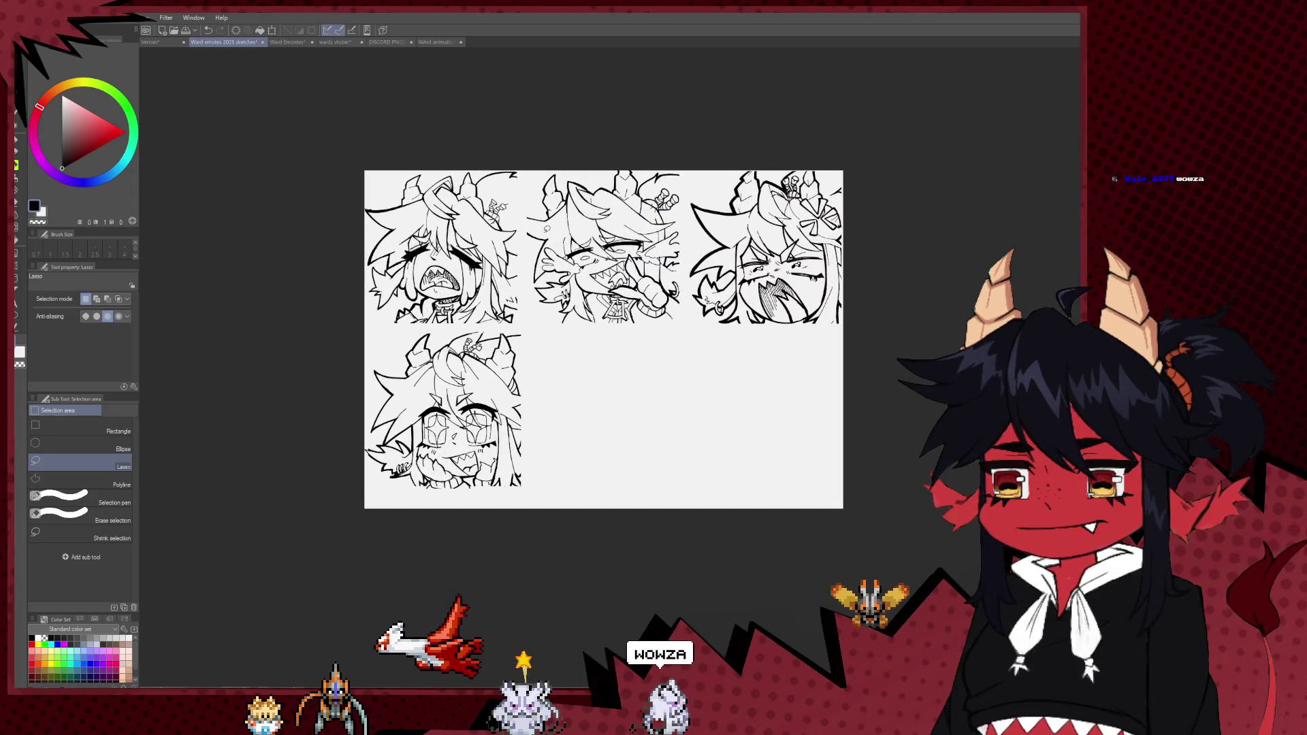
scroll(578, 332, down, 1)
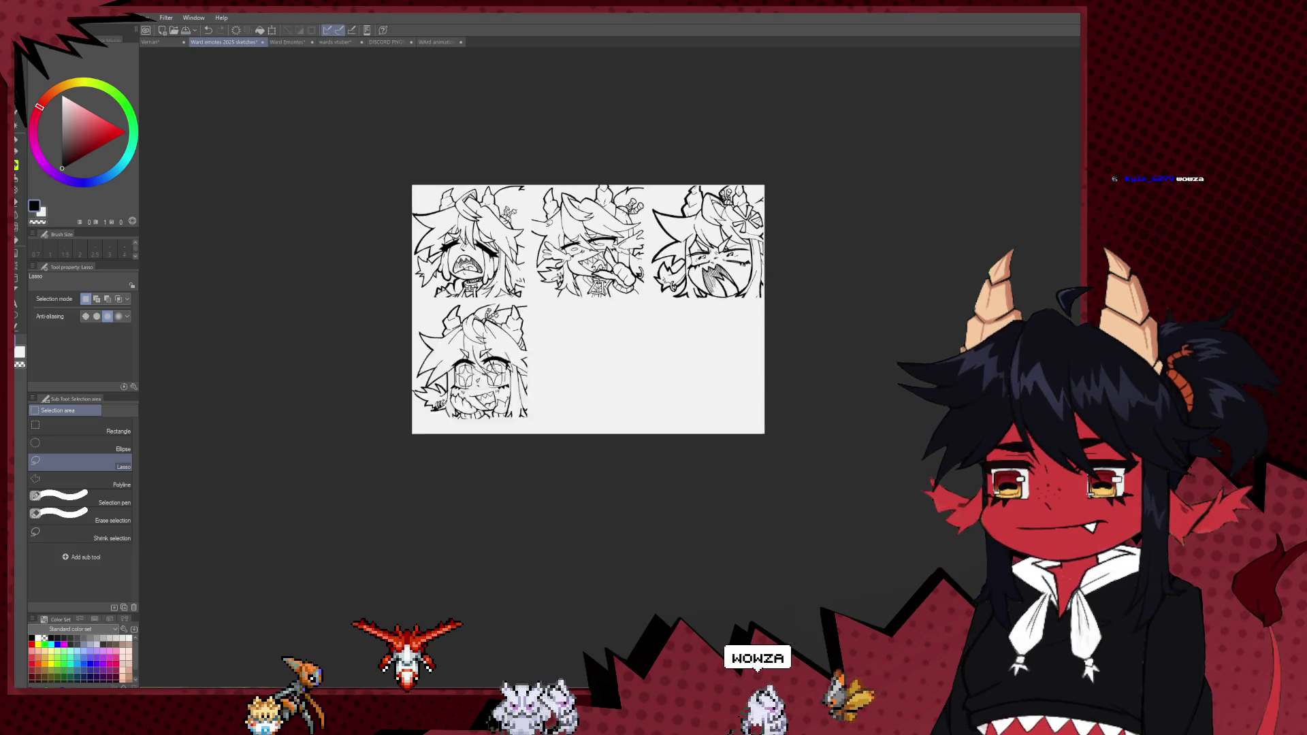
scroll(578, 331, down, 1)
scroll(578, 331, up, 2)
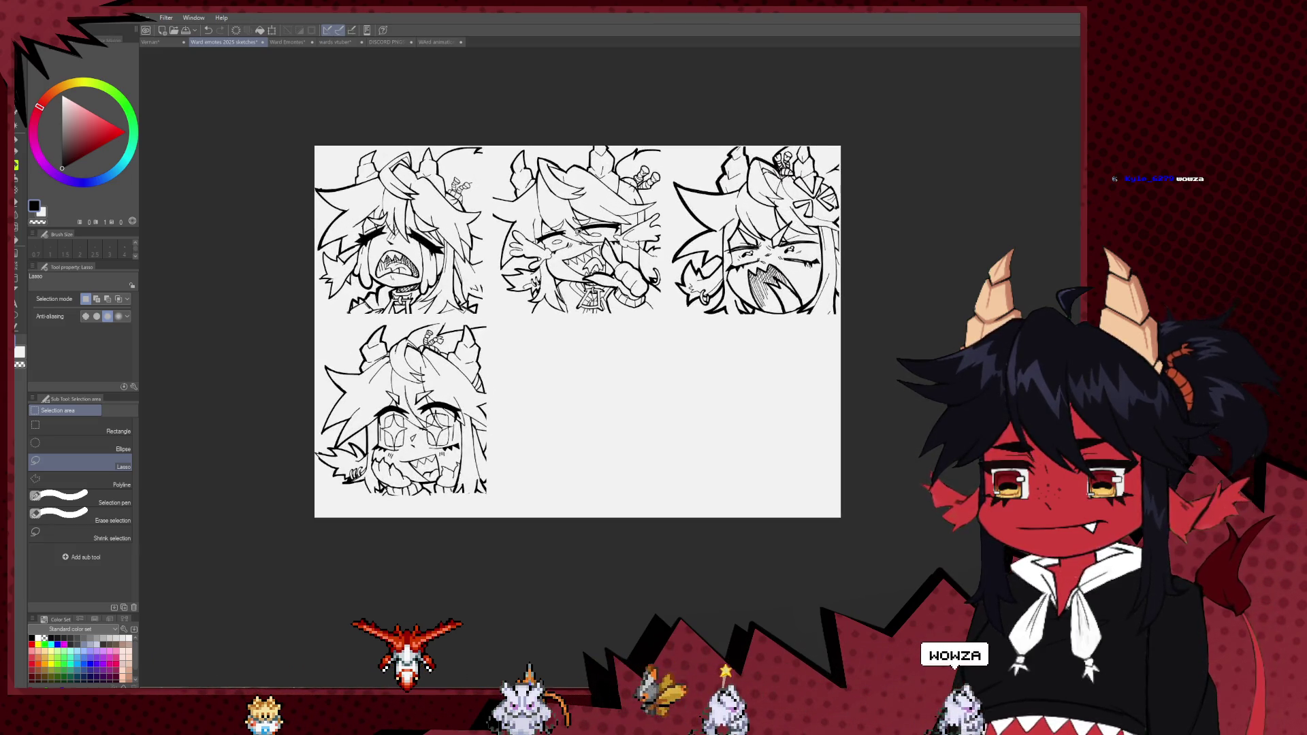
click(281, 43)
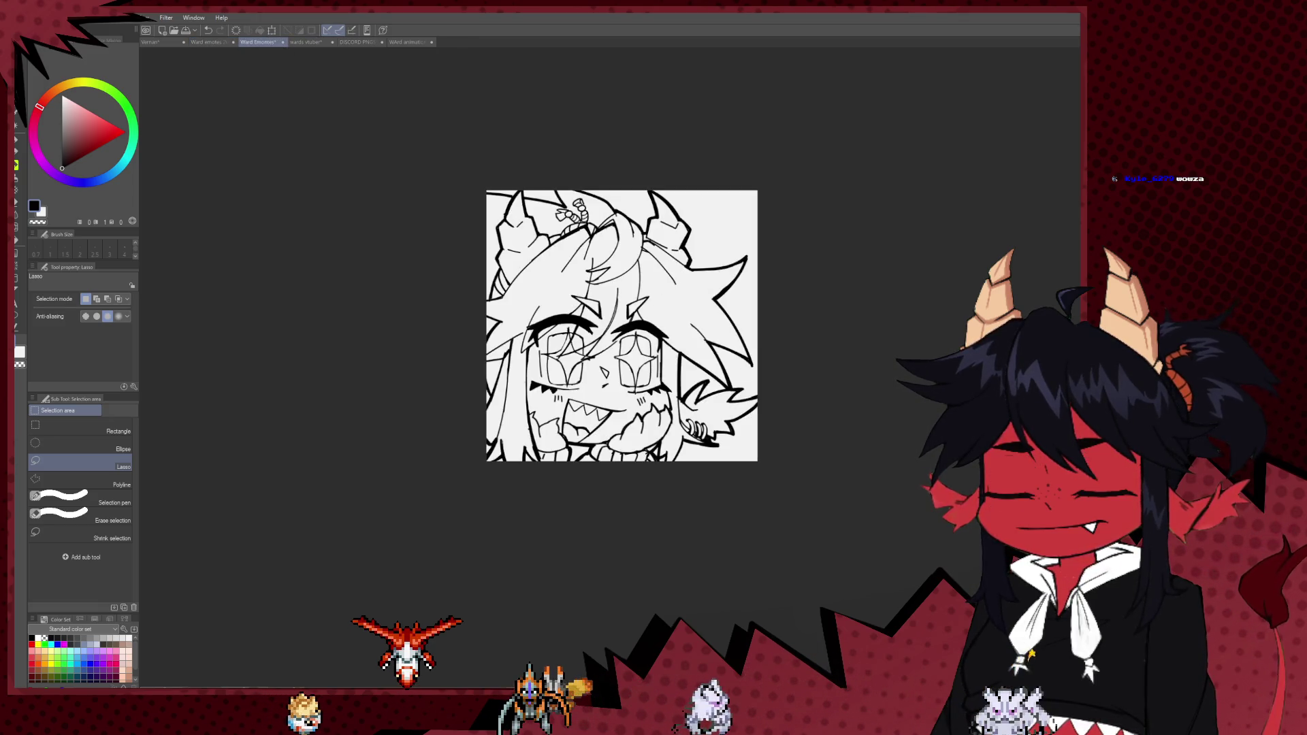
- Paste the next emote onto the sheet and place it in the bottom-middle slot
key(ctrl+z)
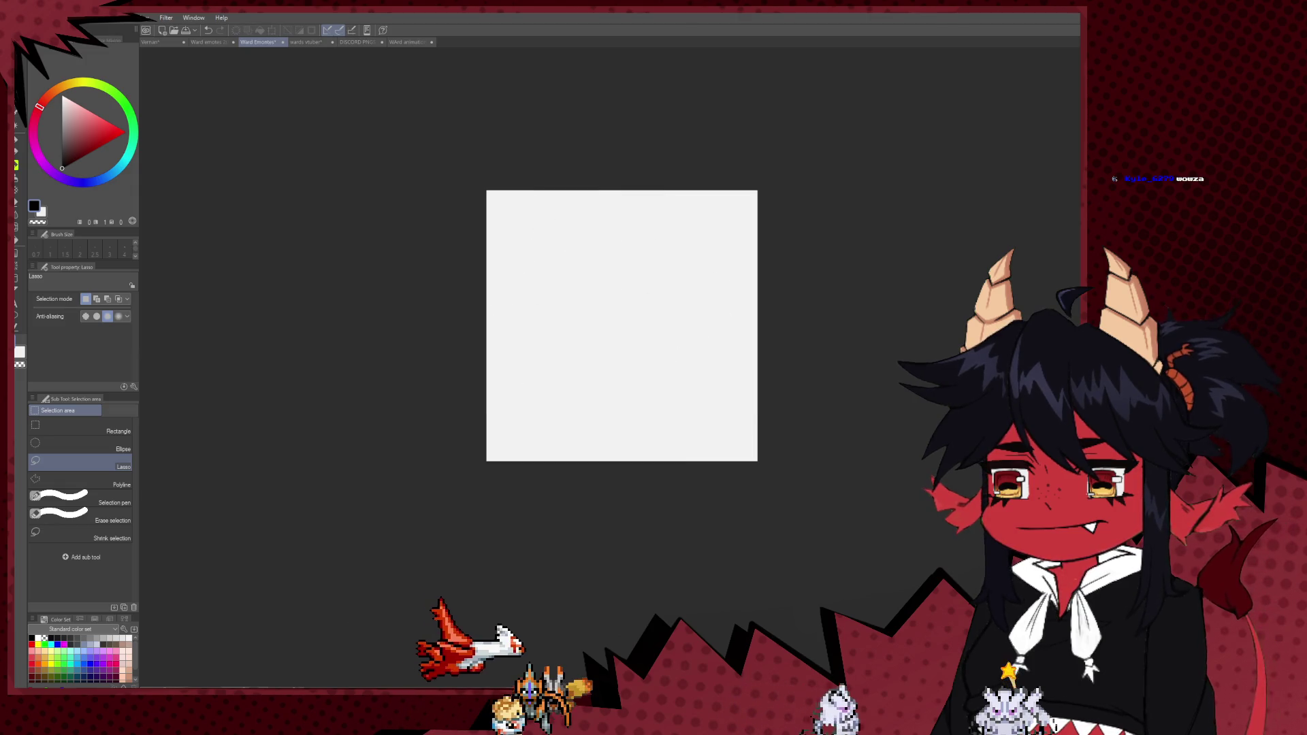
key(ctrl+y)
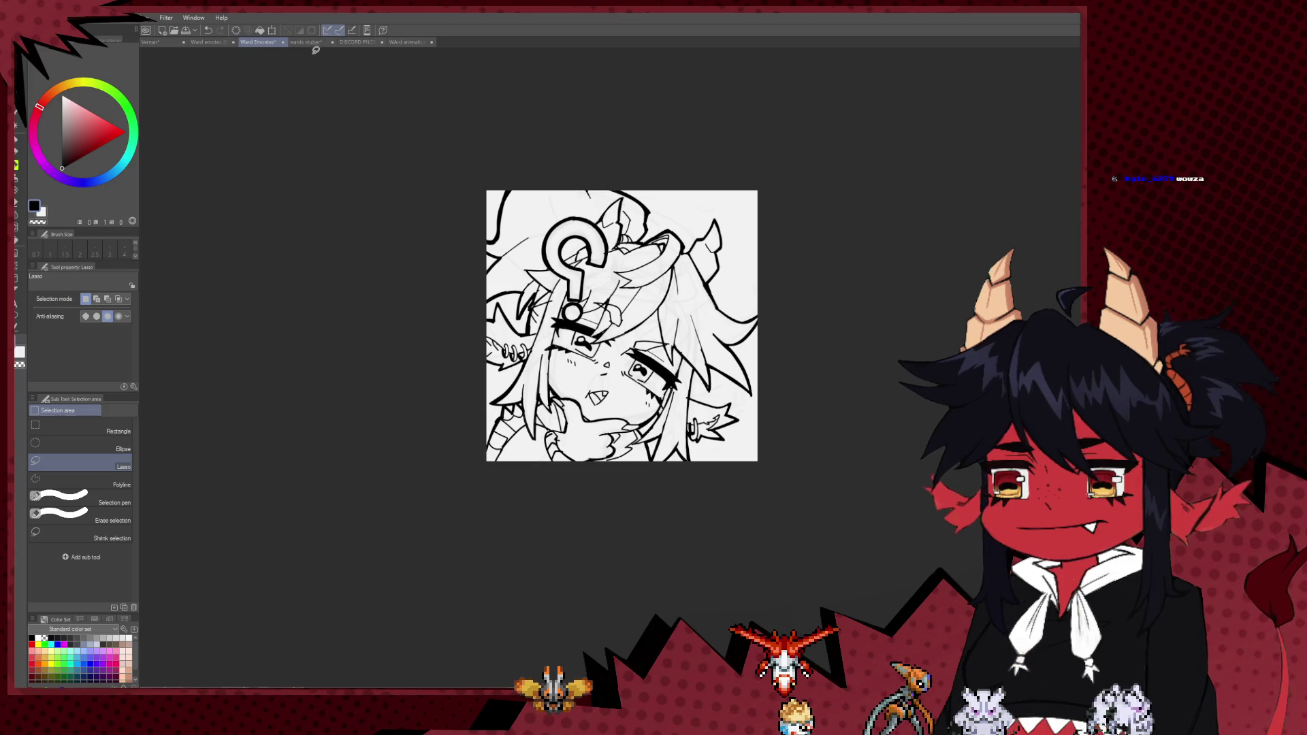
click(217, 45)
key(ctrl+v)
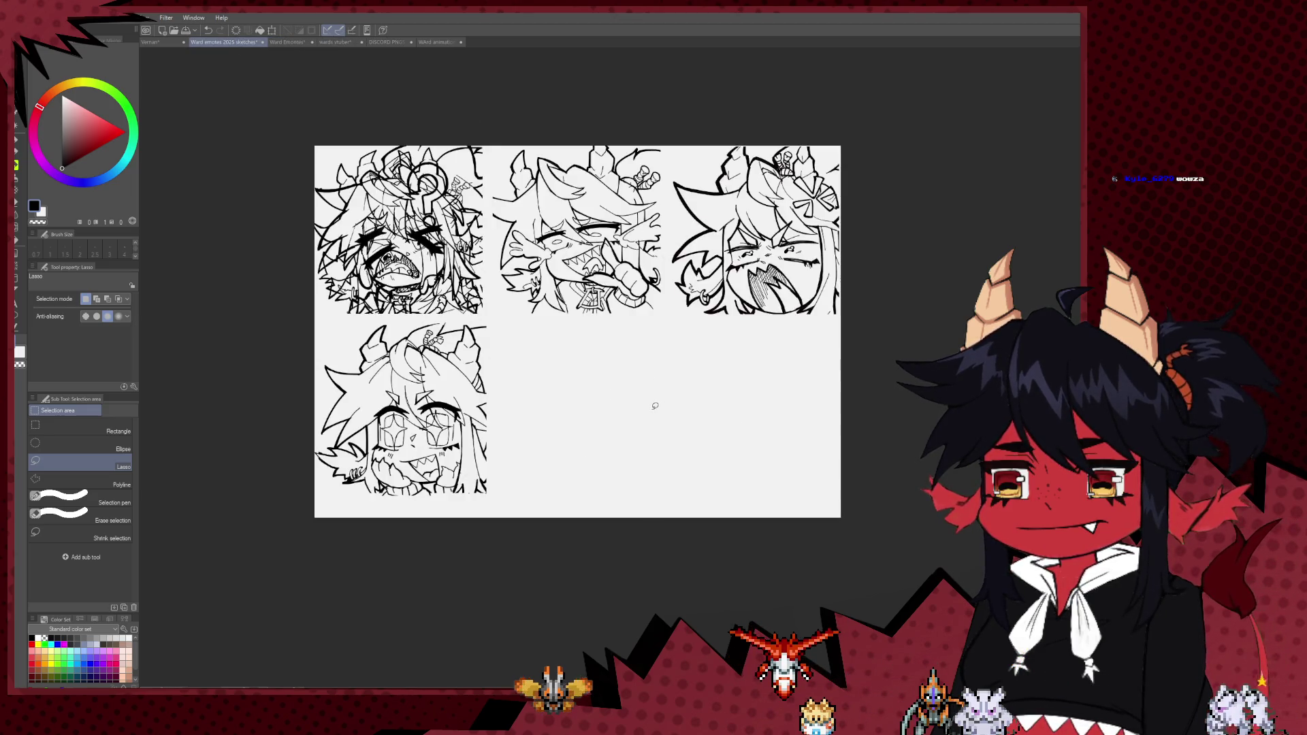
key(ctrl+t)
drag(595, 436, 584, 411)
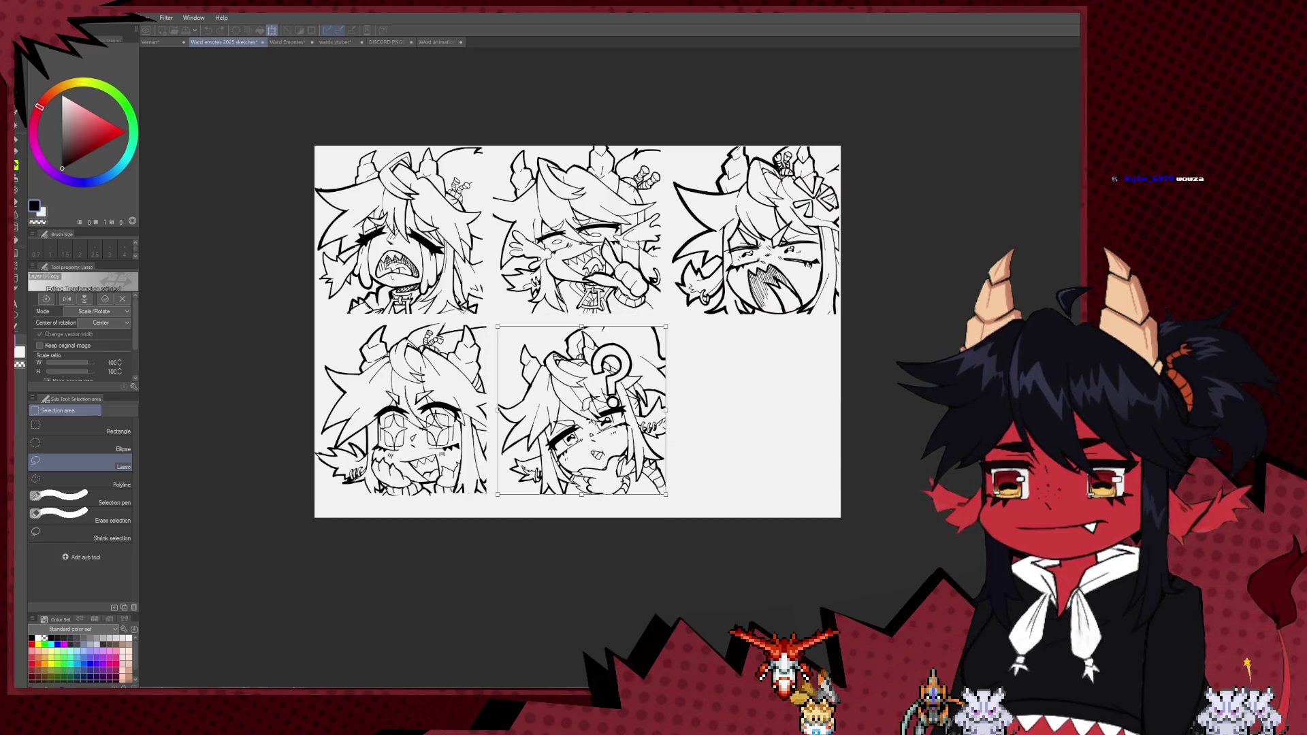
key(Return)
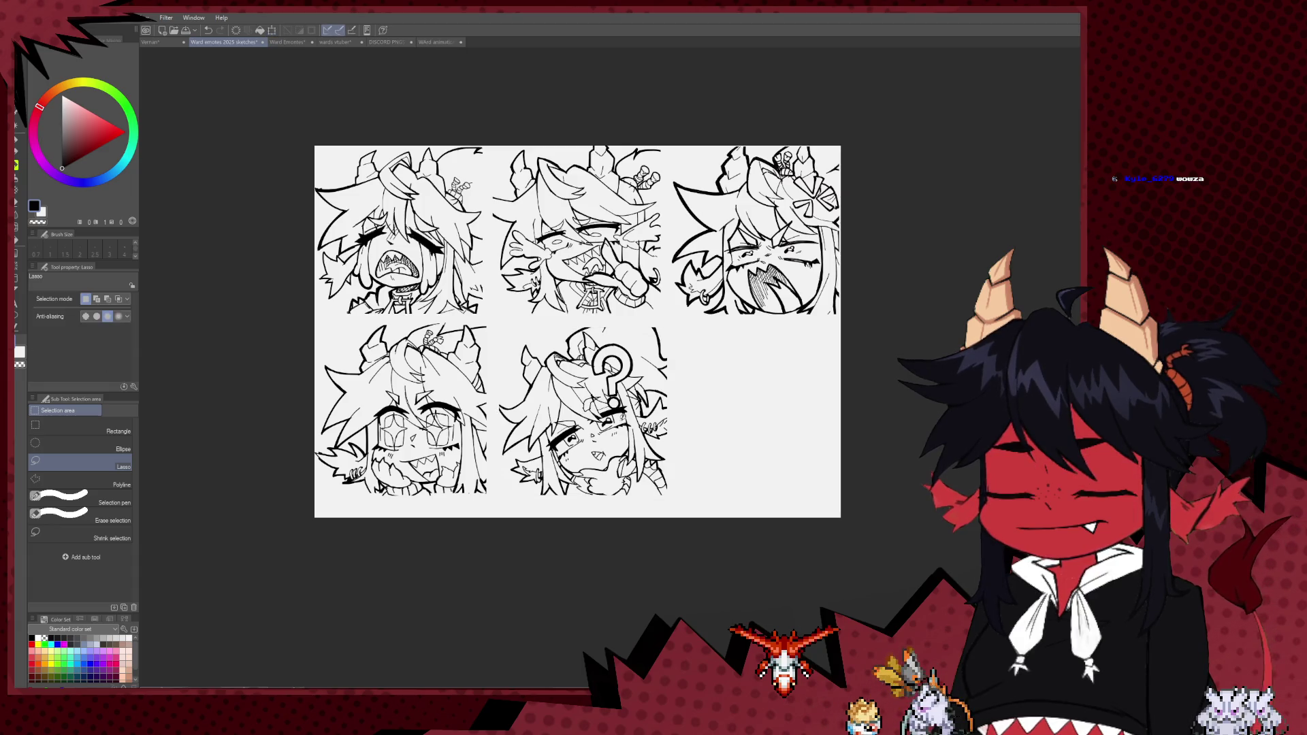
- Restore the line art in the single-emote document for copying
click(286, 42)
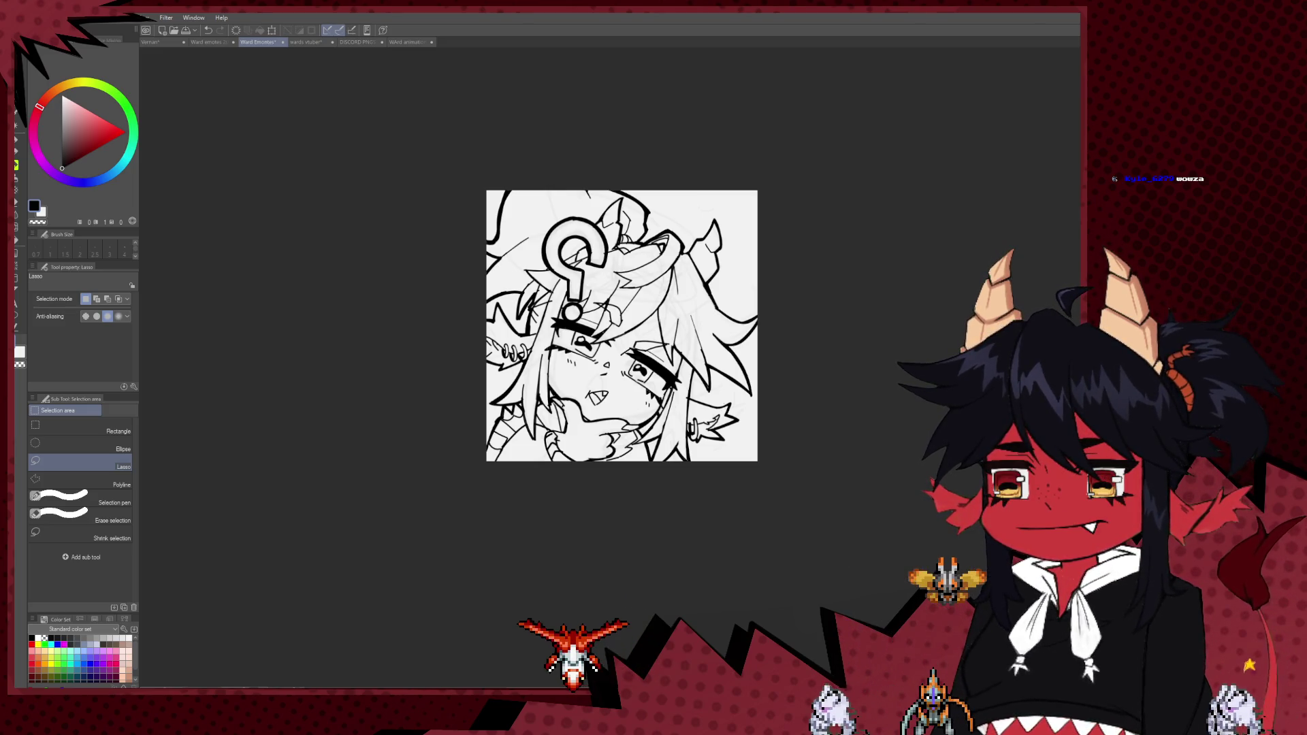
key(ctrl+z)
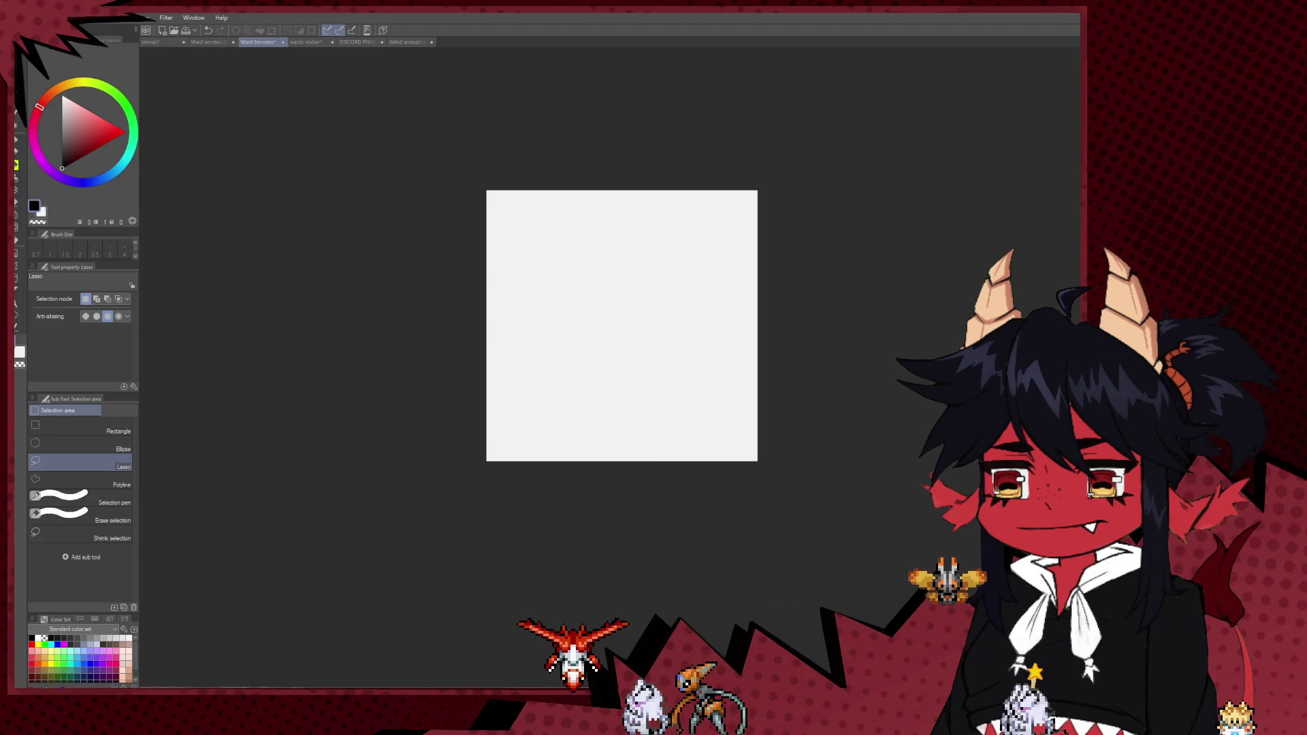
key(ctrl+y)
key(ctrl+z)
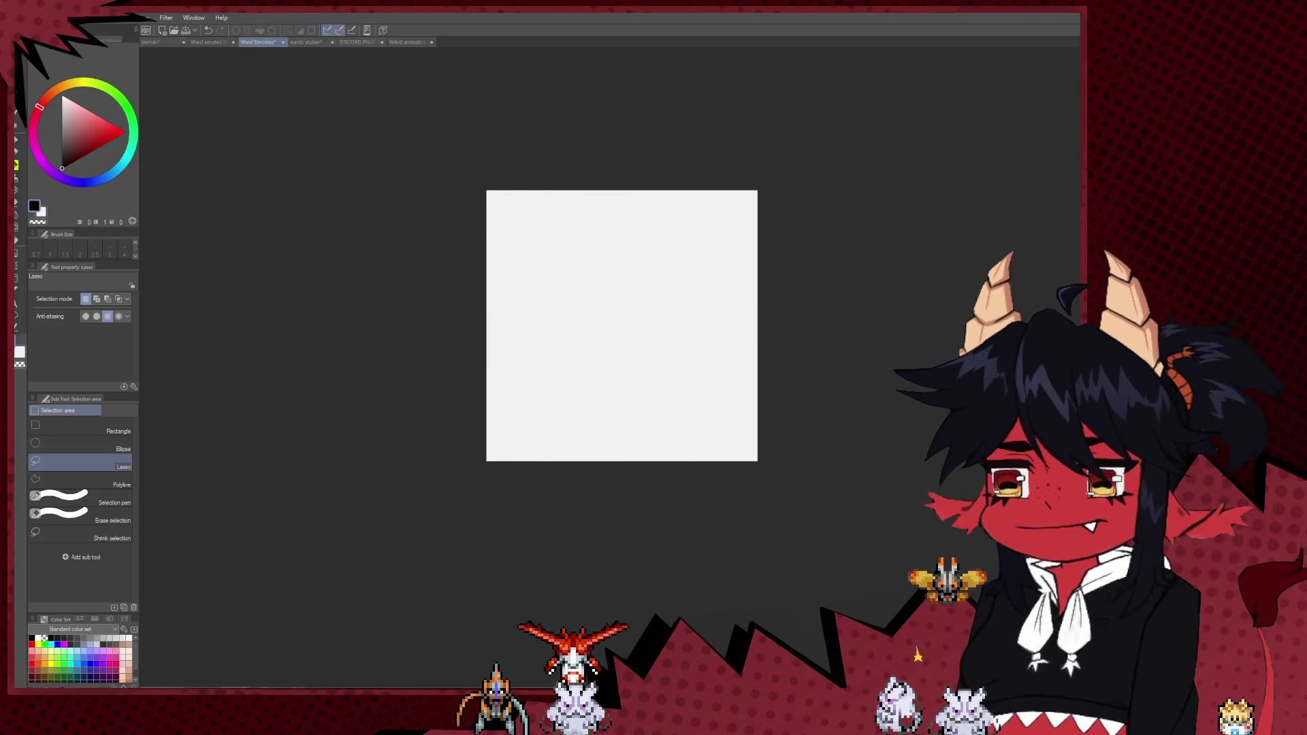
key(ctrl+y)
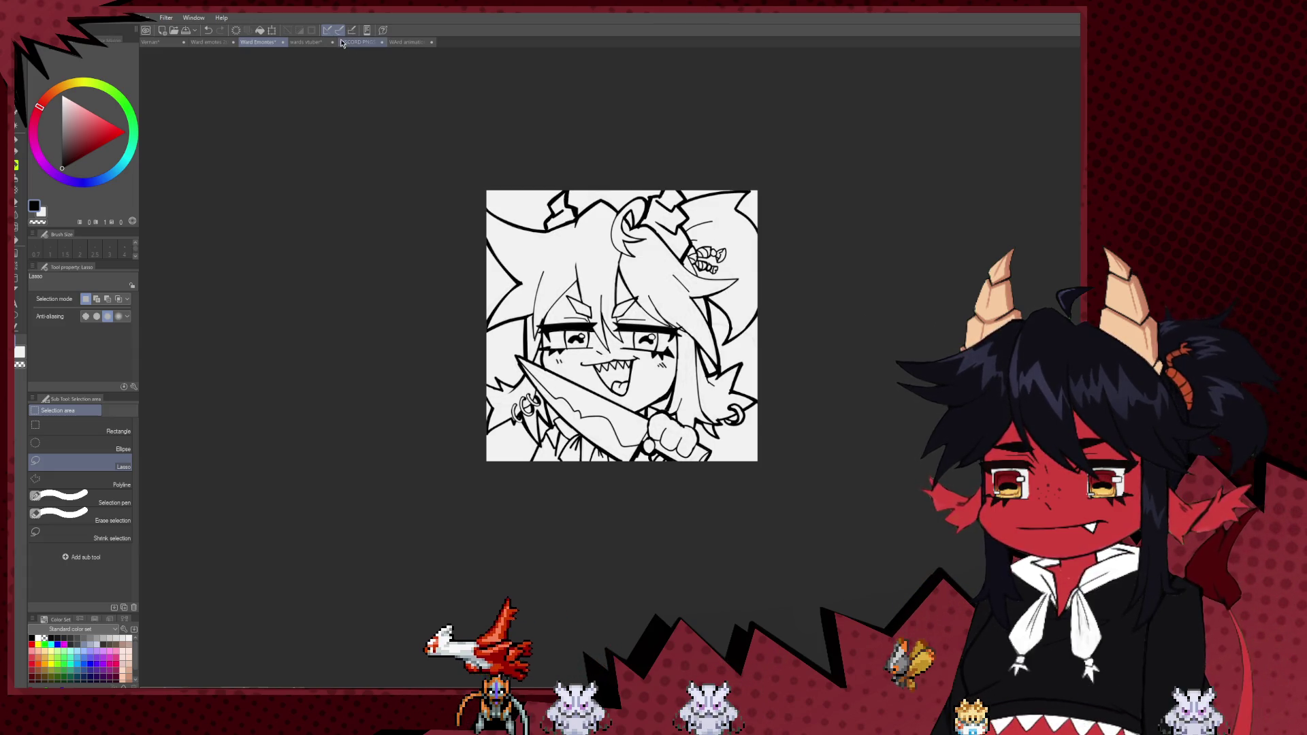
- Paste that emote onto the sheet and place it in the bottom-right slot
click(306, 41)
click(208, 41)
key(ctrl+v)
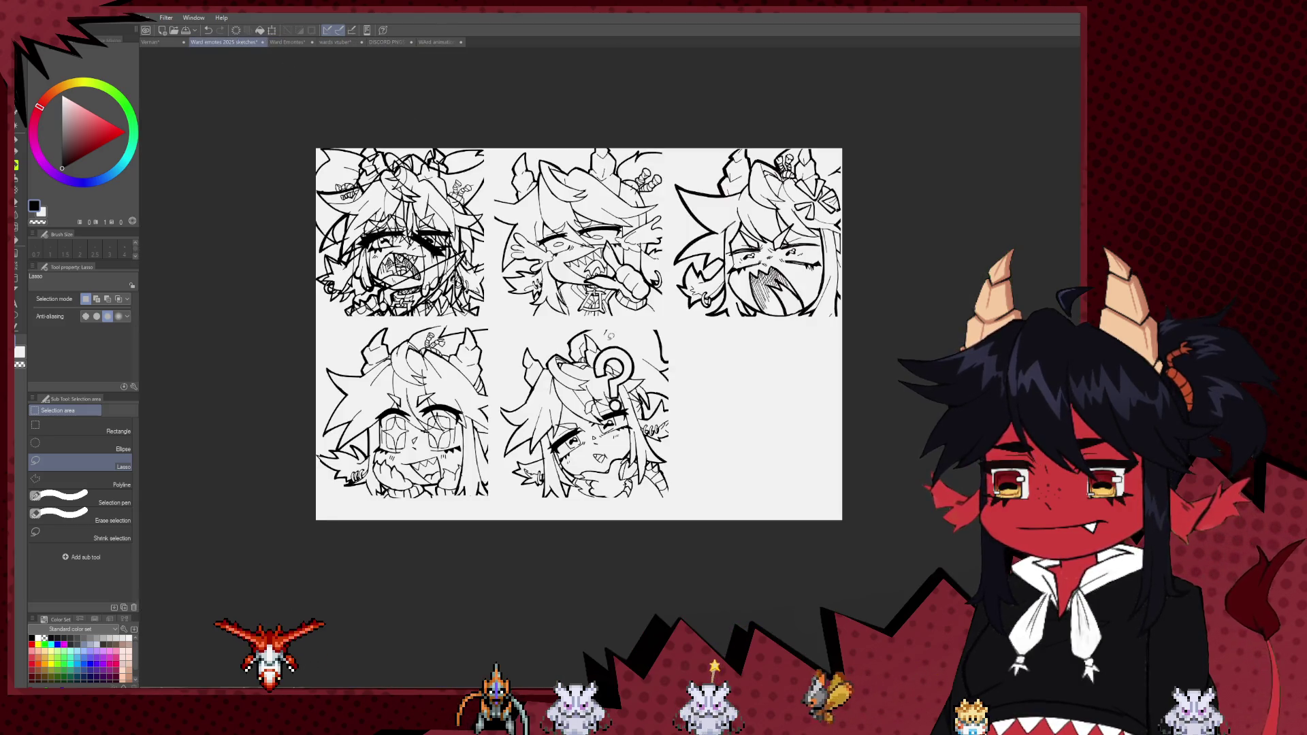
key(ctrl+t)
drag(400, 232, 754, 415)
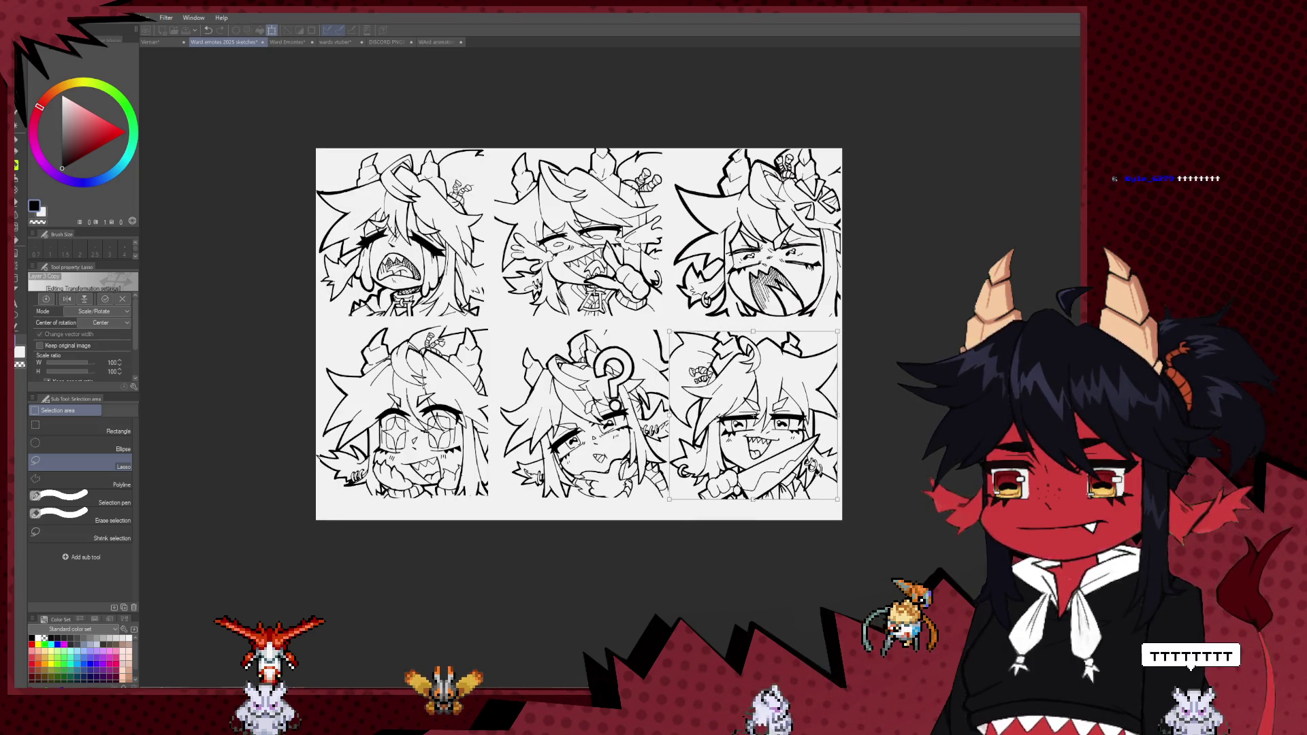
scroll(670, 407, up, 1)
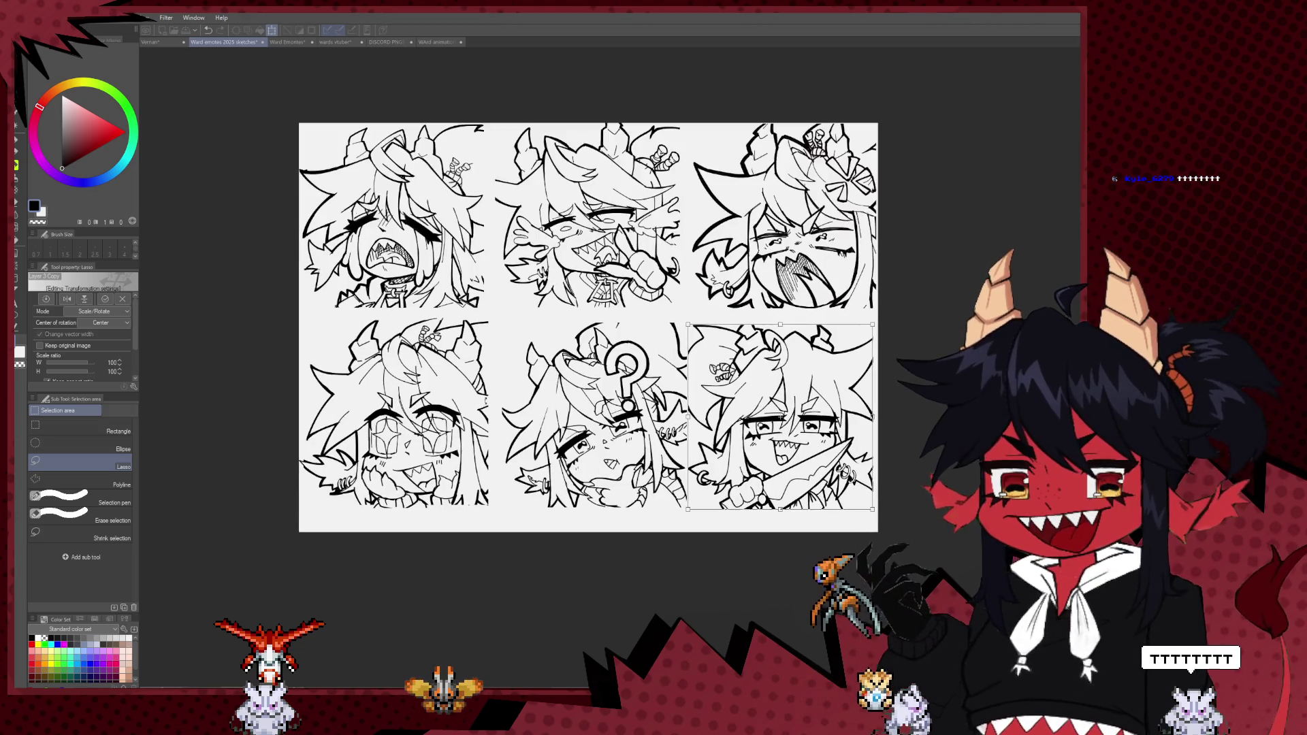
scroll(687, 407, down, 2)
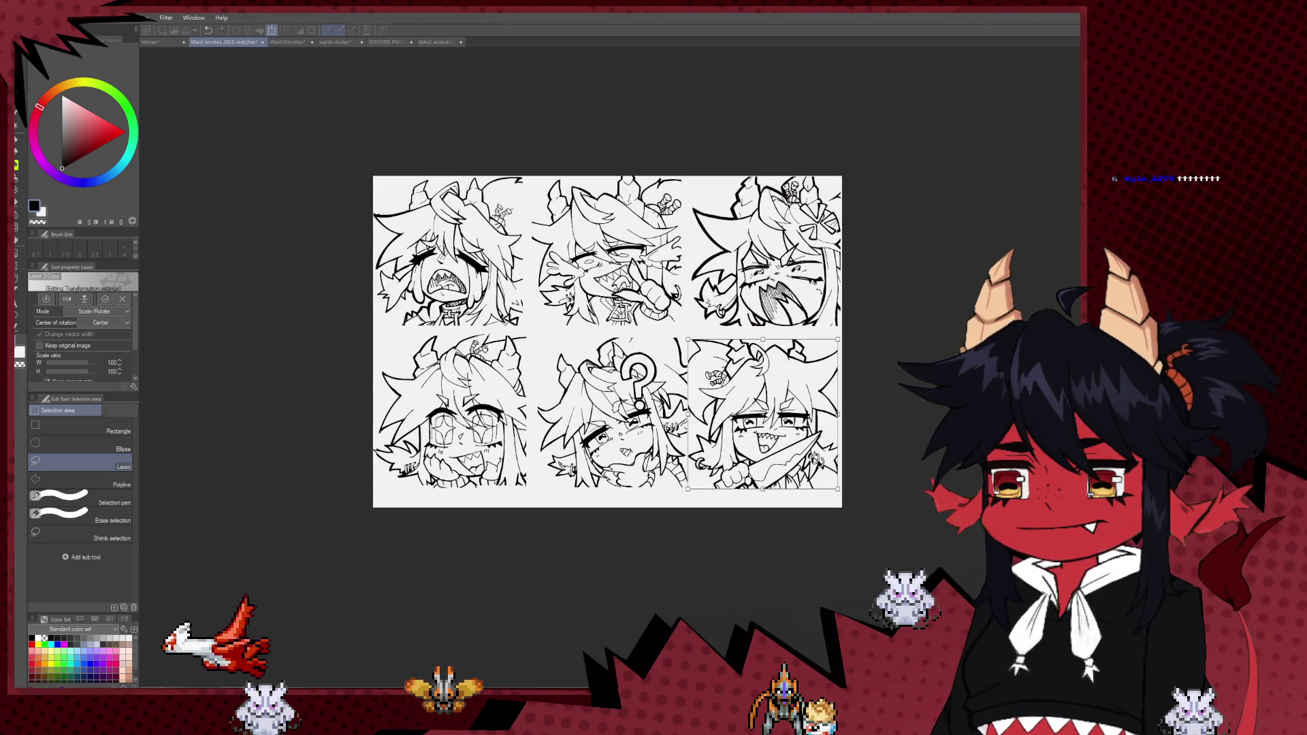
key(Return)
scroll(608, 342, up, 1)
scroll(608, 341, right, 1)
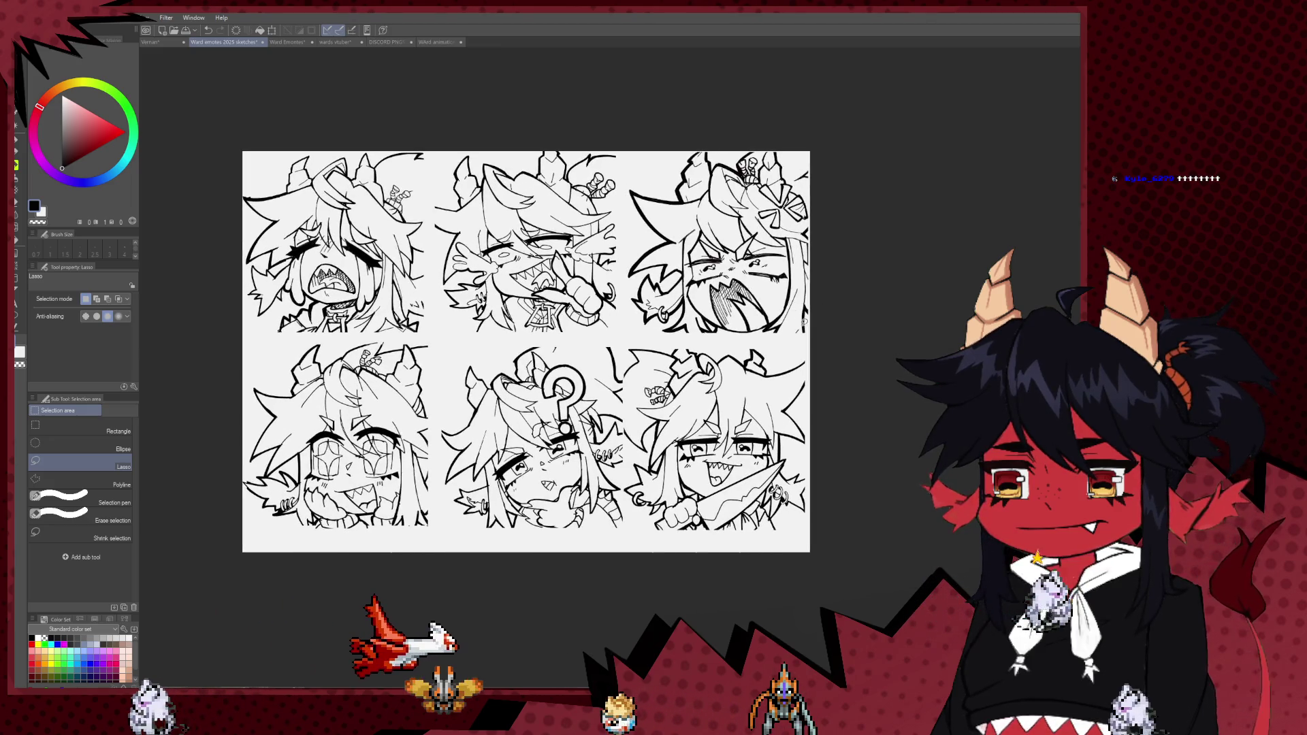
scroll(608, 342, down, 1)
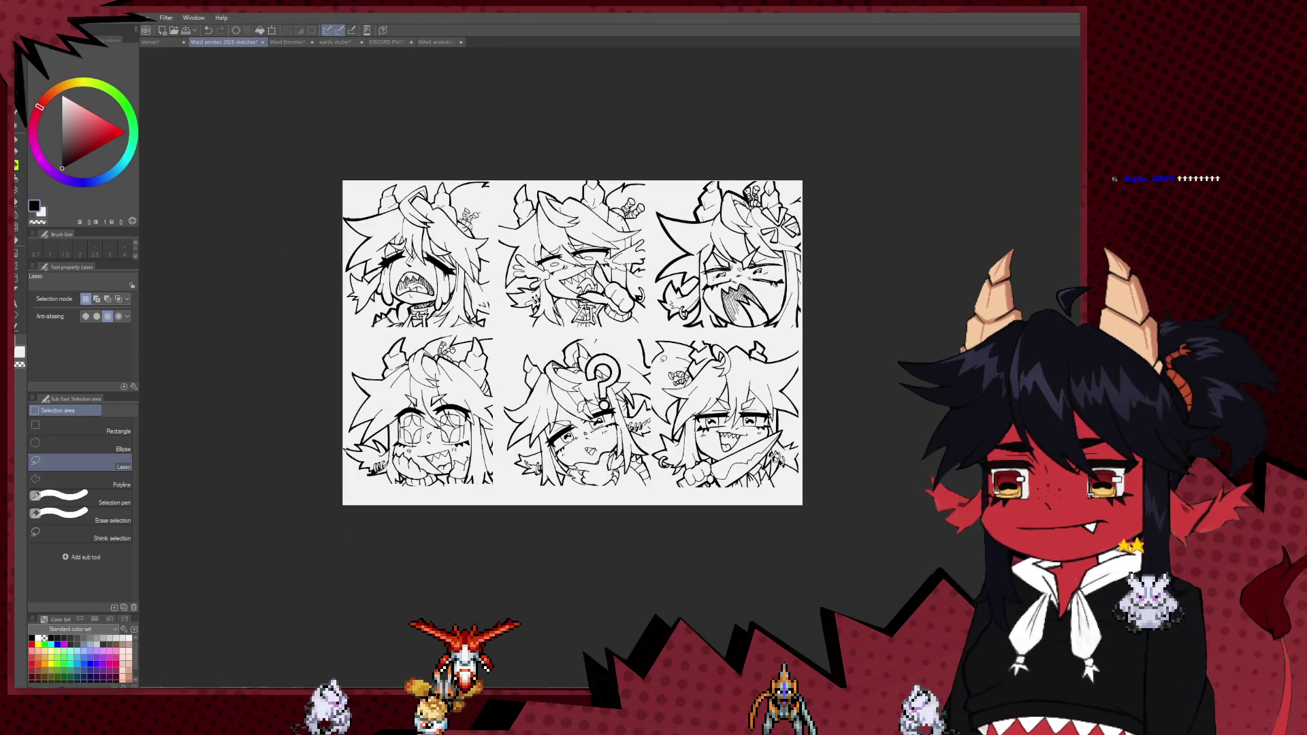
key(ctrl+t)
key(Return)
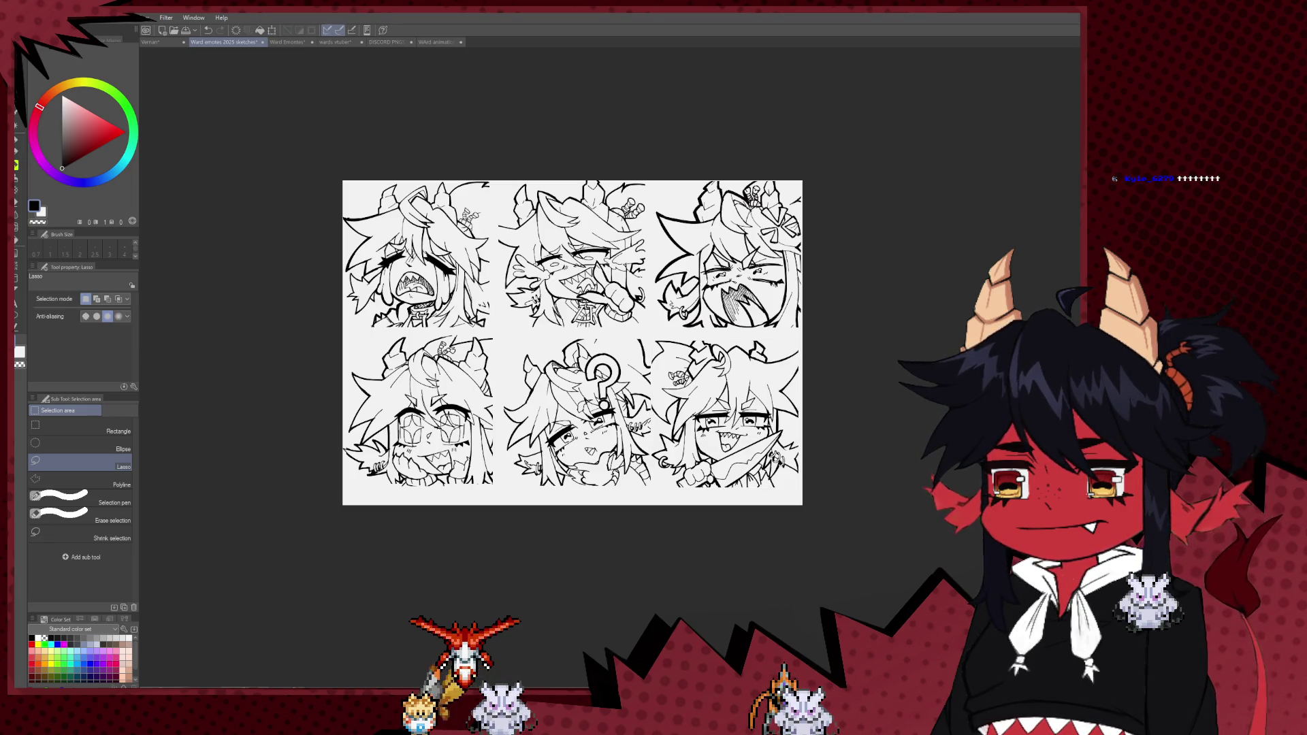
- Scale all six sketches down proportionally into the upper part of the canvas
key(ctrl+t)
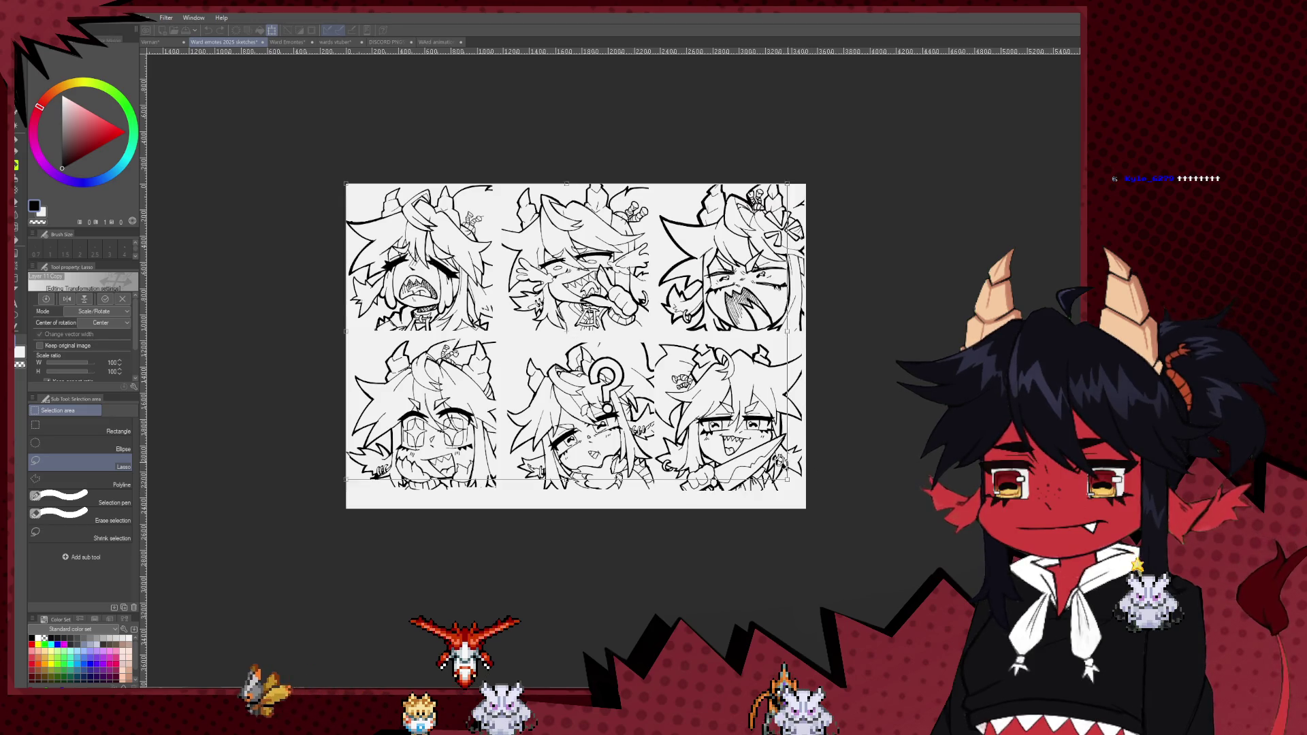
drag(794, 446, 739, 393)
mouse_move(740, 448)
mouse_down()
mouse_move(664, 396)
mouse_move(734, 408)
mouse_up()
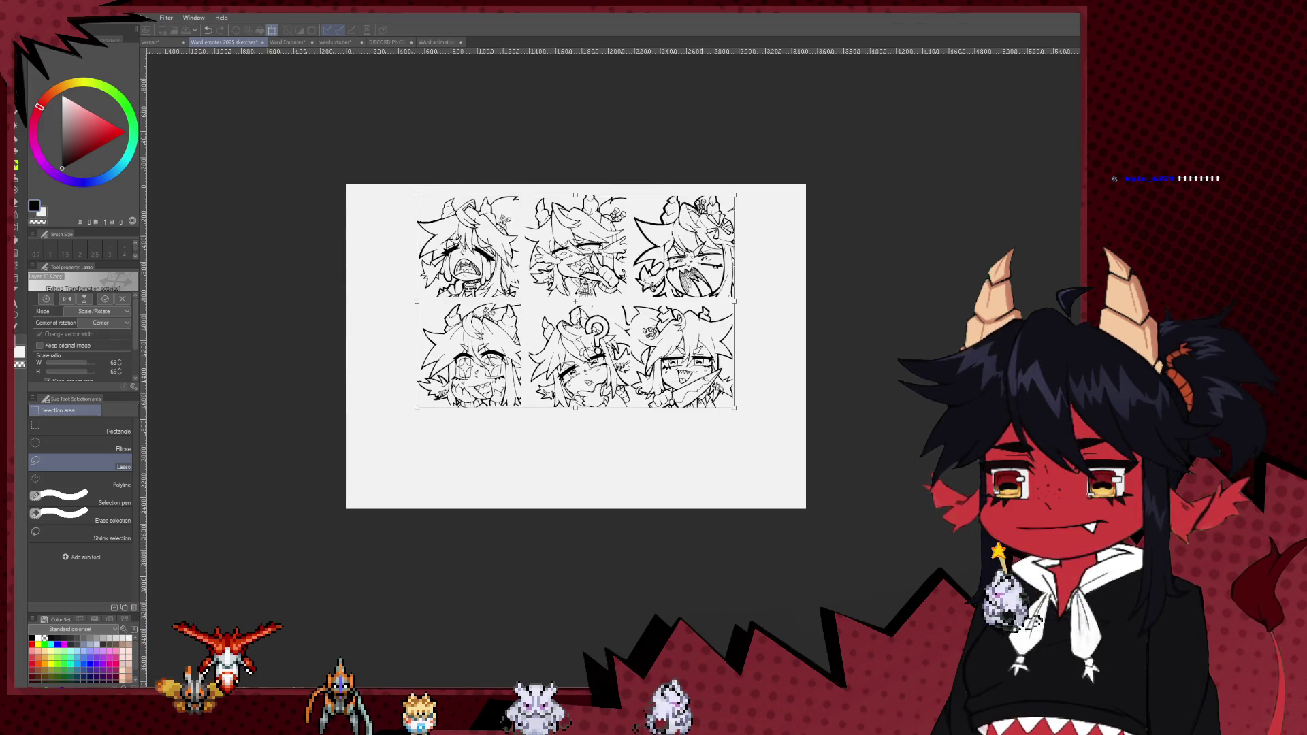
scroll(703, 375, up, 1)
key(Return)
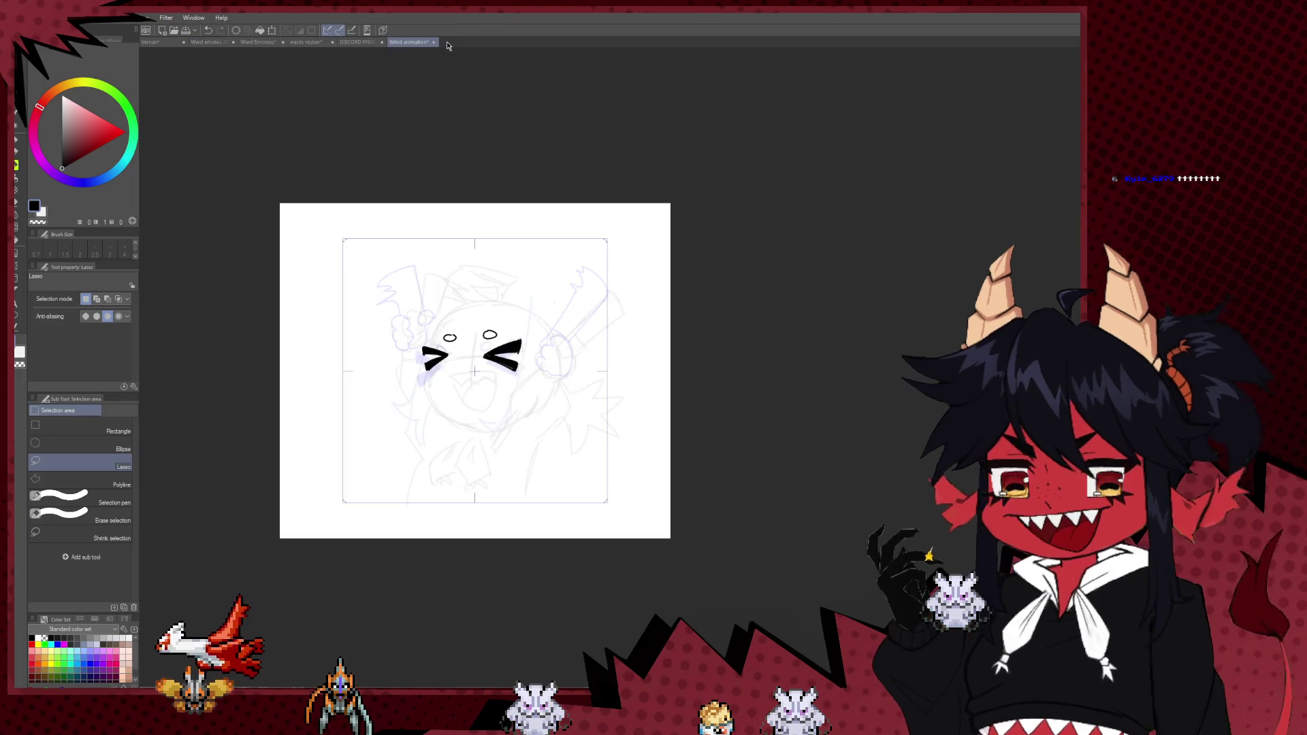
- Copy the notepad emote line art from Ward Emontes and paste it onto the sketch sheet
click(429, 41)
click(306, 41)
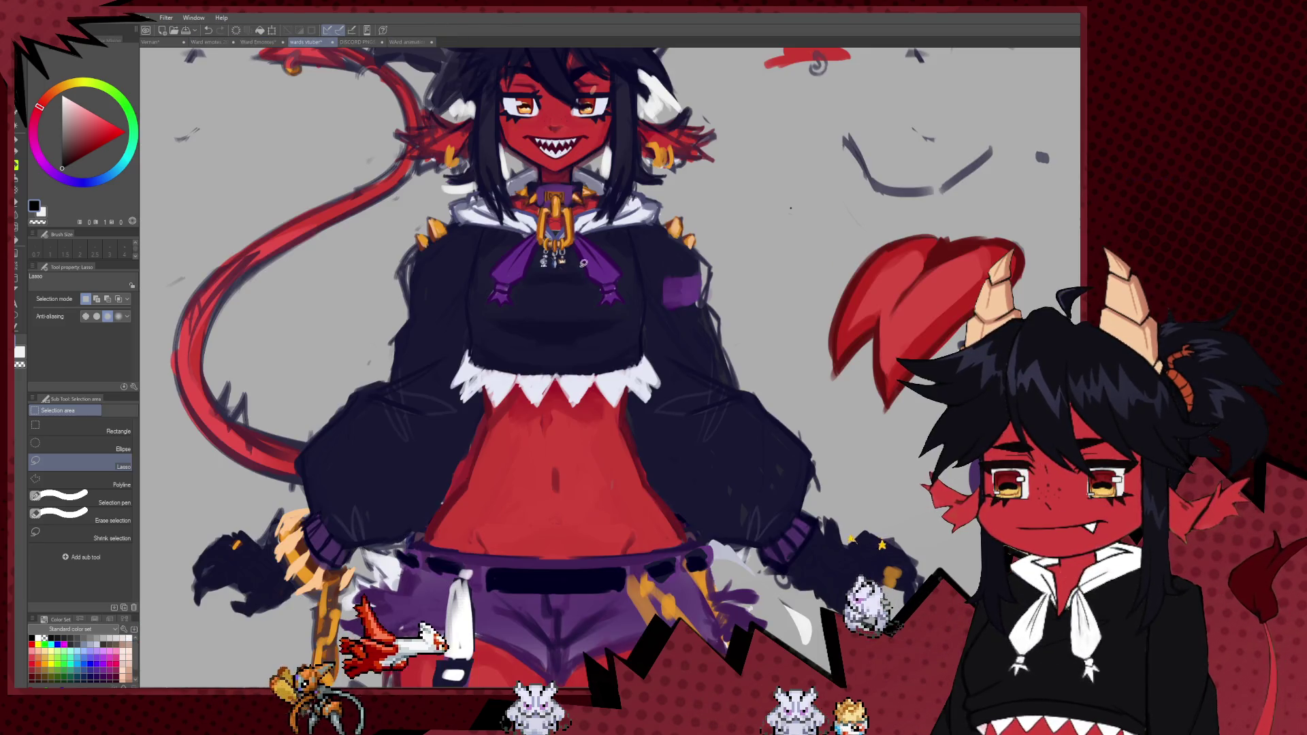
click(243, 45)
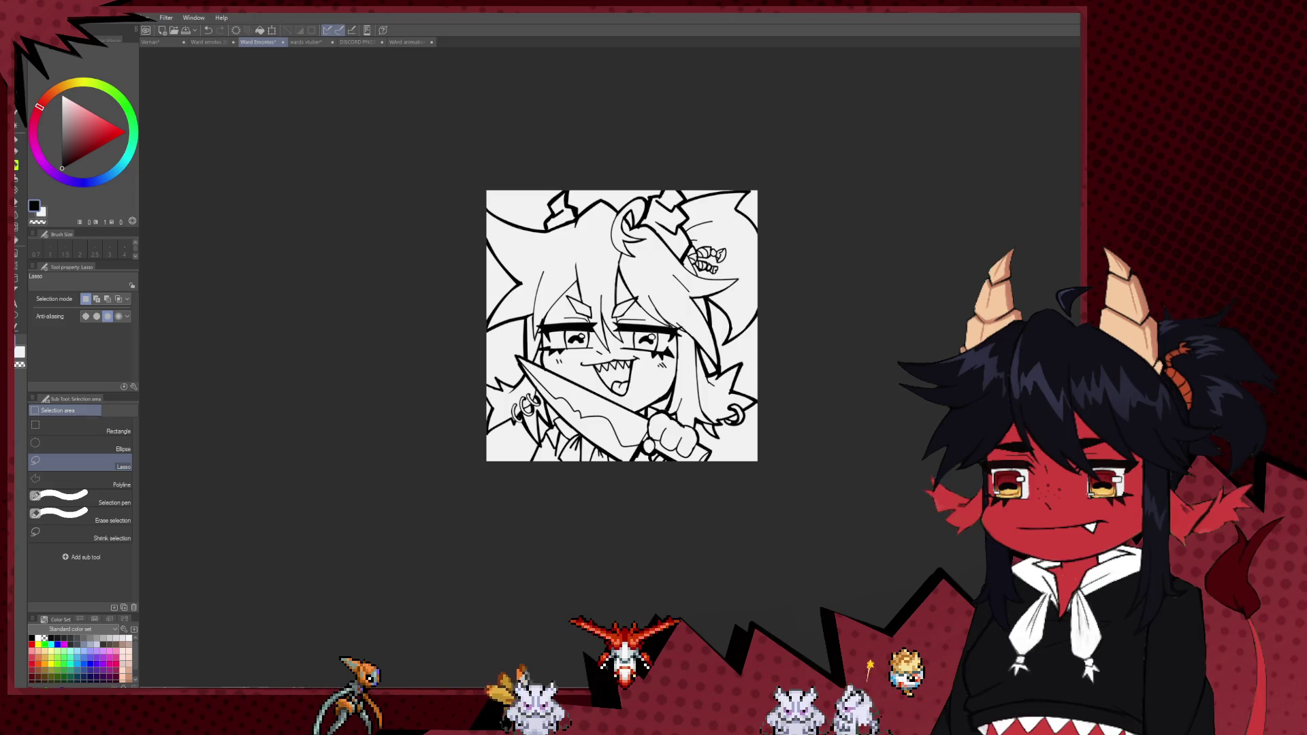
key(Delete)
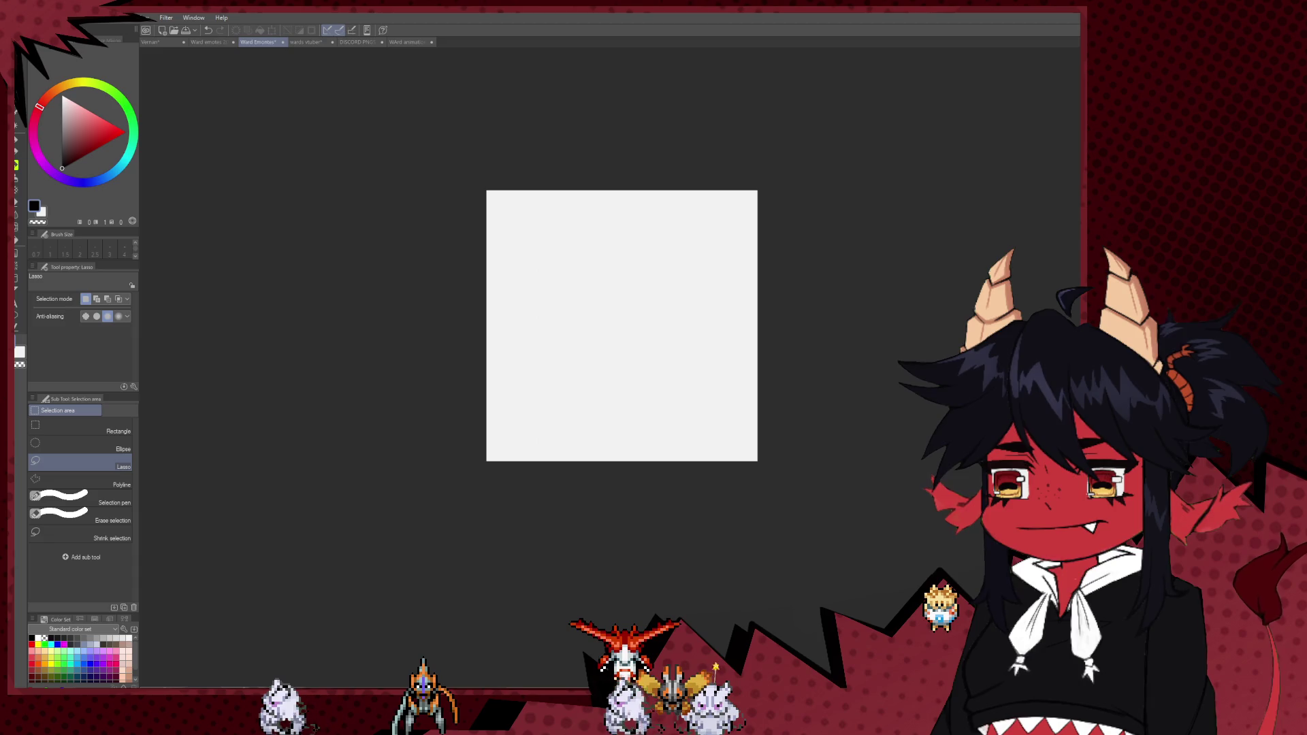
key(ctrl+z)
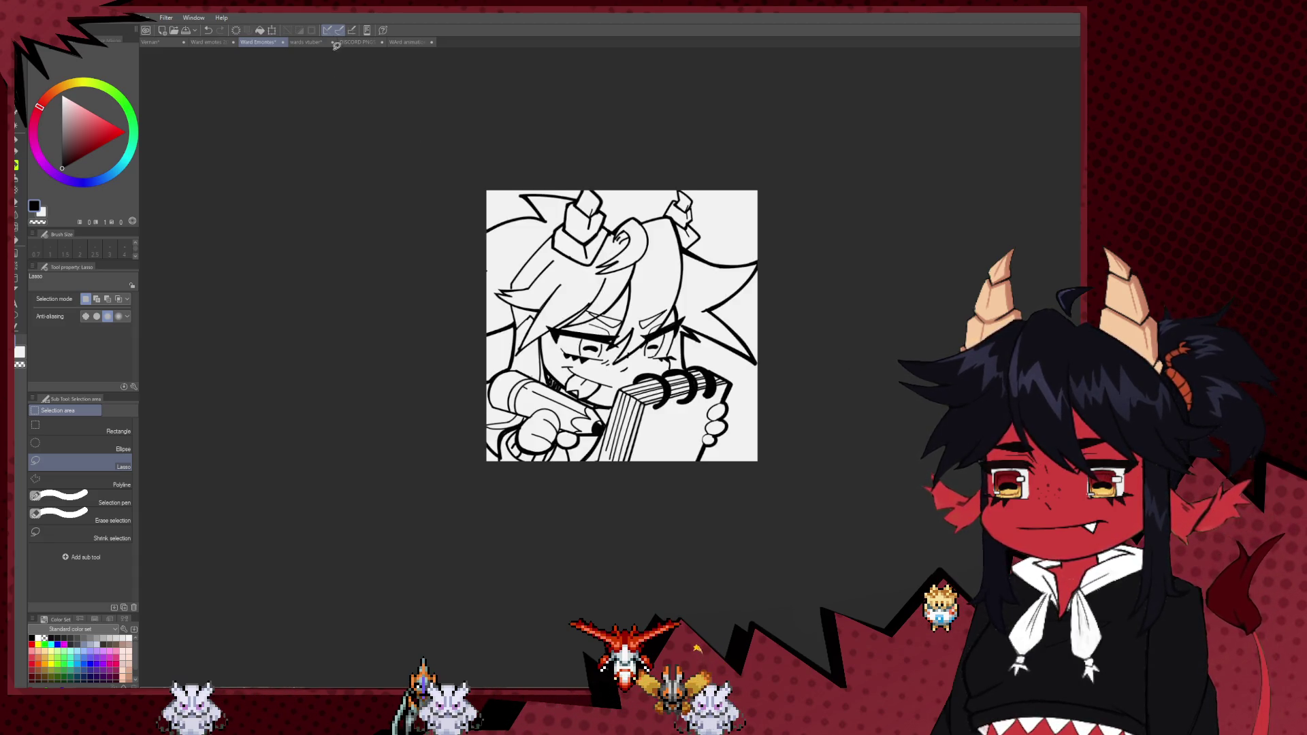
click(303, 44)
click(212, 44)
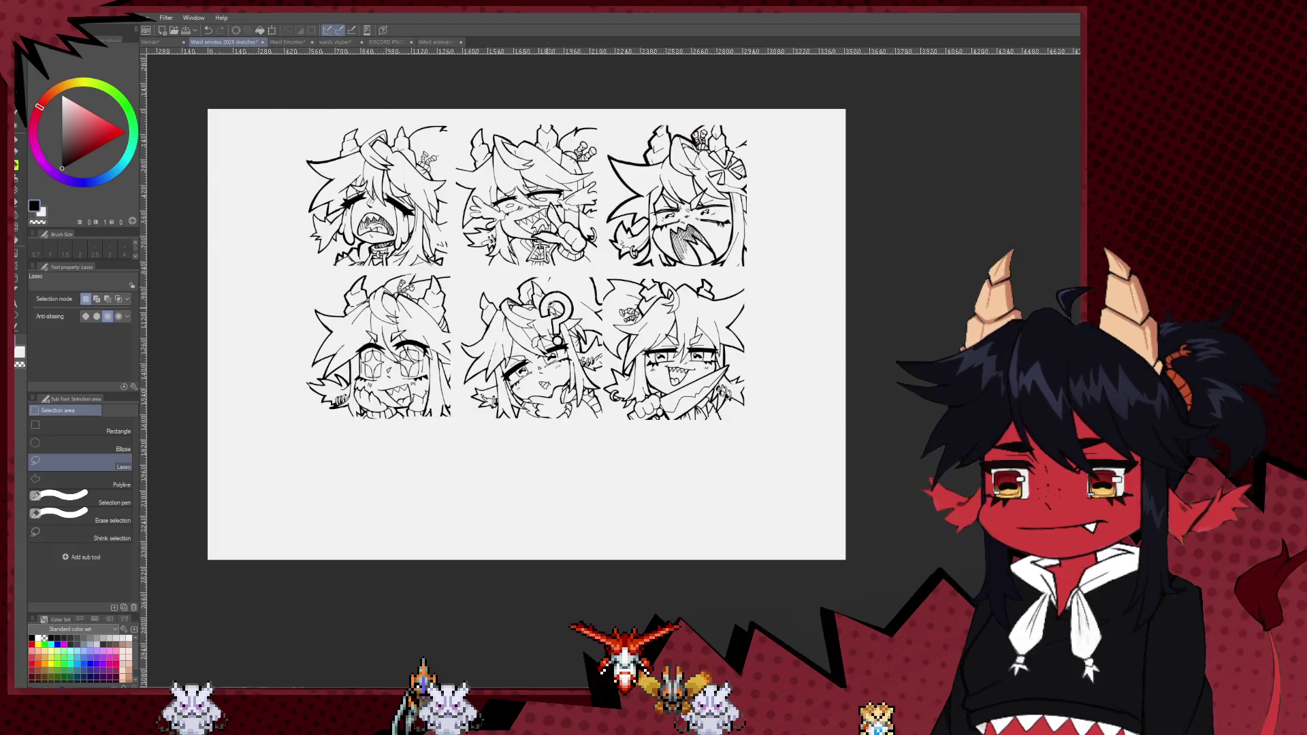
key(ctrl+v)
key(ctrl+t)
- Shrink the notepad emote to 63% and centre it below the middle column
drag(455, 349, 566, 484)
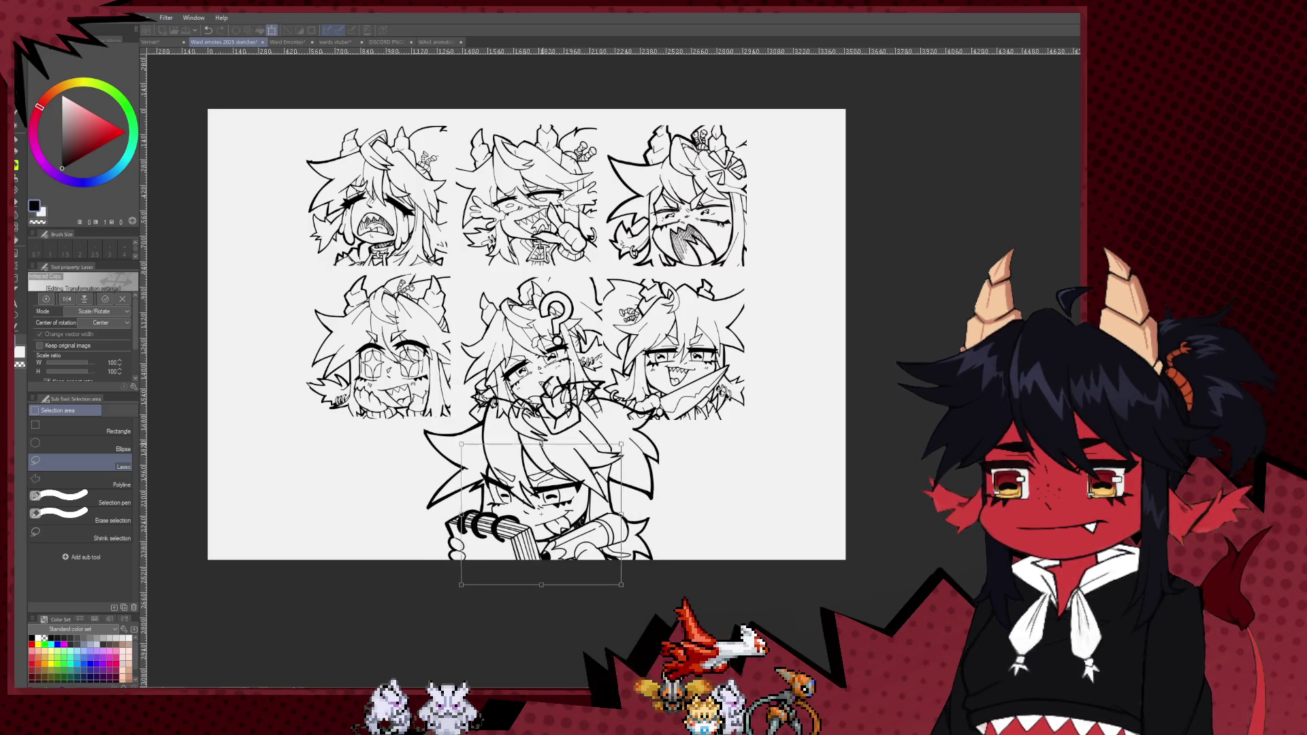
drag(659, 584, 606, 538)
drag(538, 490, 546, 467)
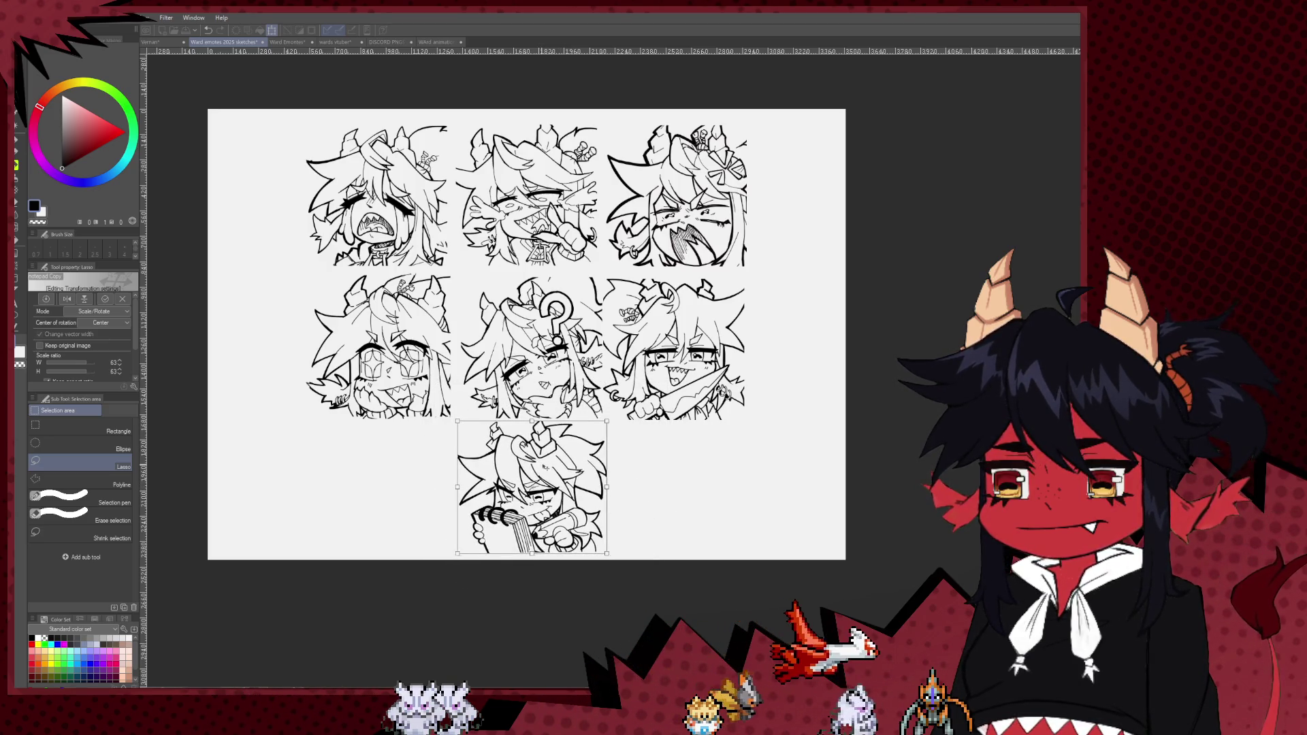
scroll(522, 388, up, 1)
key(Return)
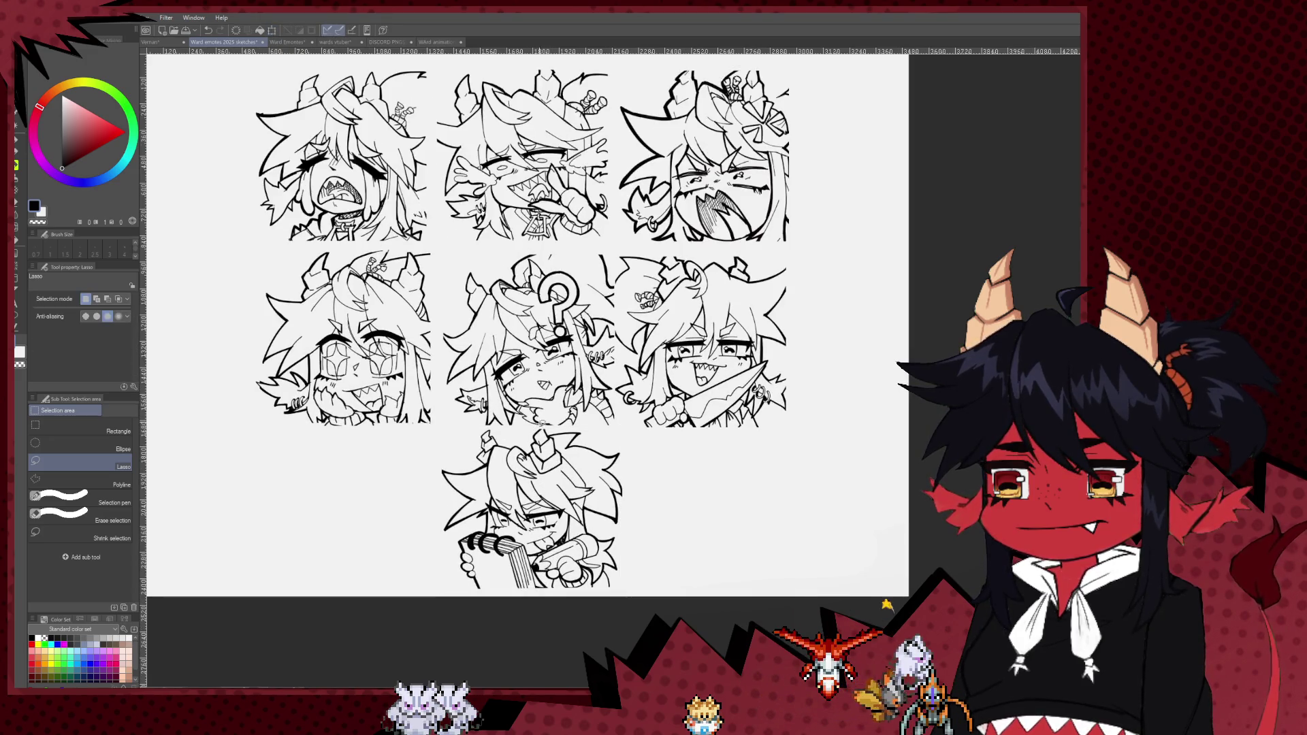
scroll(504, 341, up, 1)
scroll(504, 340, down, 3)
key(p)
scroll(504, 341, up, 2)
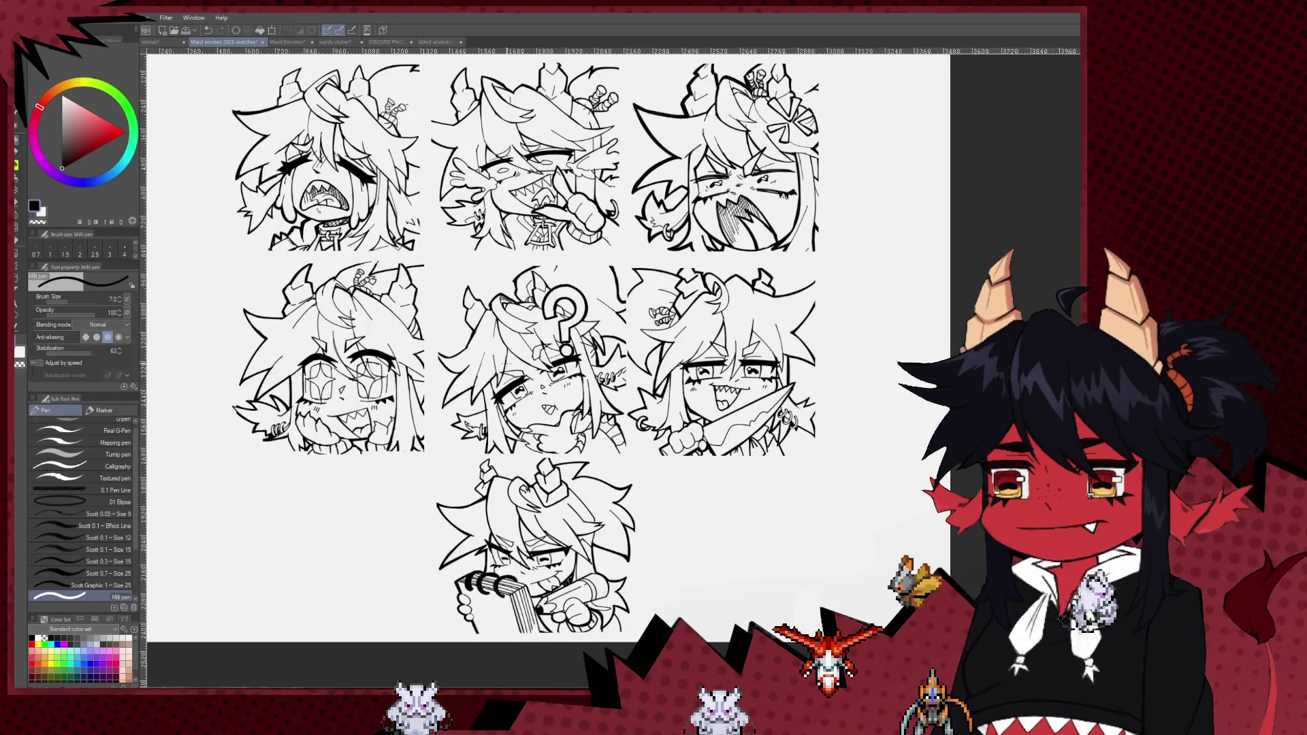
scroll(615, 294, down, 1)
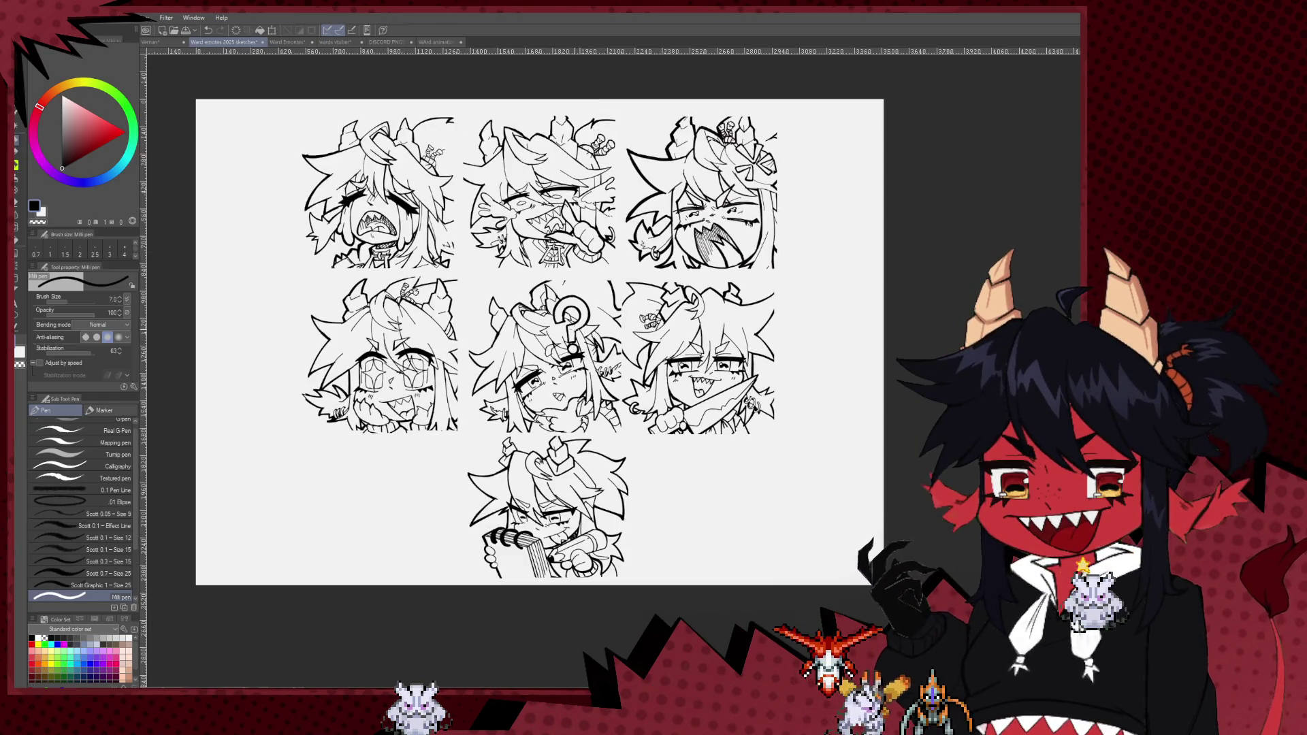
- Pick dark red as the current colour and enlarge the brush
key(b)
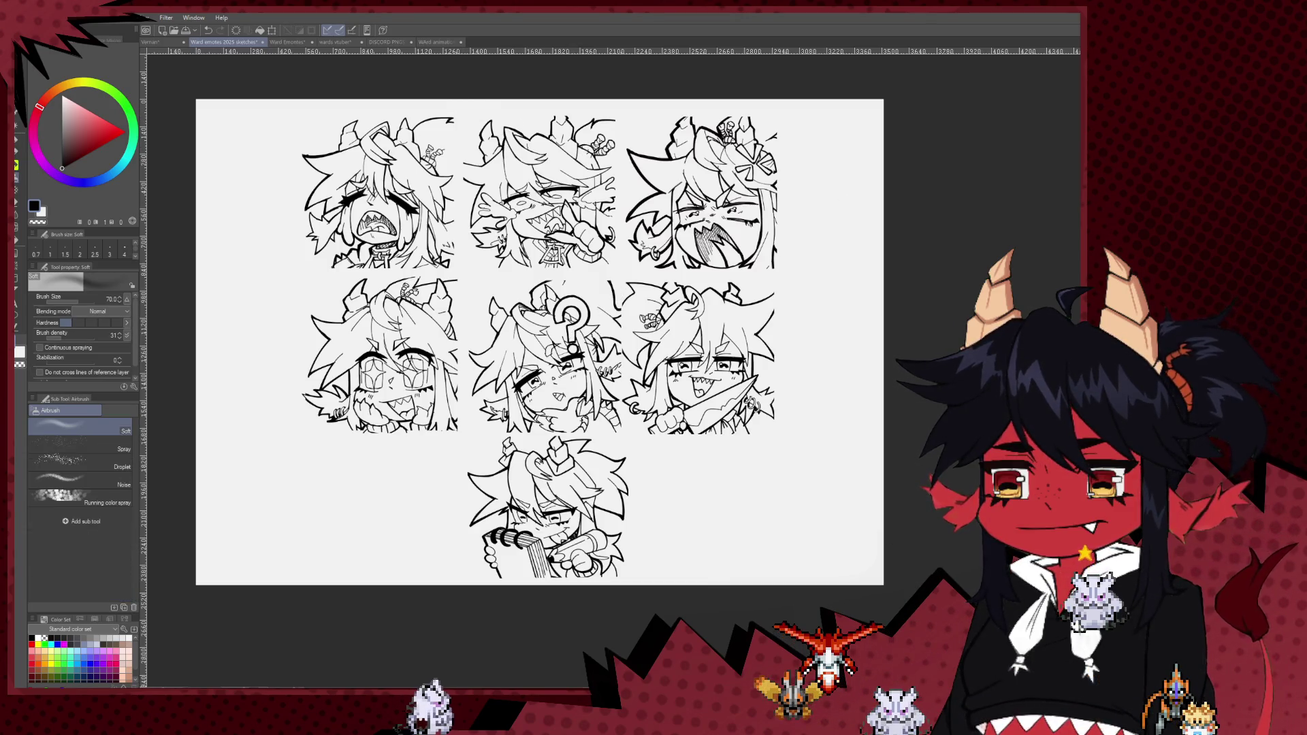
click(82, 143)
key(bracketright)
key(bracketright)
key(bracketright)
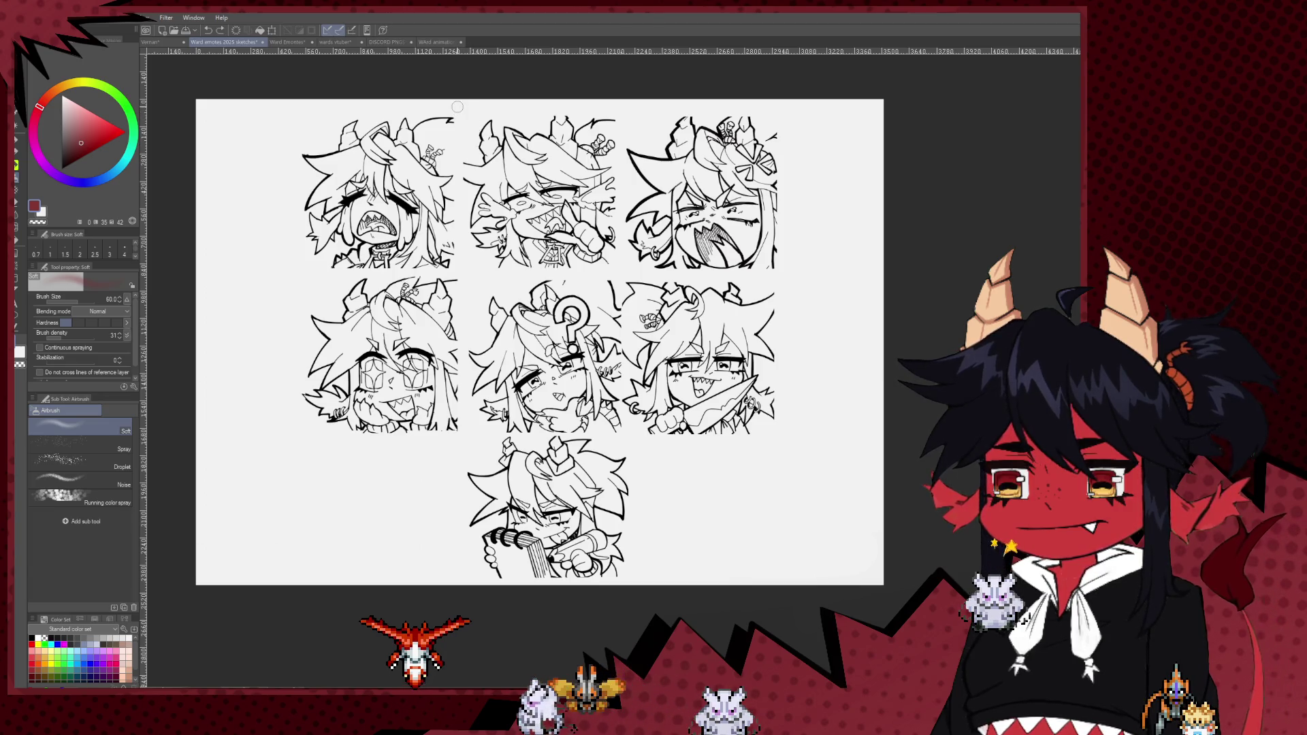
- Draw a trial dark-red vertical divider between the first two emotes, then undo it
key(p)
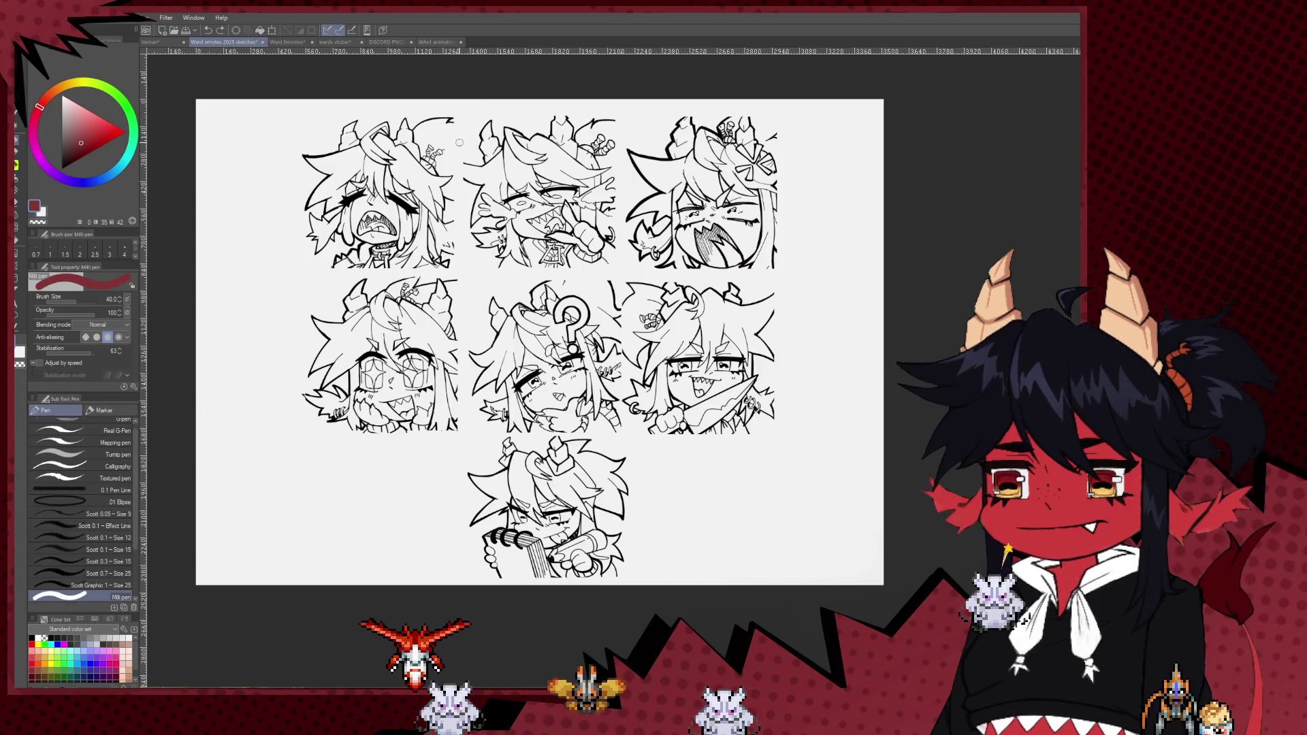
key(bracketright)
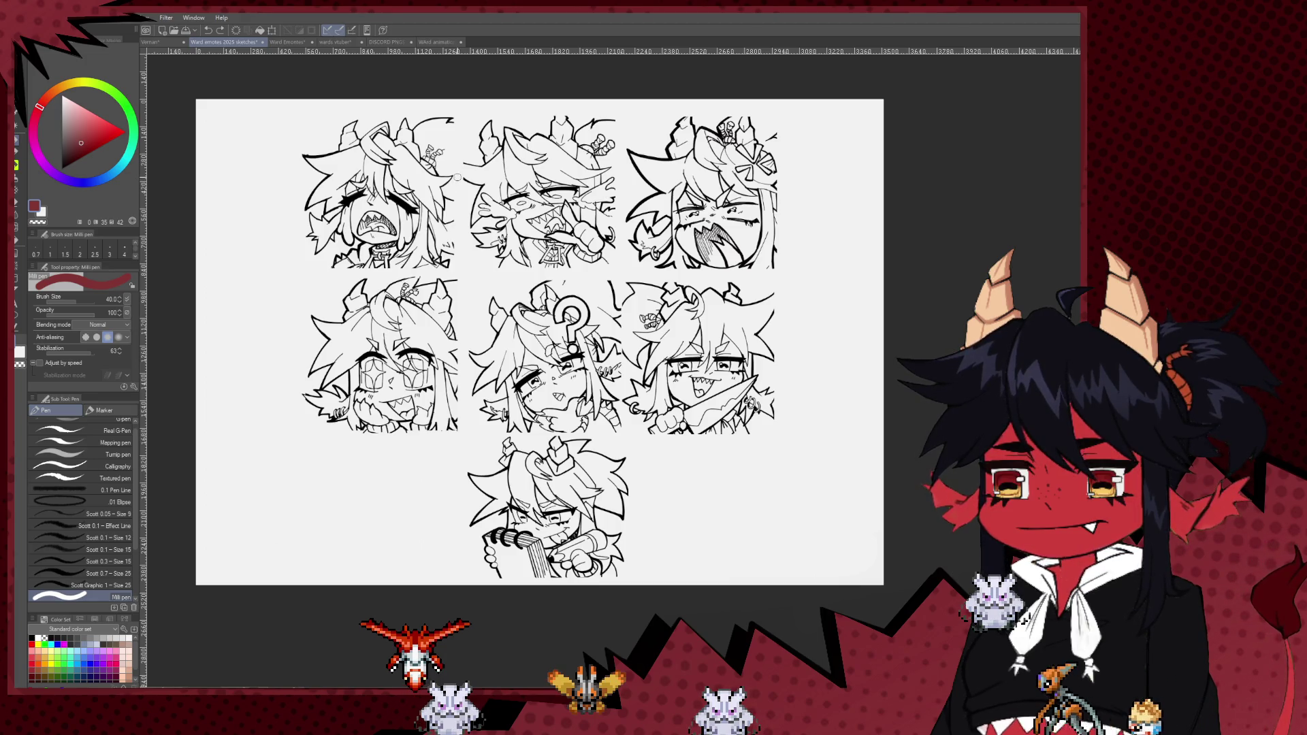
shift+click(457, 102)
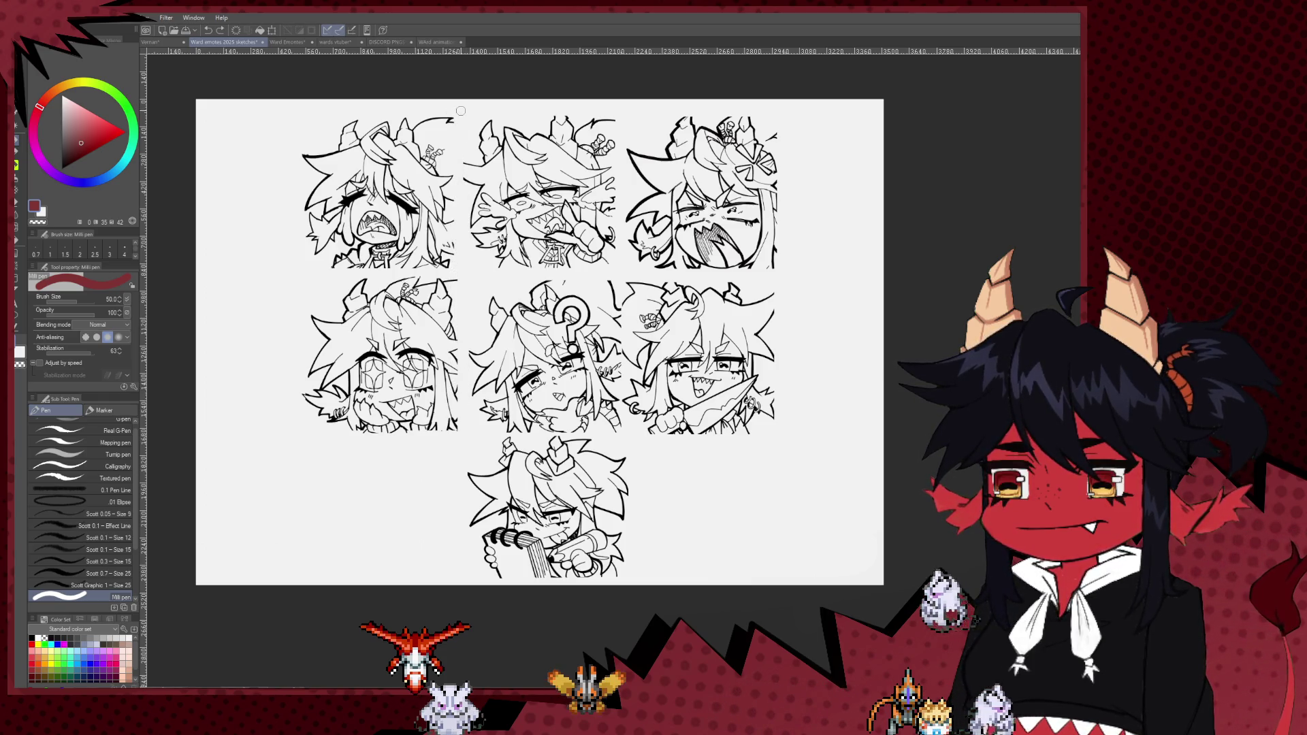
key(bracketleft)
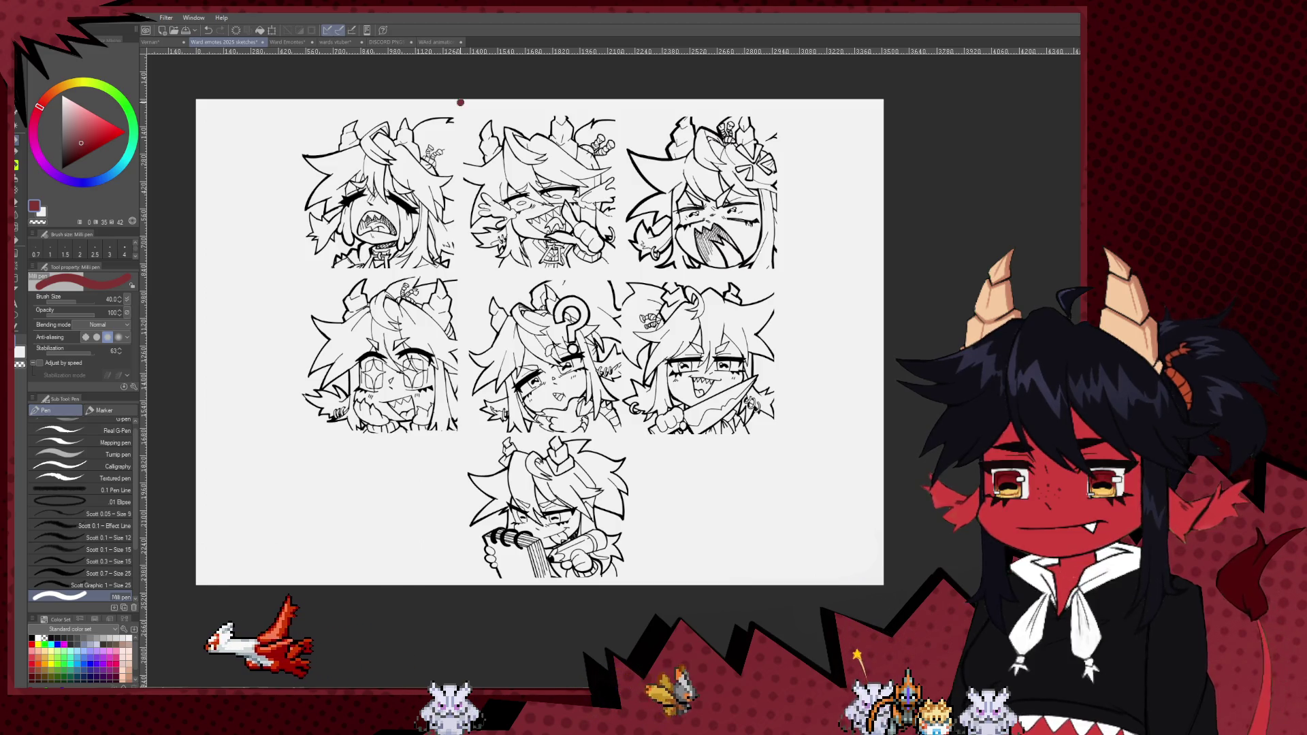
key(shift)
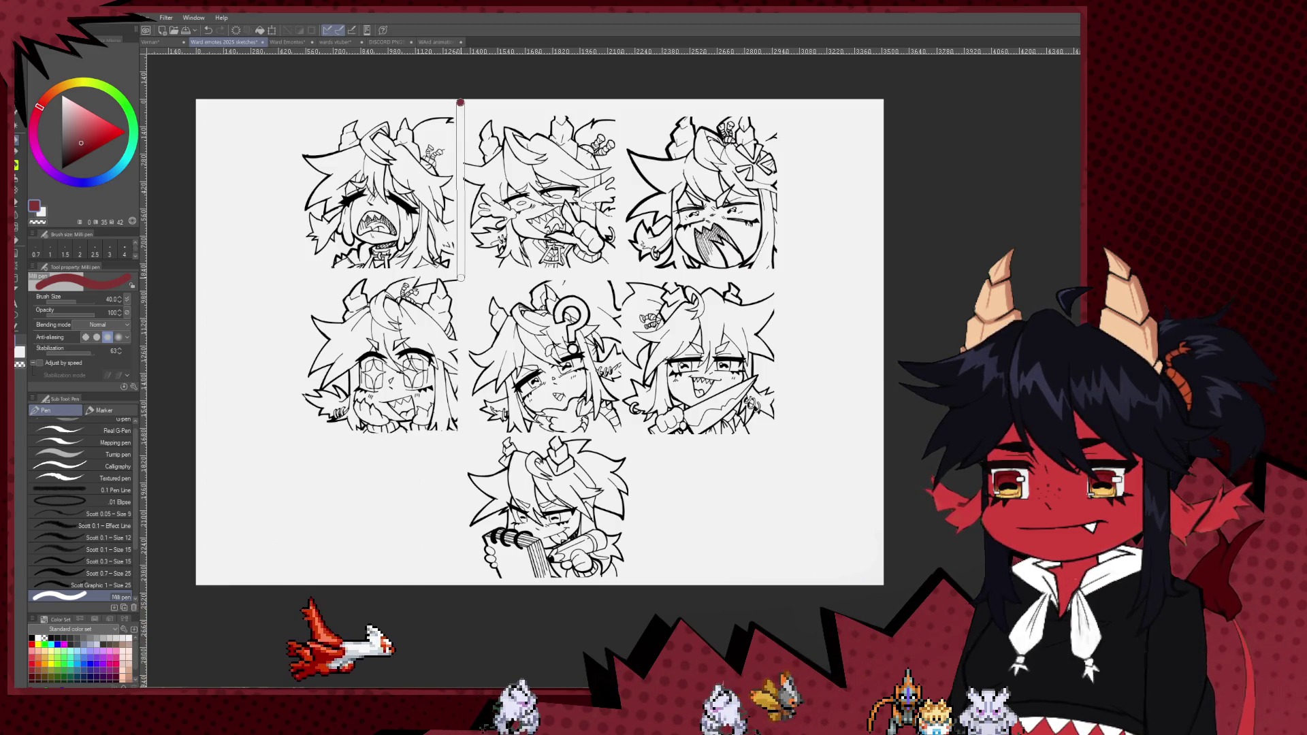
shift+click(461, 278)
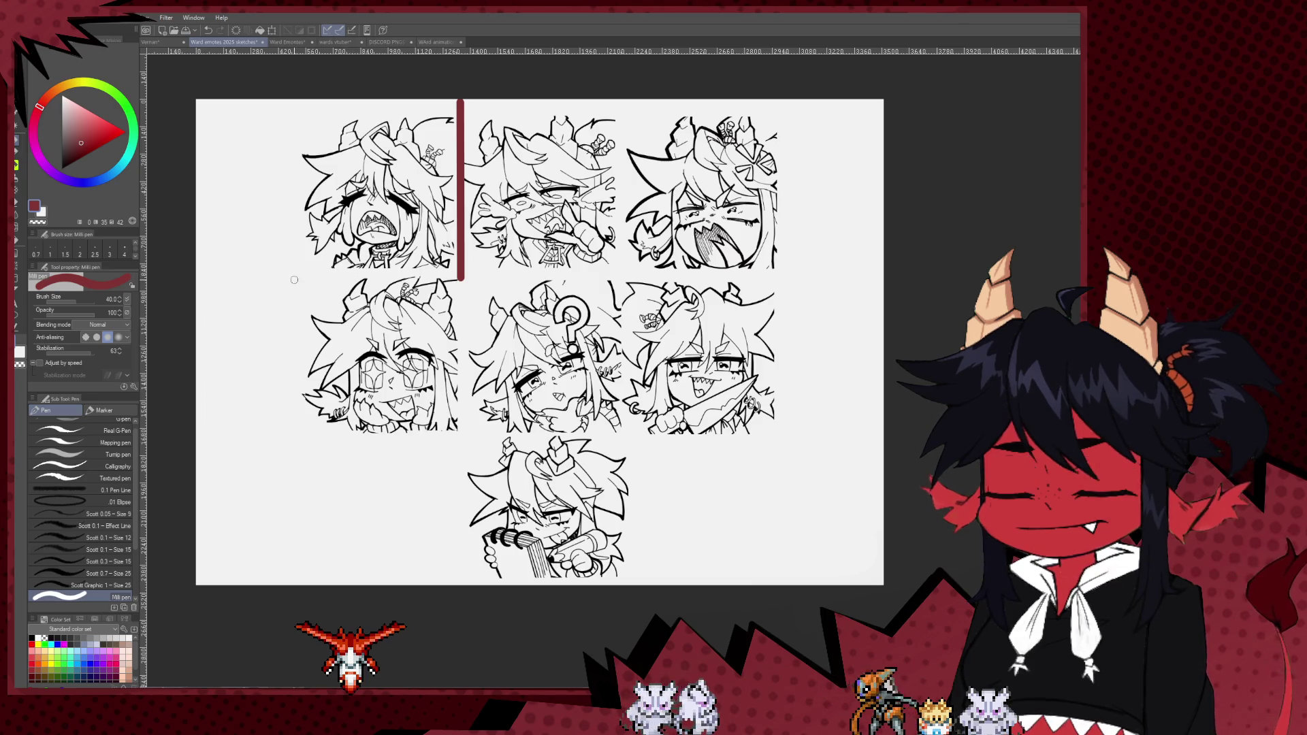
key(ctrl+z)
key(bracketright)
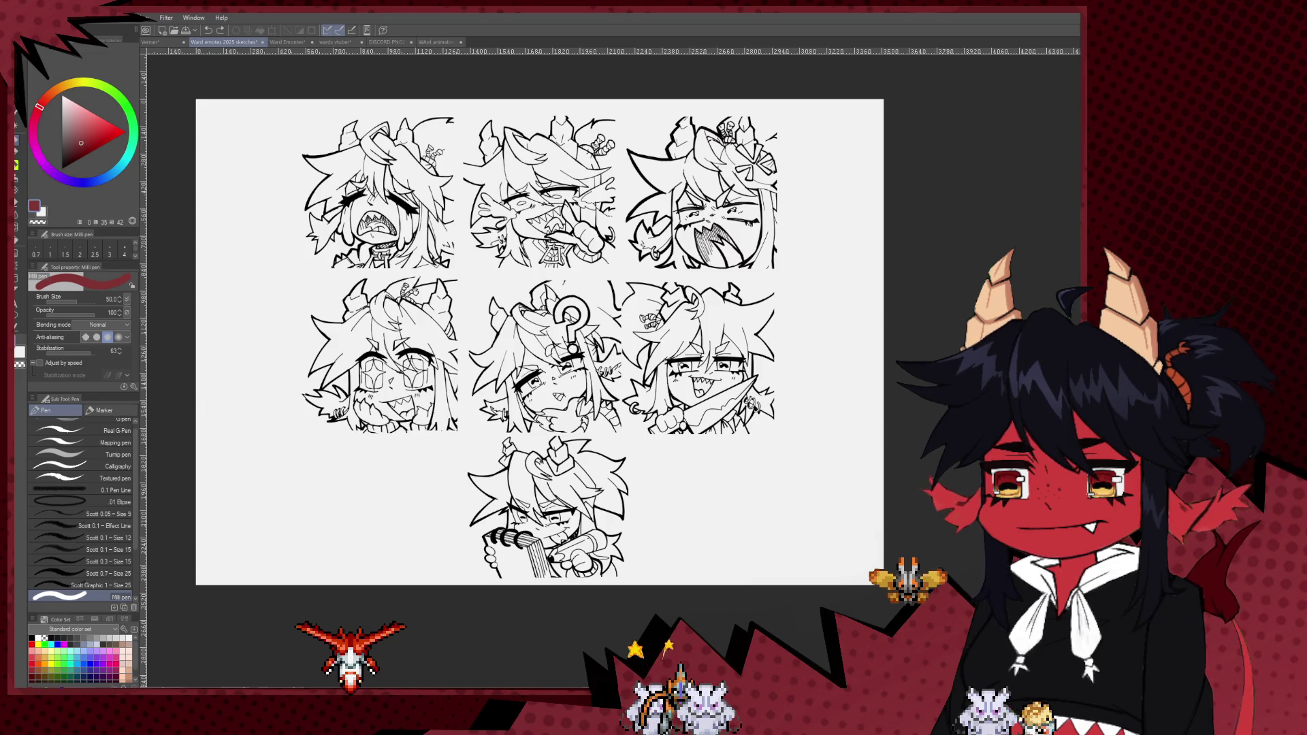
click(16, 245)
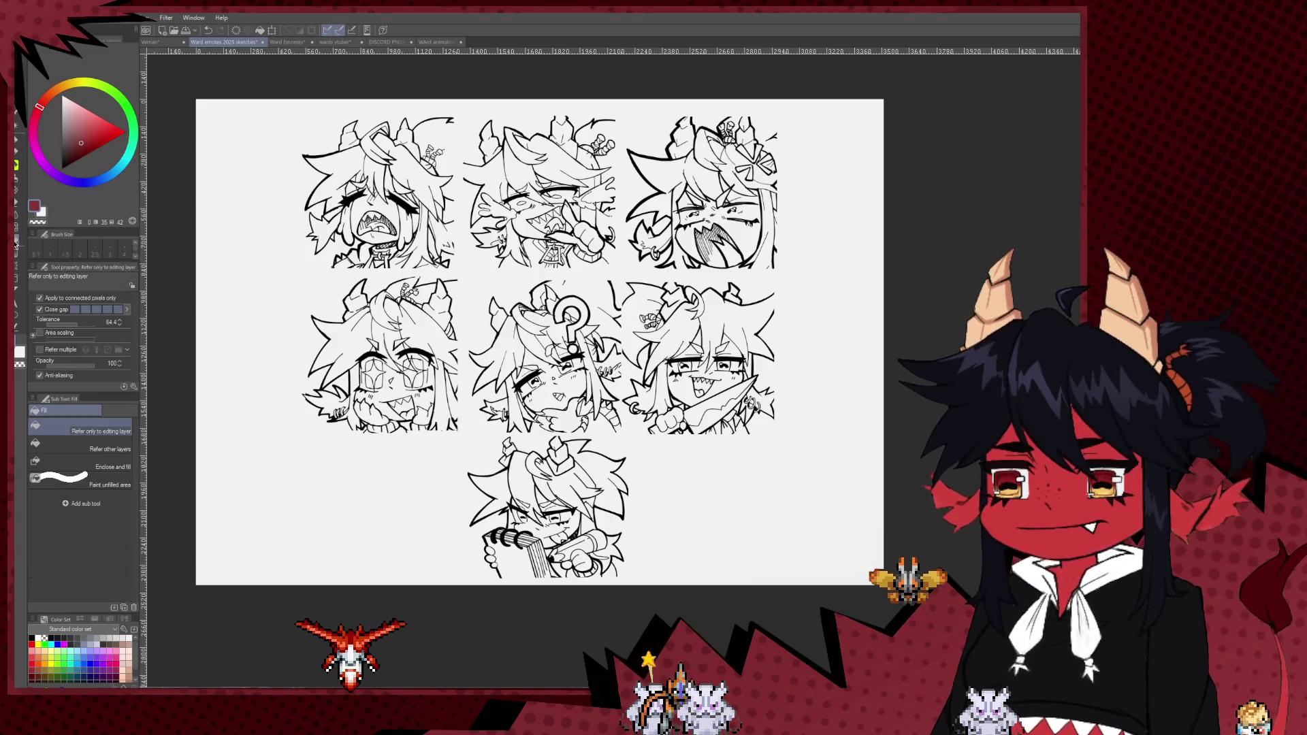
- Fill the canvas background dark red and switch to Rectangle selection
click(384, 232)
scroll(674, 315, up, 1)
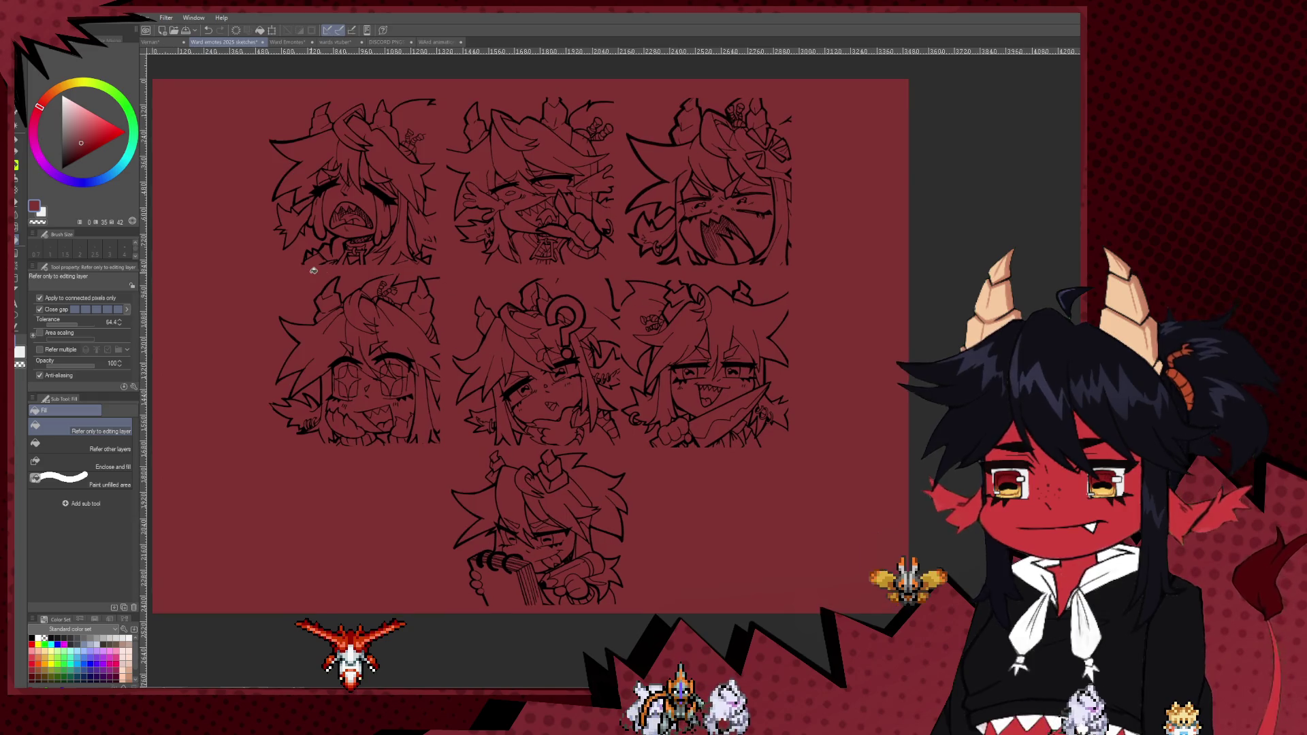
key(m)
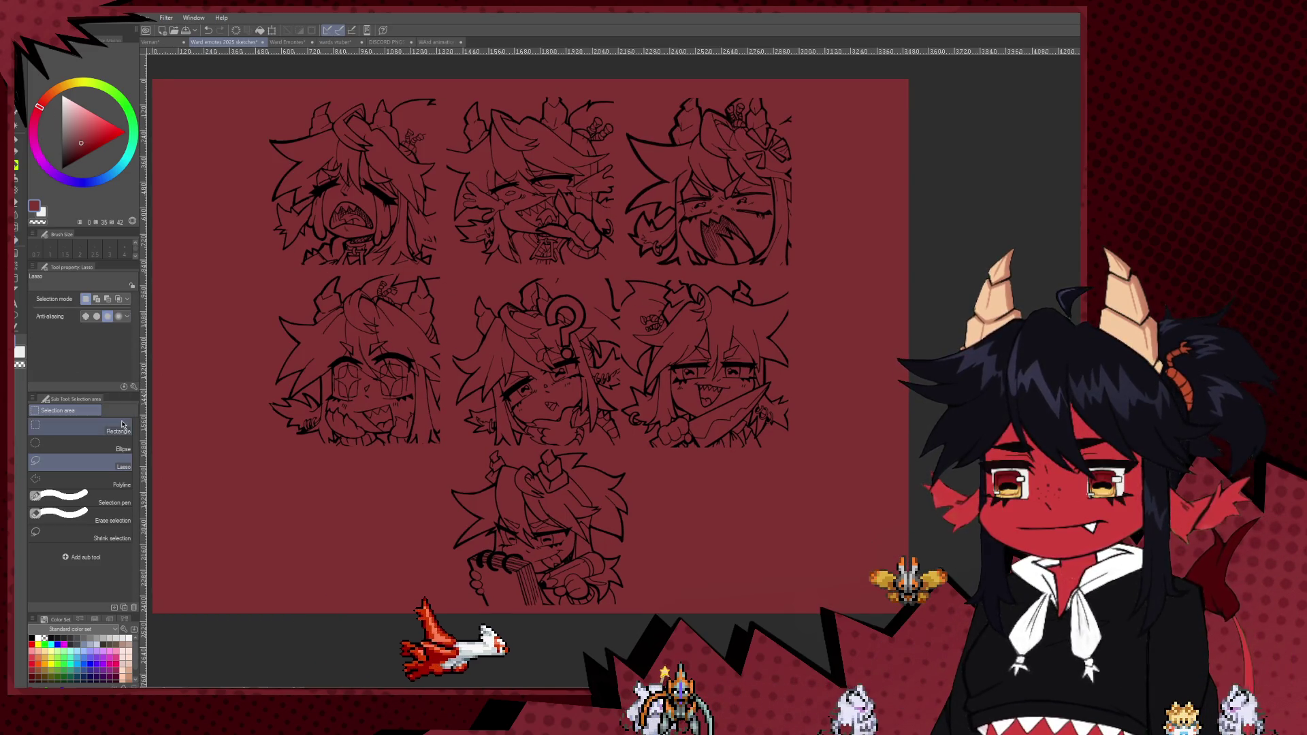
key(m)
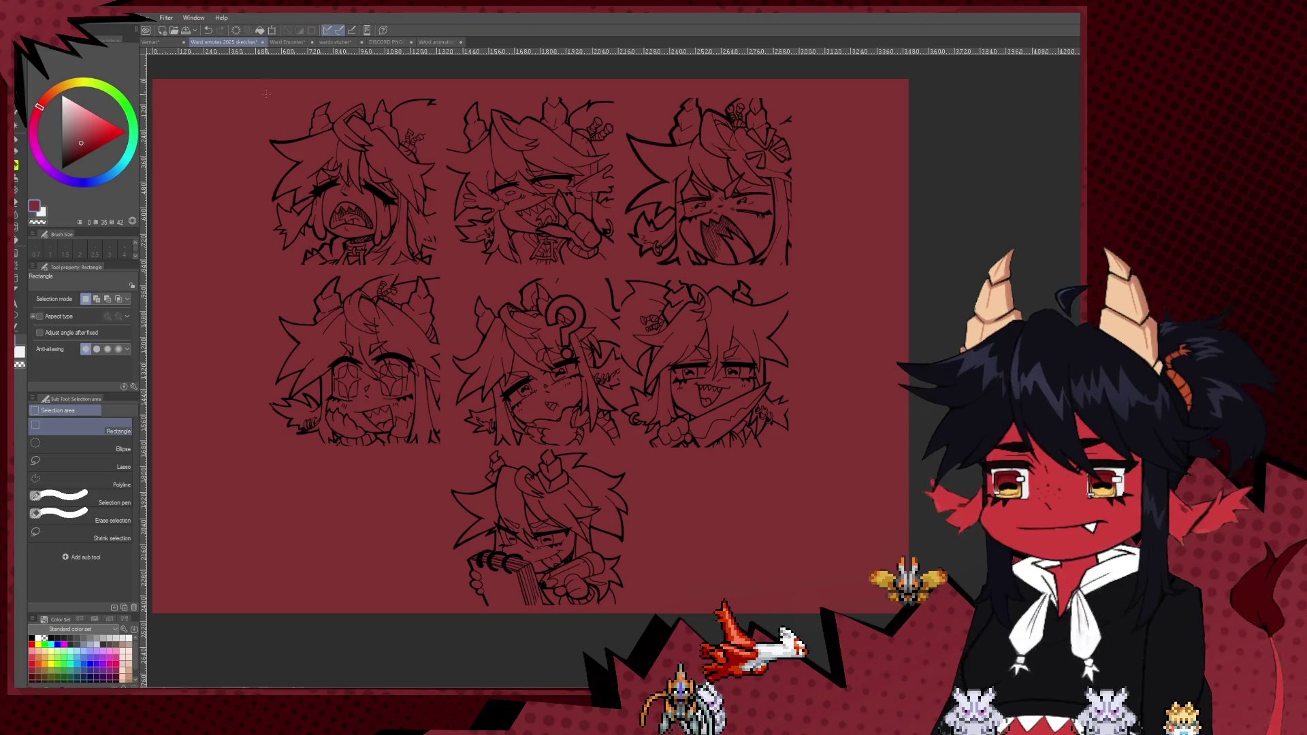
- Try rectangle selections over the top row, clearing the misplaced ones
drag(438, 265, 266, 97)
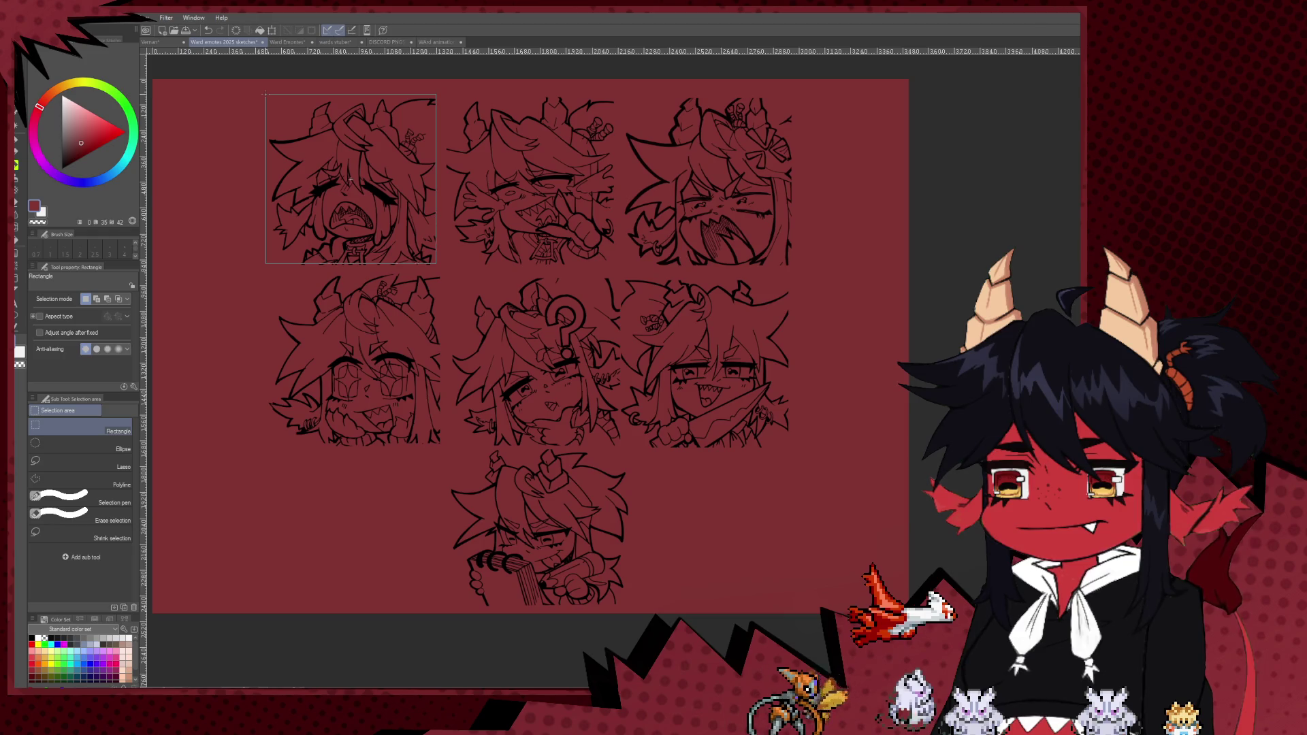
click(252, 100)
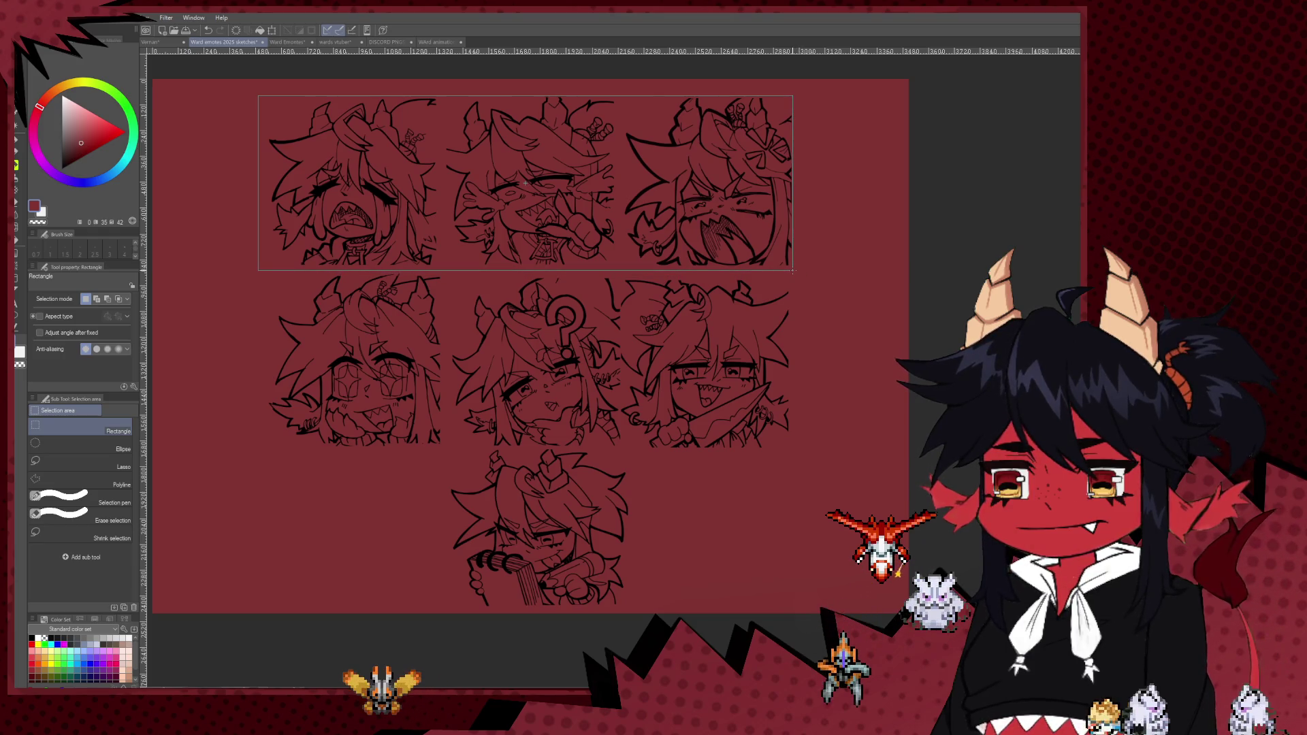
drag(792, 270, 794, 267)
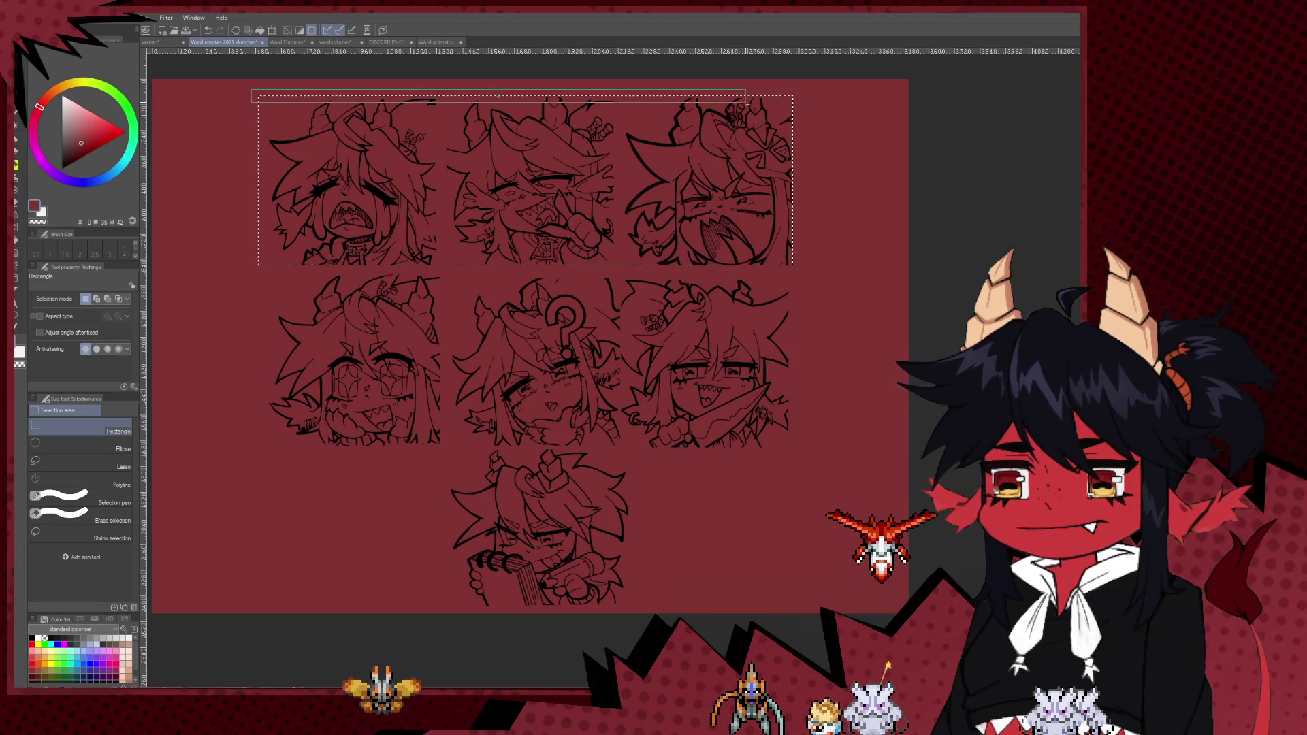
key(Escape)
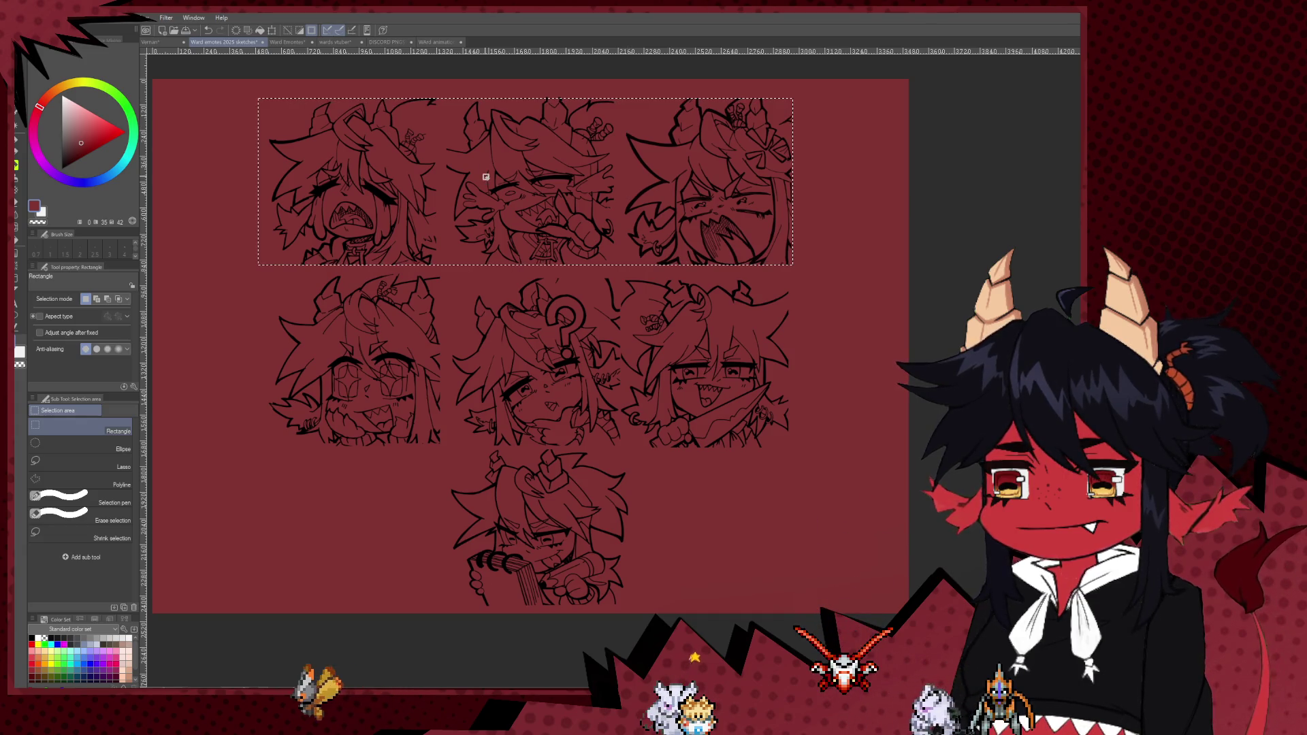
- Subtract strips between the top-row sketches so each becomes a separate square selection
drag(437, 97, 449, 270)
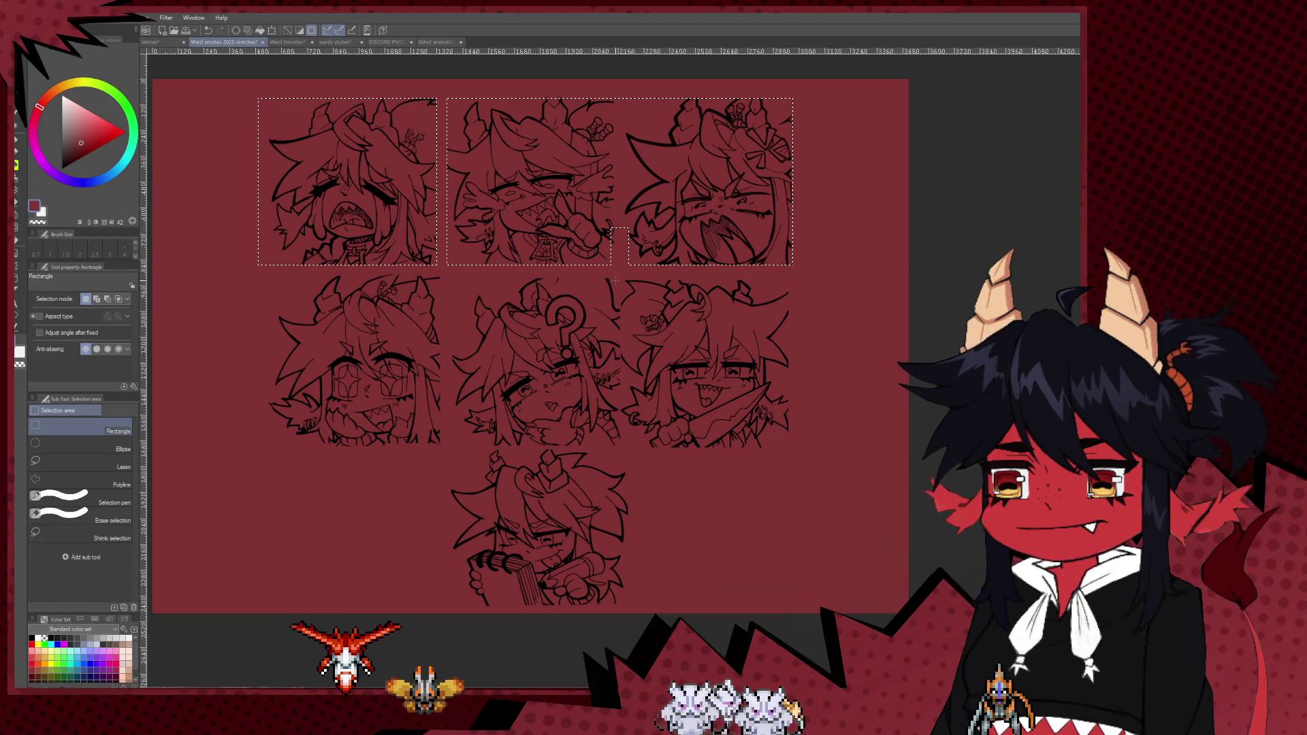
drag(612, 264, 611, 267)
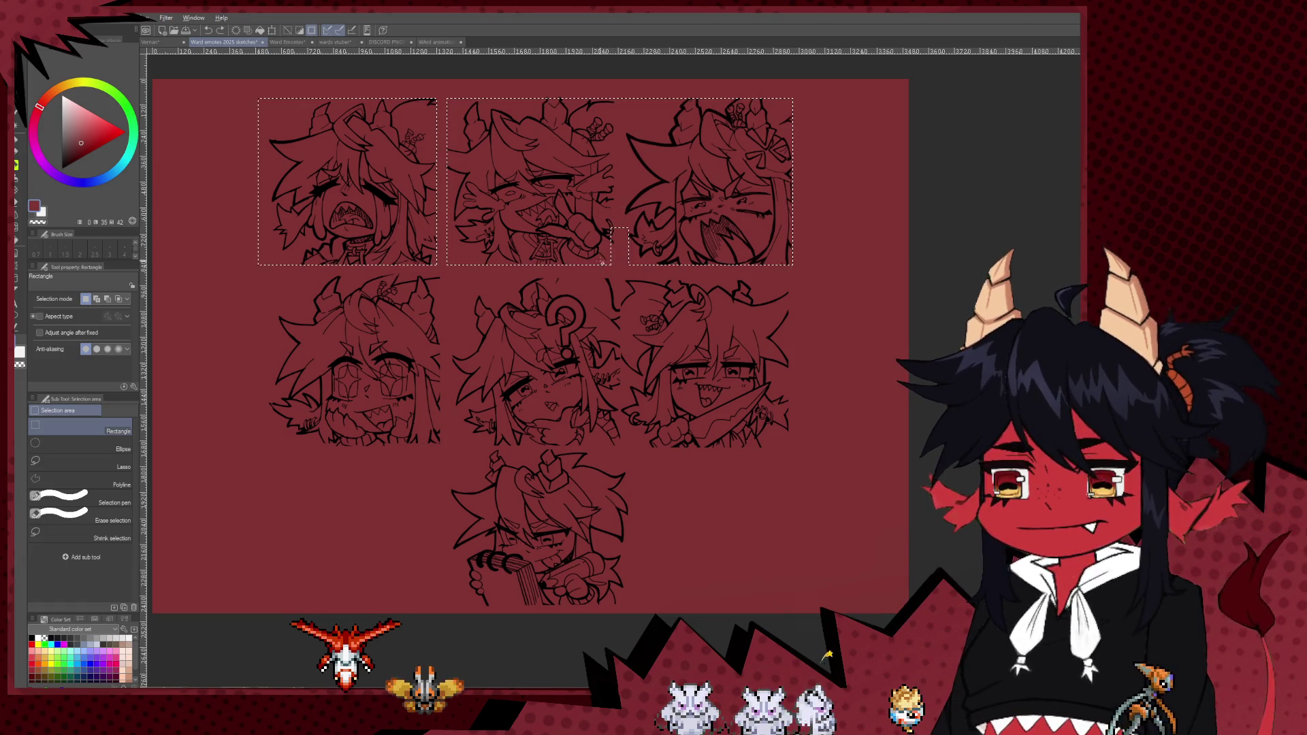
key(ctrl+z)
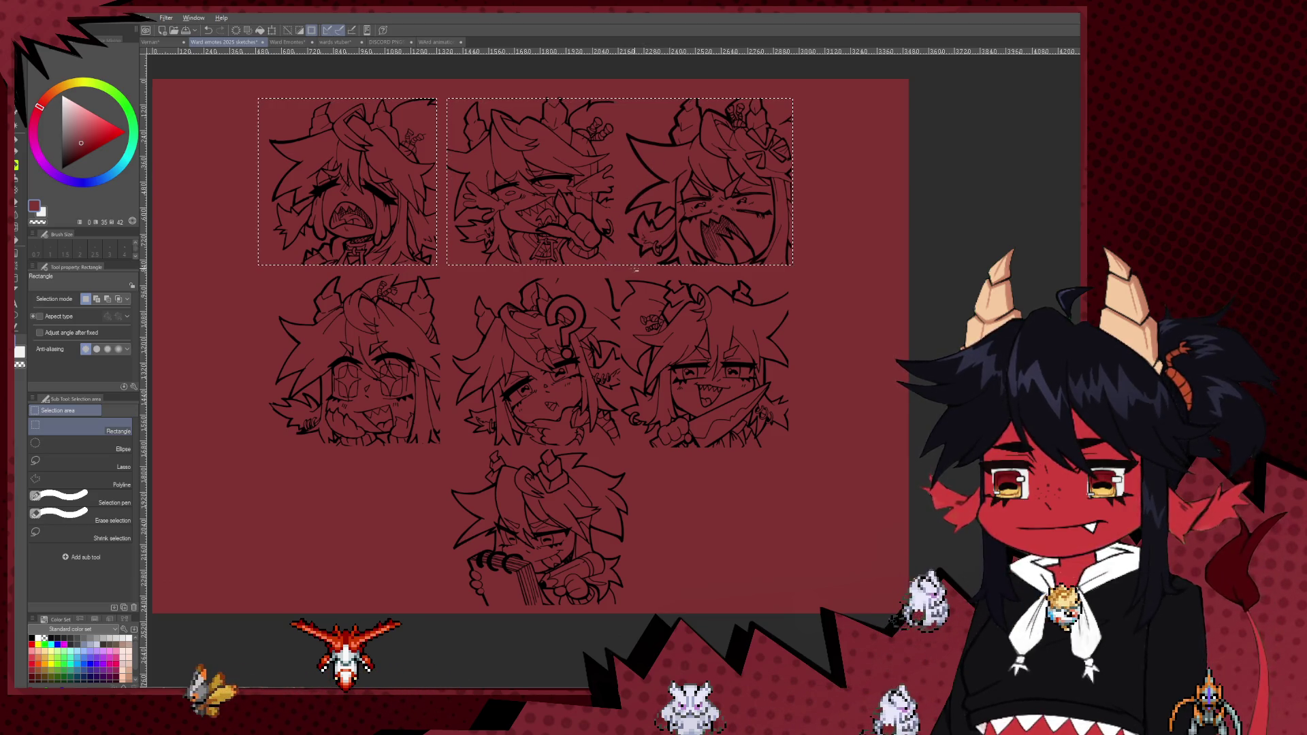
drag(625, 271, 626, 242)
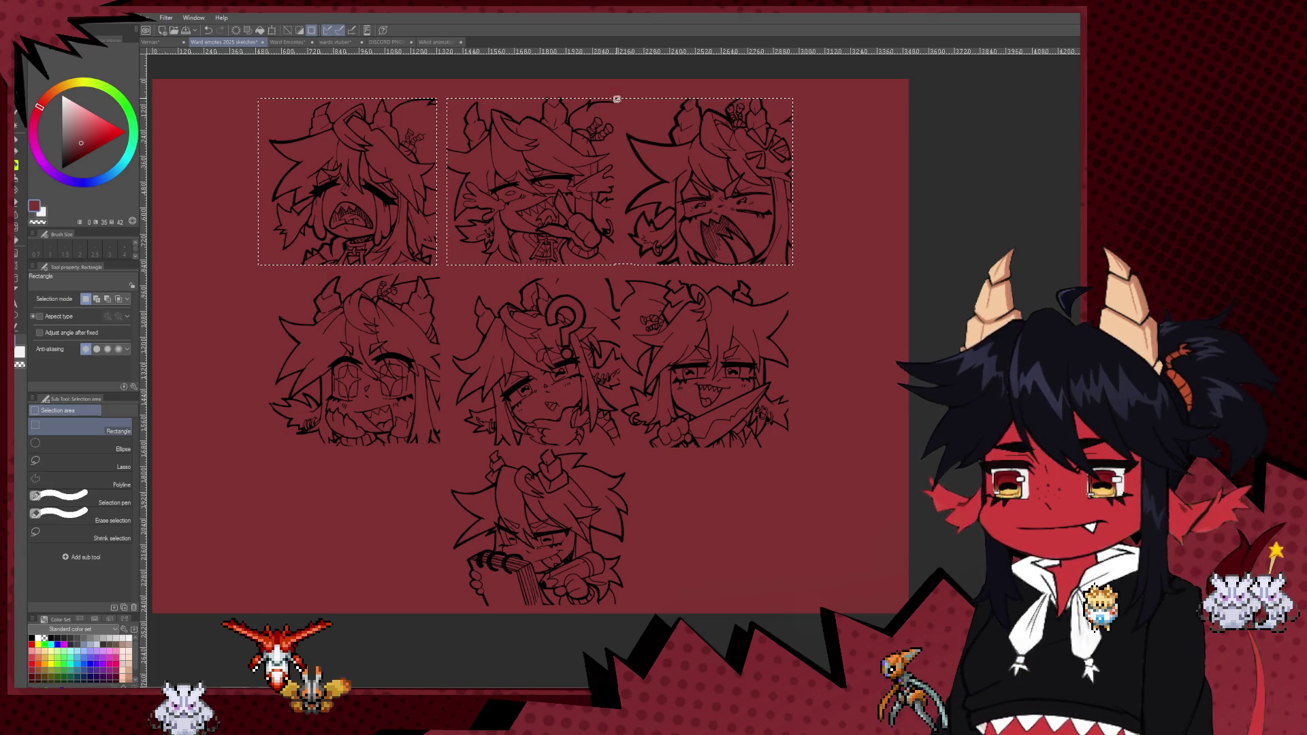
drag(615, 96, 627, 303)
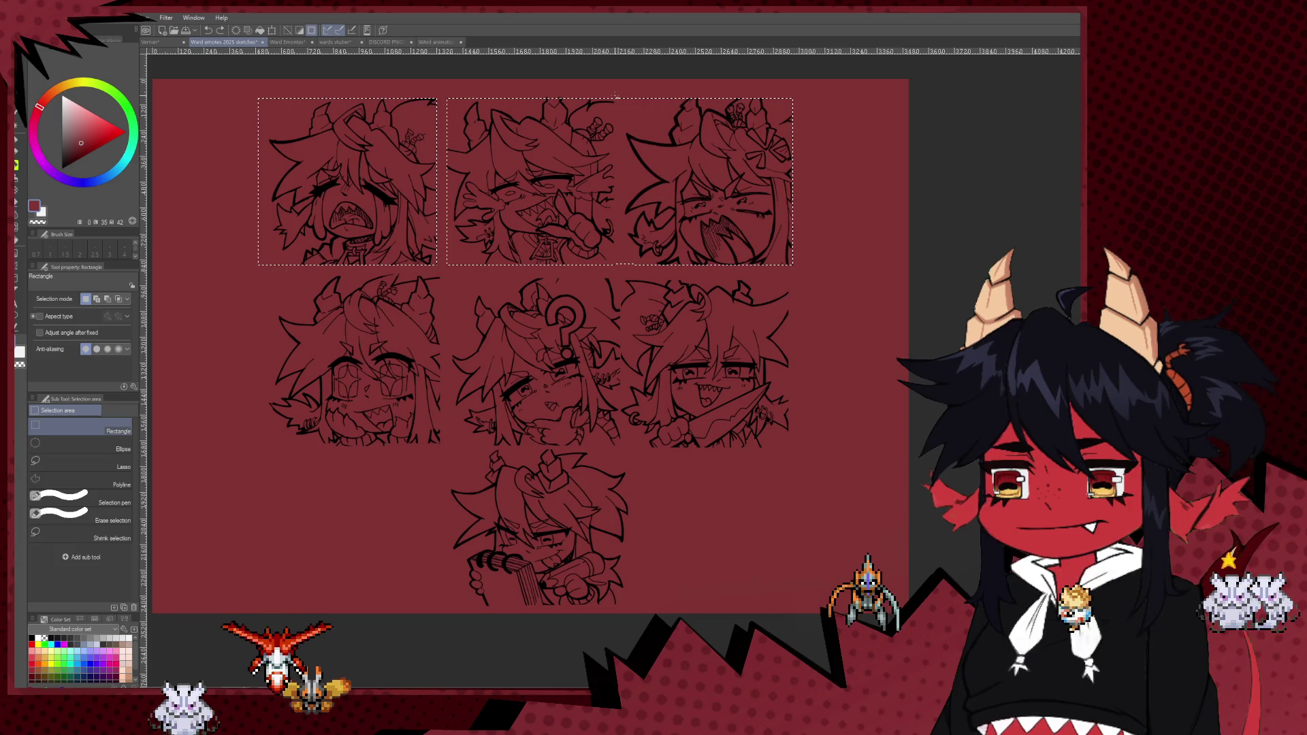
drag(615, 95, 625, 338)
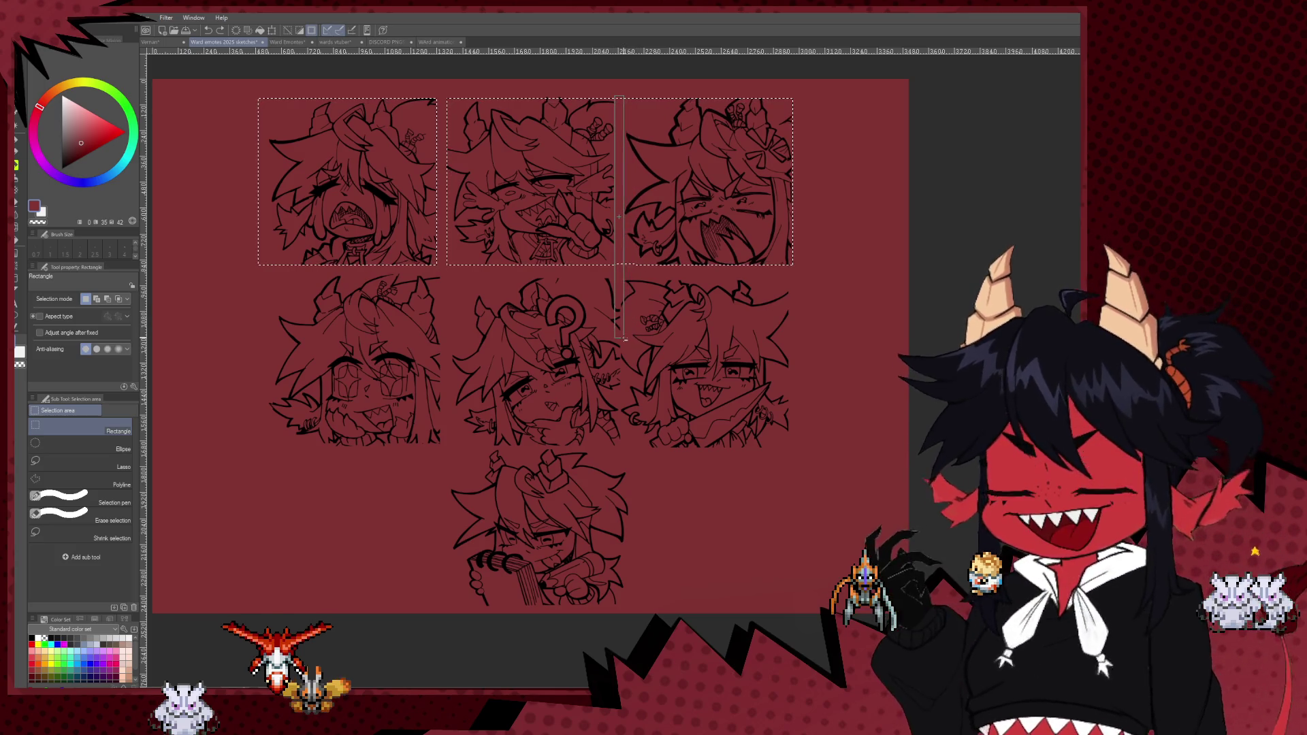
scroll(660, 255, down, 3)
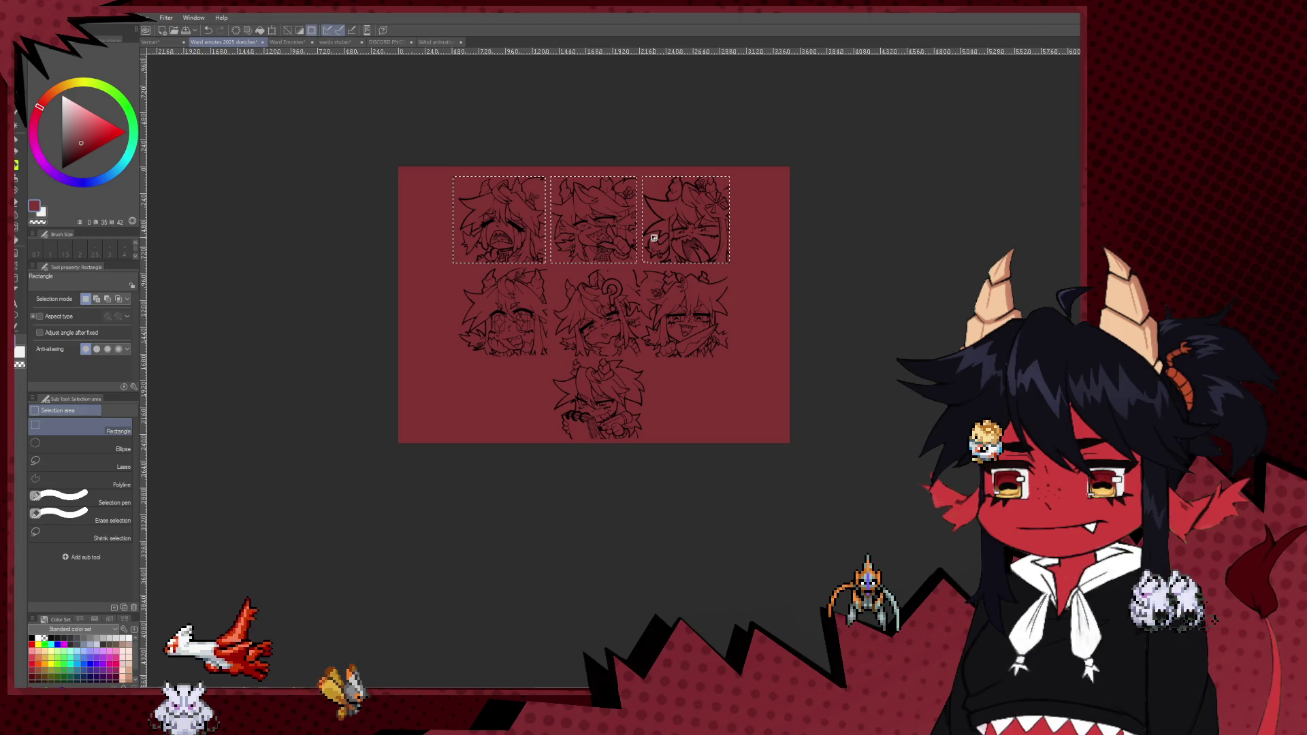
scroll(653, 238, up, 3)
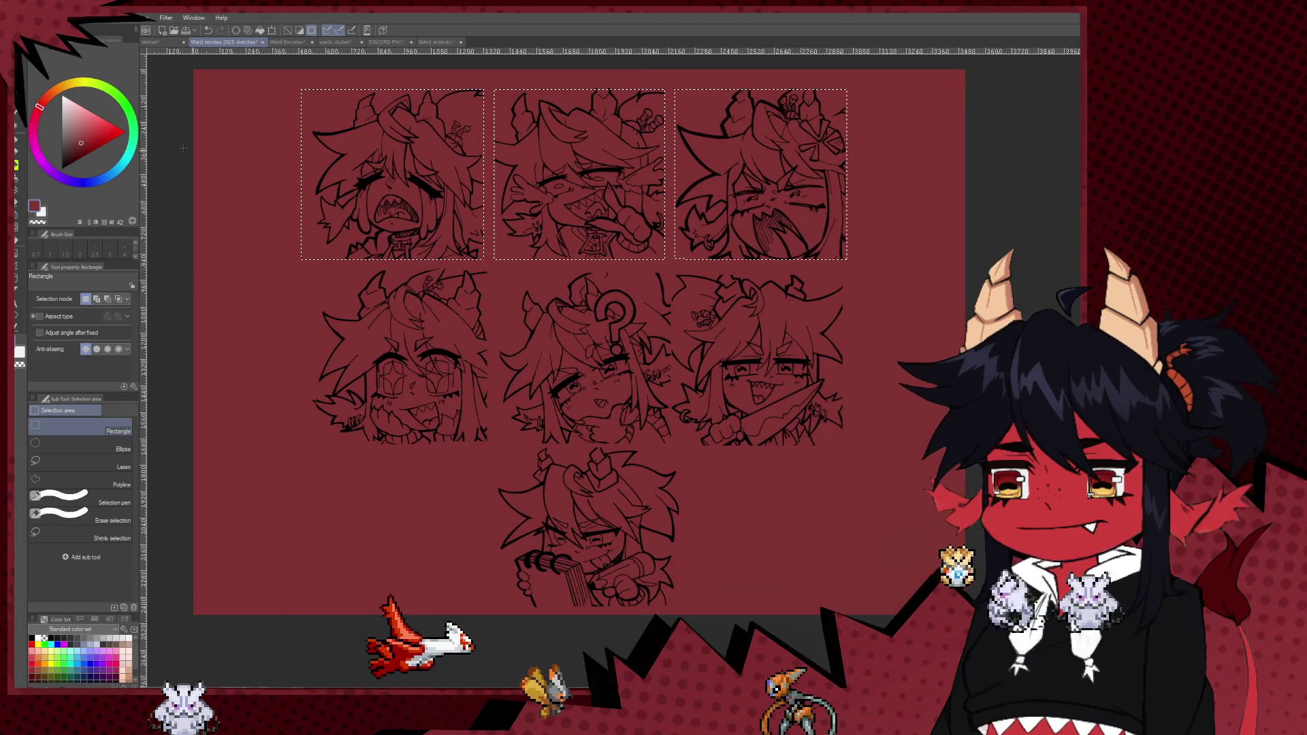
click(63, 114)
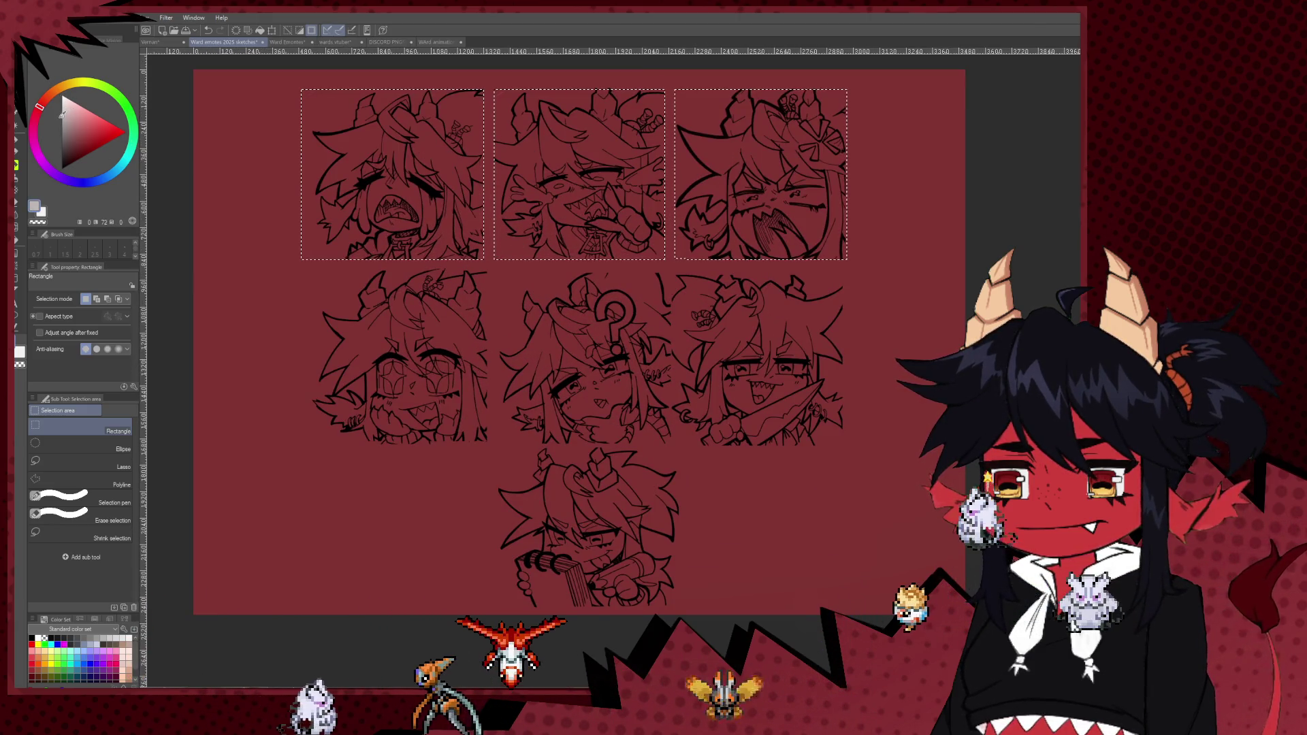
click(60, 133)
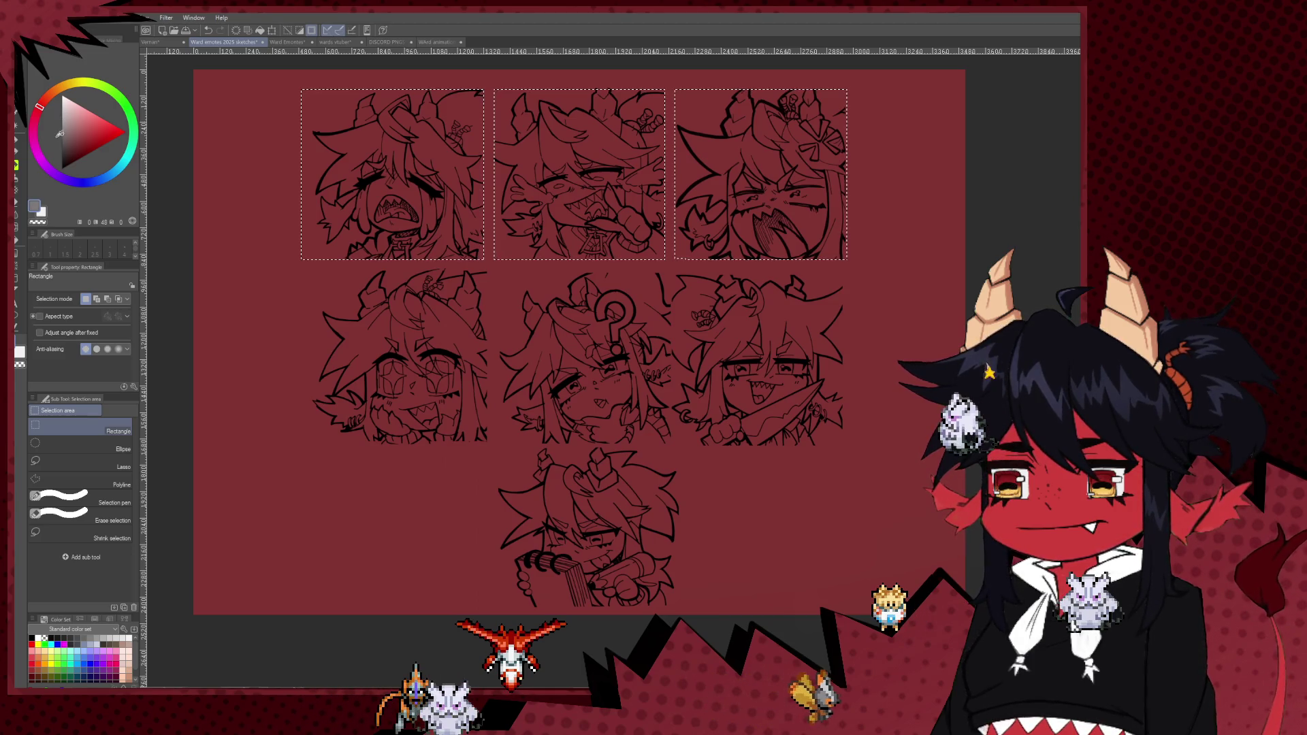
- Fill the three top-row square selections with red
click(94, 118)
click(99, 122)
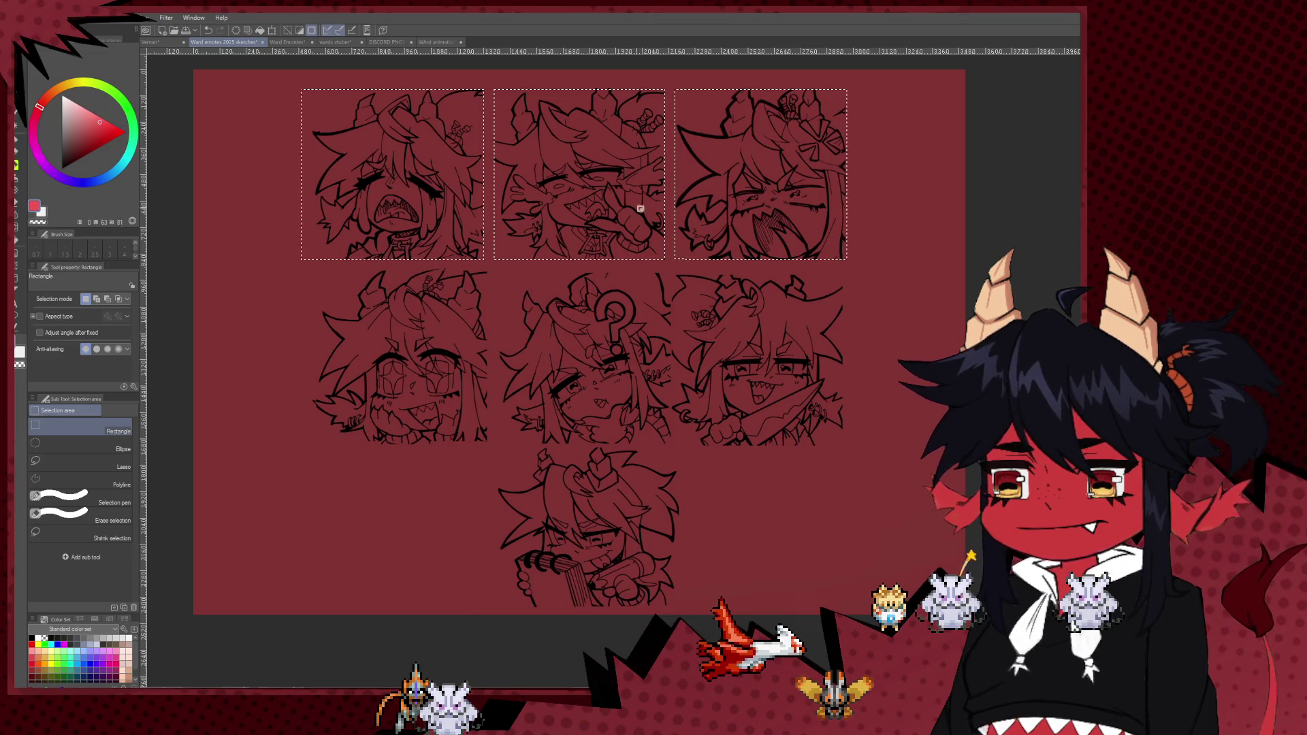
click(17, 240)
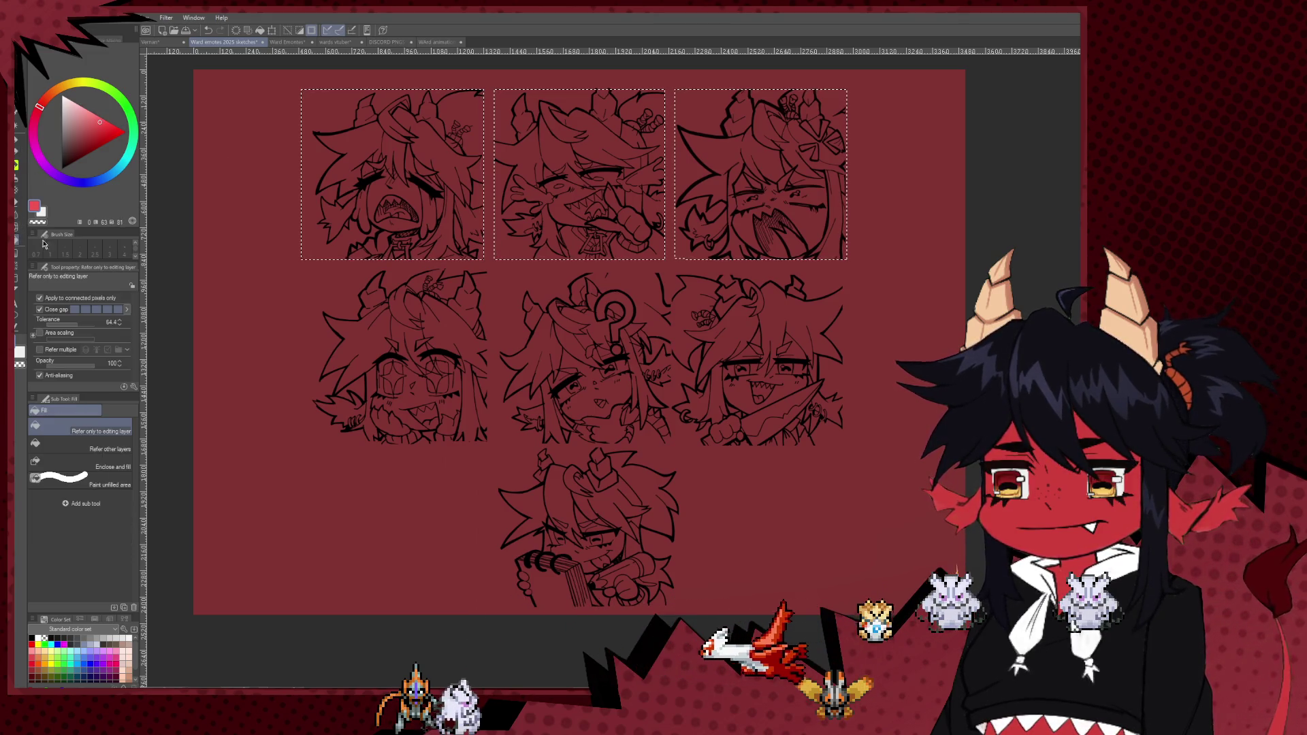
click(392, 204)
click(761, 205)
click(579, 204)
scroll(586, 282, down, 3)
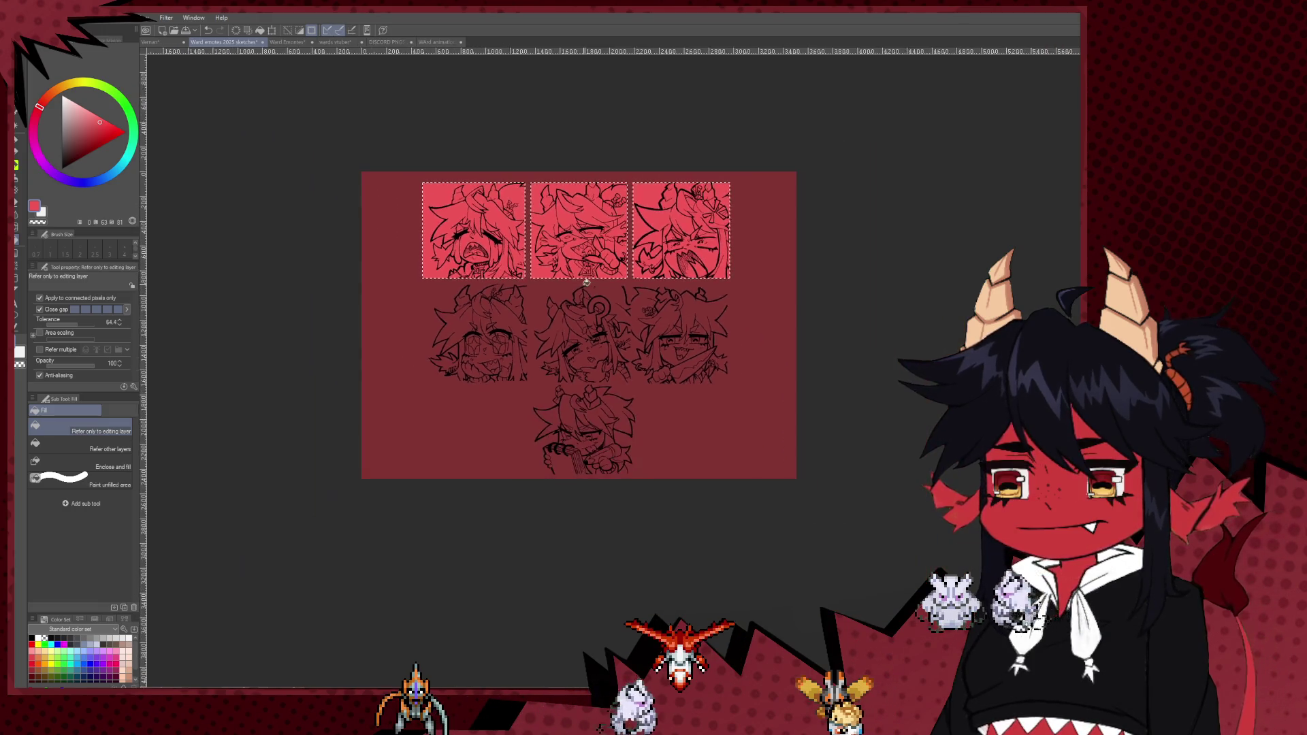
scroll(586, 282, up, 2)
scroll(599, 292, up, 1)
scroll(622, 303, up, 2)
scroll(618, 310, down, 3)
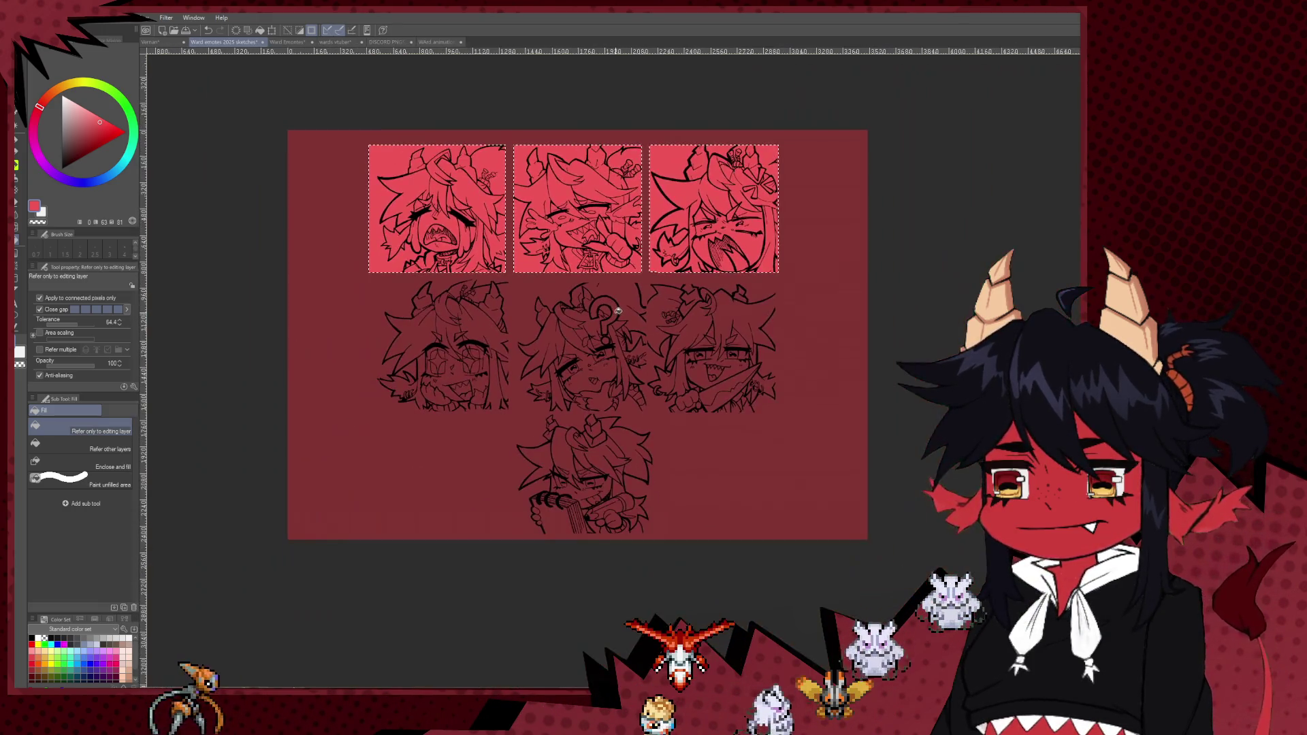
scroll(617, 308, down, 1)
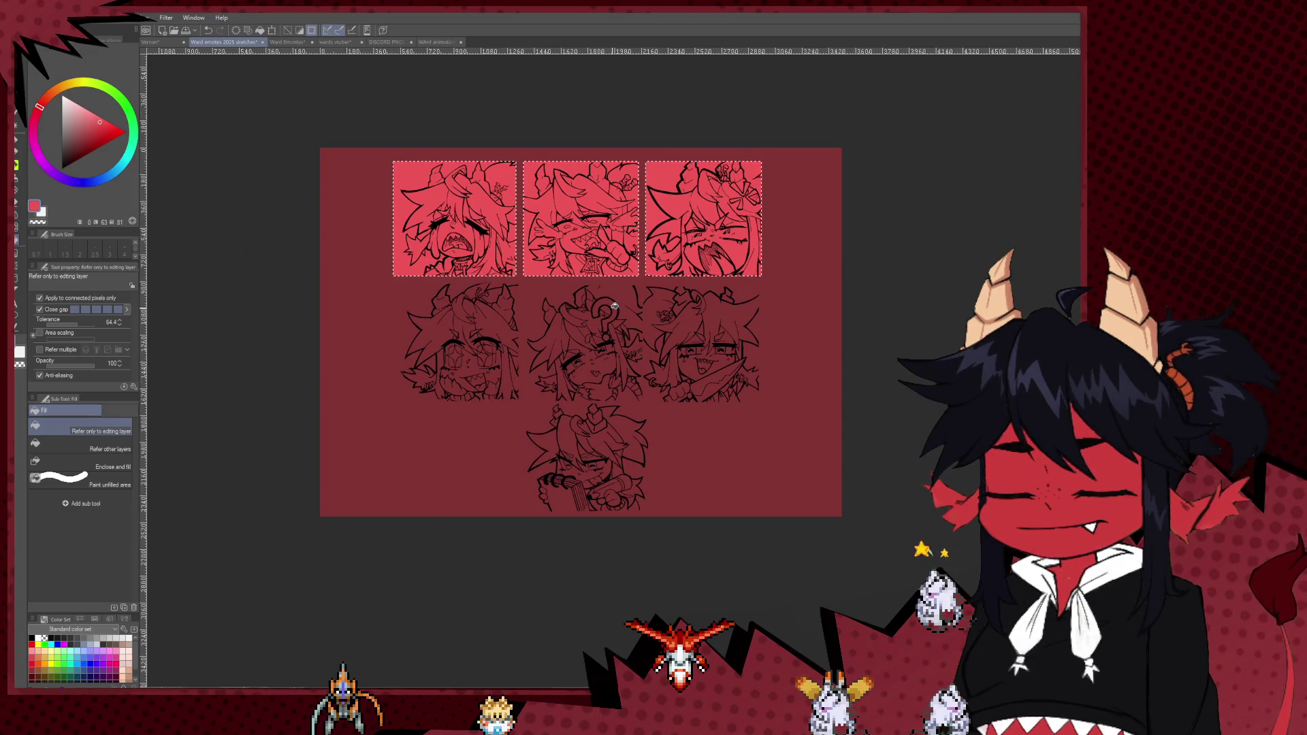
- Refill the three top-row squares in a lighter pink
alt+click(486, 213)
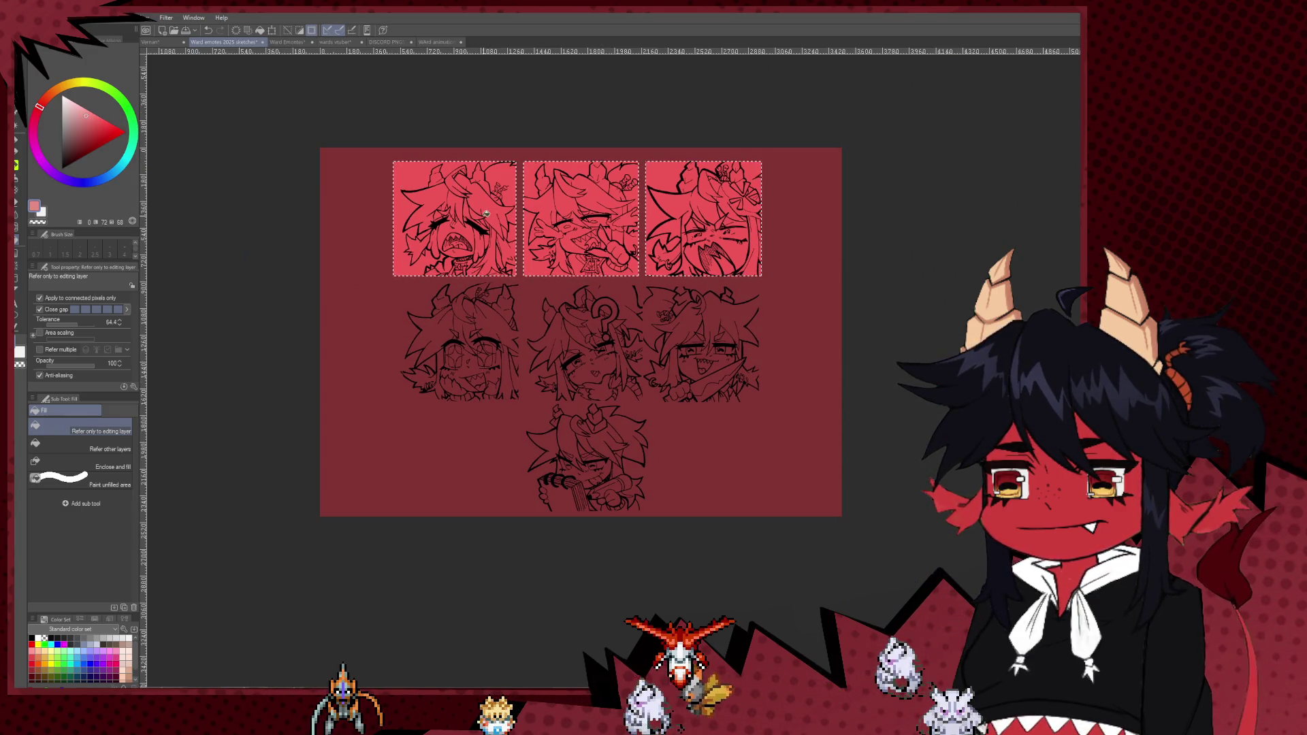
click(486, 213)
click(581, 218)
click(703, 218)
click(99, 111)
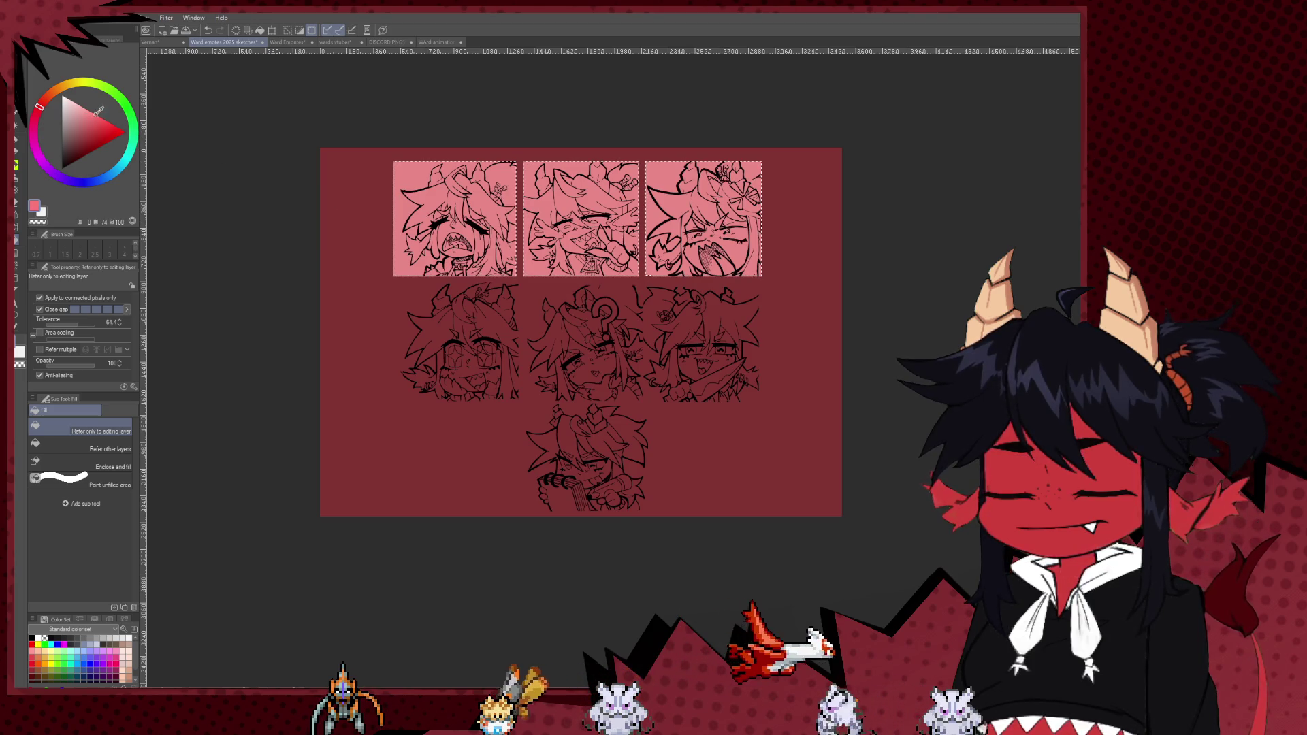
click(486, 214)
click(581, 218)
click(703, 218)
scroll(741, 316, up, 1)
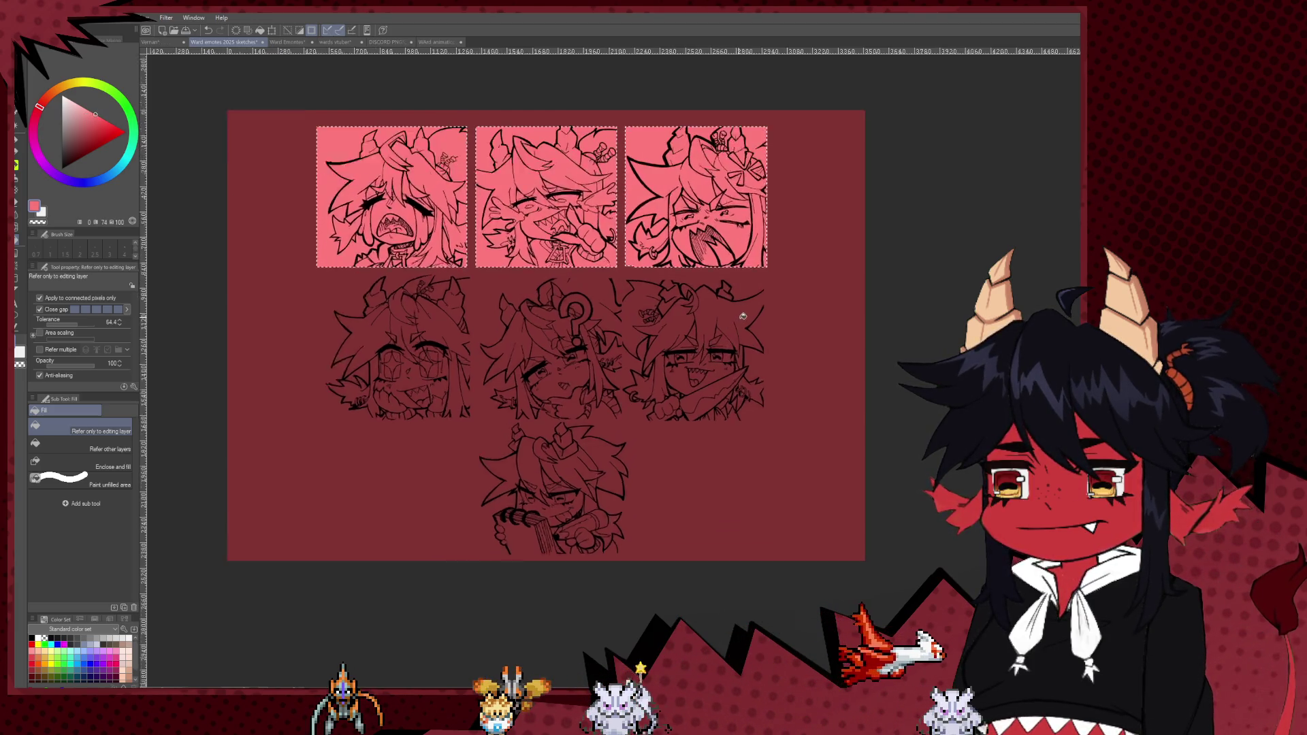
scroll(742, 316, up, 1)
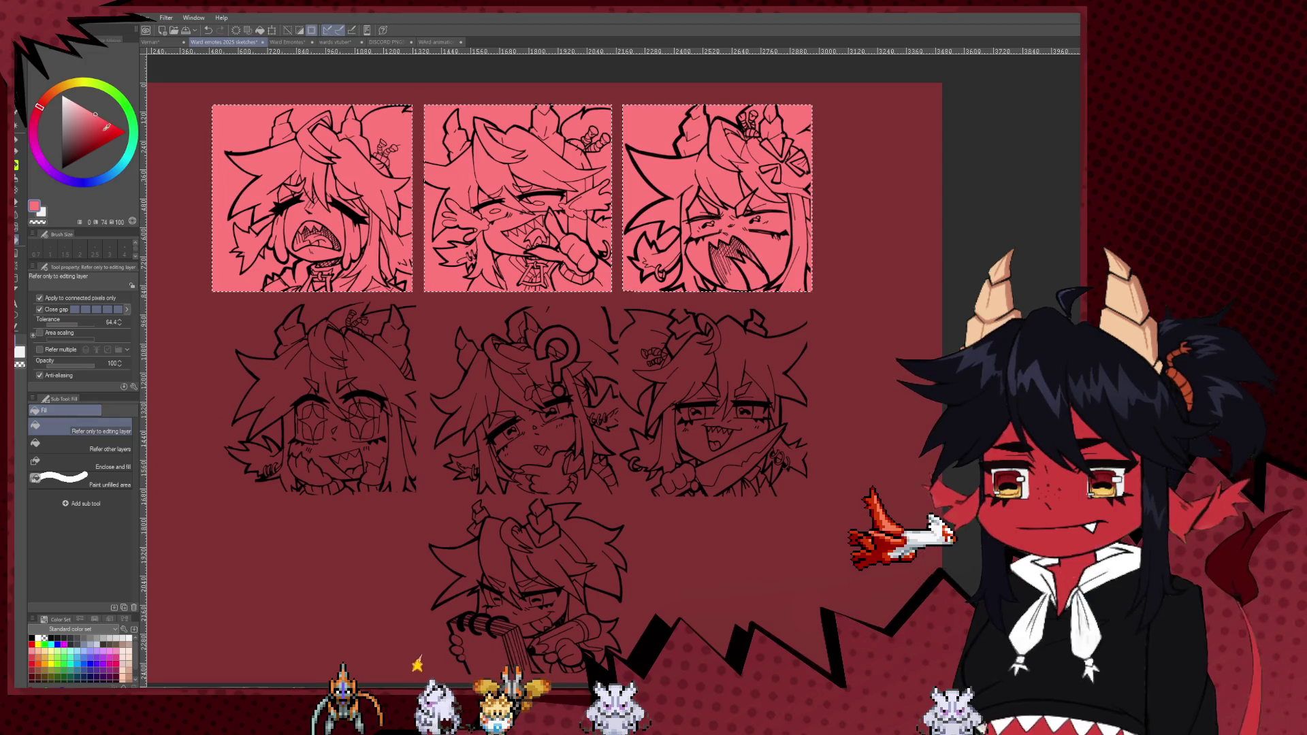
- Deselect, then undo the pink fills so the top squares stay unfilled
key(ctrl+d)
key(m)
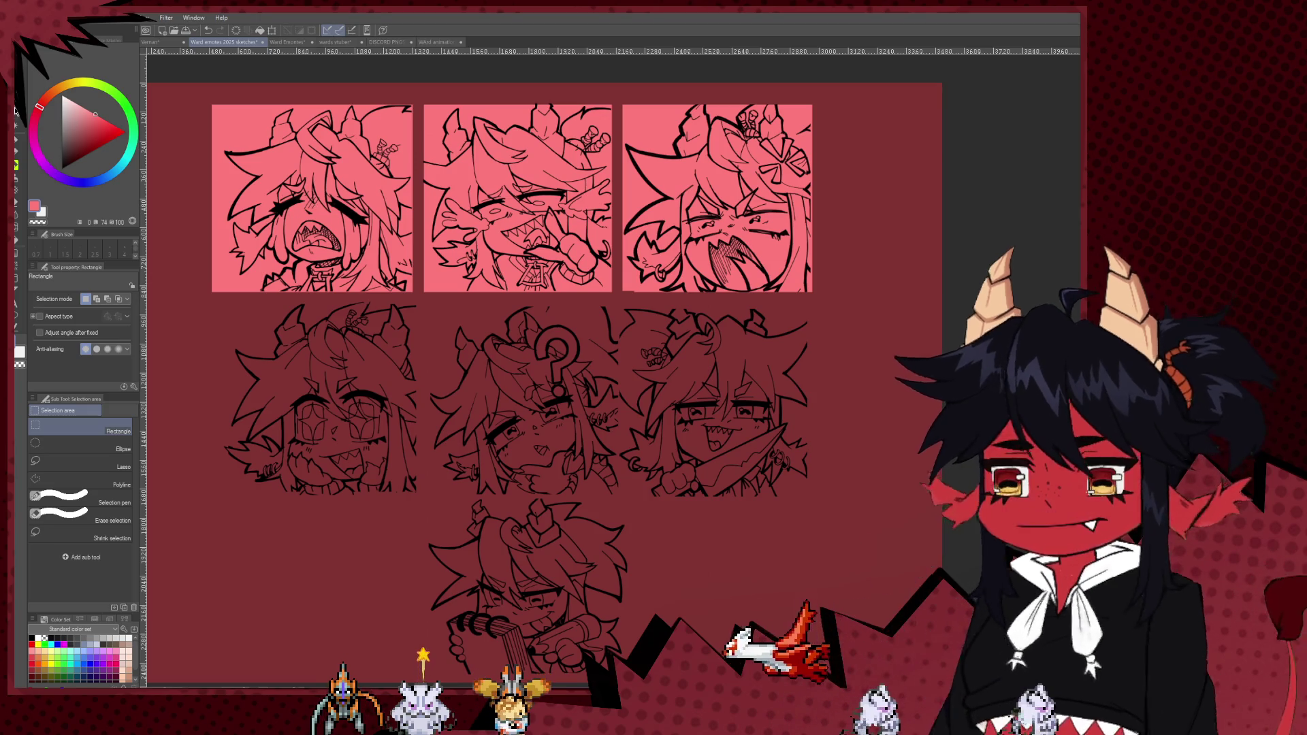
key(ctrl+z)
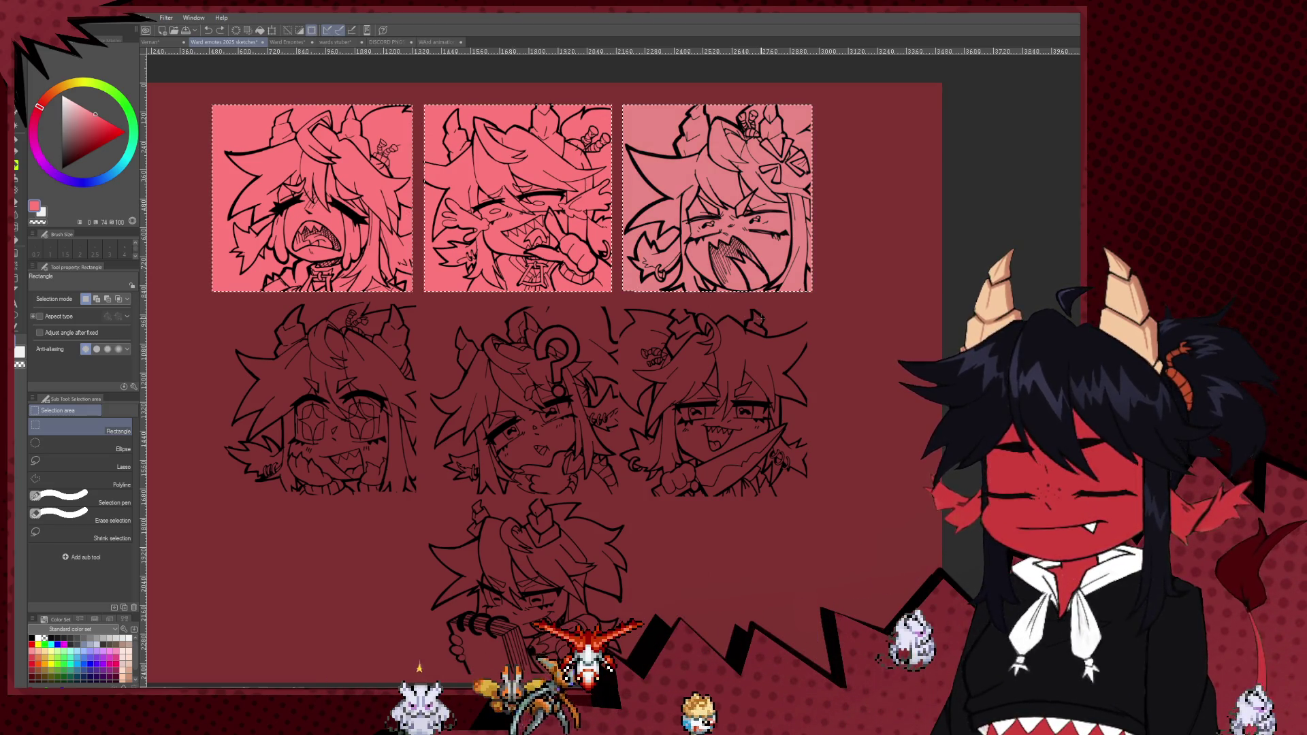
key(ctrl+z)
key(ctrl+z)
key(ctrl+z)
key(ctrl+z)
key(ctrl+z)
key(ctrl+z)
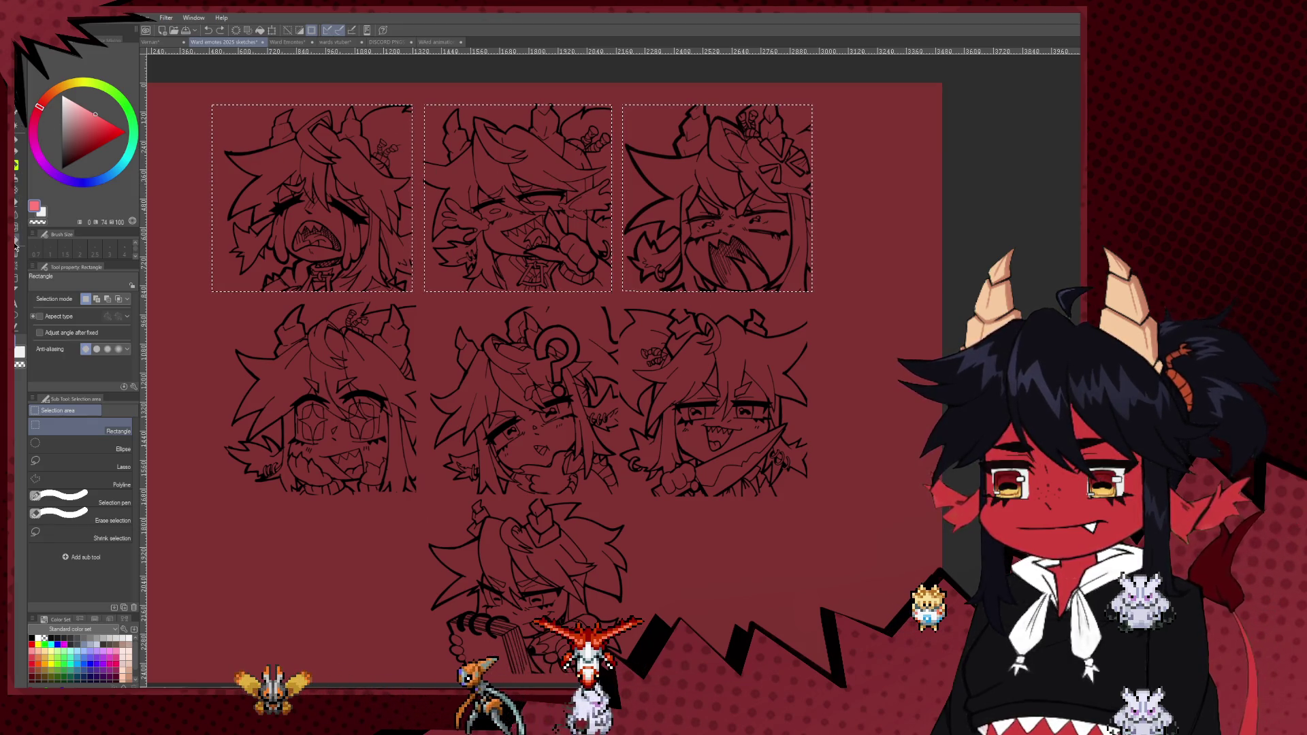
- Fill the top squares pink and move a copy of the tiles onto the second row
click(15, 249)
click(313, 205)
click(517, 204)
scroll(686, 350, down, 1)
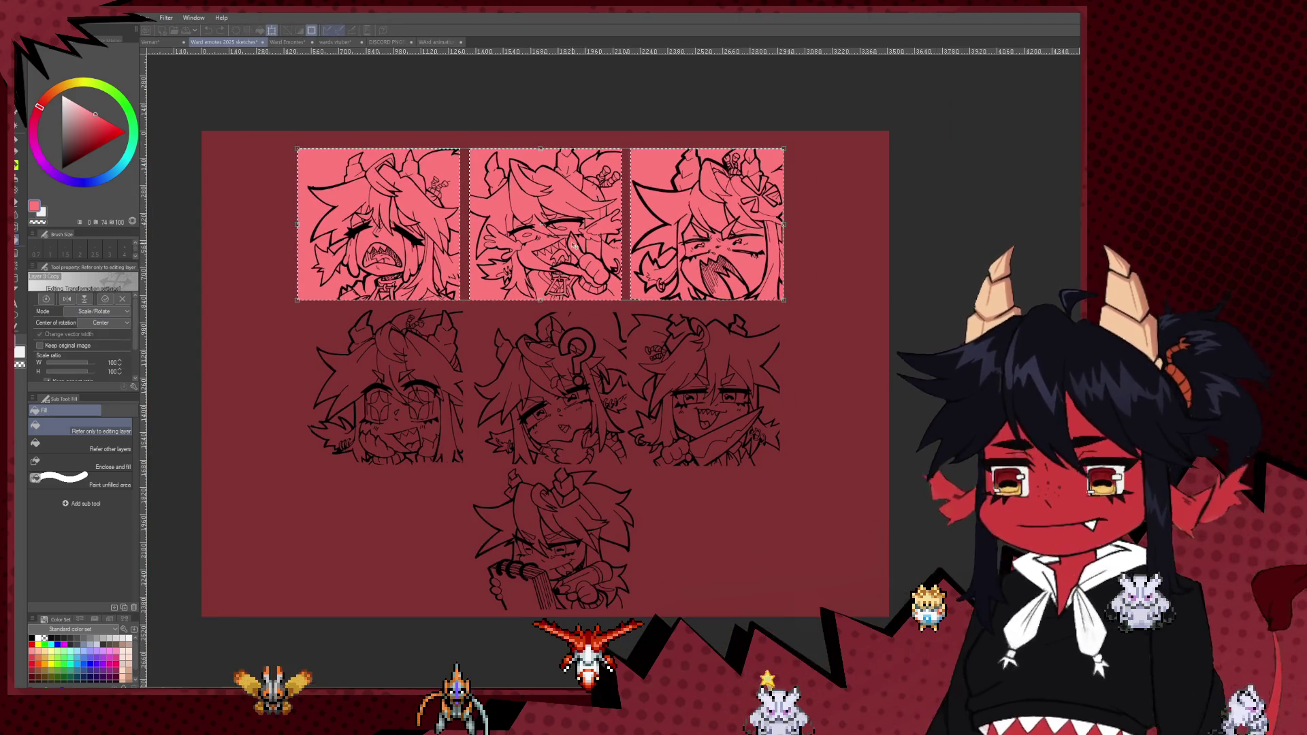
key(ctrl+t)
drag(574, 245, 577, 407)
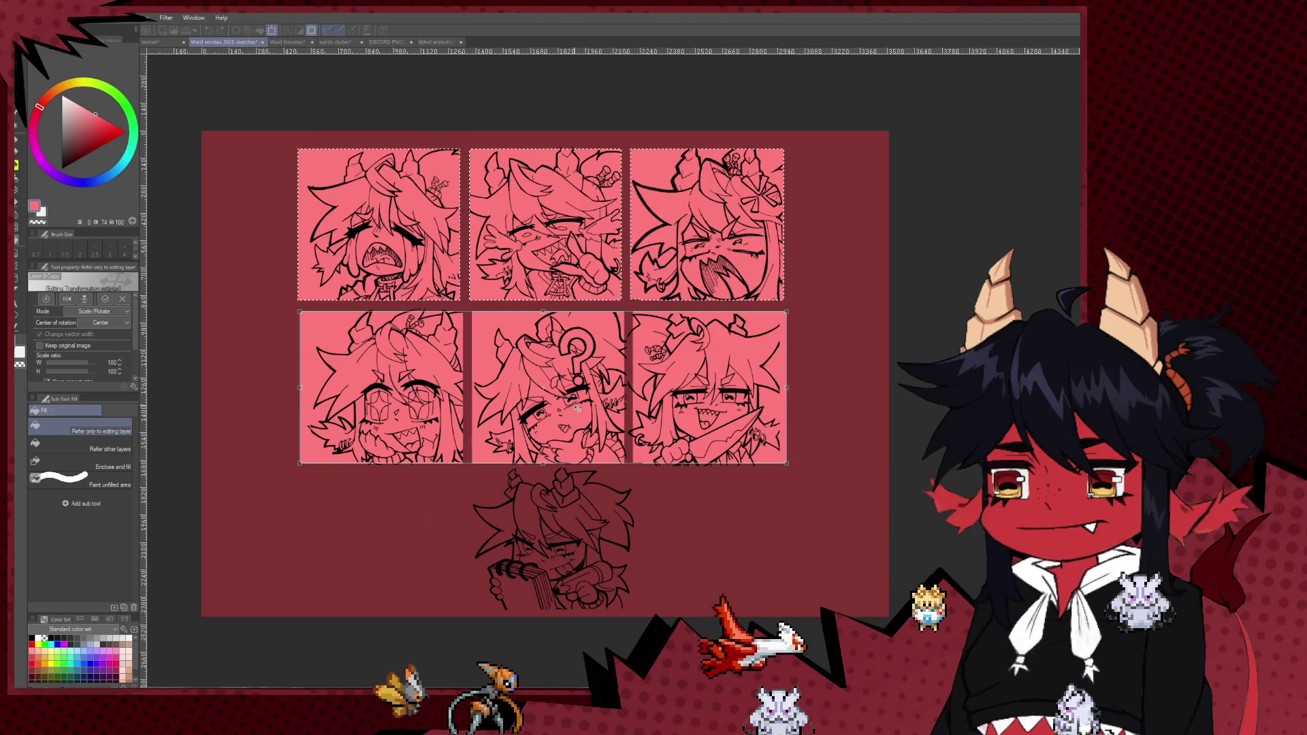
key(Return)
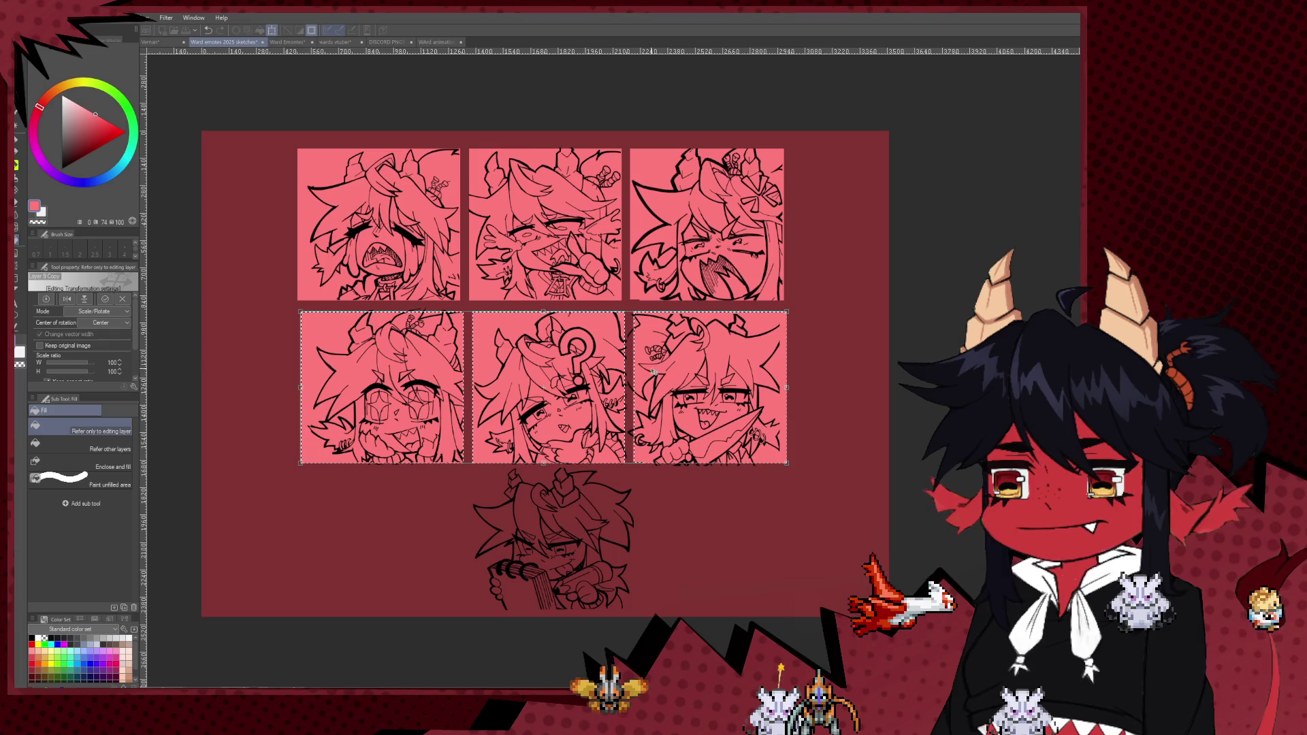
key(Return)
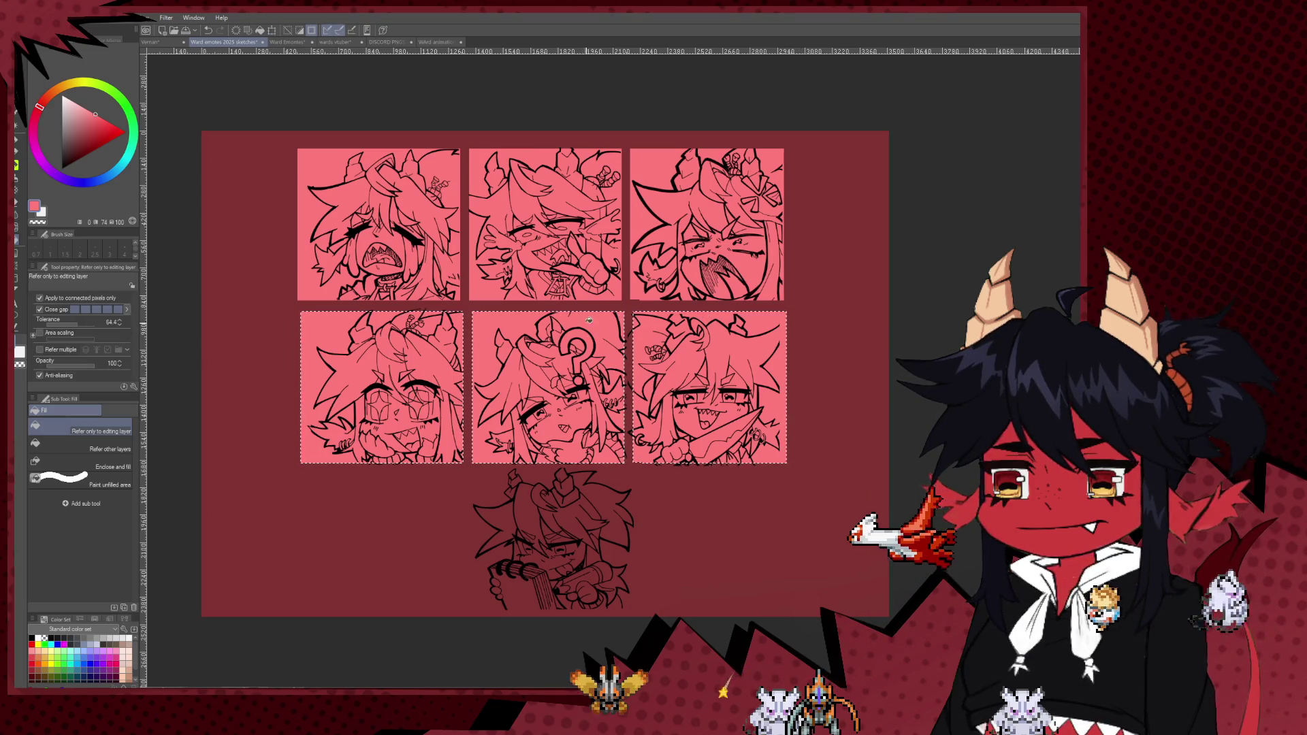
- Copy the middle pink square and place the copy under the bottom notebook emote
key(m)
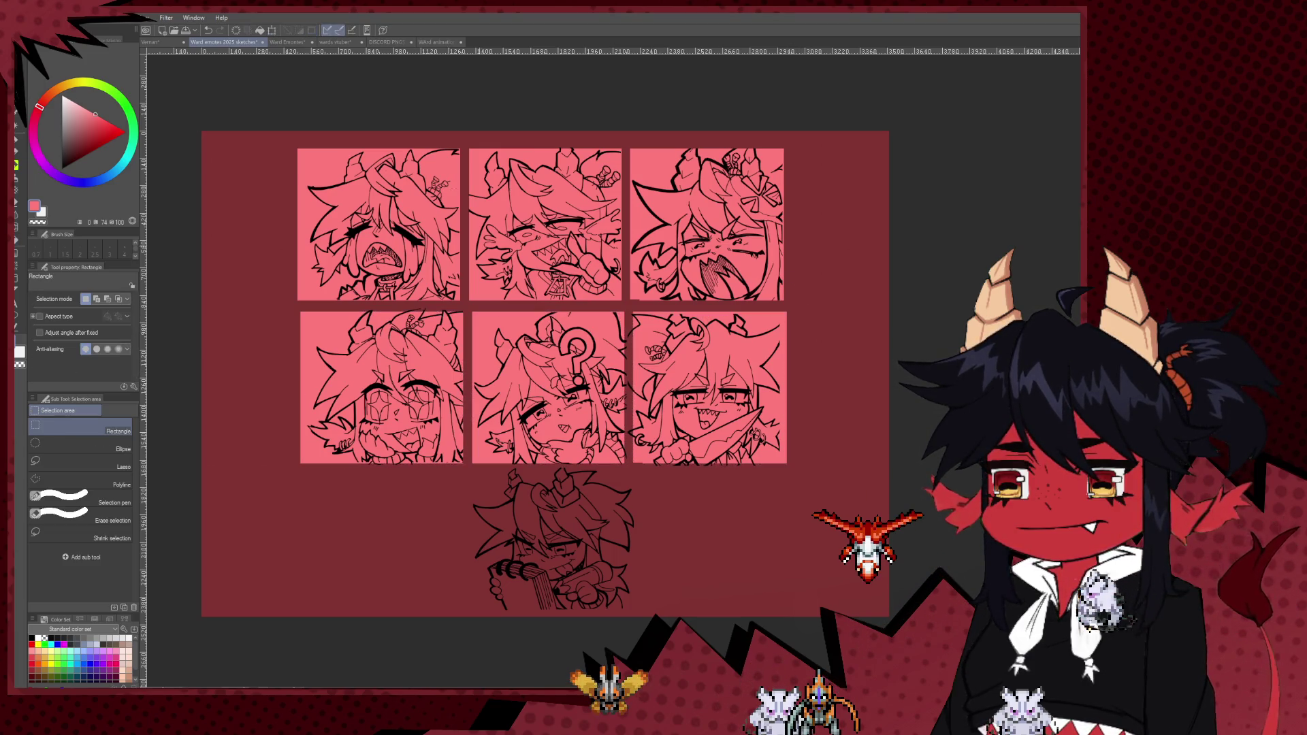
drag(605, 412, 625, 467)
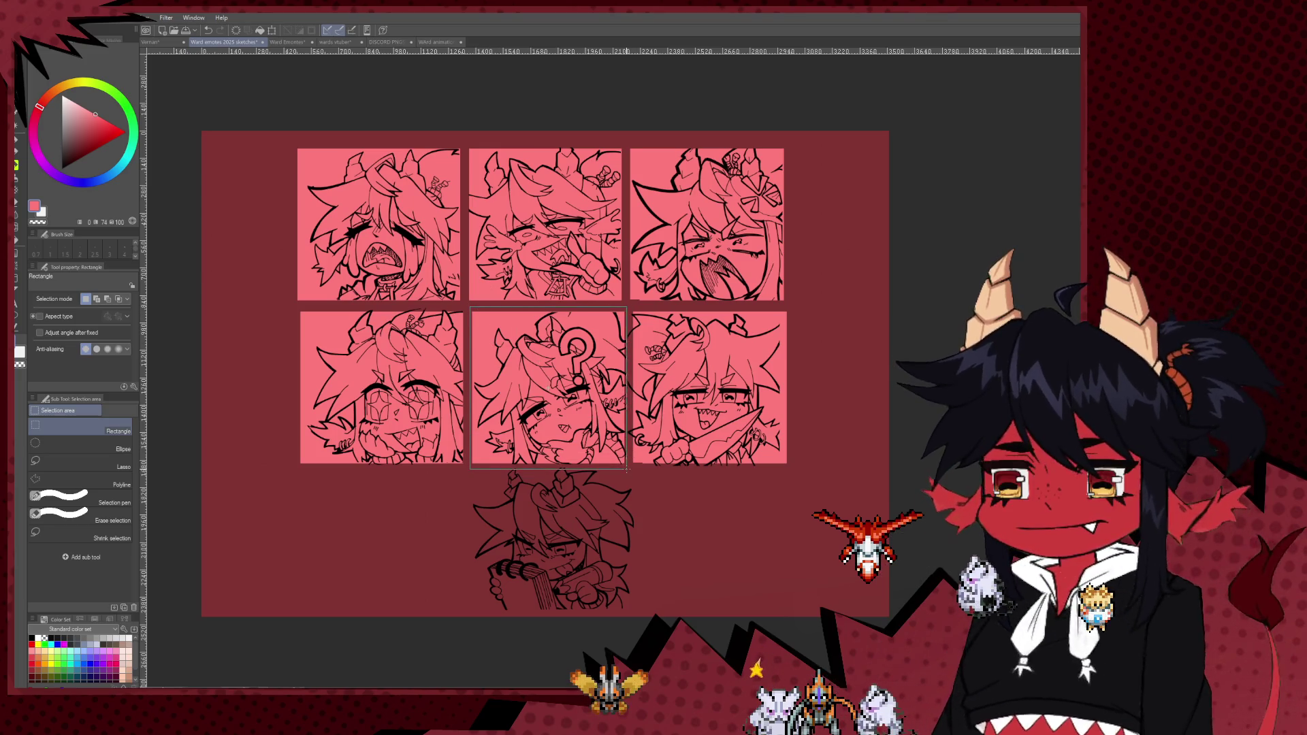
key(ctrl+c)
key(ctrl+v)
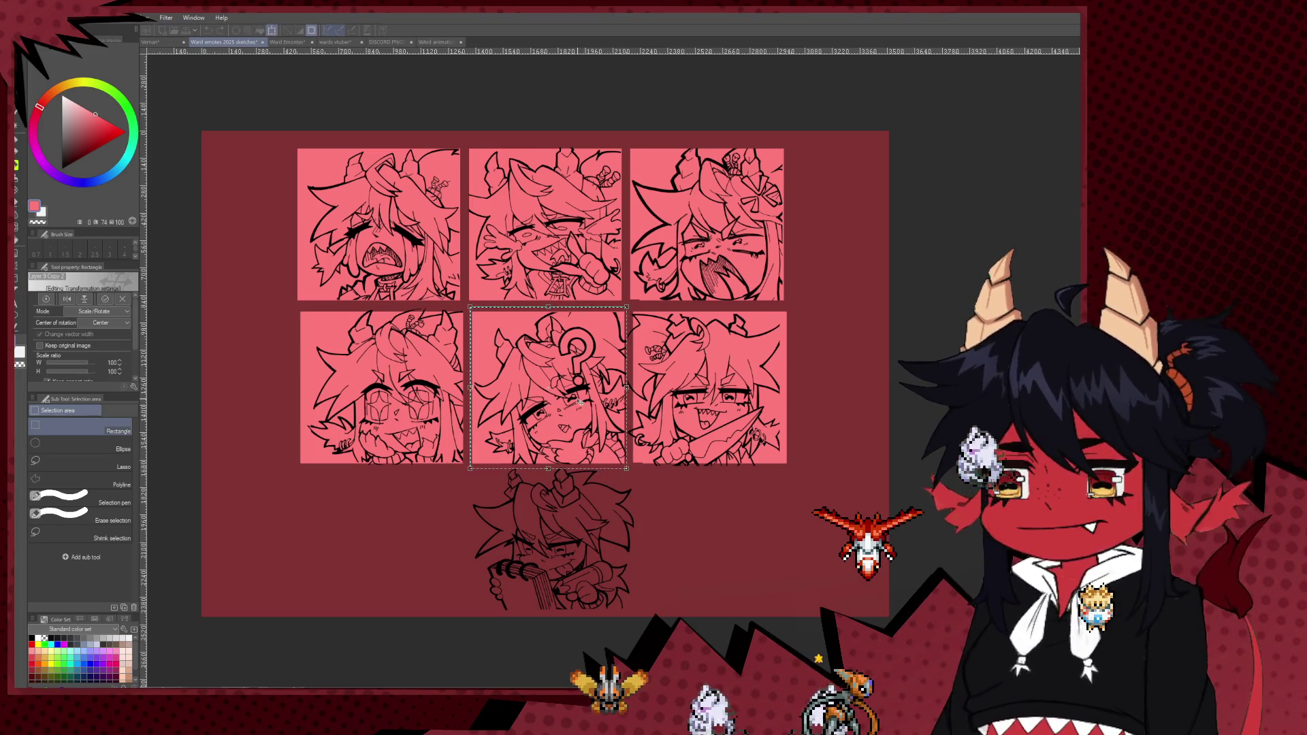
drag(572, 366, 574, 523)
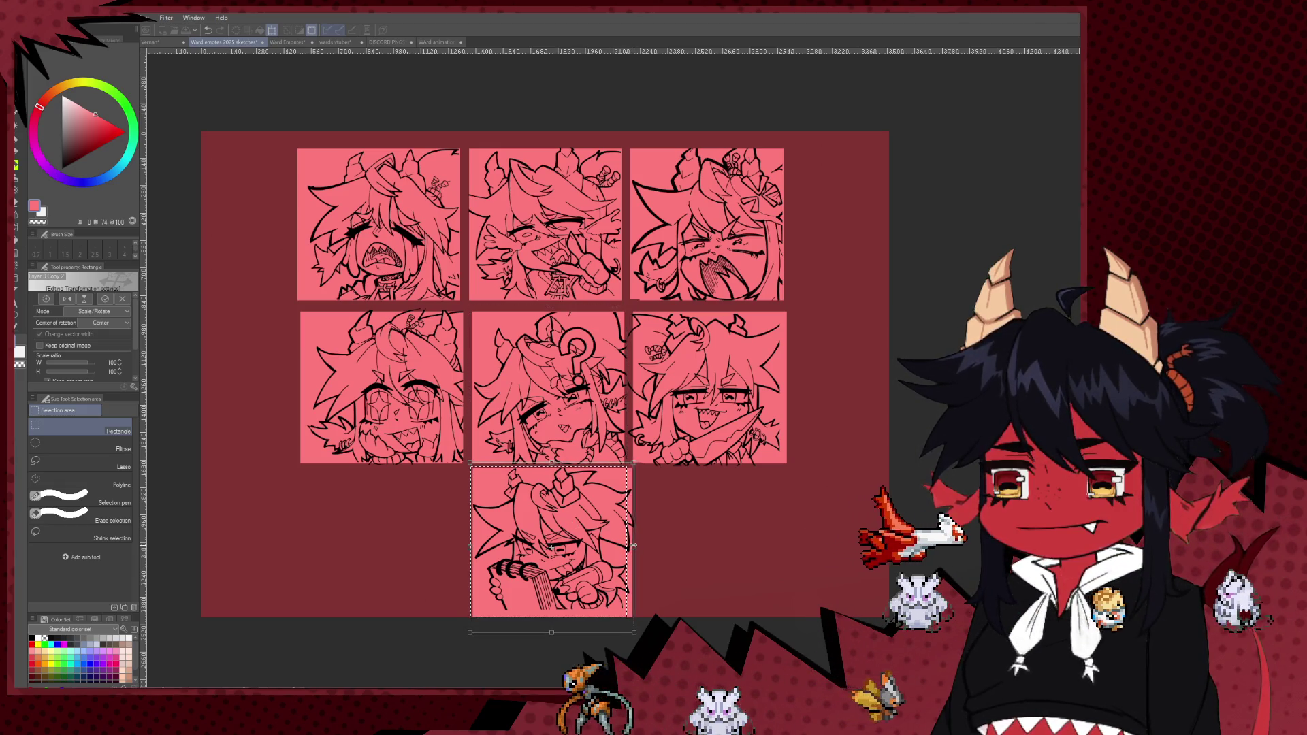
- Widen the pasted pink square slightly and commit its placement
drag(634, 547, 637, 546)
scroll(614, 522, down, 2)
scroll(606, 512, up, 2)
scroll(599, 504, up, 2)
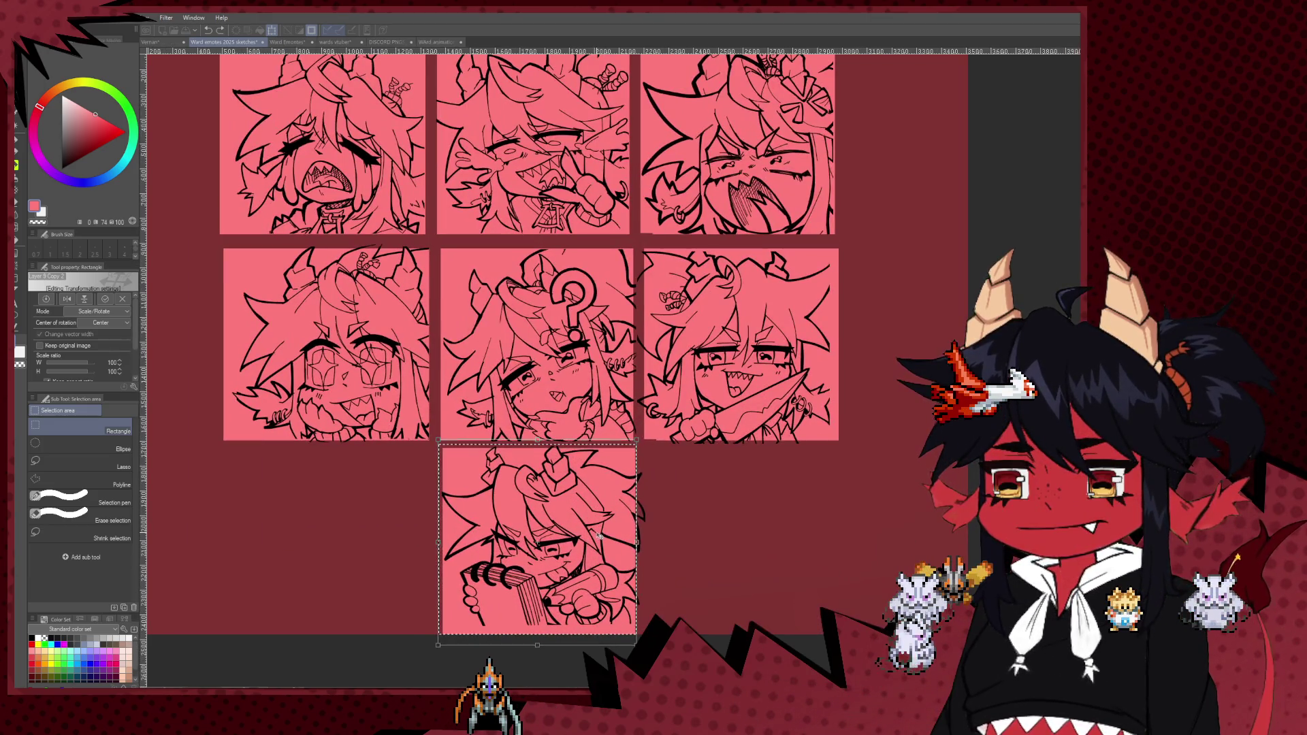
key(Return)
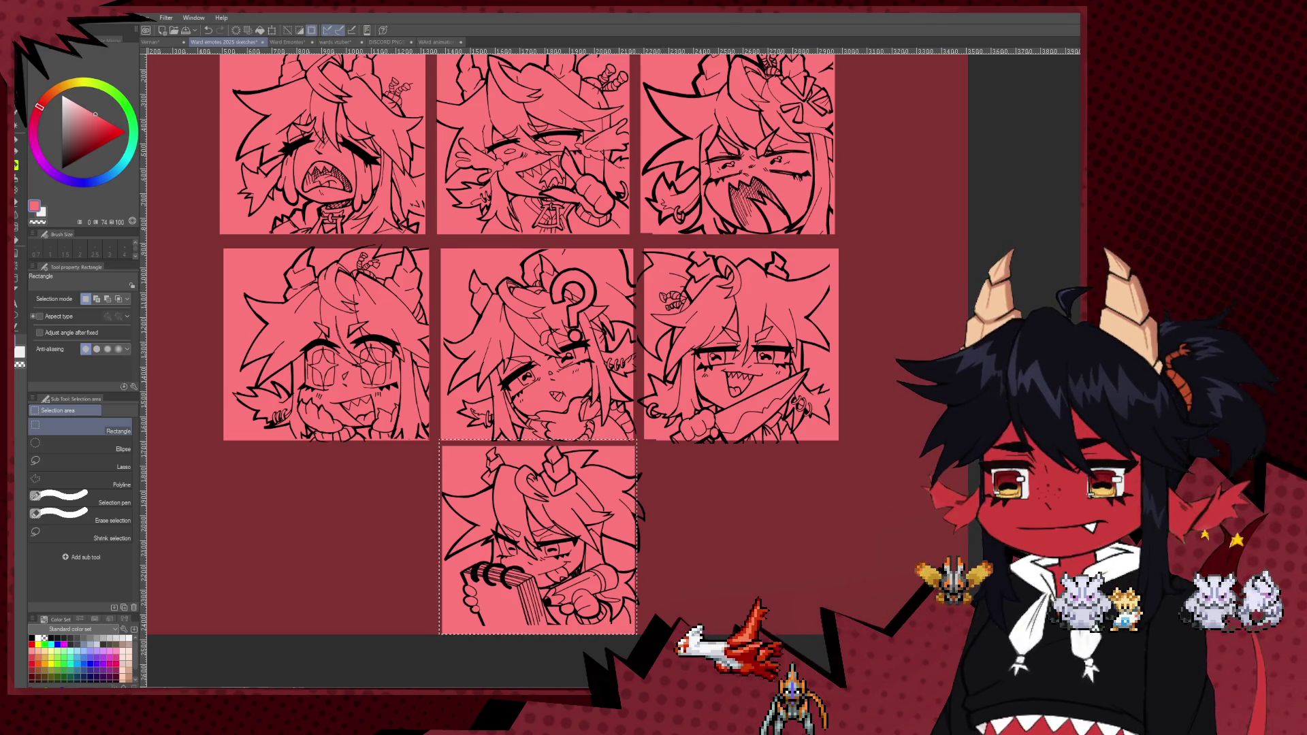
- Nudge the bottom emote onto its pink square and scale it down to 93%
key(ctrl+t)
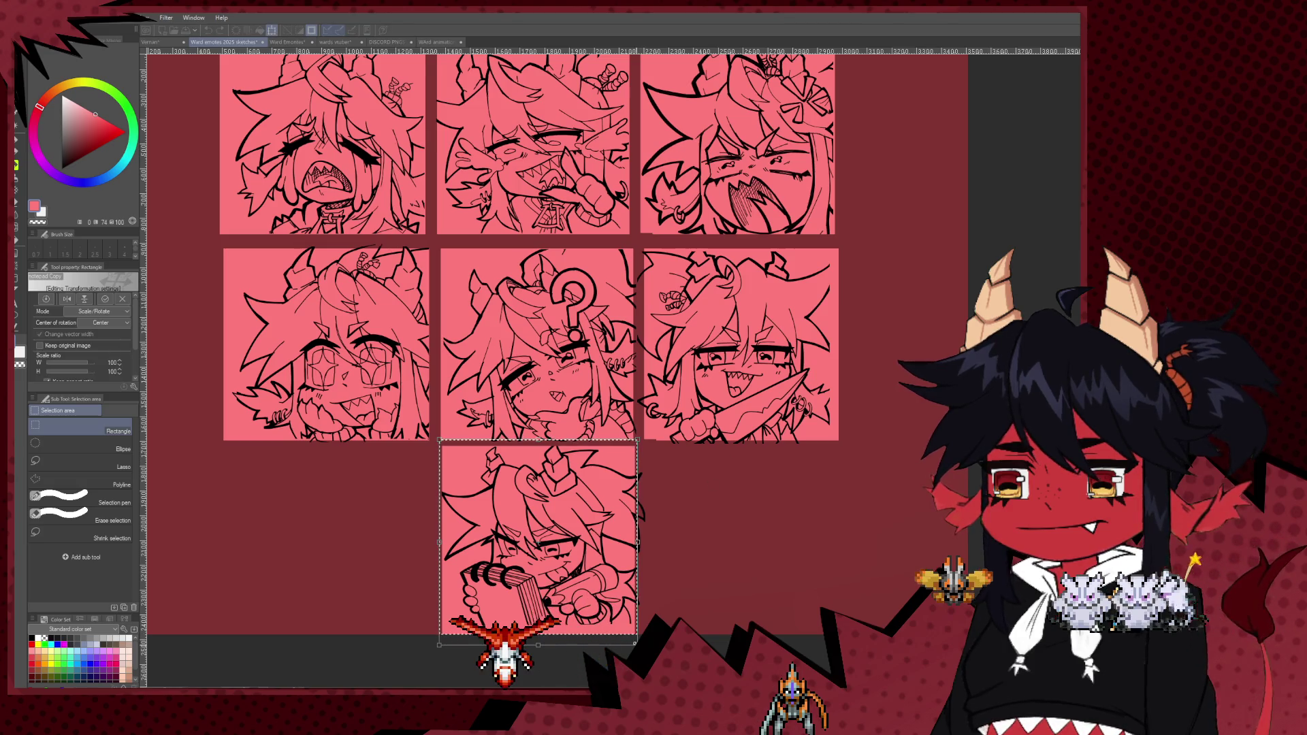
drag(614, 628, 611, 635)
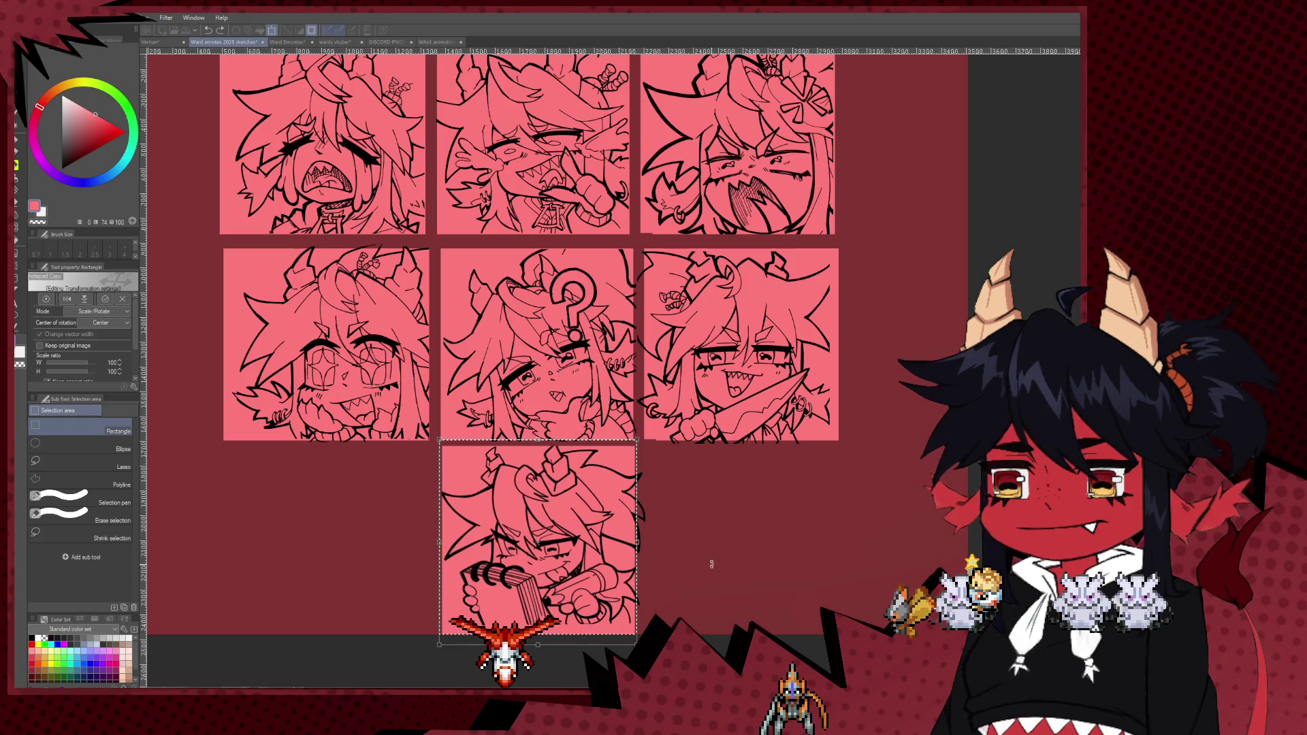
key(Return)
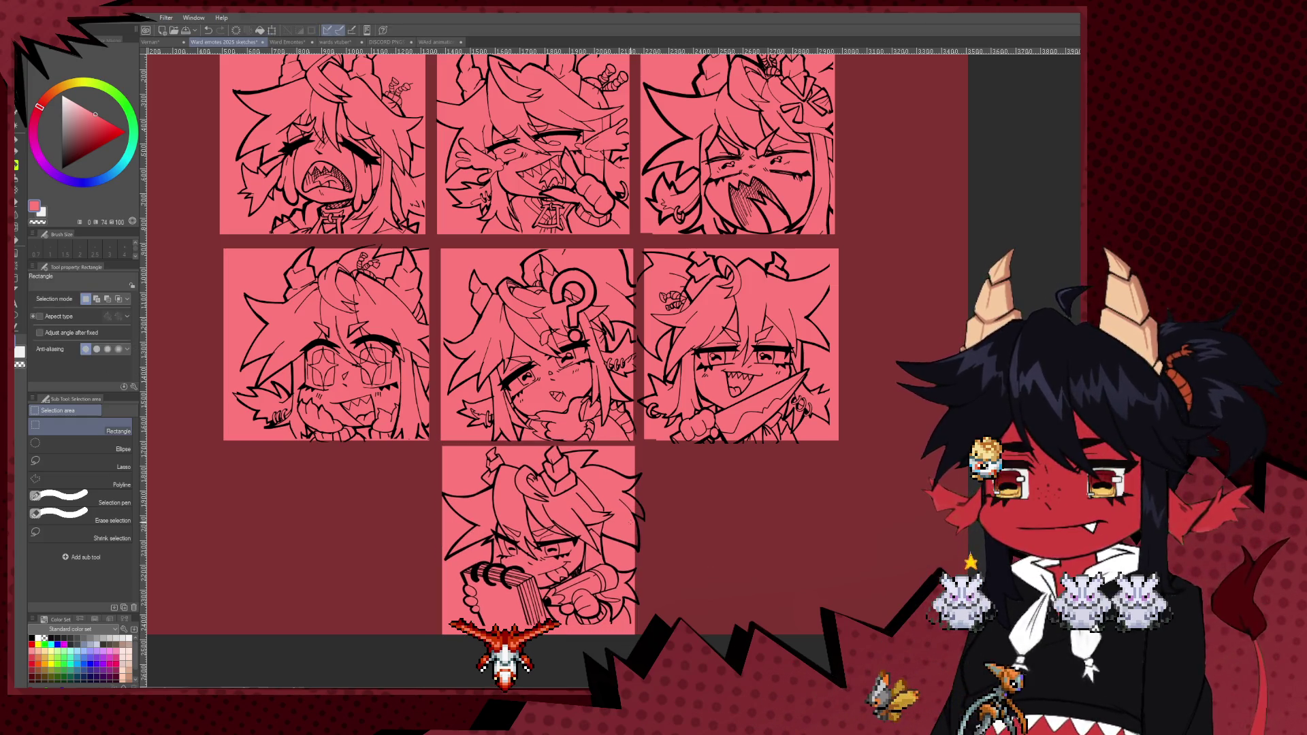
key(ctrl+t)
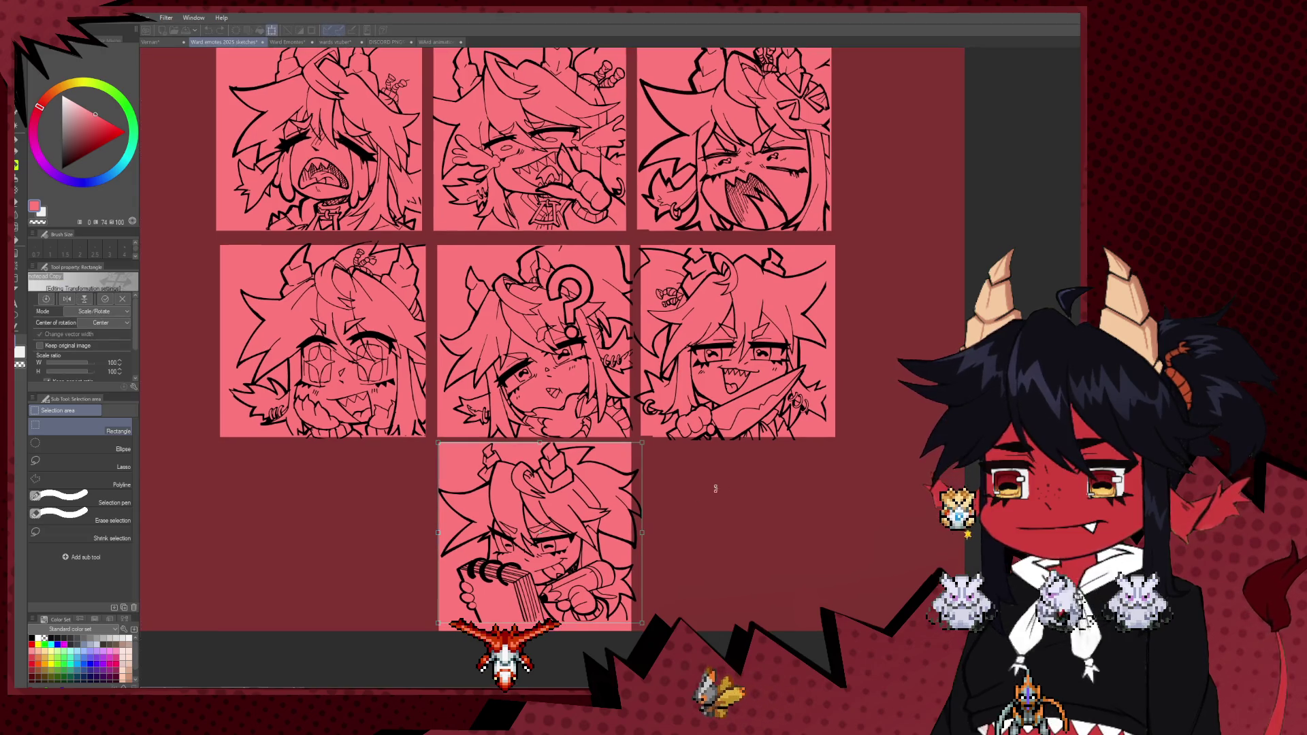
mouse_move(588, 564)
mouse_down()
mouse_move(633, 544)
mouse_move(606, 559)
mouse_up()
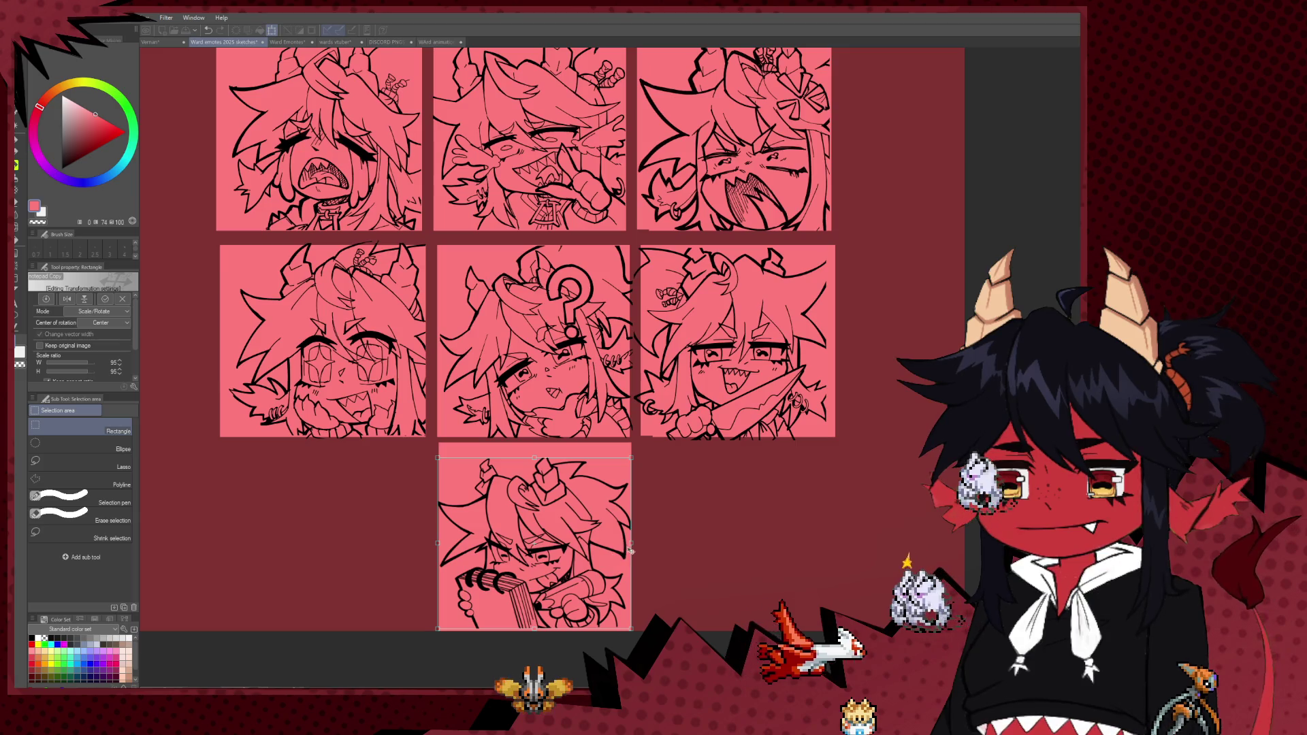
drag(630, 545, 608, 560)
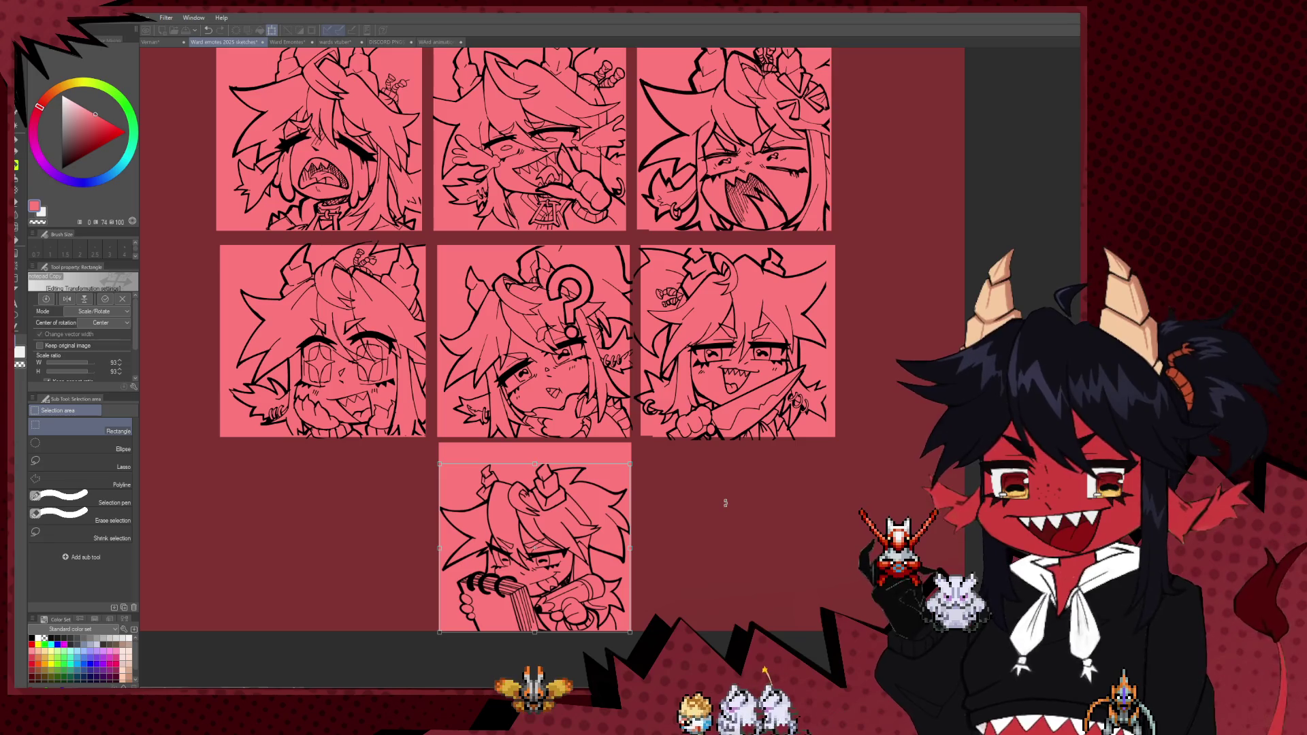
key(Return)
scroll(644, 489, down, 3)
scroll(643, 490, down, 1)
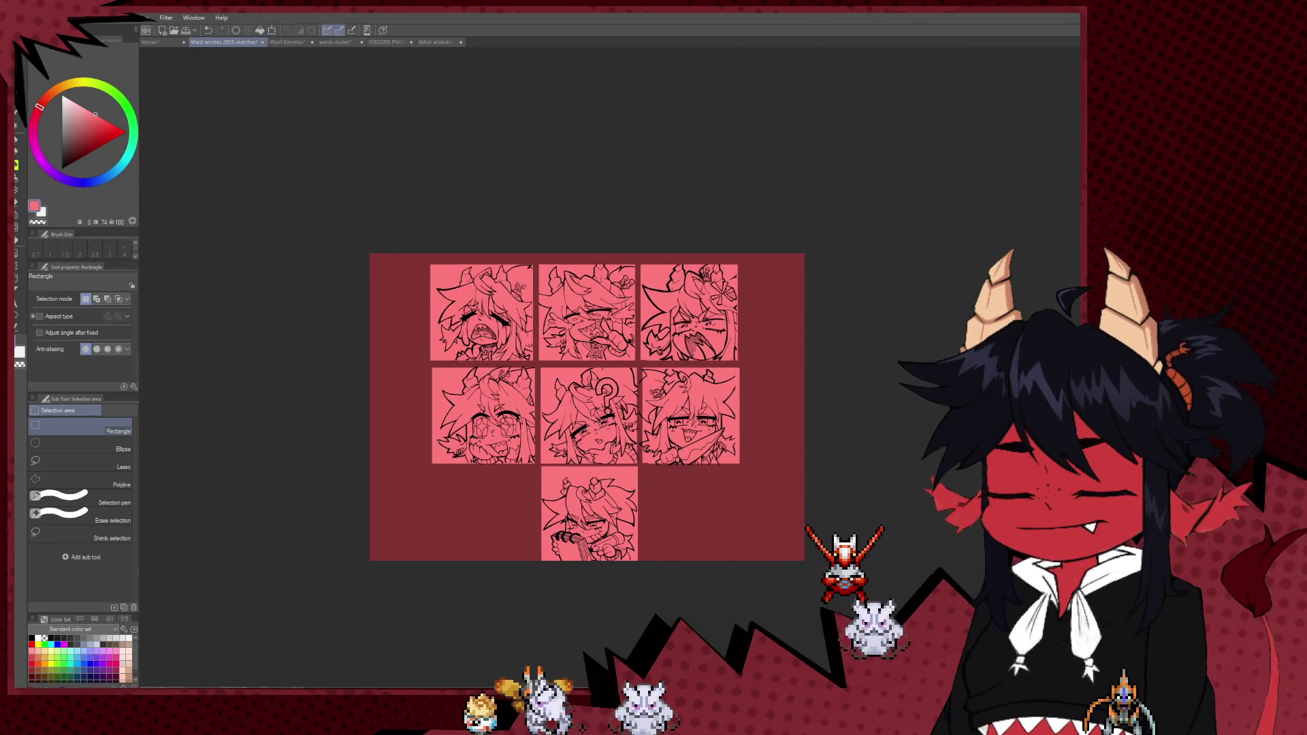
- Move the bottom emote so it sits beneath the middle column
scroll(643, 490, up, 2)
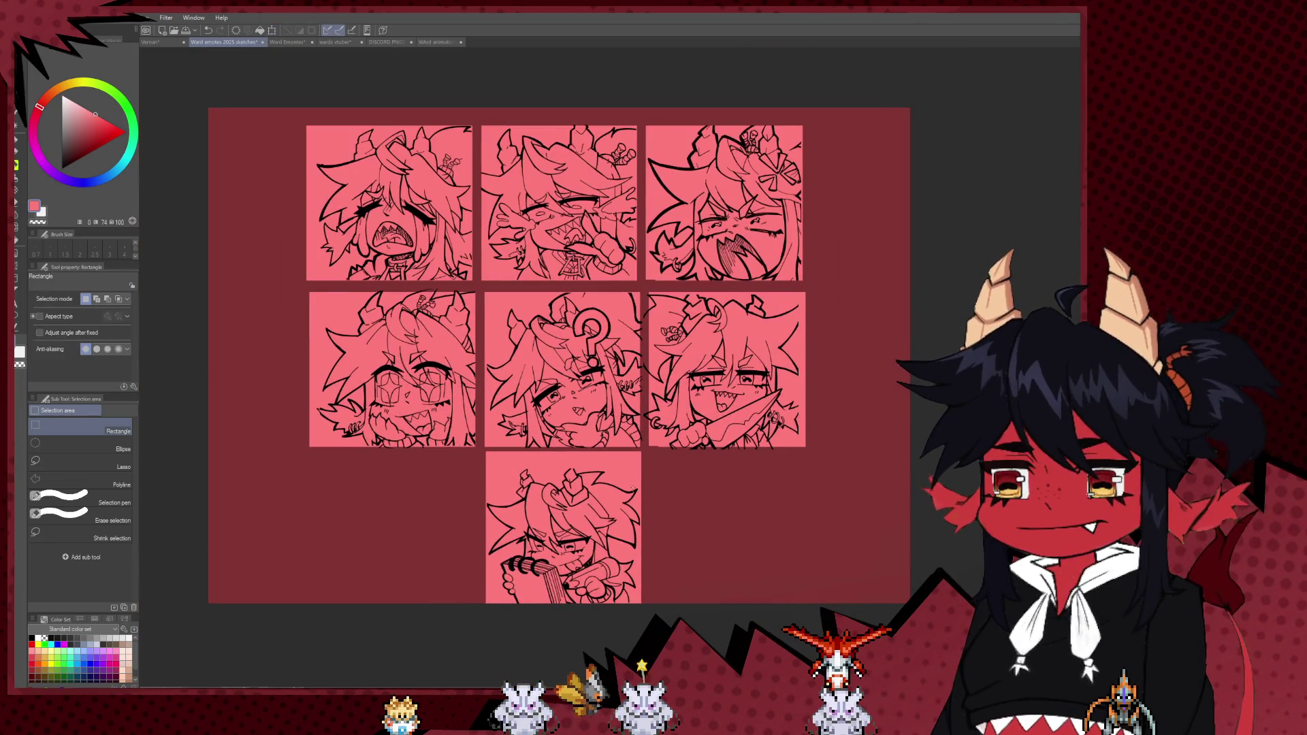
scroll(609, 518, up, 2)
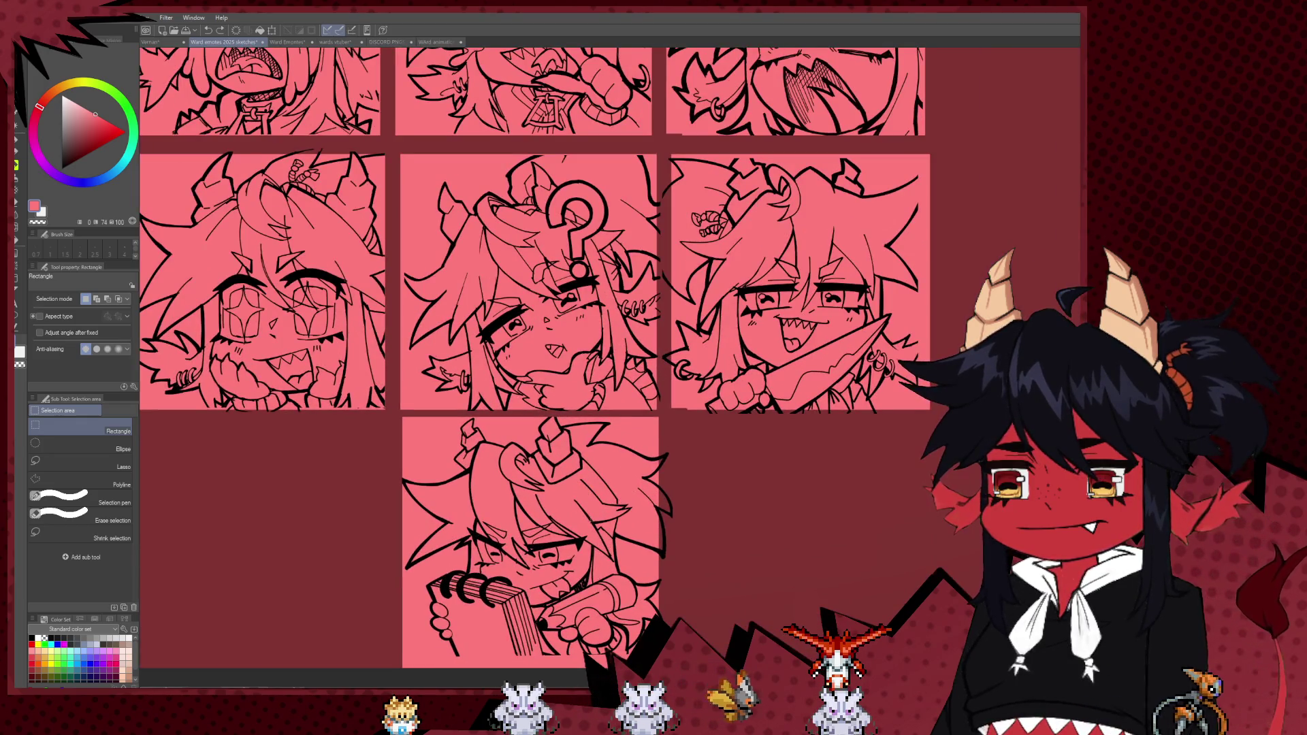
key(ctrl+t)
drag(574, 530, 571, 543)
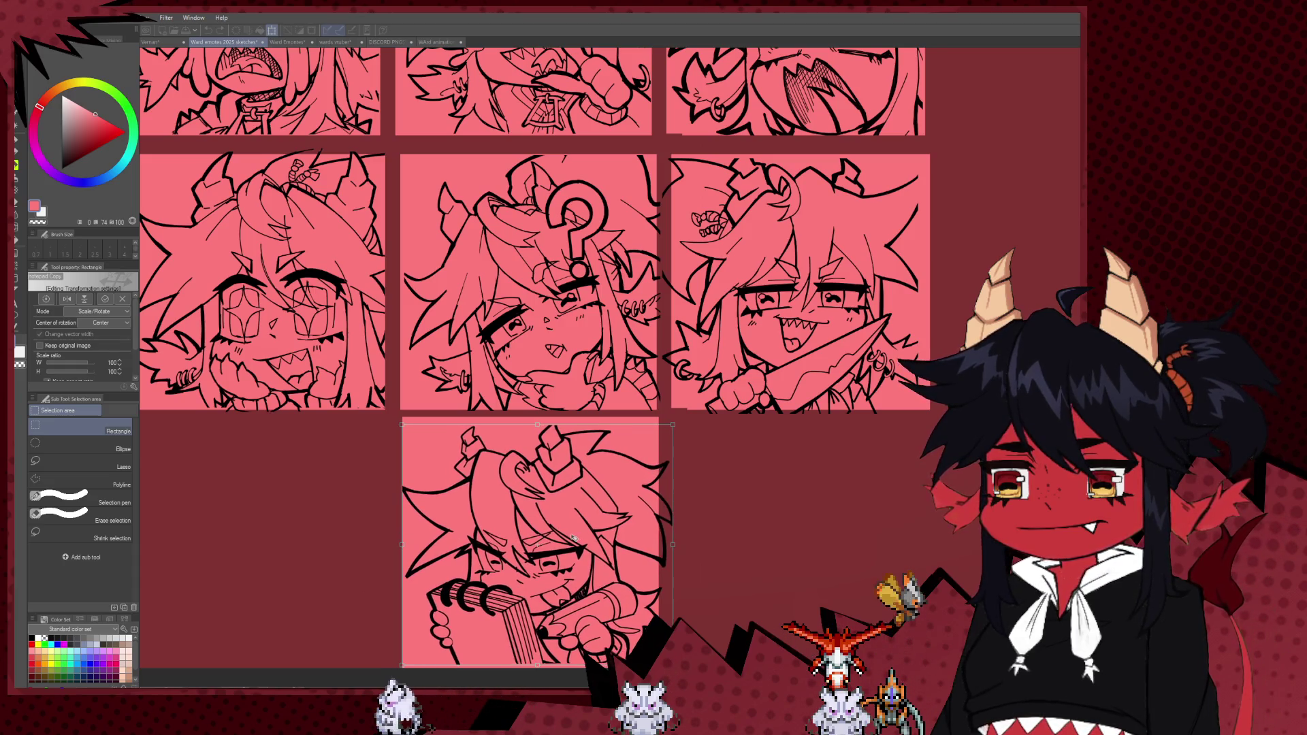
drag(570, 543, 570, 529)
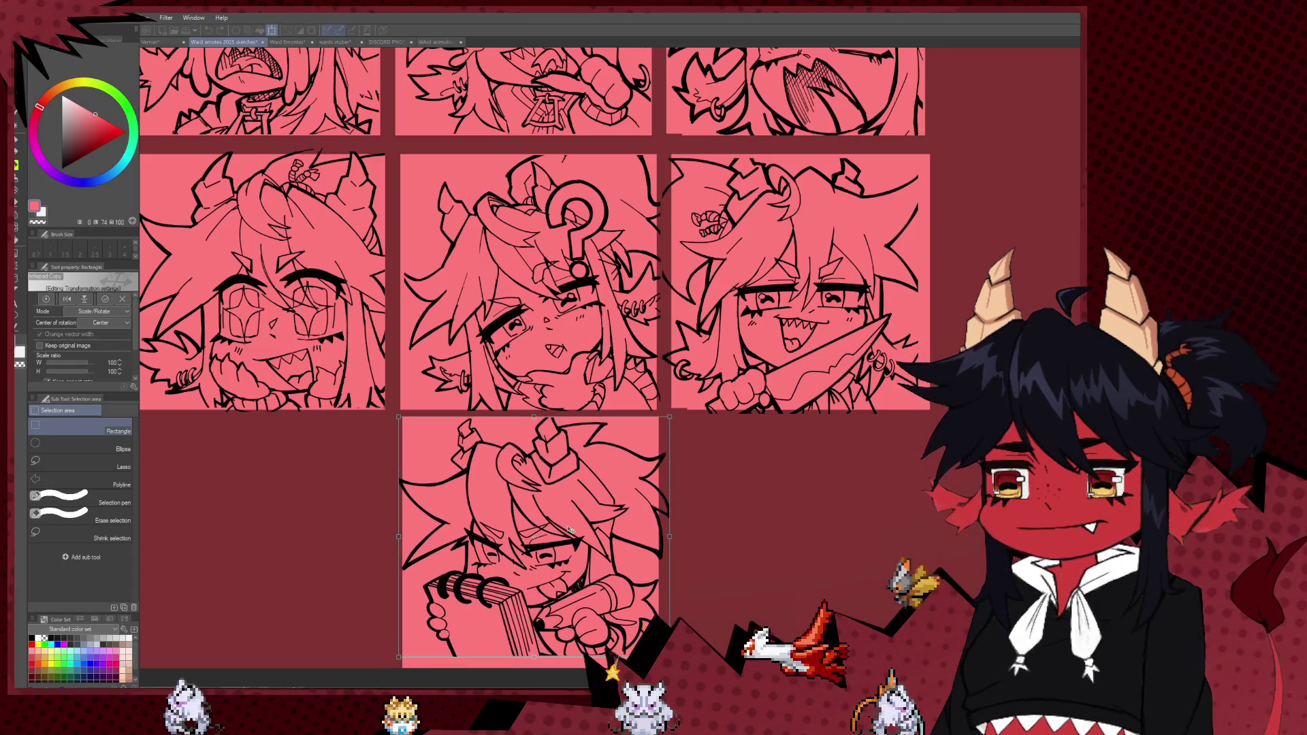
drag(635, 558, 661, 537)
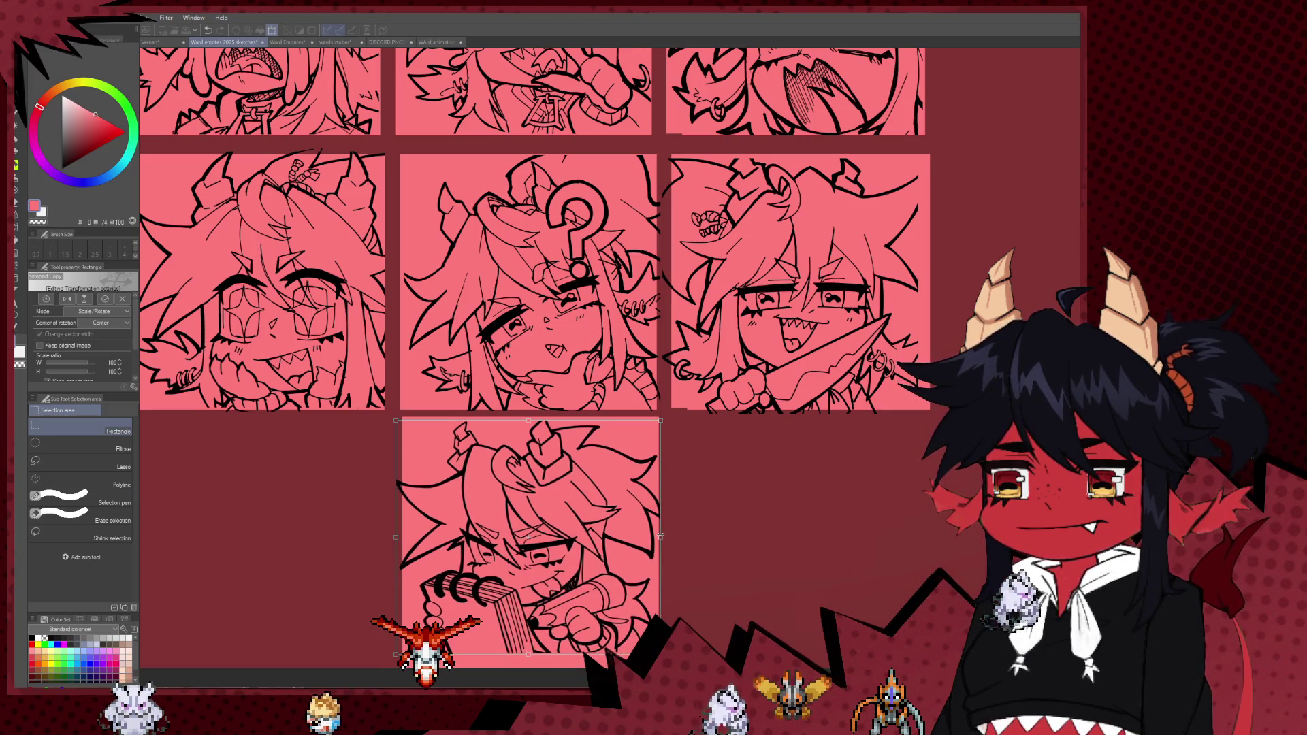
- Narrow the bottom emote slightly from the right edge and commit the transform
scroll(608, 552, down, 1)
scroll(603, 518, down, 1)
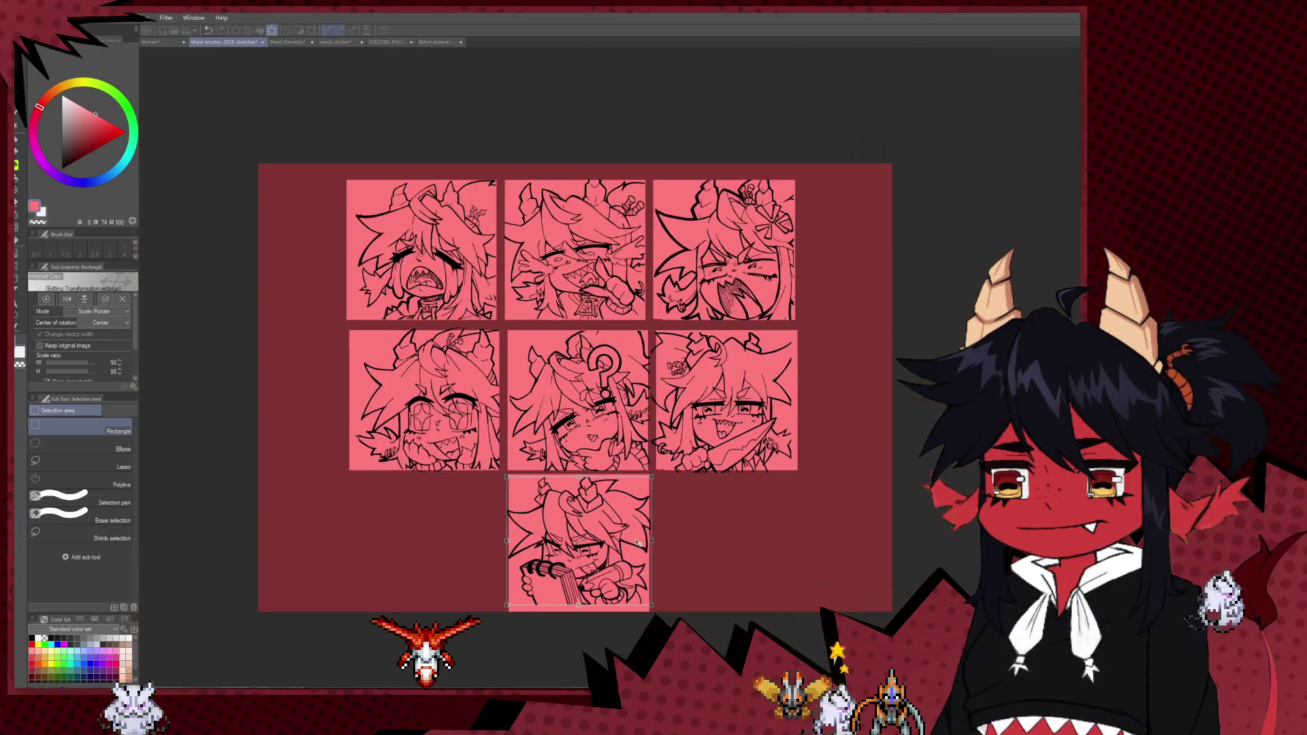
scroll(598, 486, down, 1)
drag(640, 529, 612, 544)
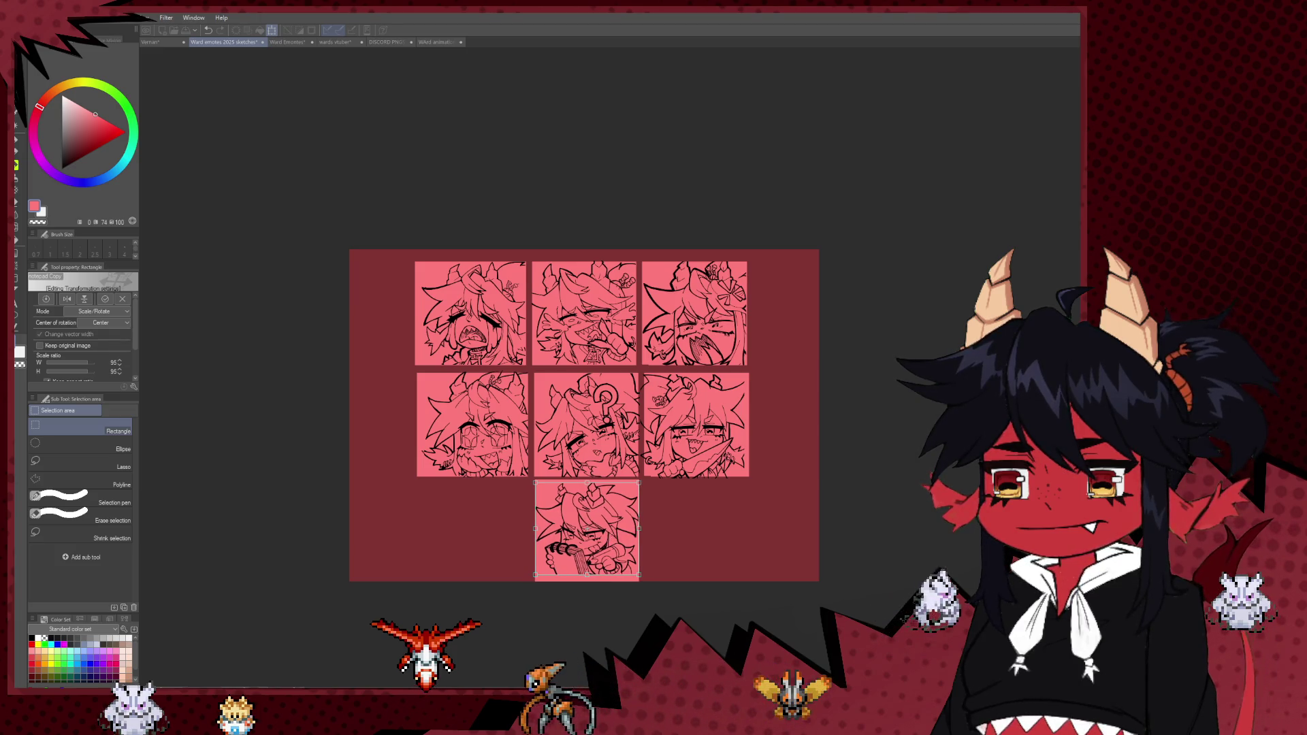
key(Return)
scroll(658, 463, up, 2)
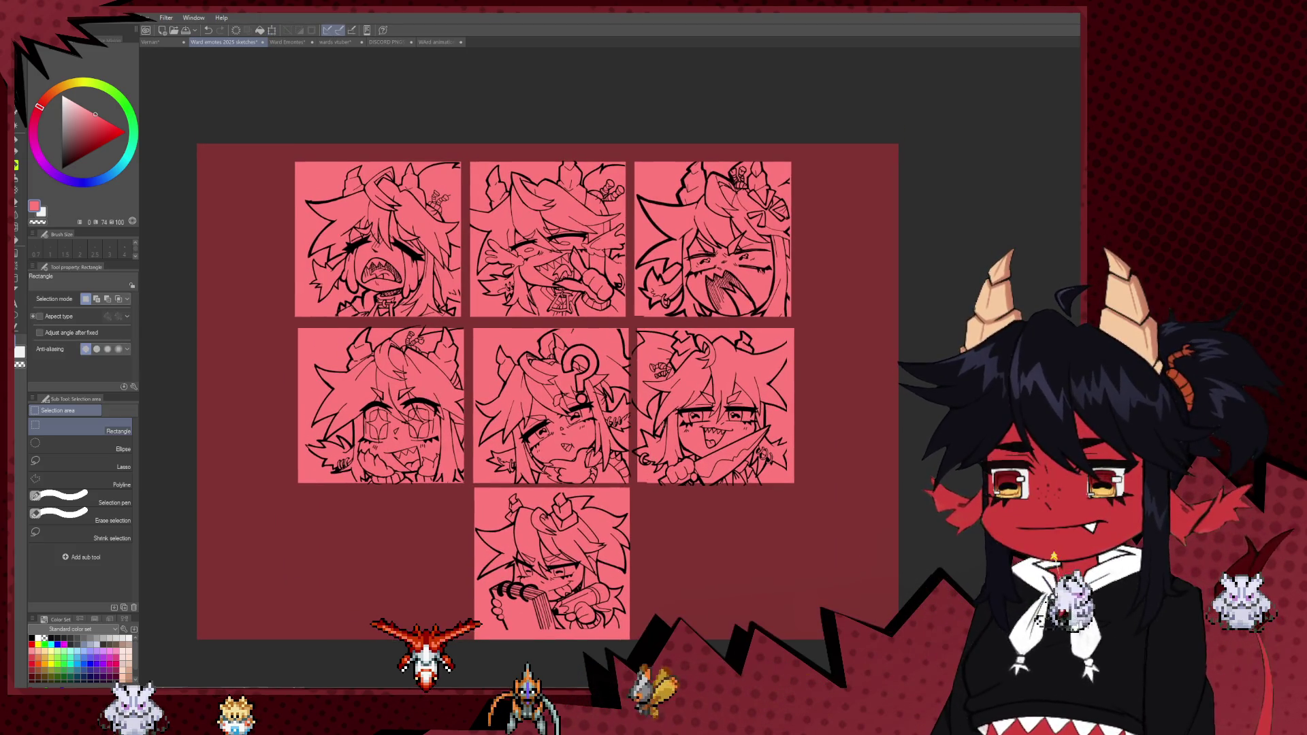
scroll(586, 391, up, 1)
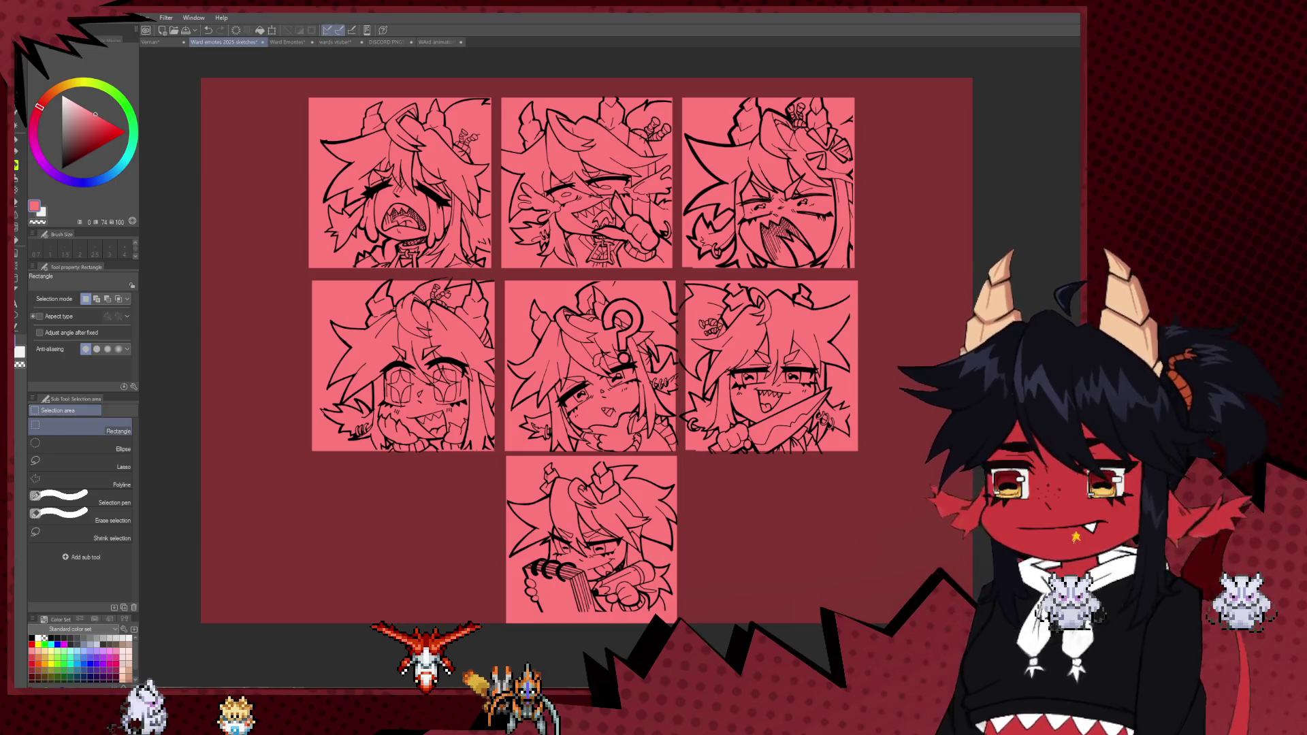
scroll(774, 364, up, 1)
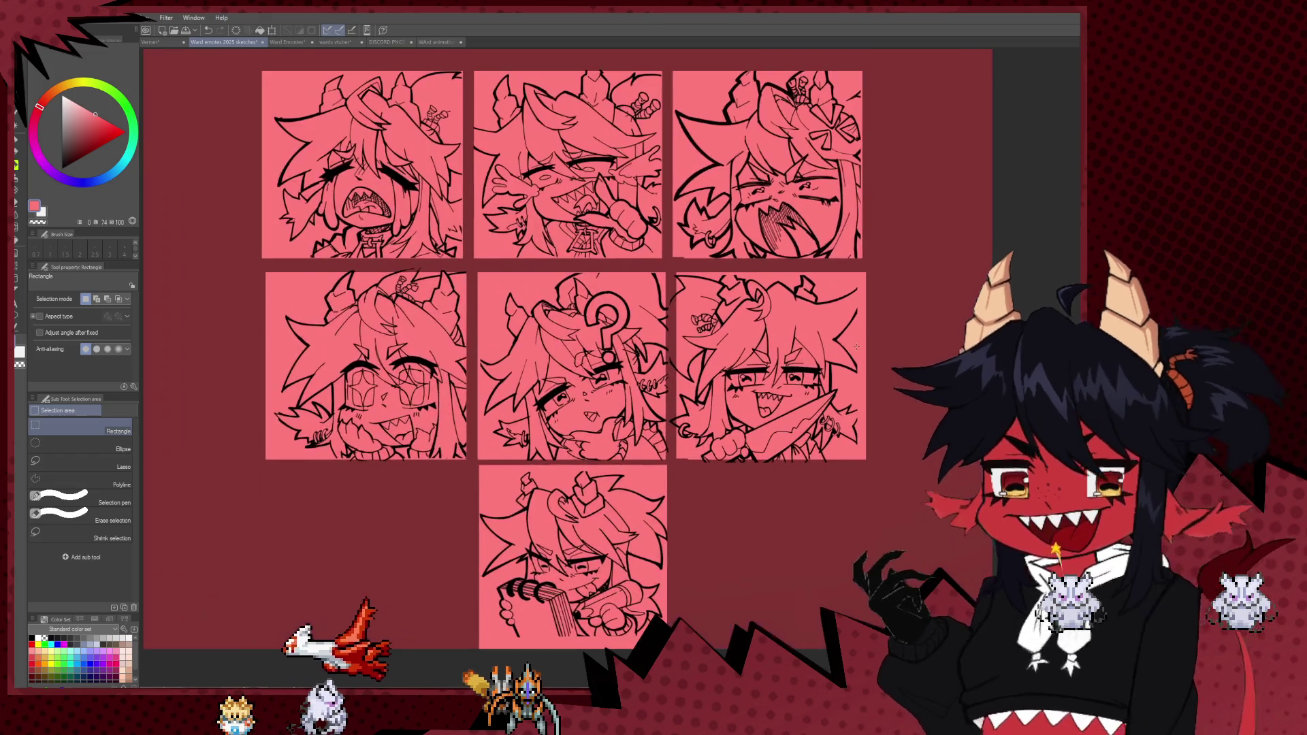
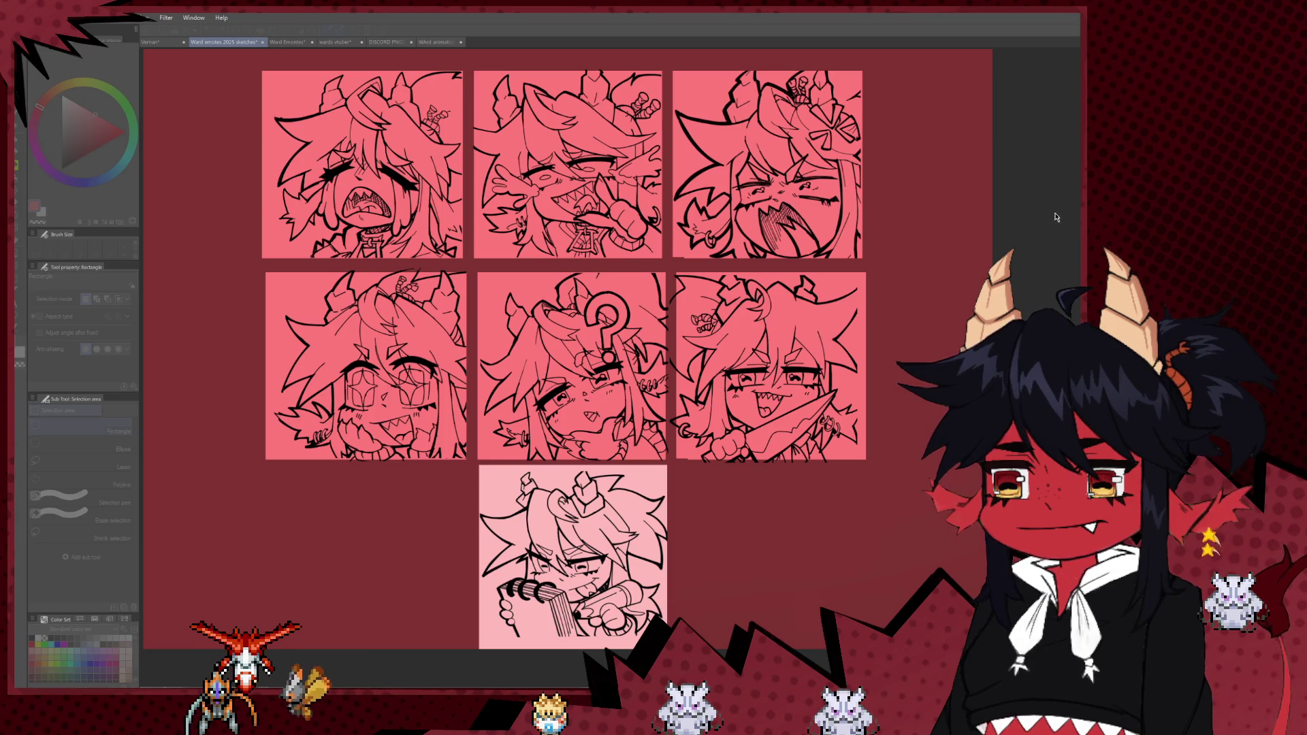
- Pick a lighter pink for the Fill tool and refill the bottom emote panel, undoing a stray background fill
click(1078, 177)
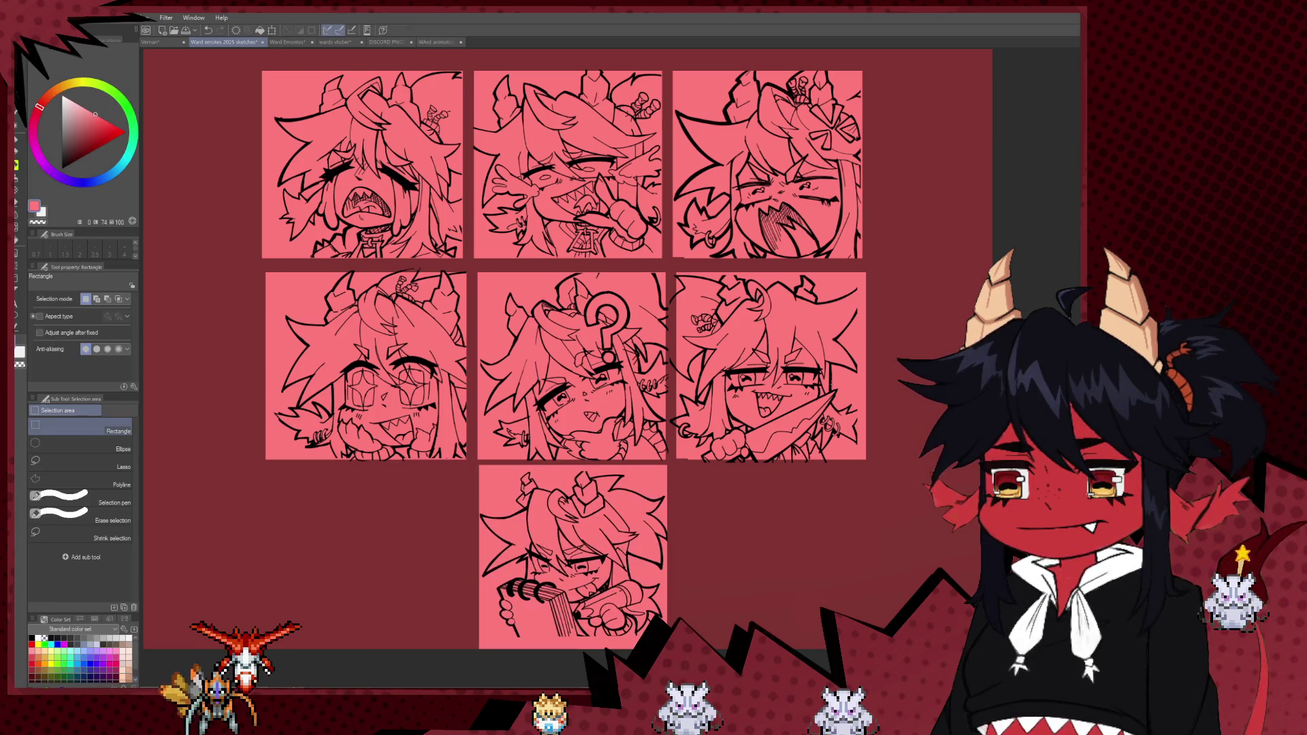
click(17, 236)
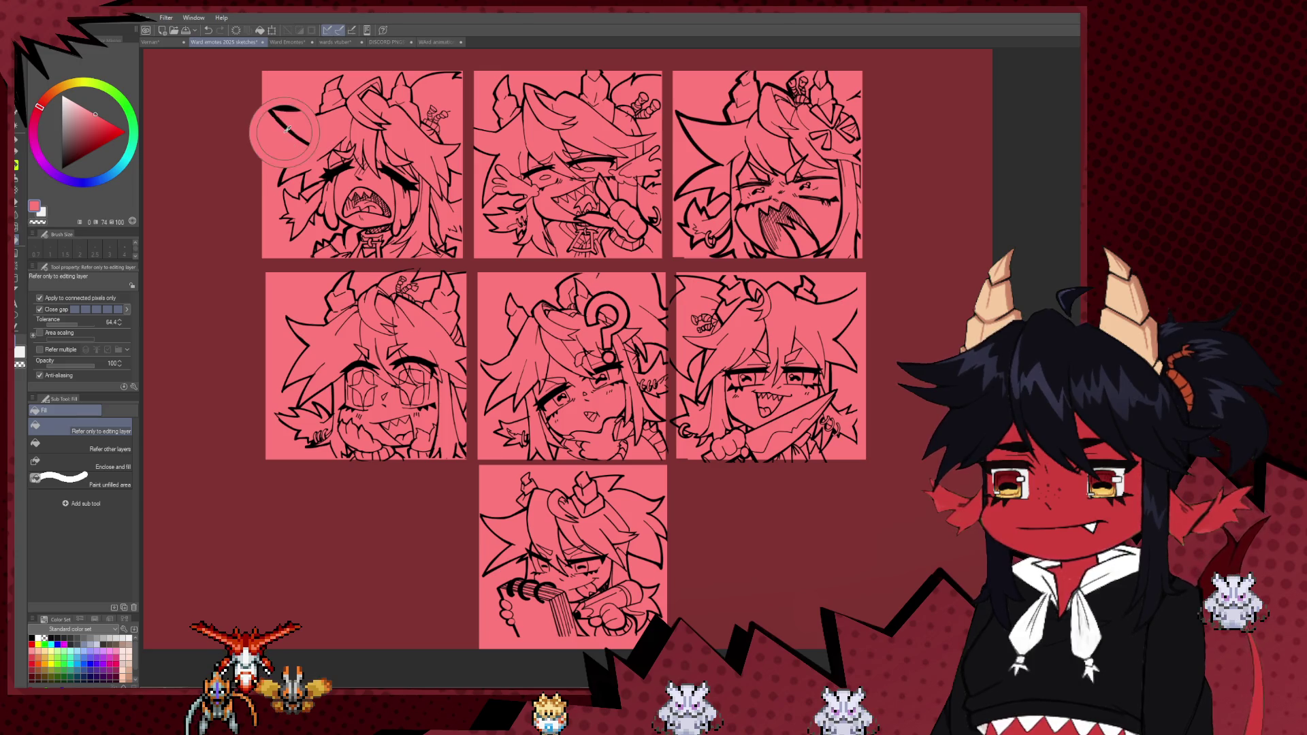
click(80, 109)
click(81, 107)
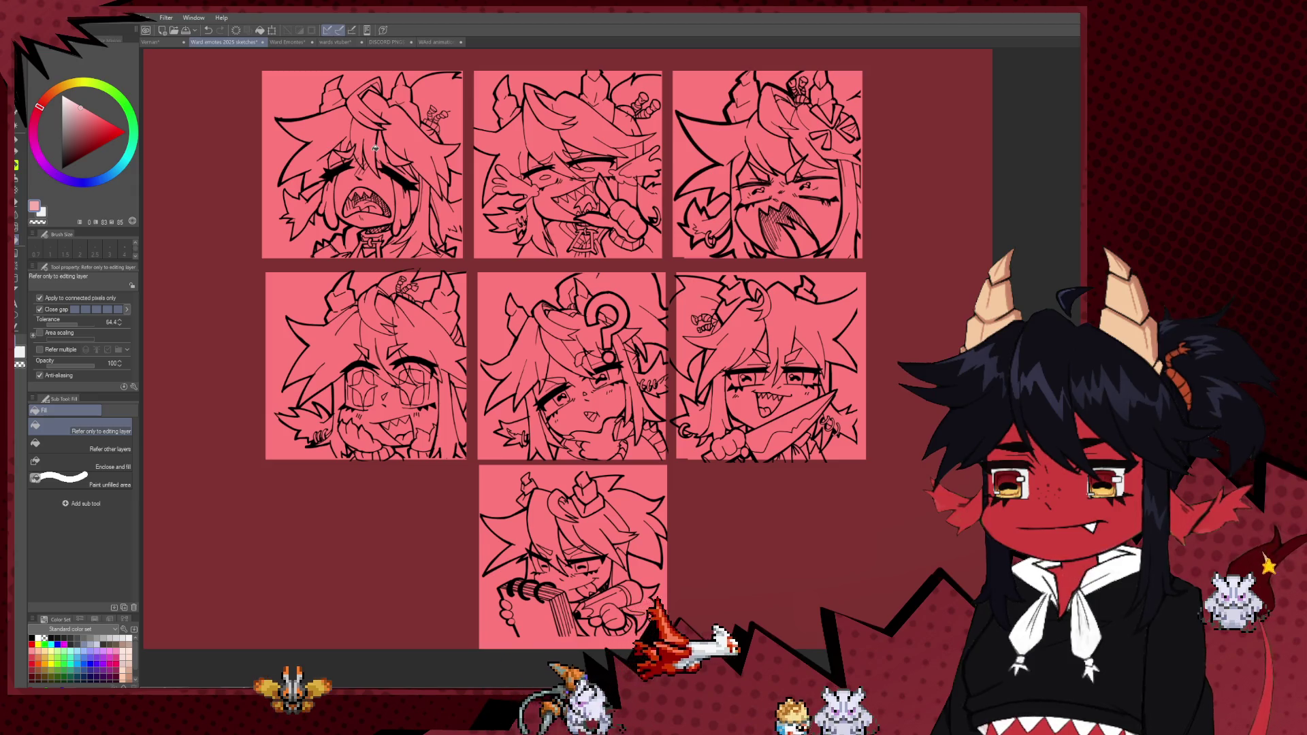
click(375, 147)
key(ctrl+z)
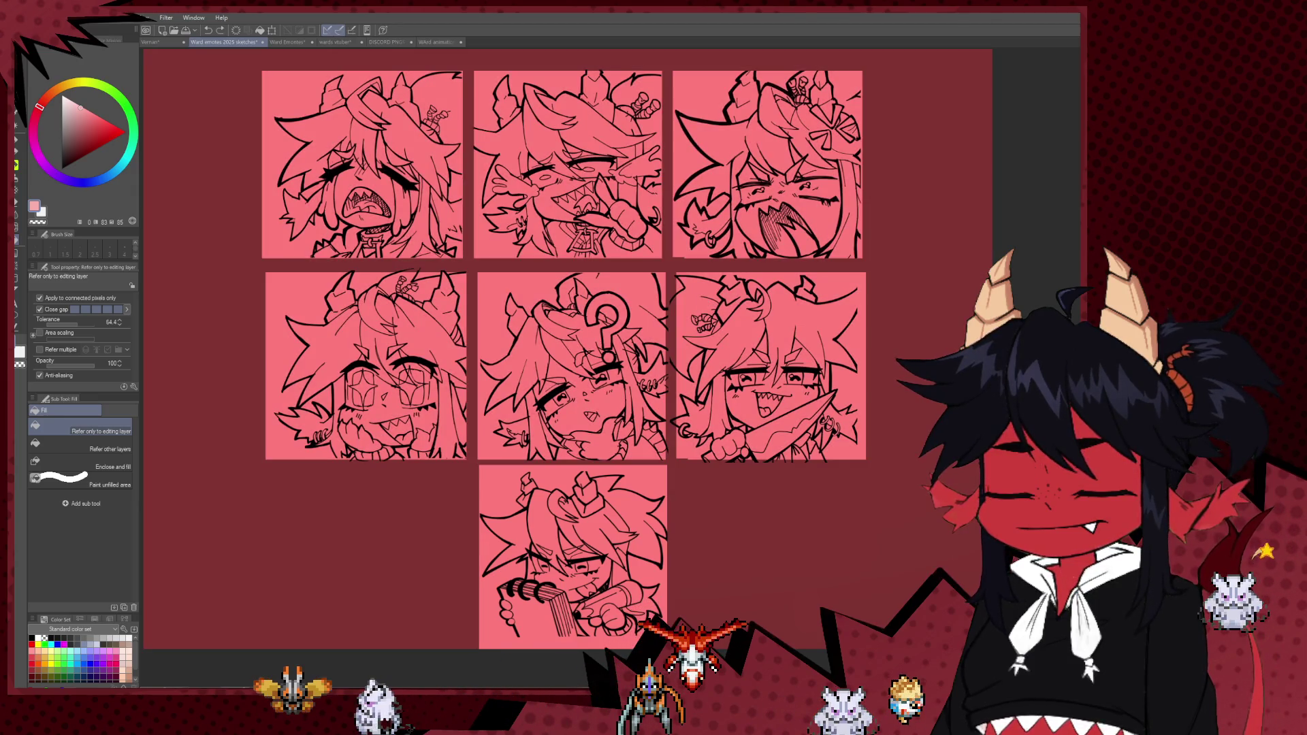
click(518, 490)
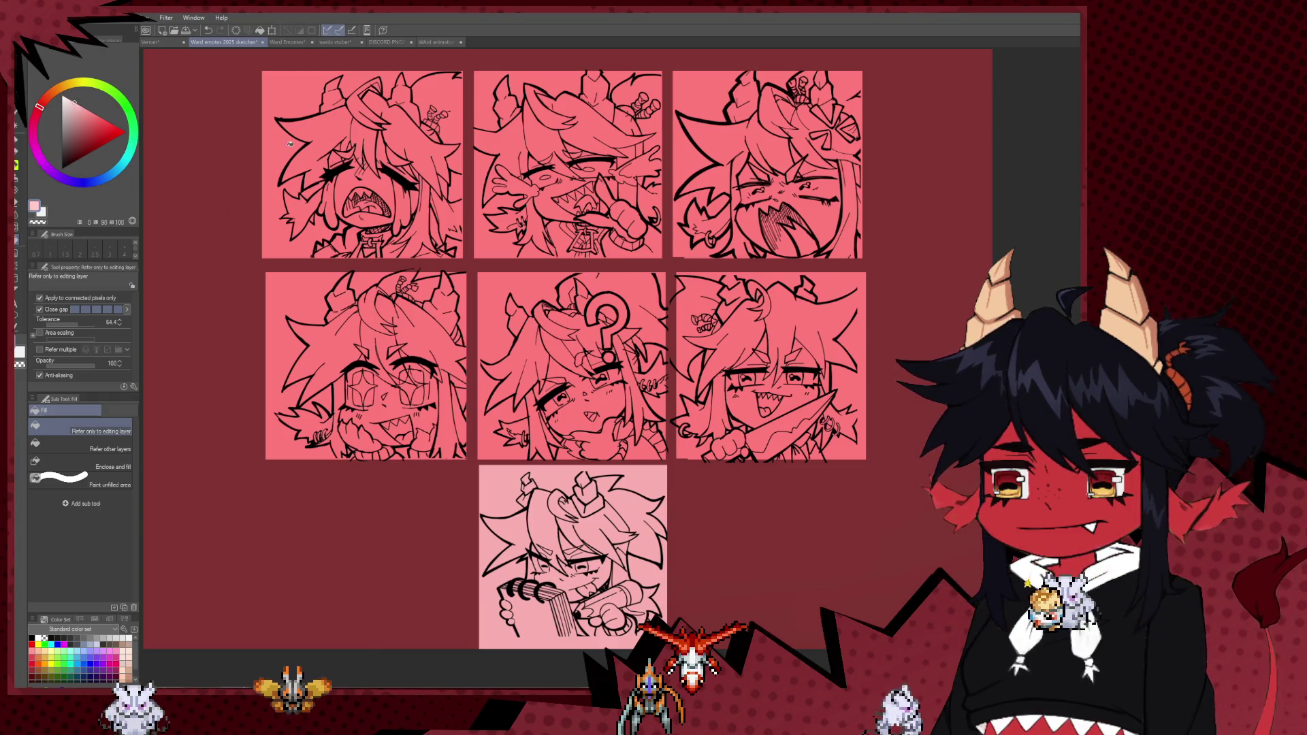
click(590, 504)
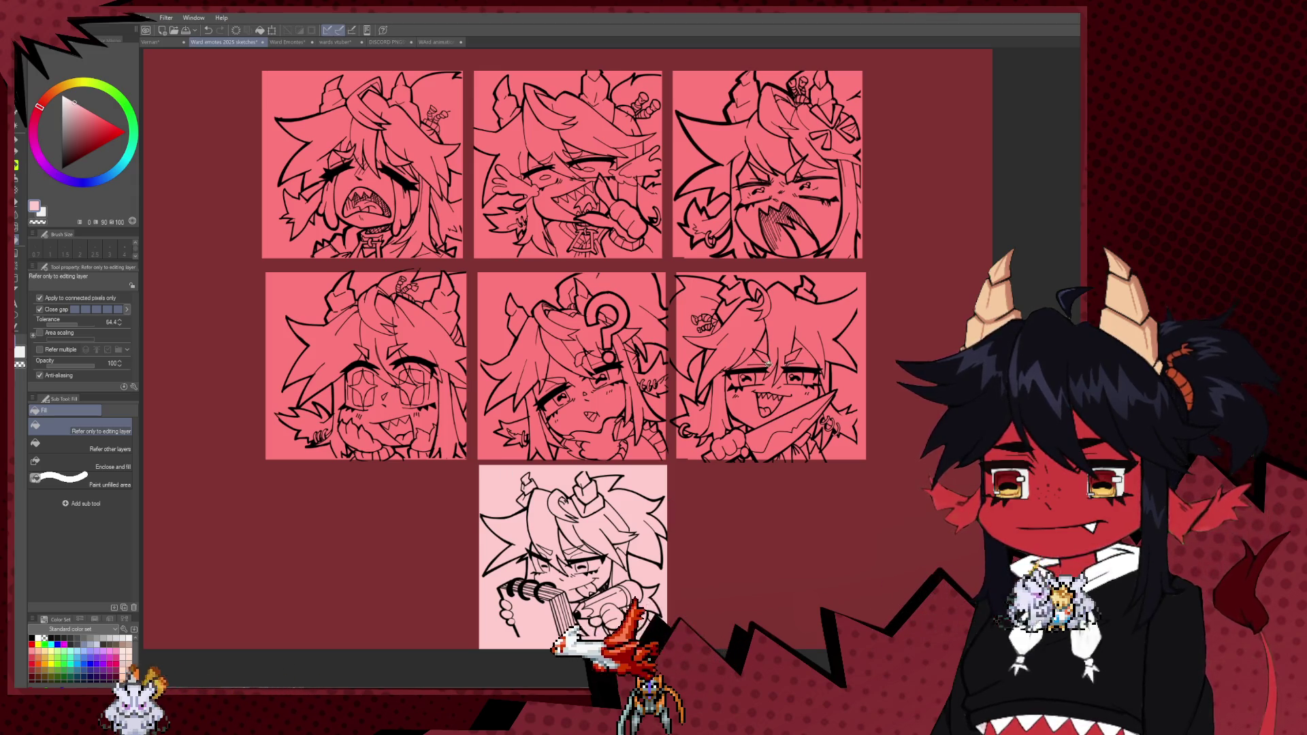
- Recolour the middle-row and top-row panels pale pink, undoing the stray background fills
scroll(731, 348, down, 3)
scroll(731, 348, up, 3)
scroll(730, 348, up, 1)
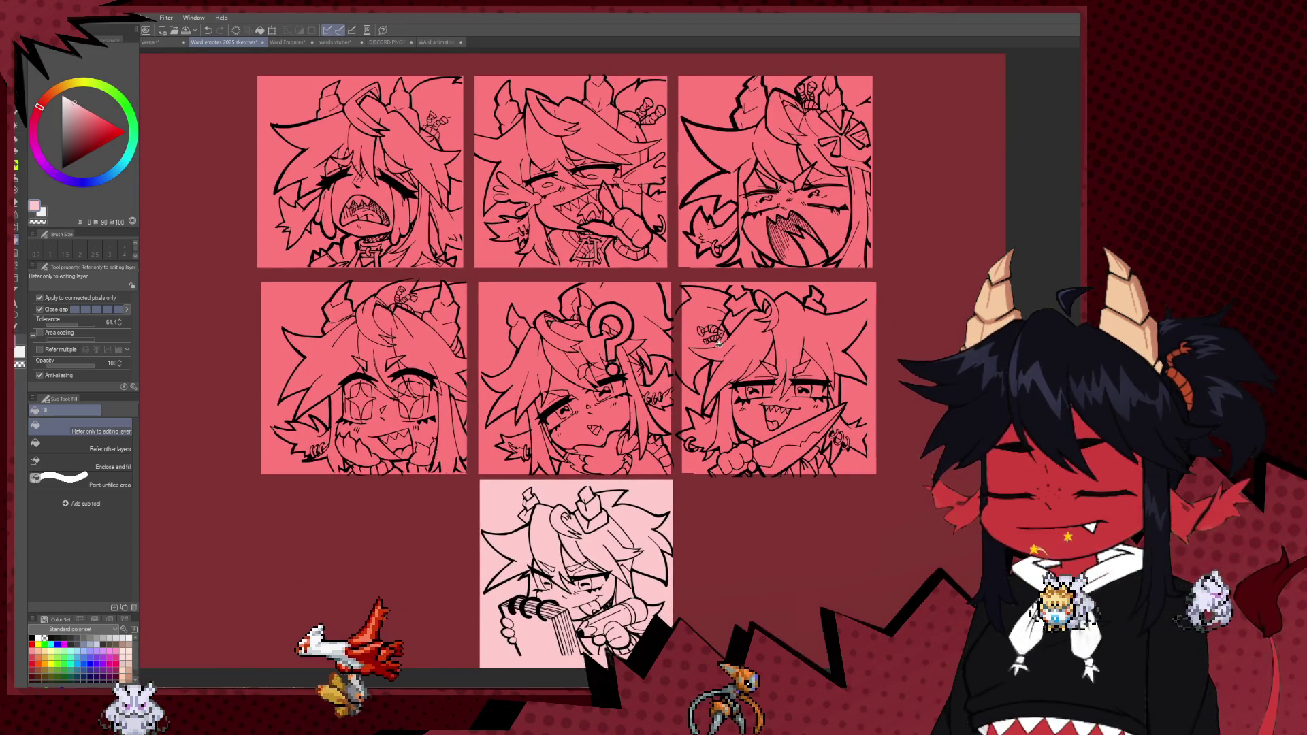
scroll(716, 346, down, 2)
scroll(701, 327, up, 1)
scroll(687, 313, up, 1)
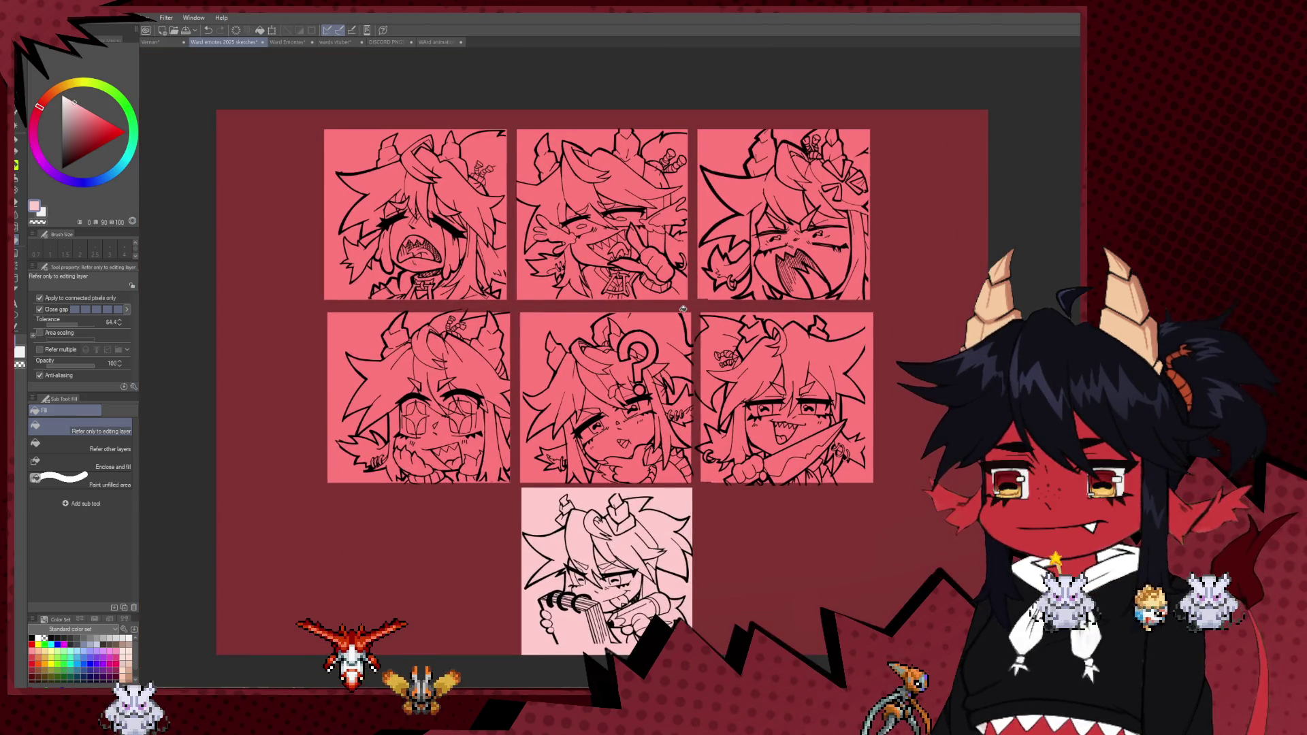
scroll(683, 309, up, 1)
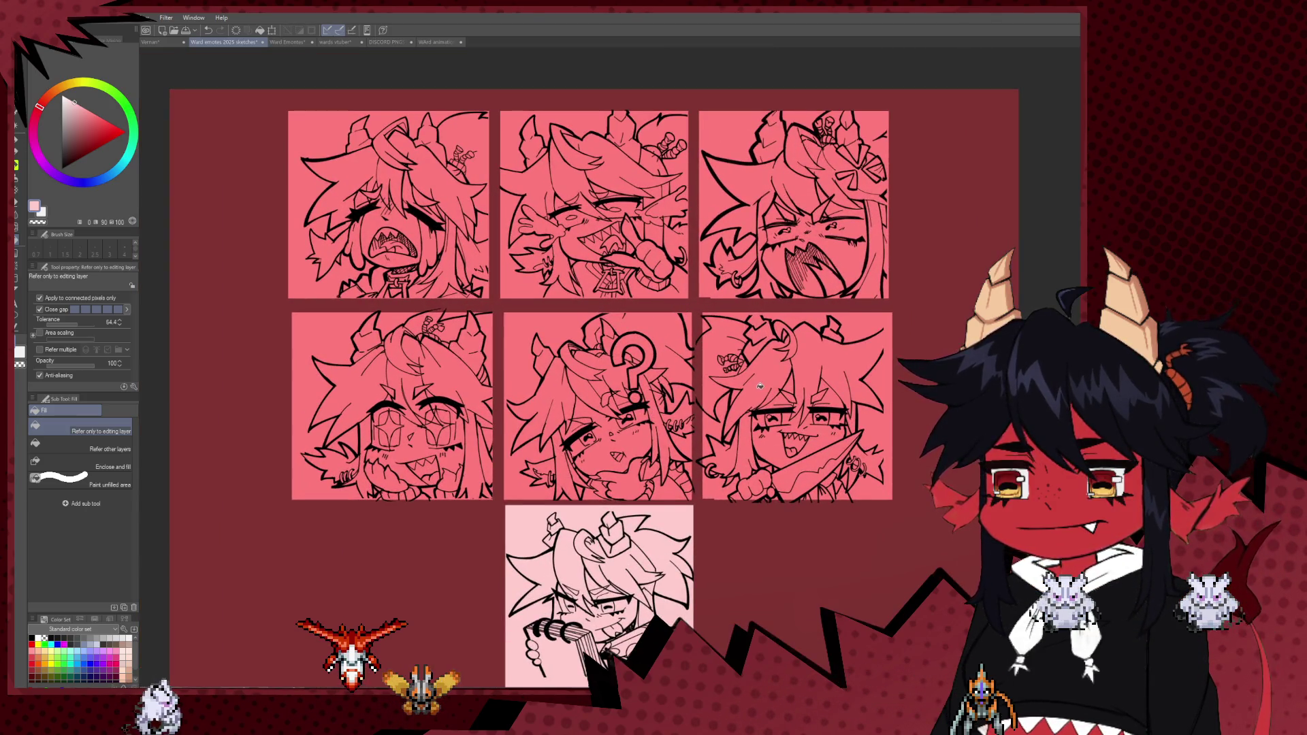
click(760, 387)
key(ctrl+z)
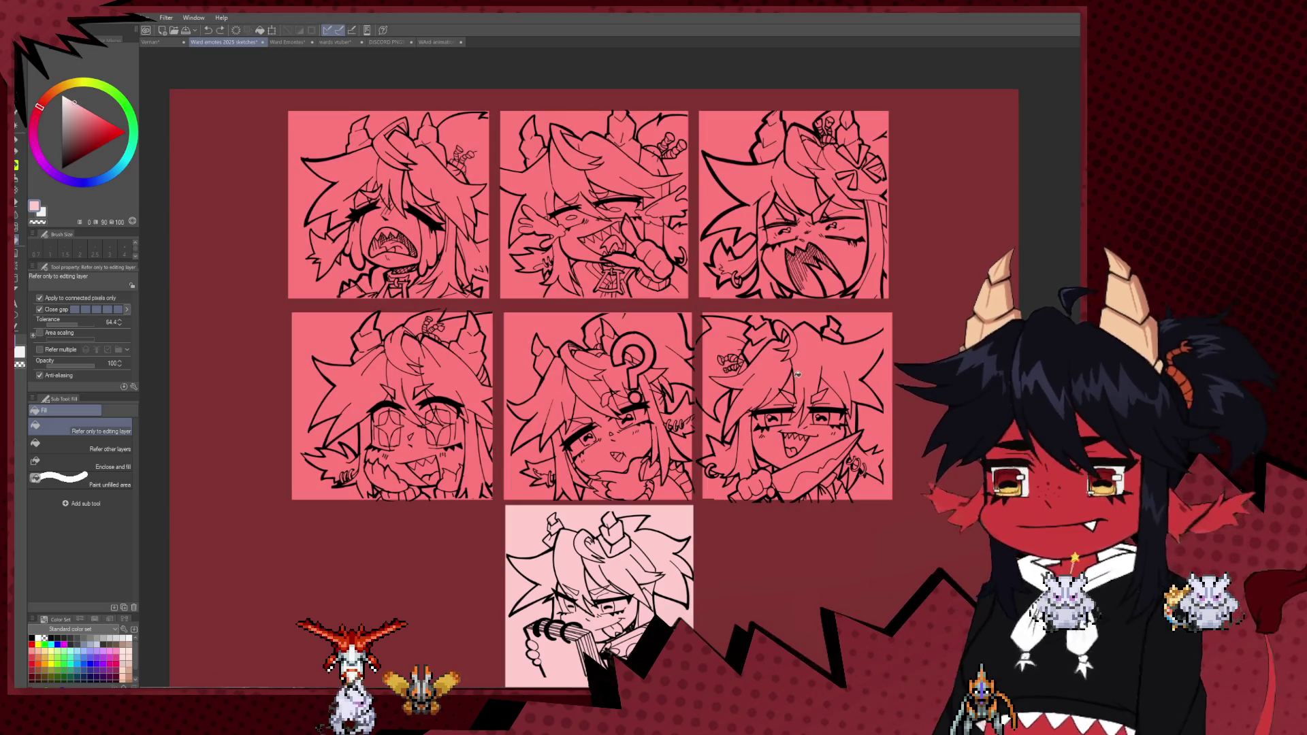
key(ctrl+z)
key(ctrl+z)
key(ctrl+z)
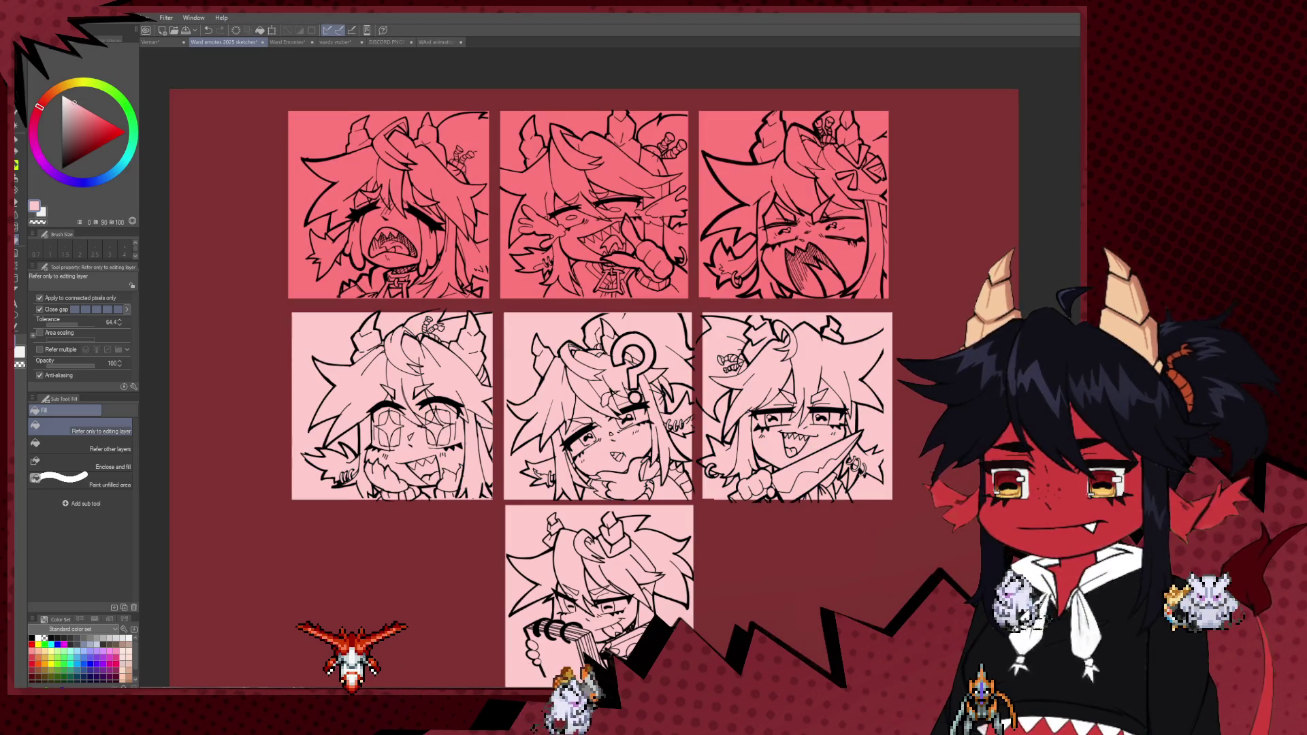
key(ctrl+z)
key(ctrl+z)
key(ctrl+z)
scroll(814, 419, down, 2)
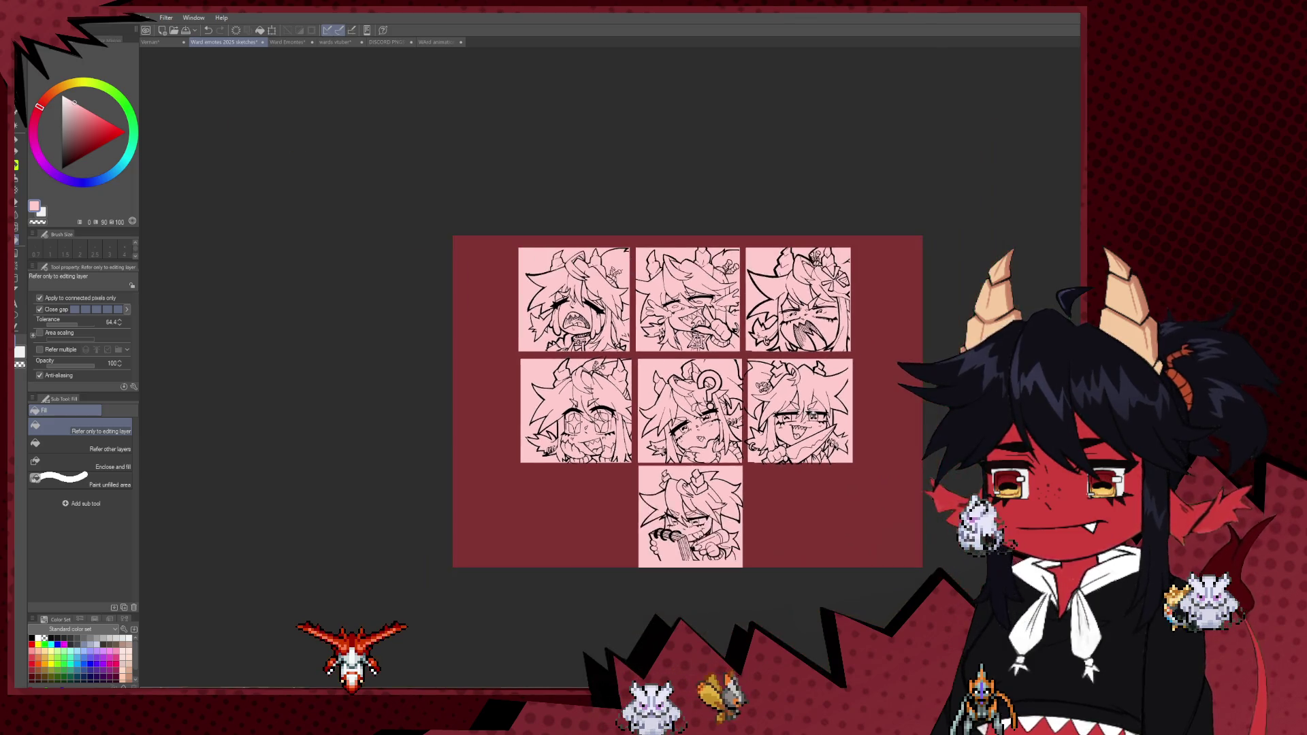
scroll(820, 422, up, 1)
scroll(827, 404, up, 1)
scroll(837, 350, up, 1)
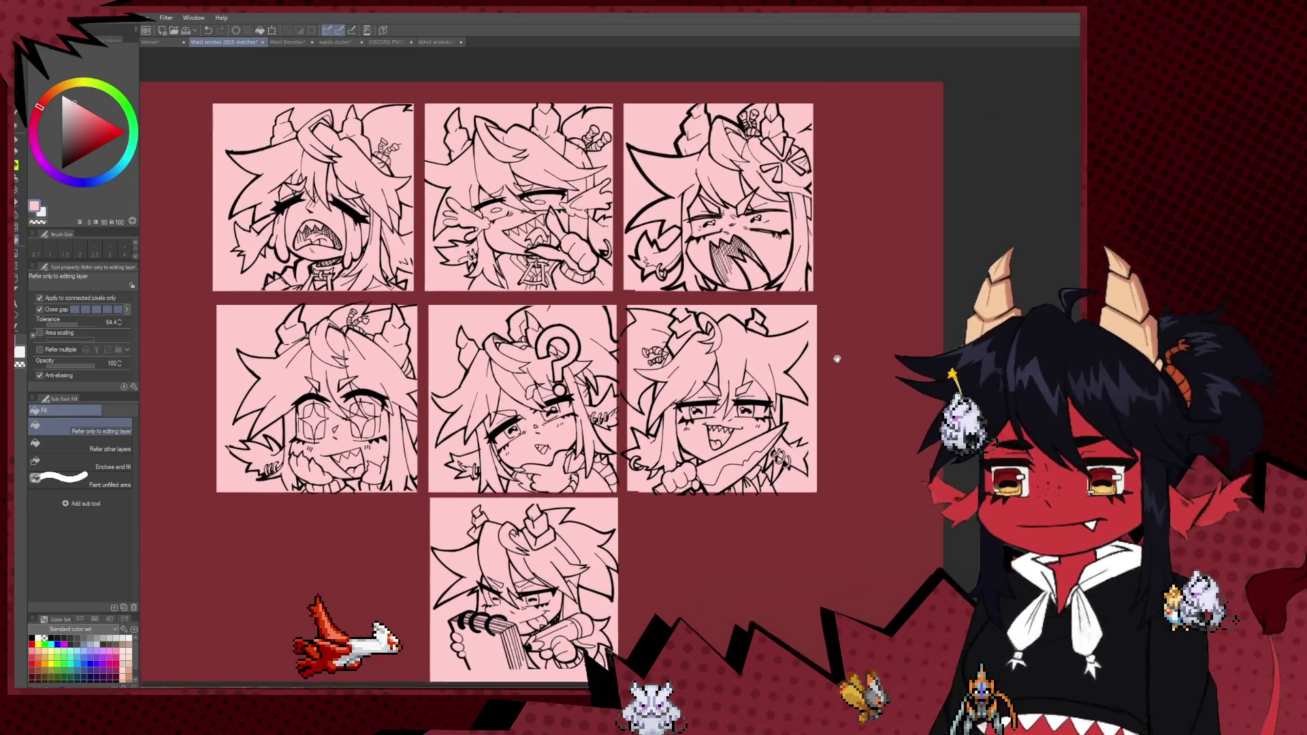
scroll(831, 365, up, 1)
scroll(749, 327, down, 1)
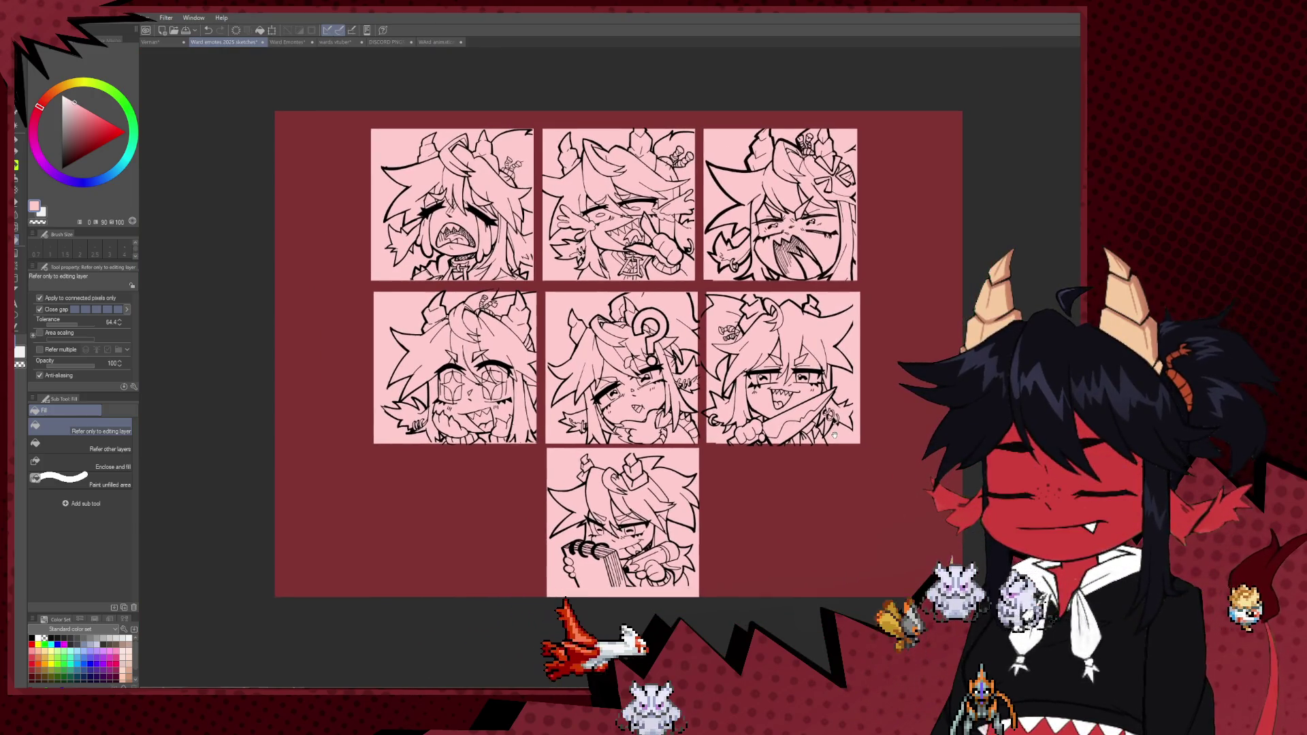
scroll(699, 288, up, 1)
scroll(699, 288, down, 1)
scroll(651, 381, up, 2)
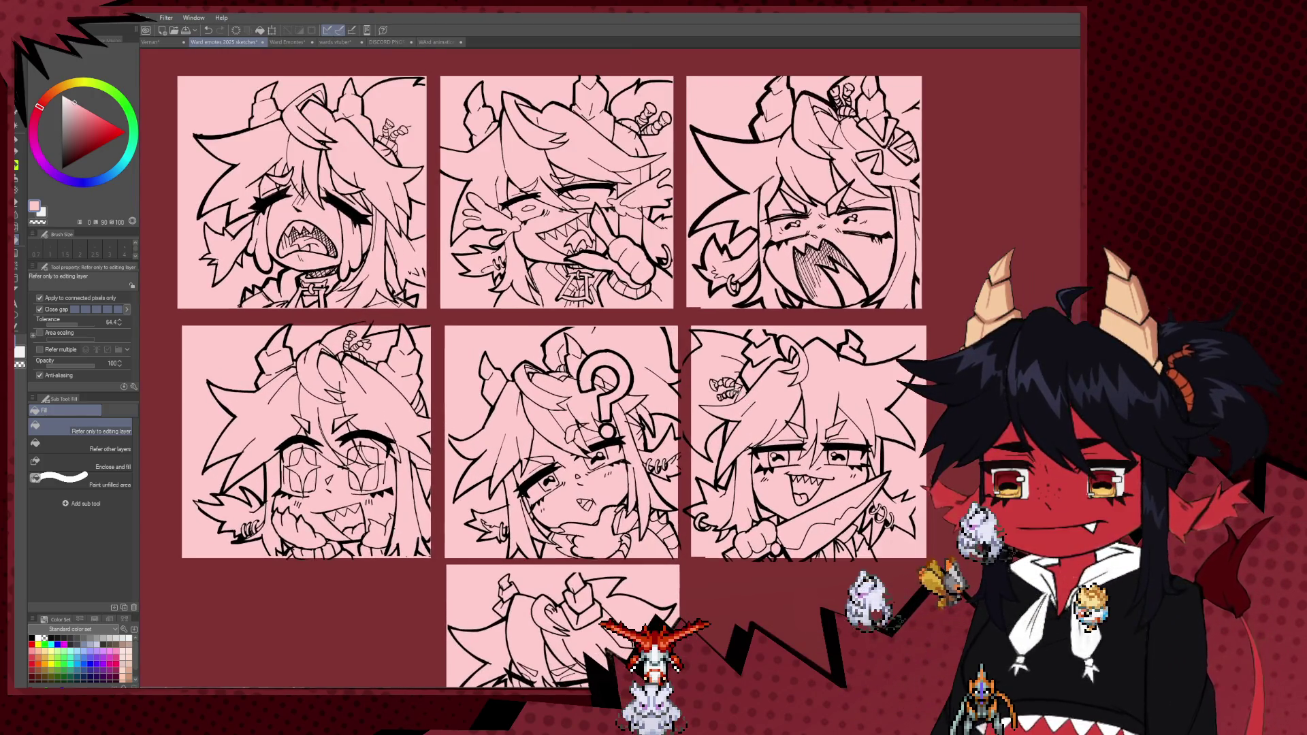
drag(651, 381, 670, 294)
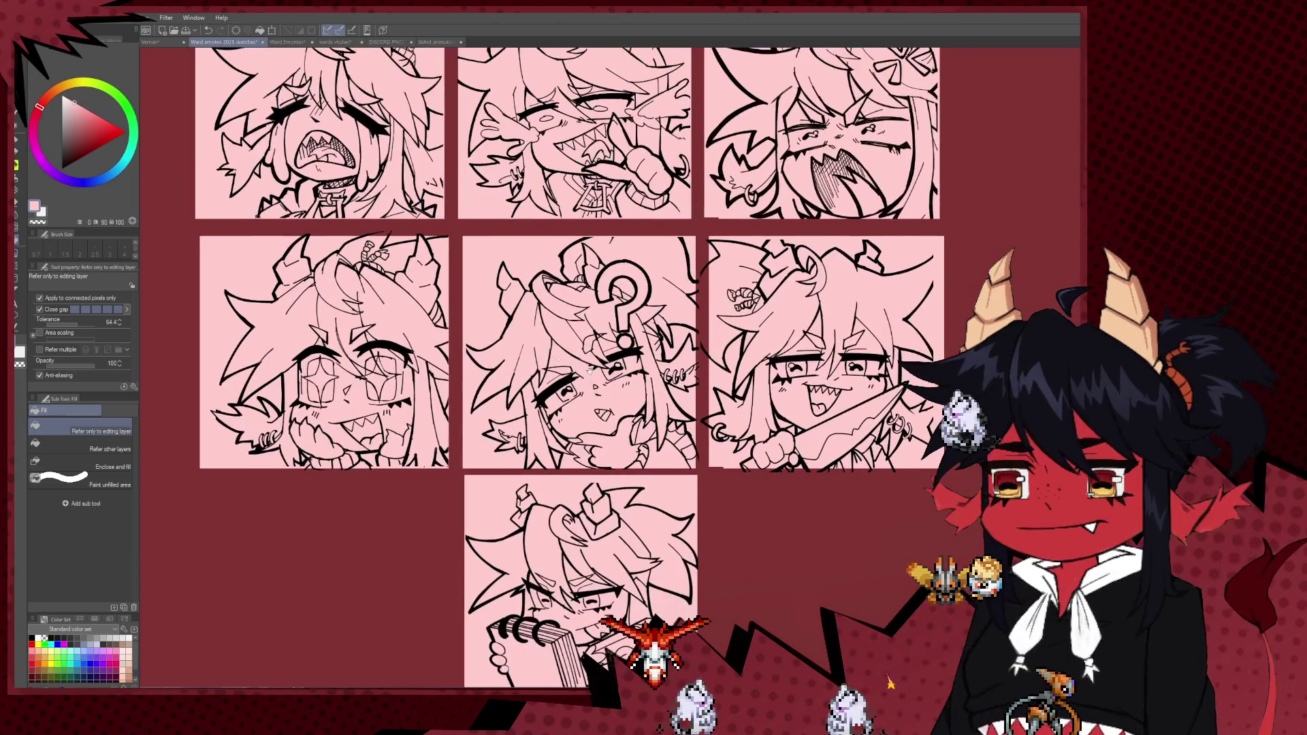
scroll(587, 381, down, 1)
scroll(671, 385, down, 1)
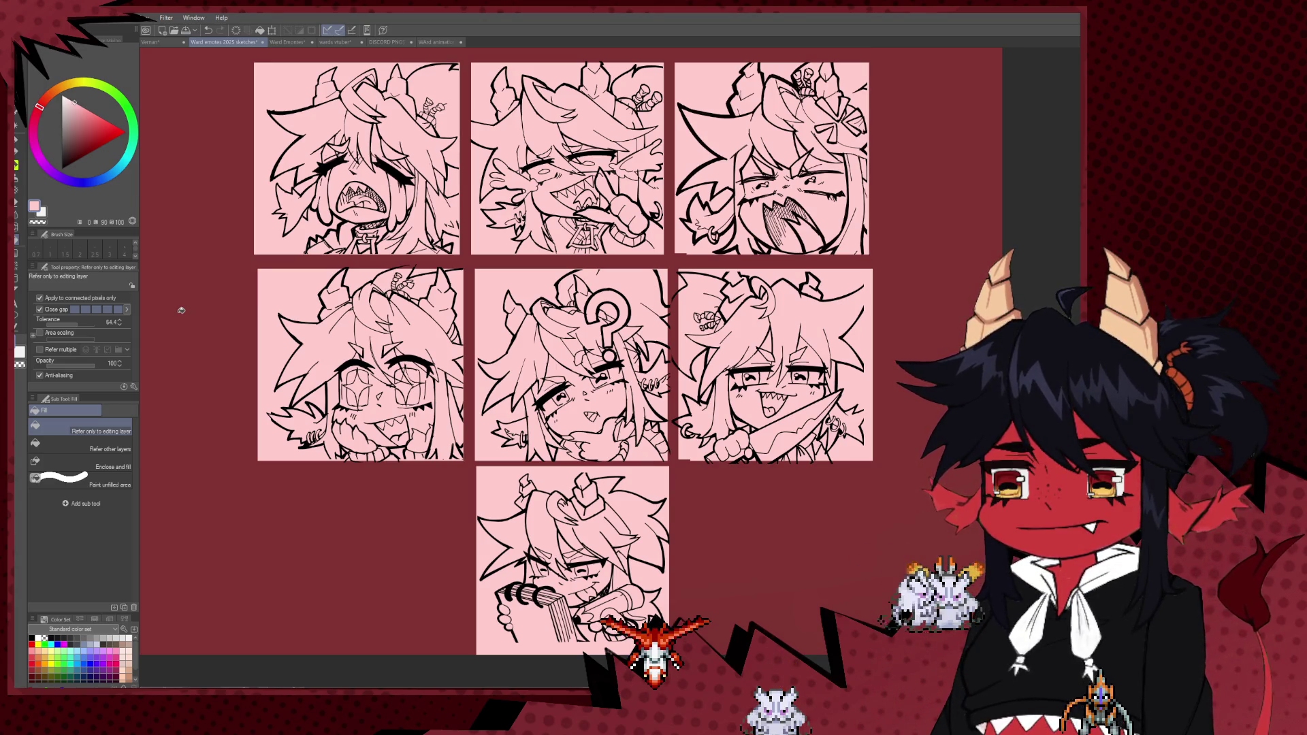
scroll(672, 343, down, 1)
scroll(673, 342, down, 2)
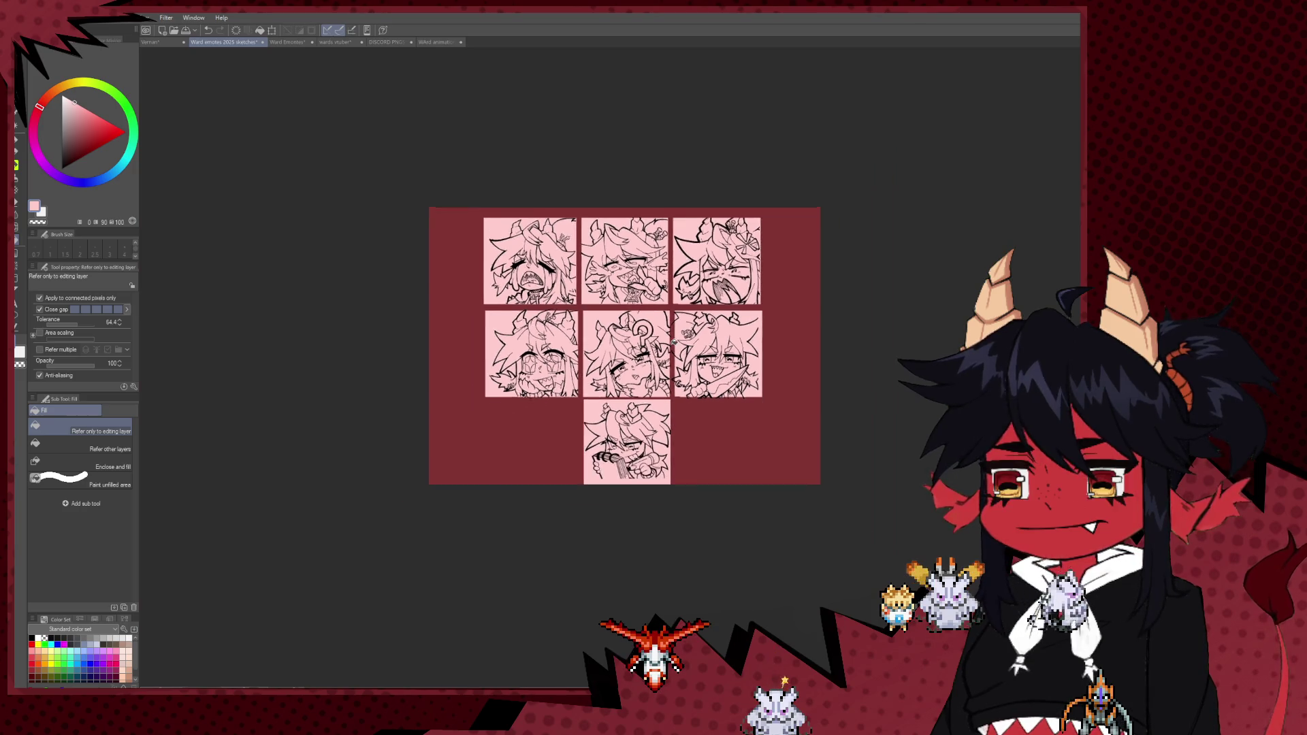
scroll(673, 343, up, 2)
scroll(672, 343, up, 1)
scroll(651, 314, up, 2)
scroll(650, 314, down, 1)
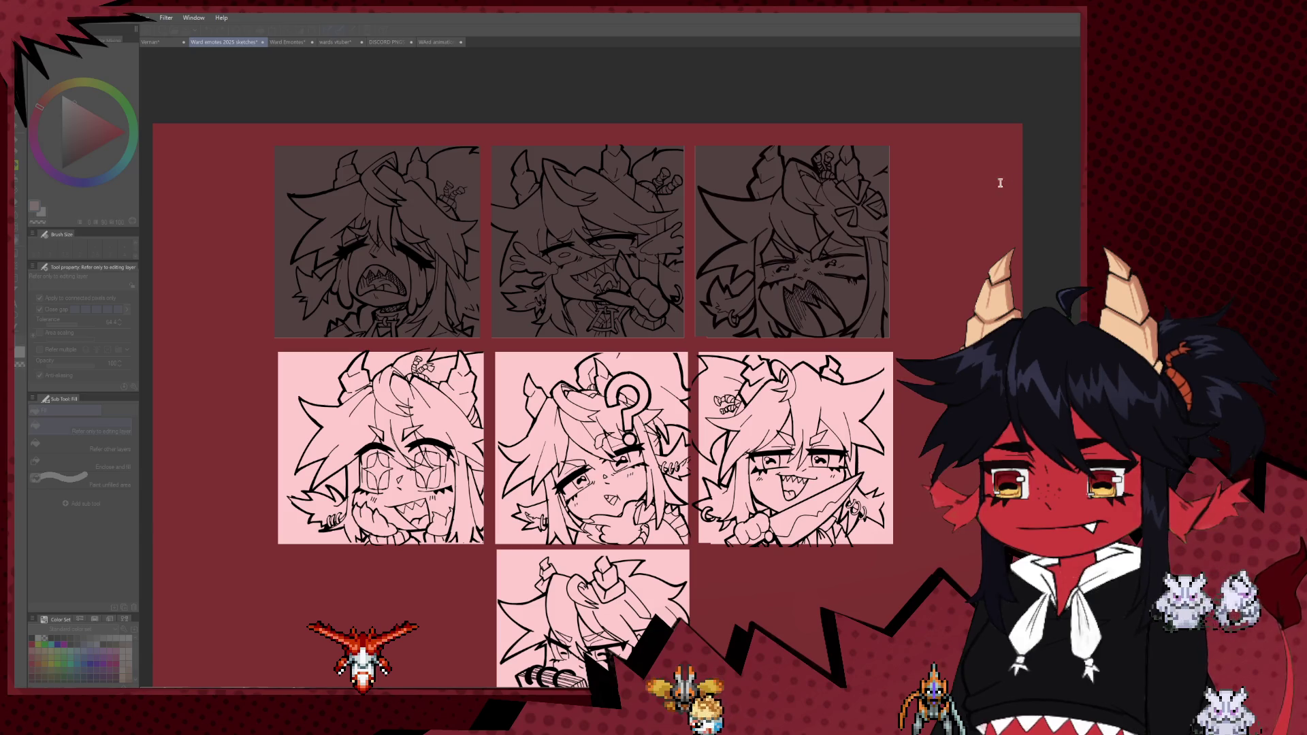
- Scale the top row of emotes to 102% and nudge it slightly down and right
key(ctrl+t)
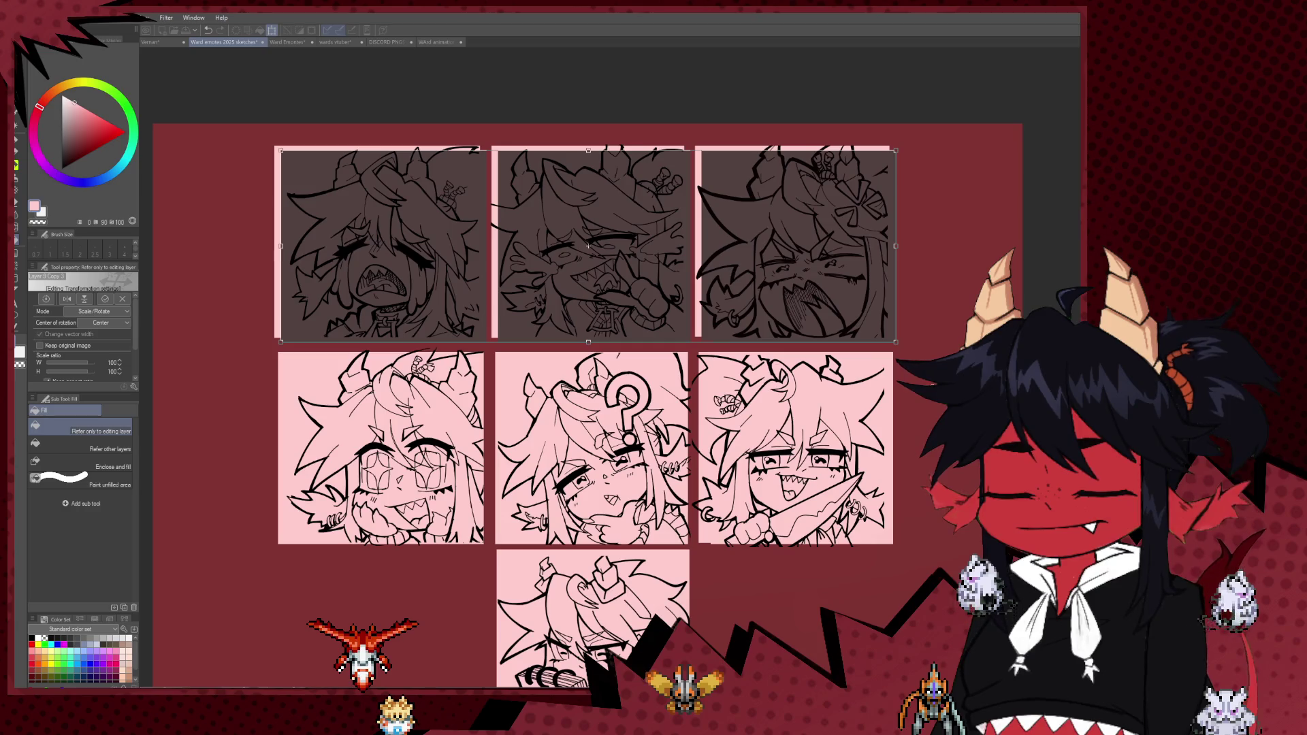
key(Escape)
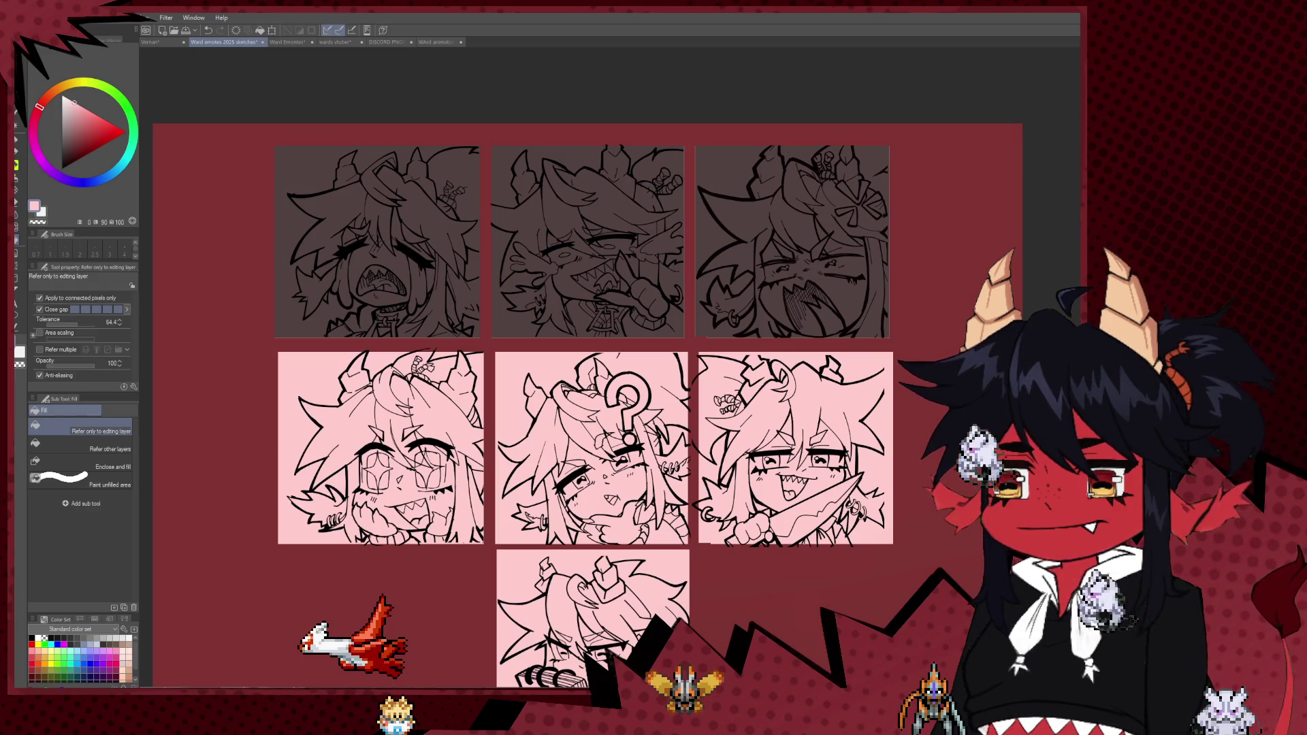
key(ctrl+t)
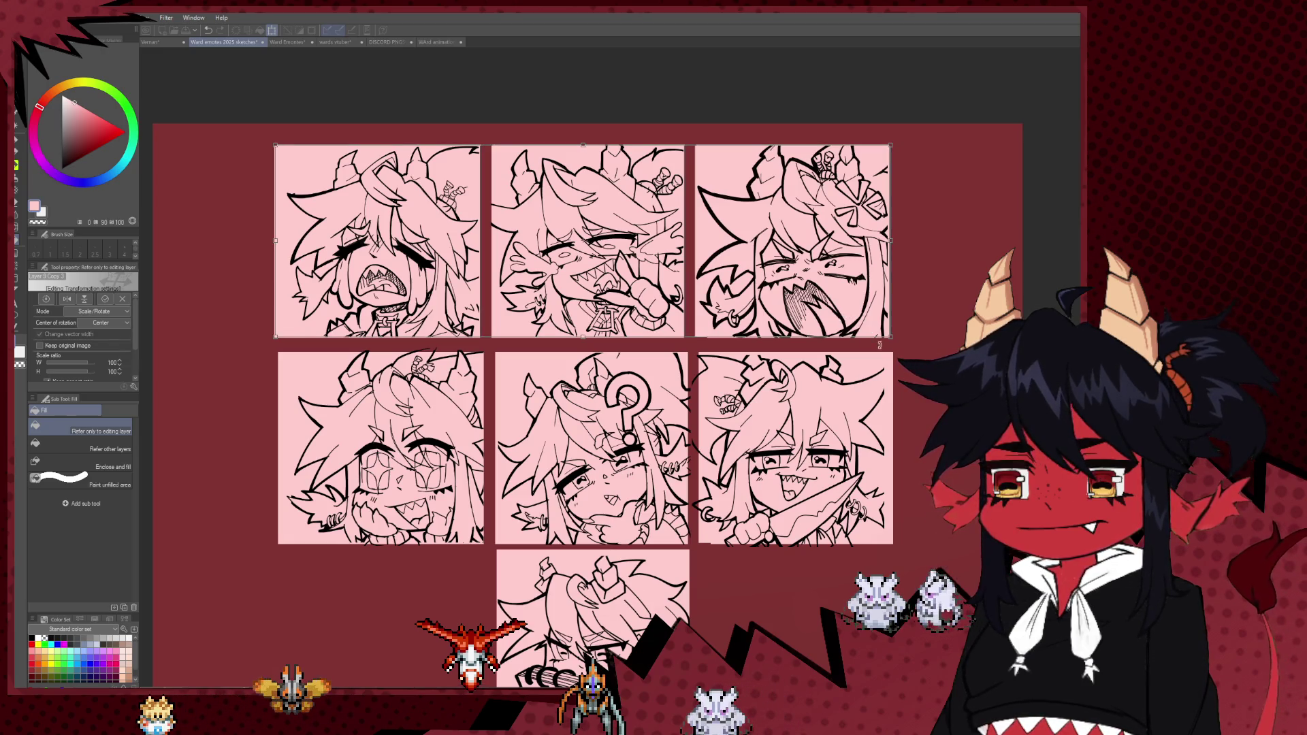
key(Return)
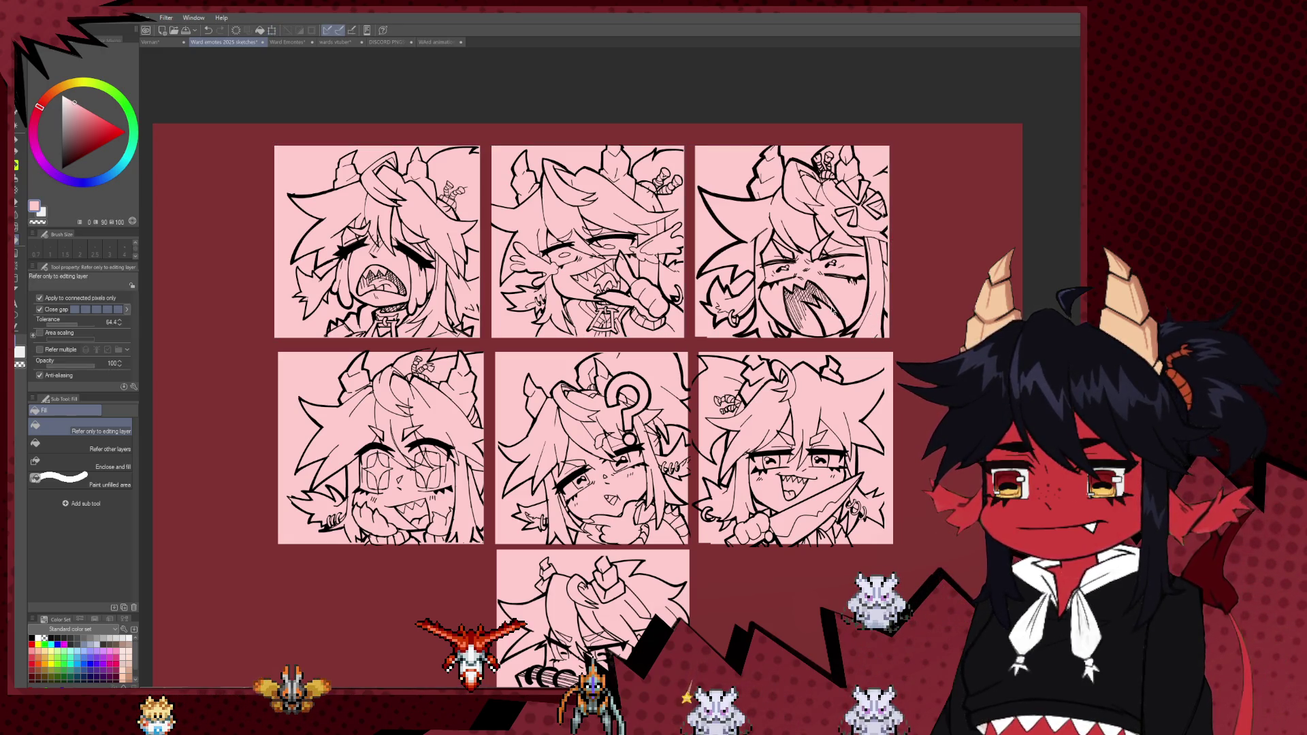
key(ctrl+t)
drag(894, 340, 825, 260)
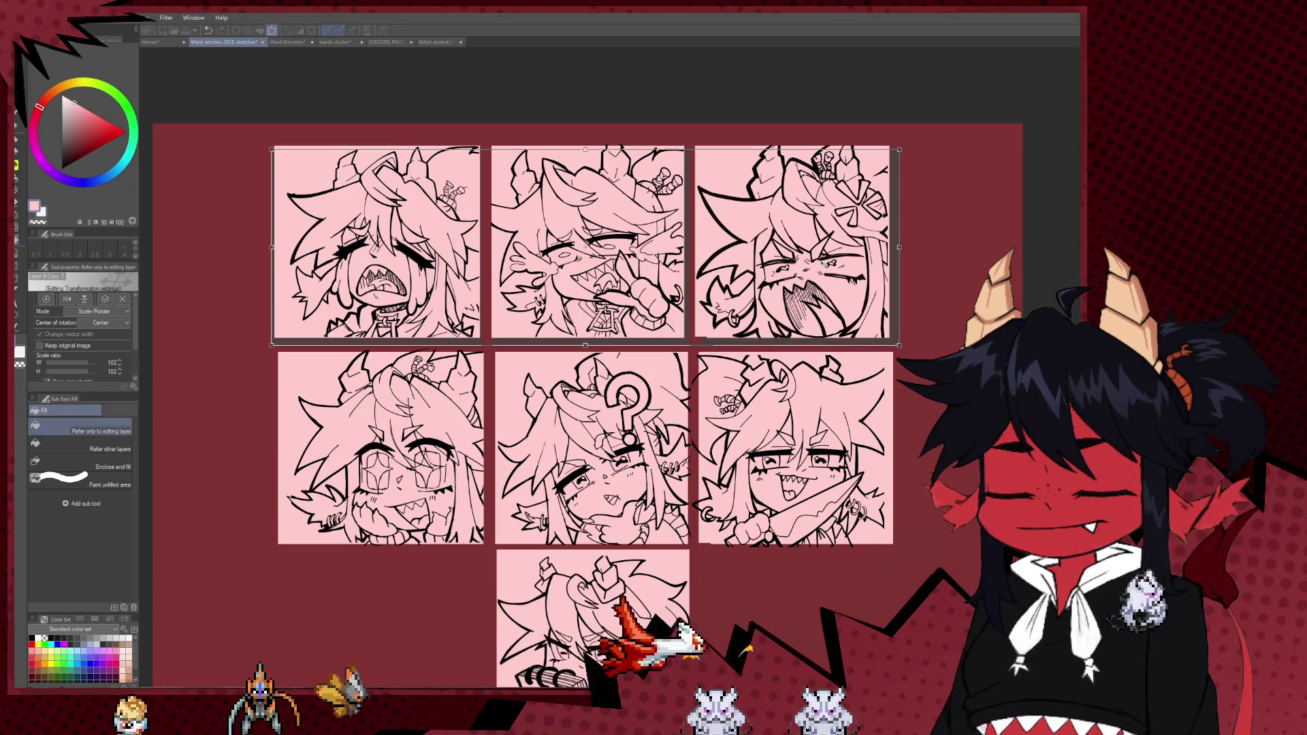
drag(825, 259, 827, 262)
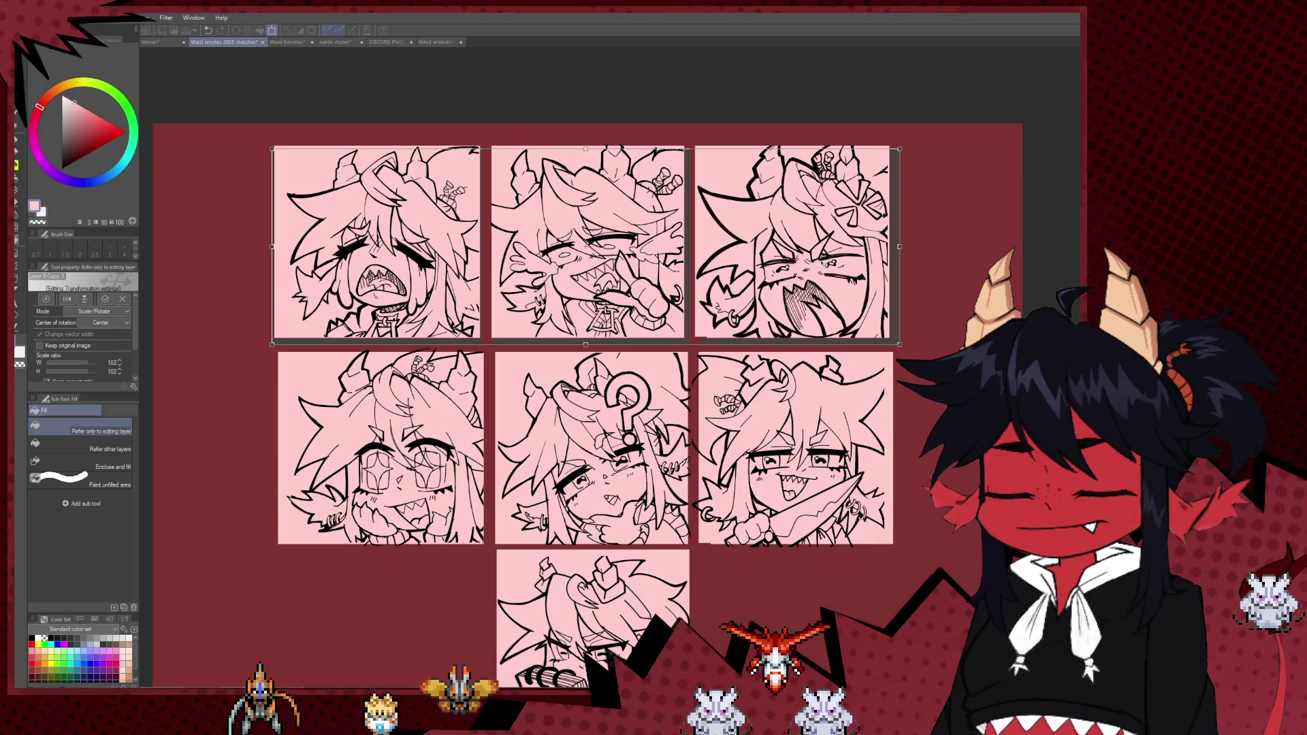
drag(825, 263, 828, 264)
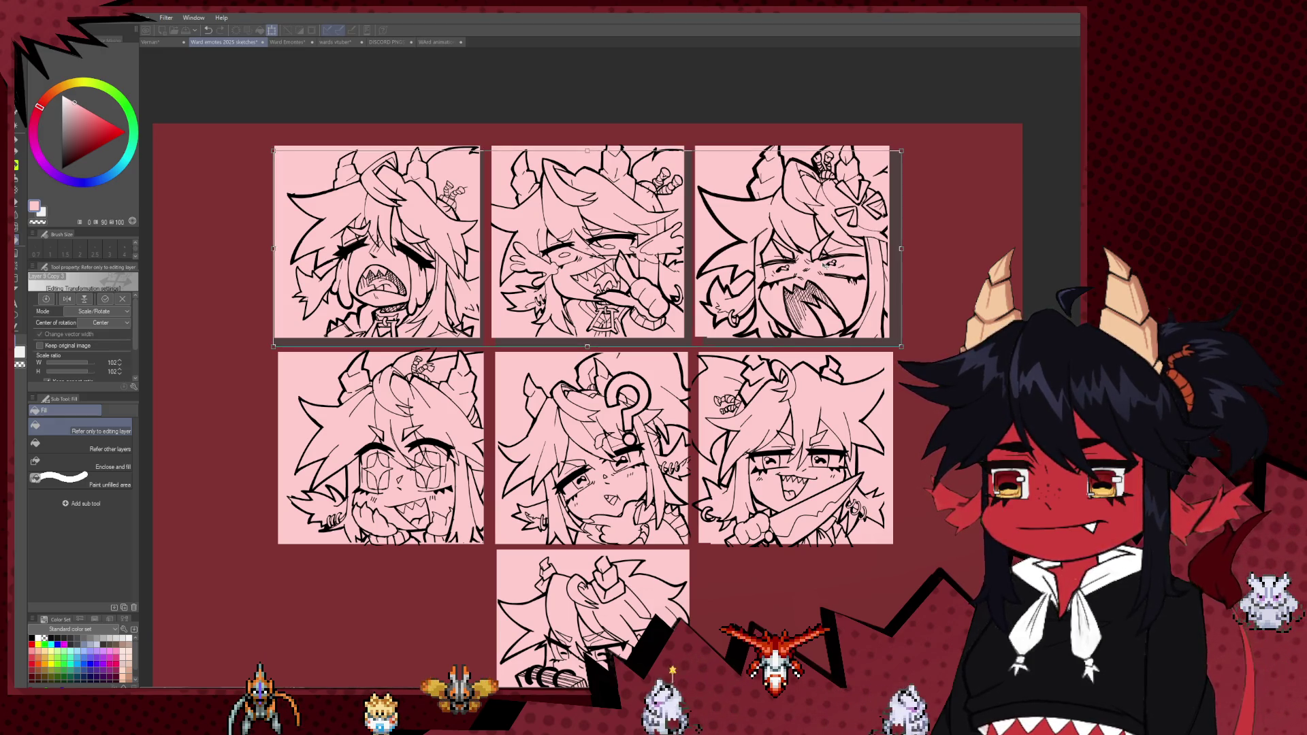
key(Return)
- Widen the top row of emotes slightly and commit the transform
key(ctrl+t)
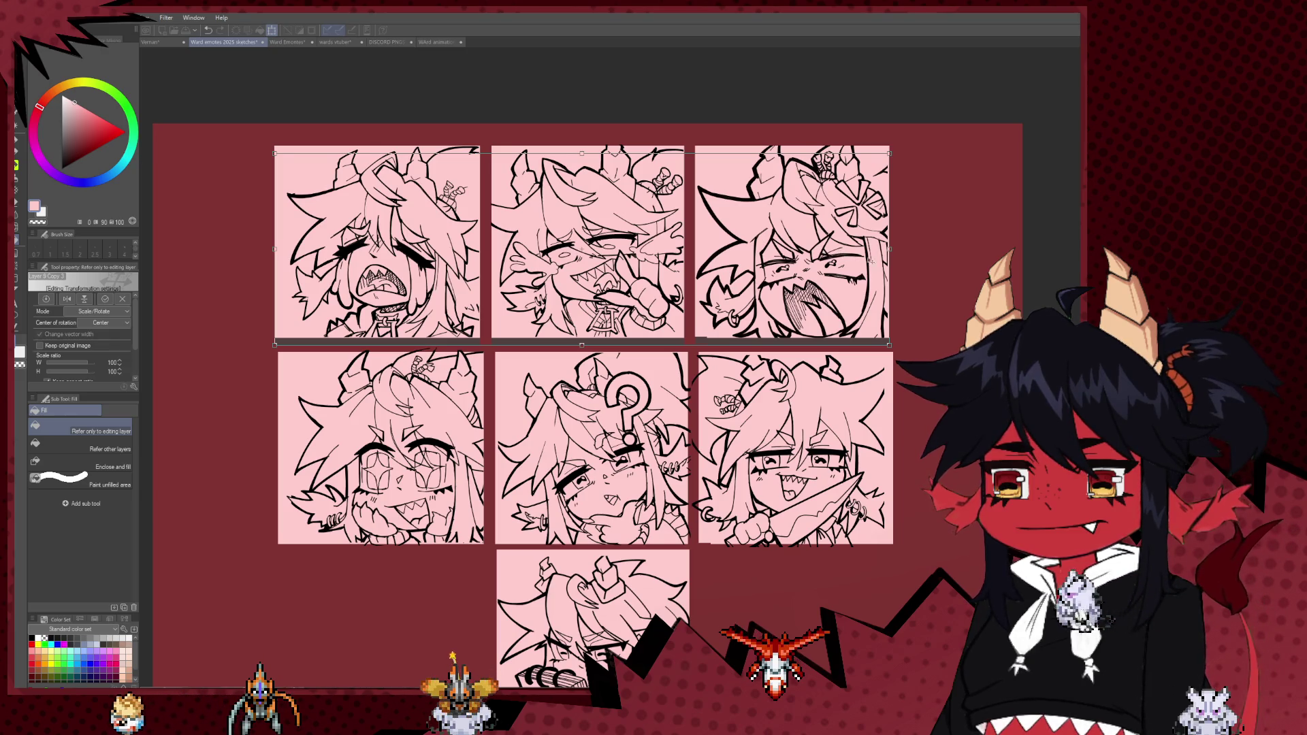
drag(889, 249, 892, 250)
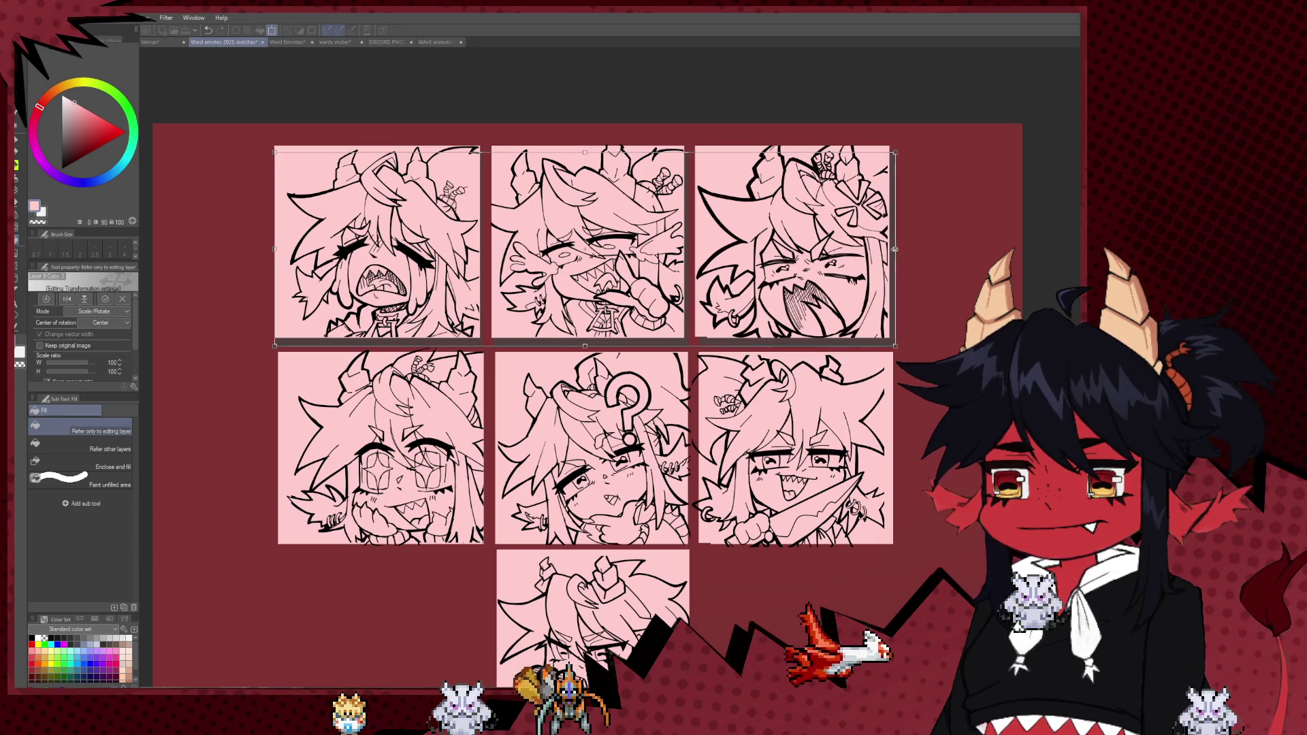
key(Return)
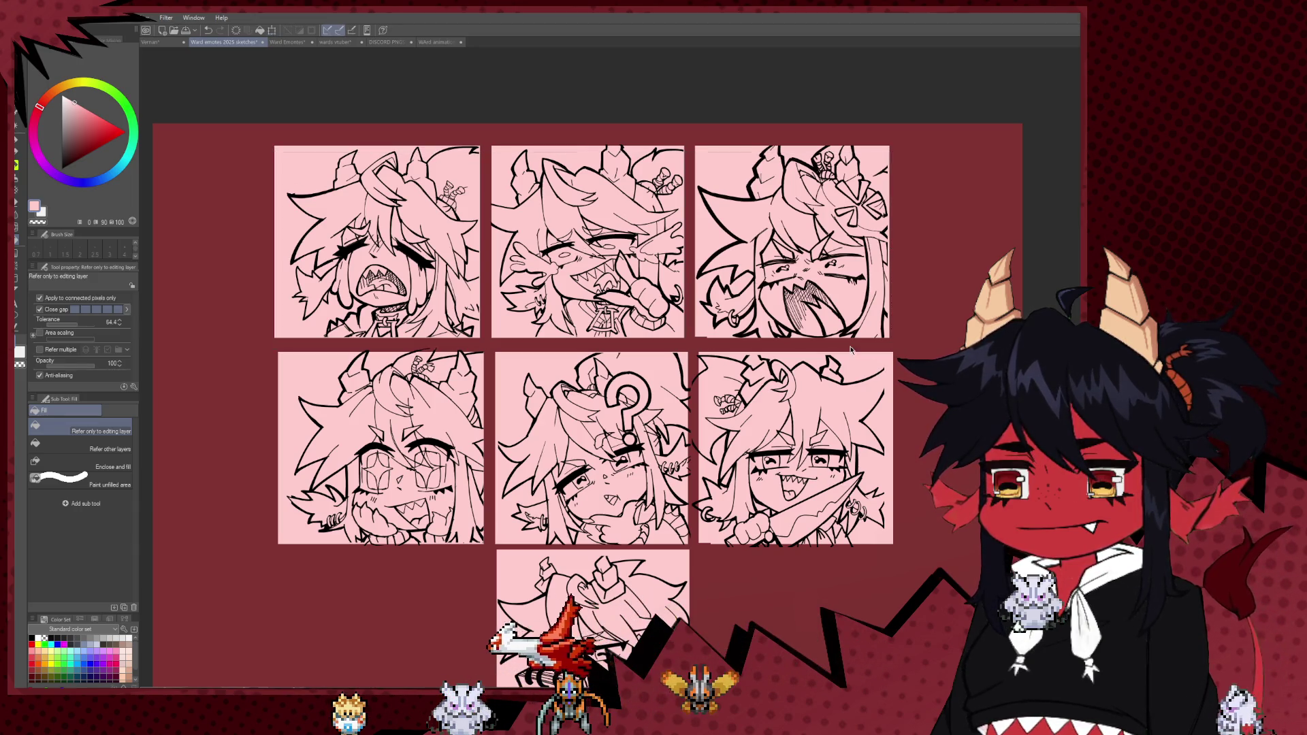
key(ctrl+t)
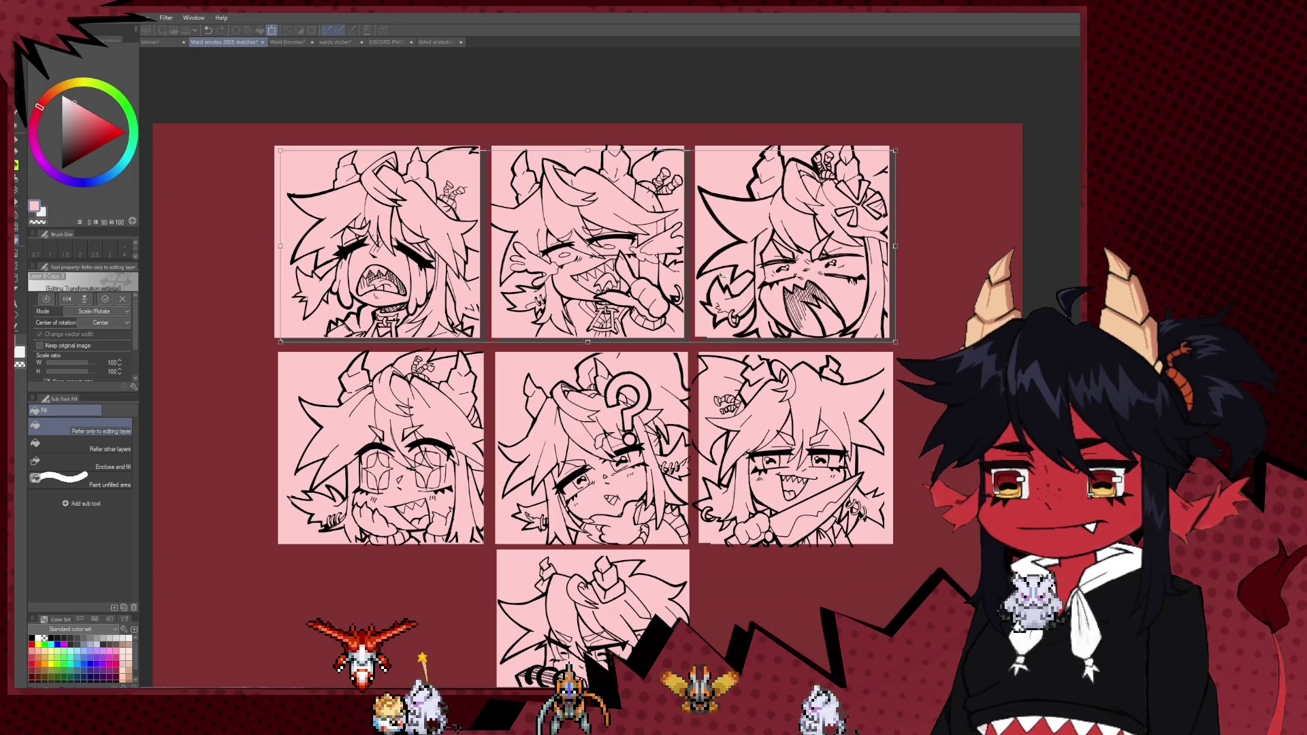
key(Return)
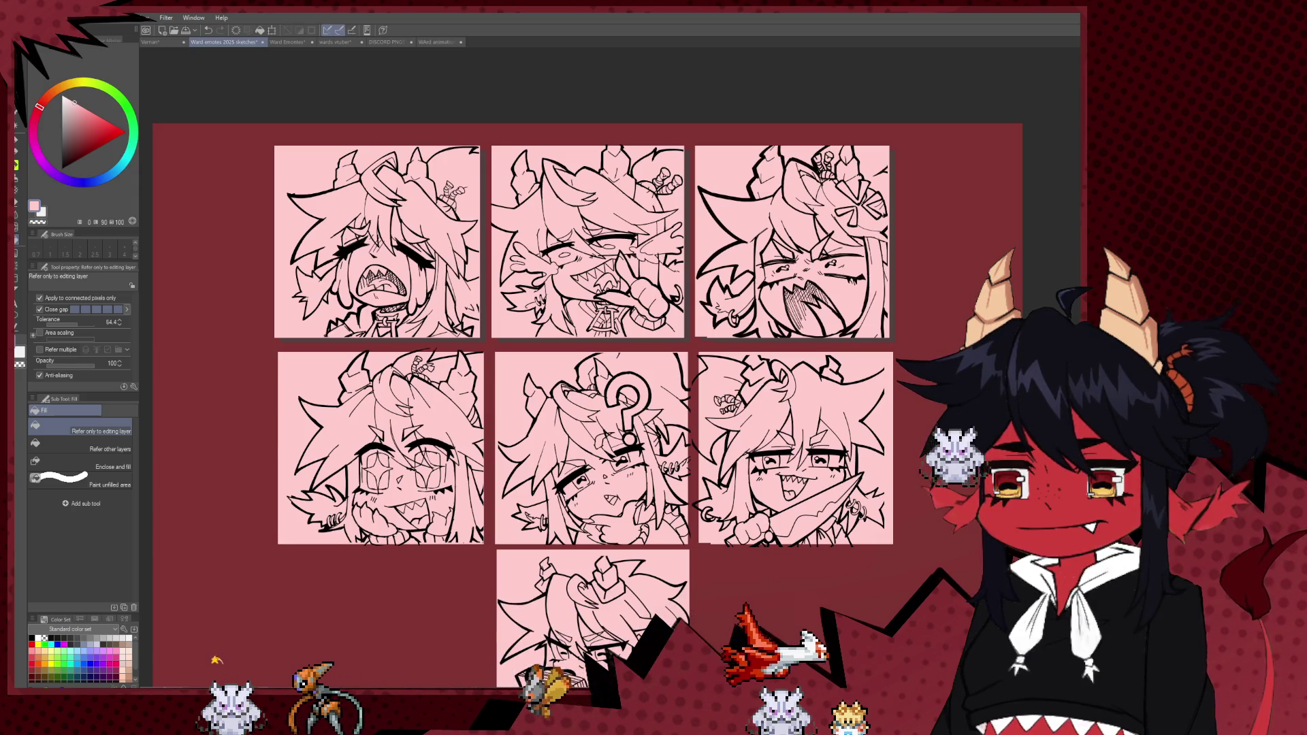
- Transform the middle row of emotes, dismissing the Ctrl+U dialog without changes
key(ctrl+t)
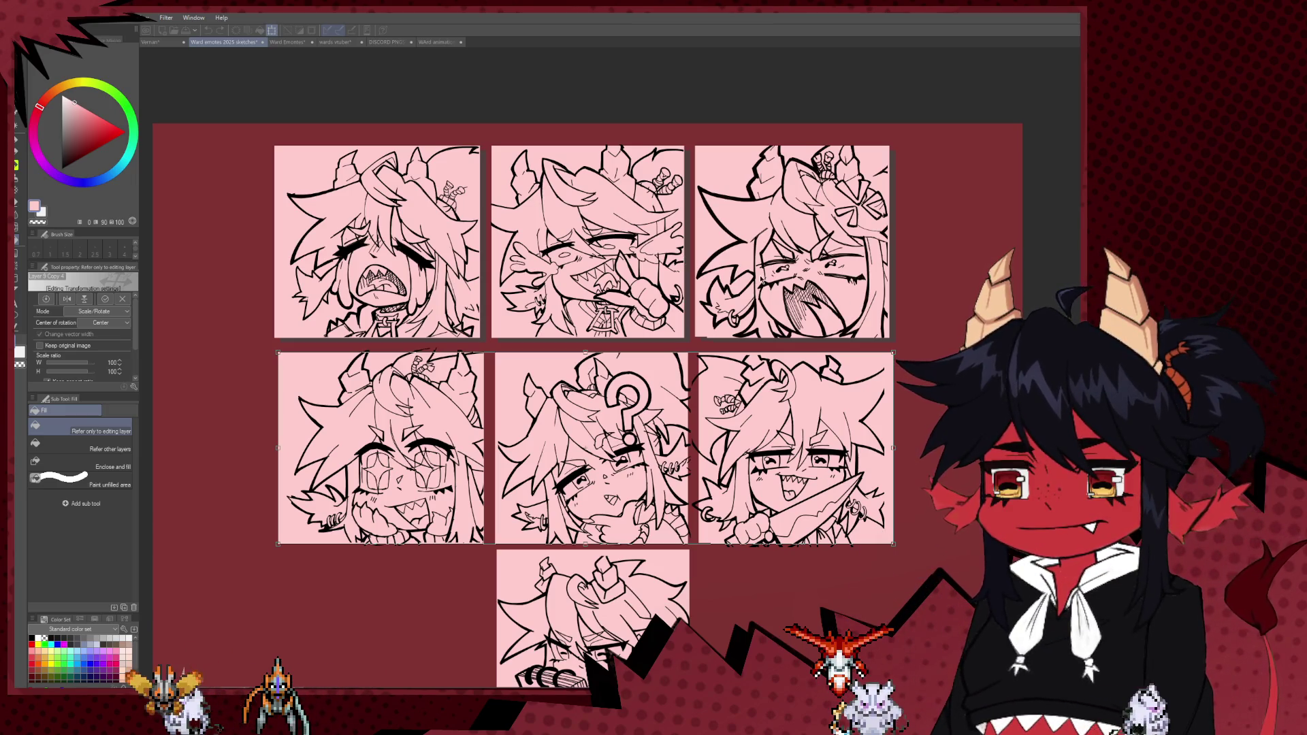
key(Return)
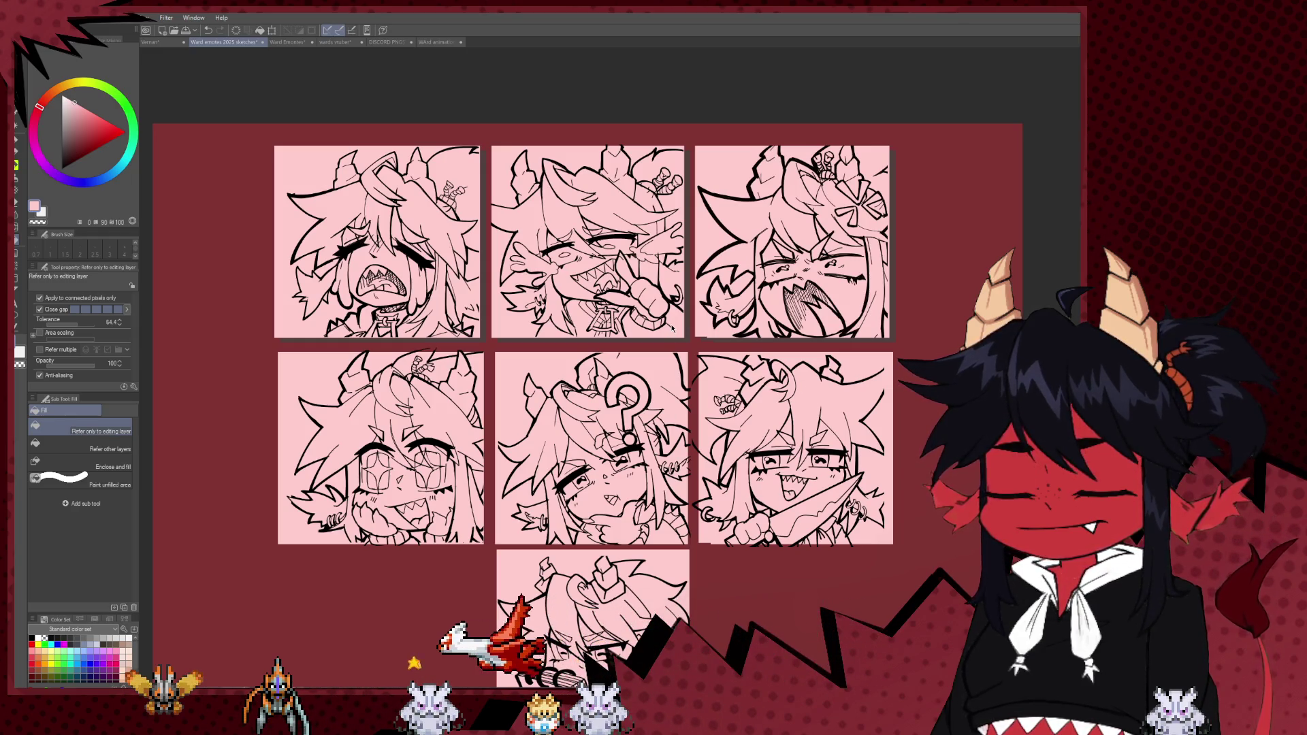
key(ctrl+u)
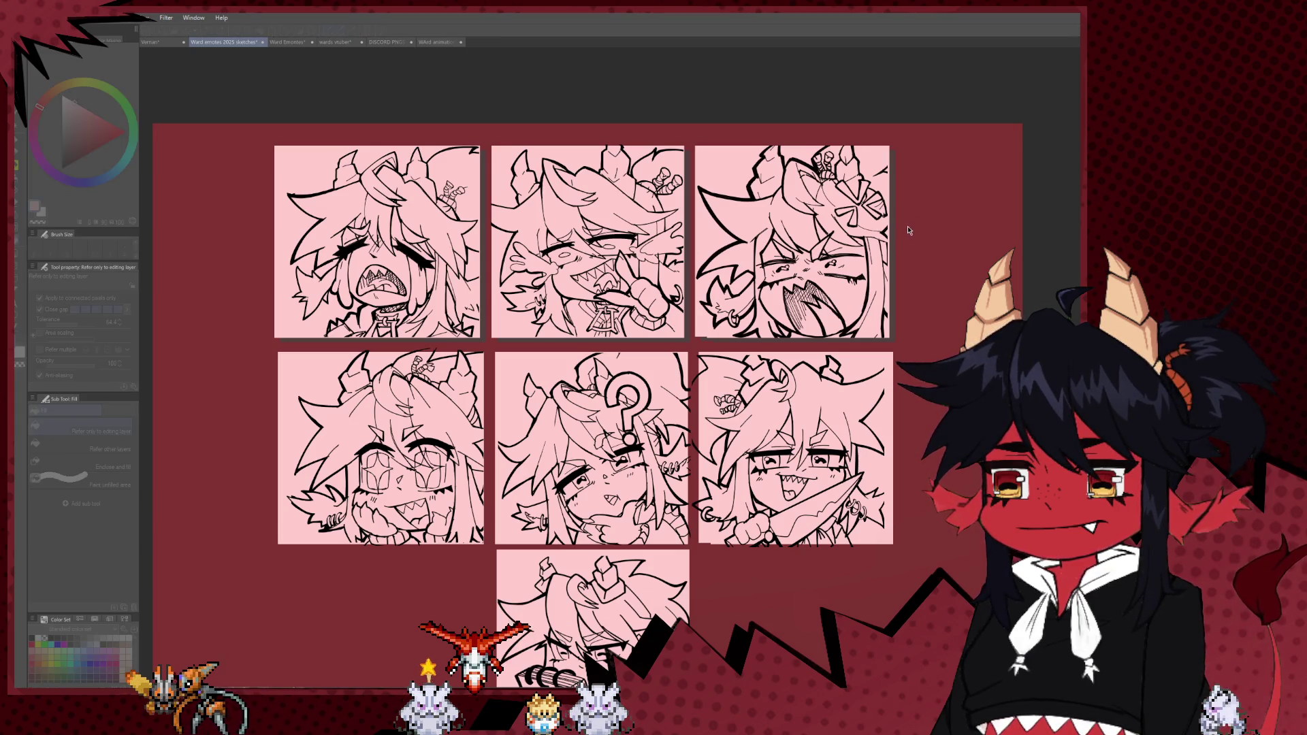
key(Return)
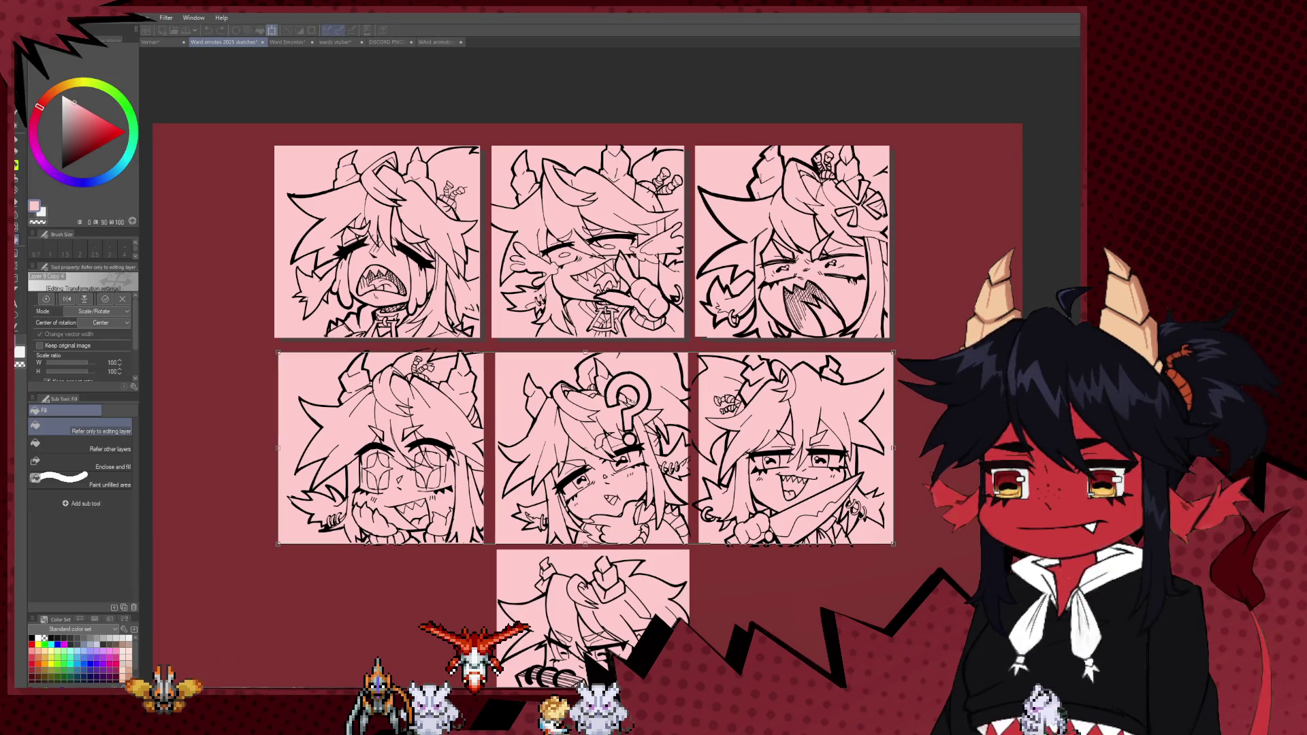
key(ctrl+t)
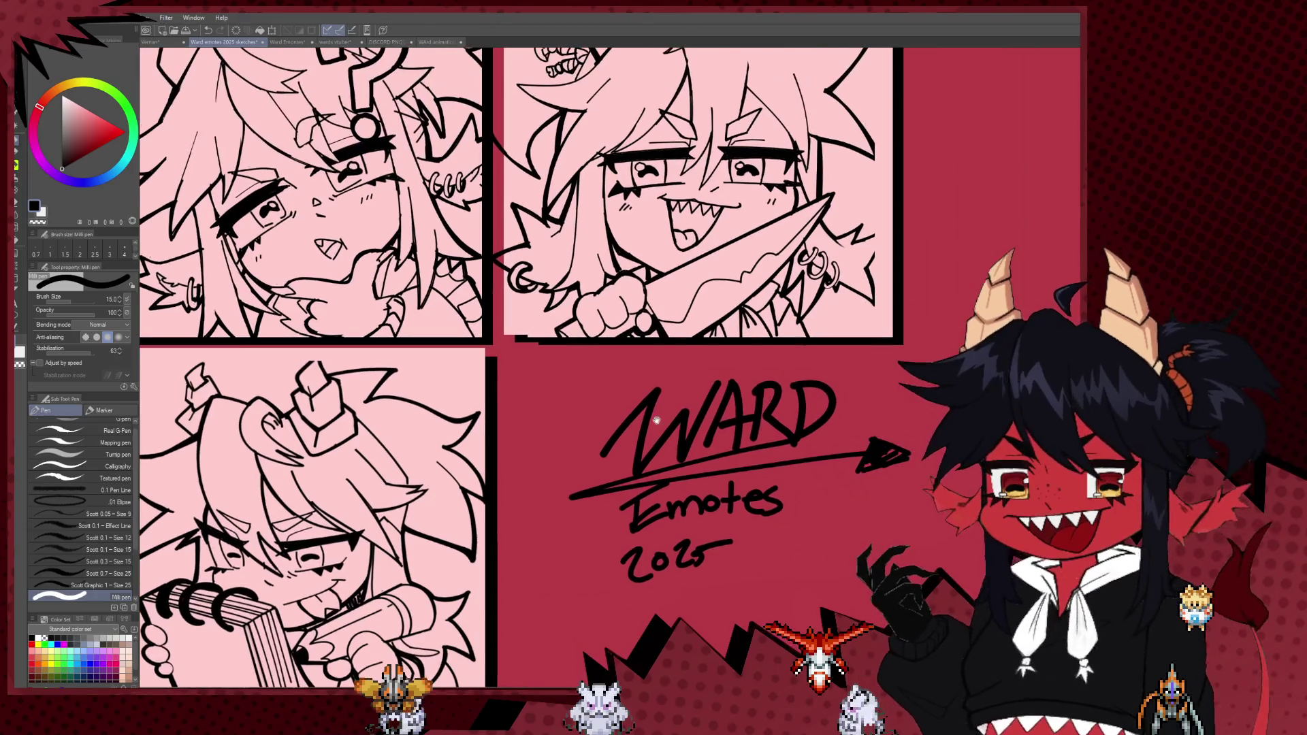
- Draw small curls above the W and the D of WARD, then zoom out to view the sheet
mouse_move(638, 405)
mouse_down()
mouse_move(648, 362)
mouse_move(638, 393)
mouse_up()
drag(826, 365, 841, 380)
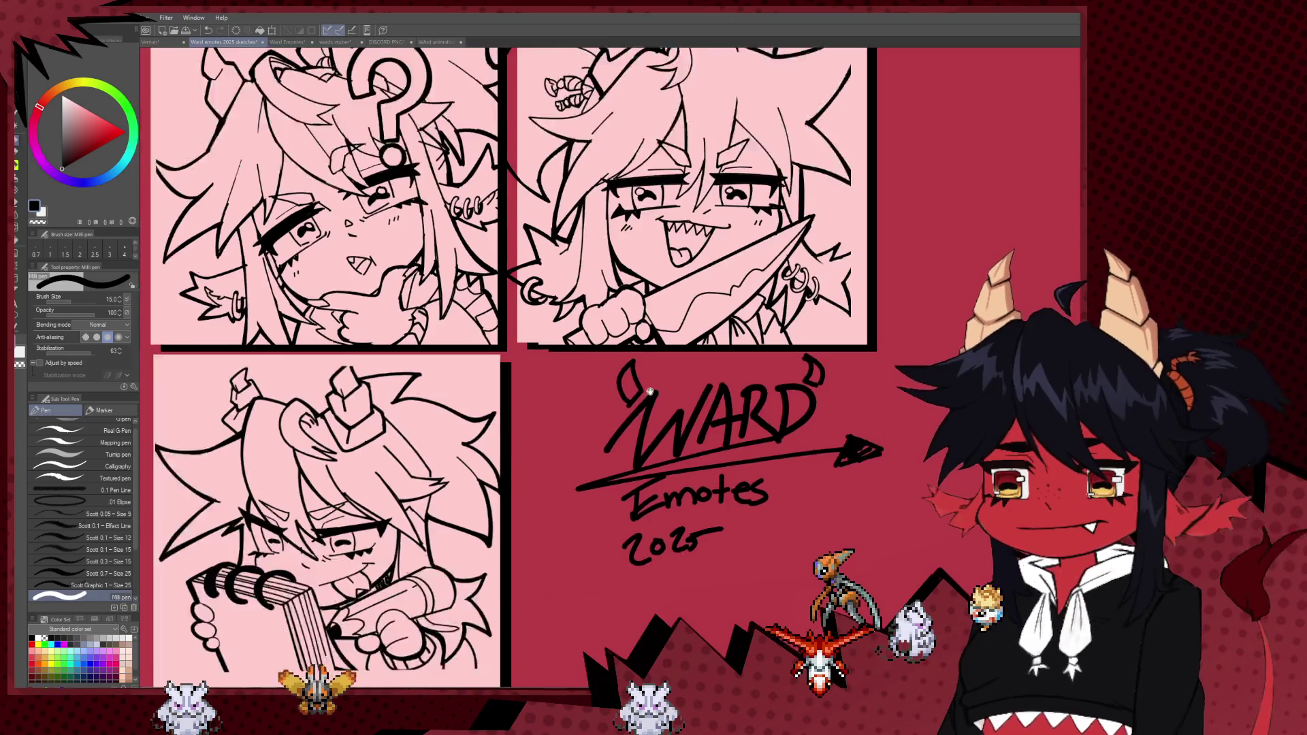
scroll(865, 312, down, 3)
scroll(694, 364, down, 3)
scroll(693, 364, down, 2)
scroll(708, 395, up, 2)
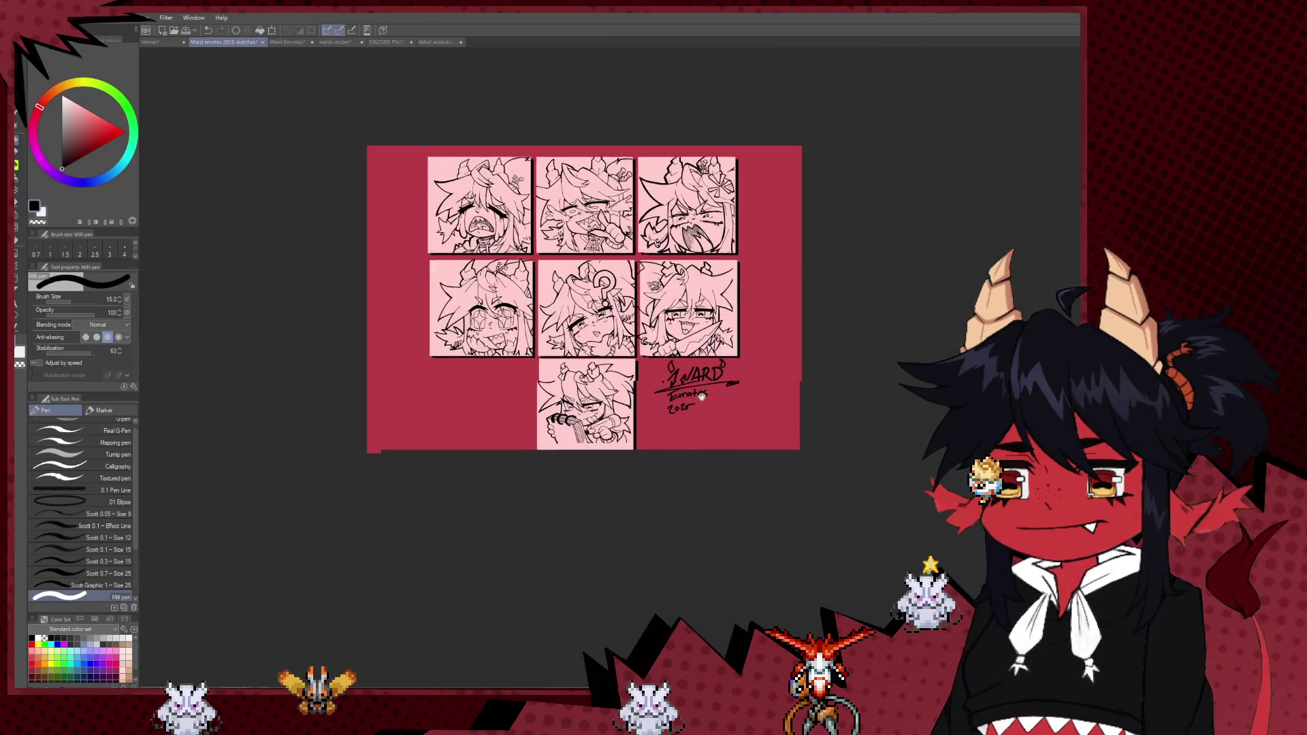
scroll(721, 436, up, 2)
scroll(742, 485, up, 2)
scroll(743, 485, up, 2)
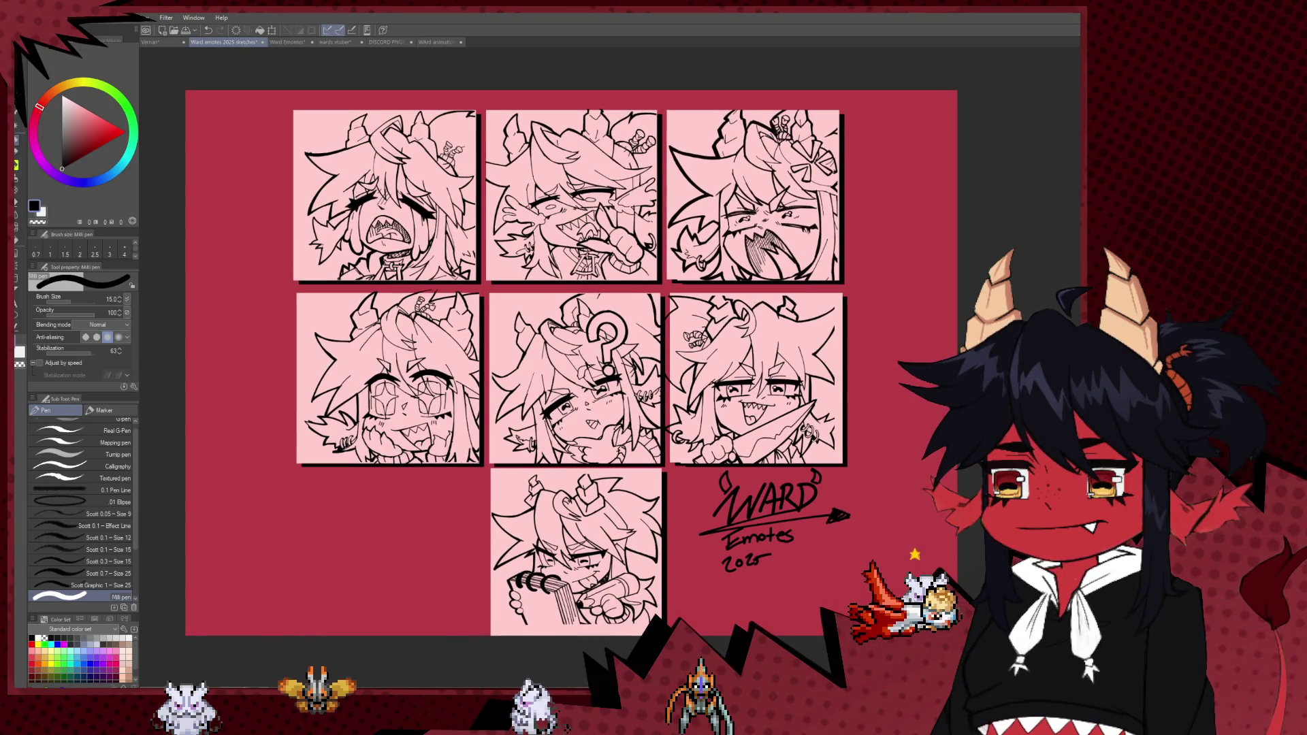
scroll(901, 532, down, 1)
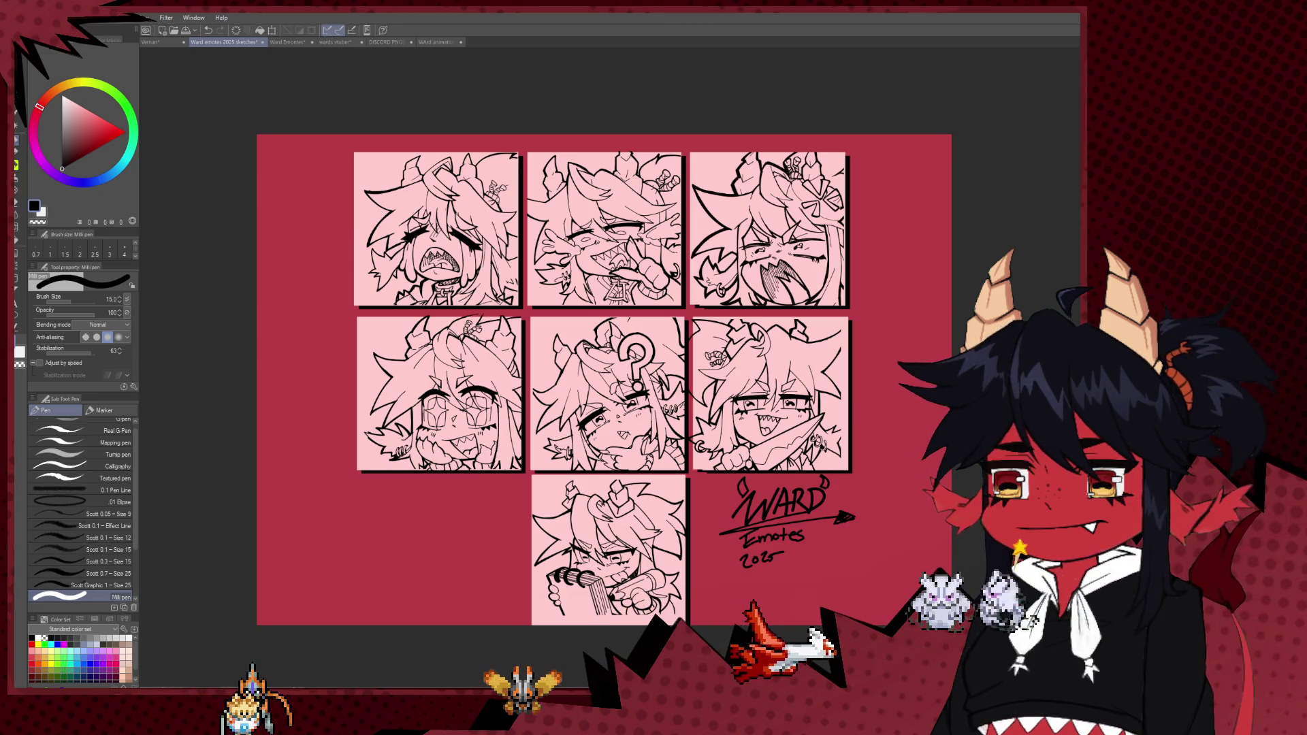
- Try the 0.1 Pen Line brush with vertical strokes down the sheet's left side
click(88, 489)
drag(328, 157, 323, 272)
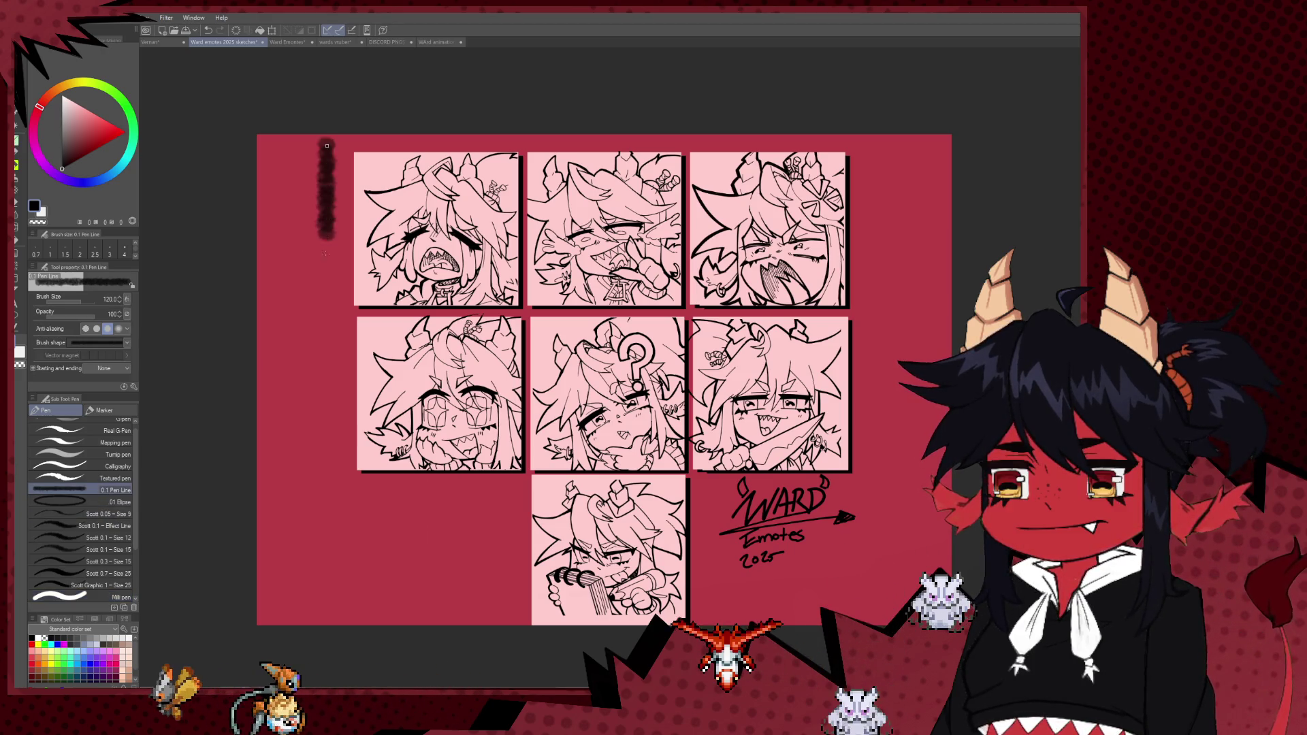
key(ctrl+z)
key(bracketleft)
key(bracketleft)
drag(335, 144, 342, 452)
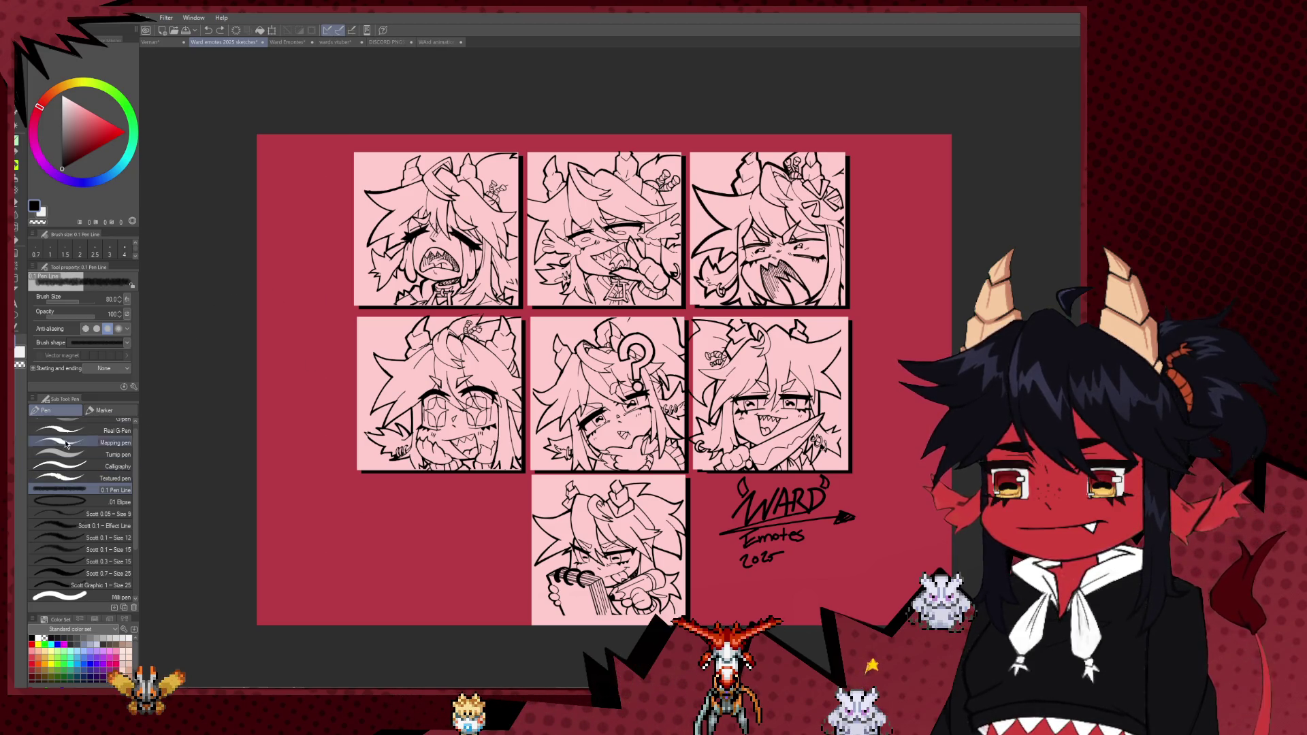
- Try the Figure tools and the Decoration Trees brush across the bottom, undoing the tree strokes
click(16, 276)
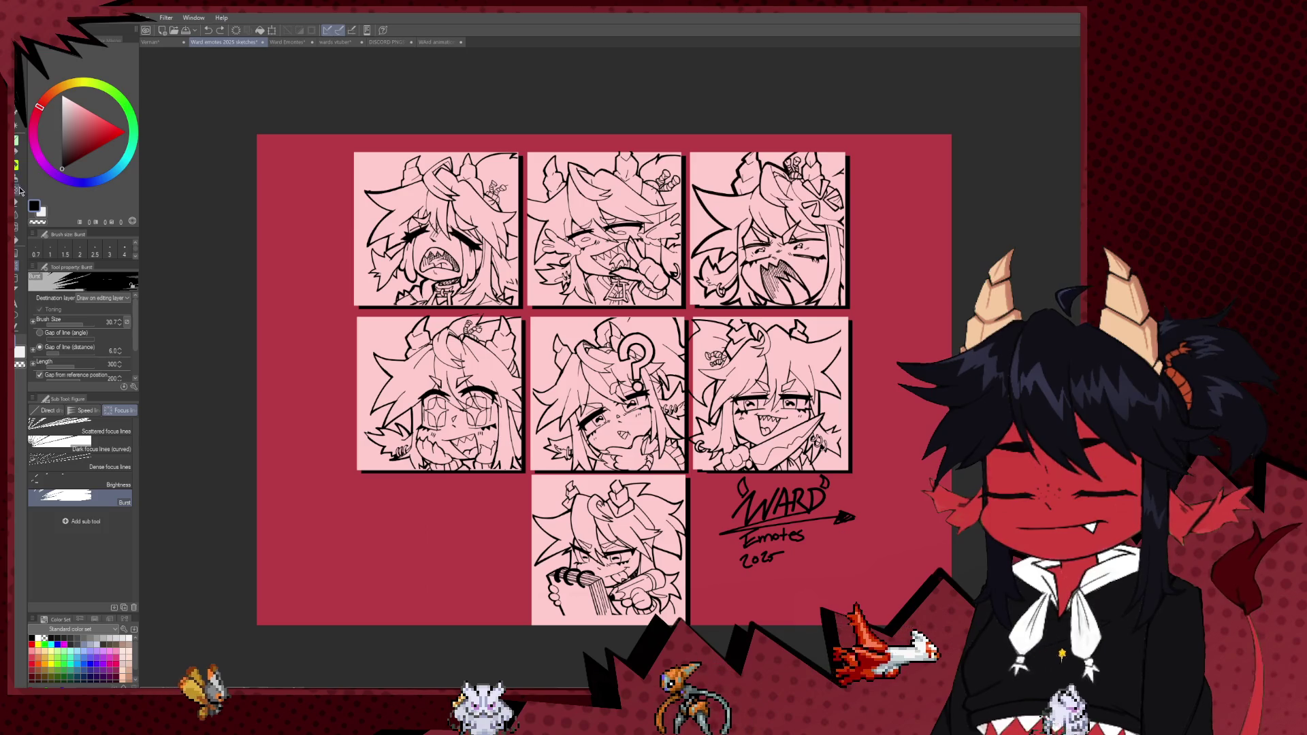
click(16, 191)
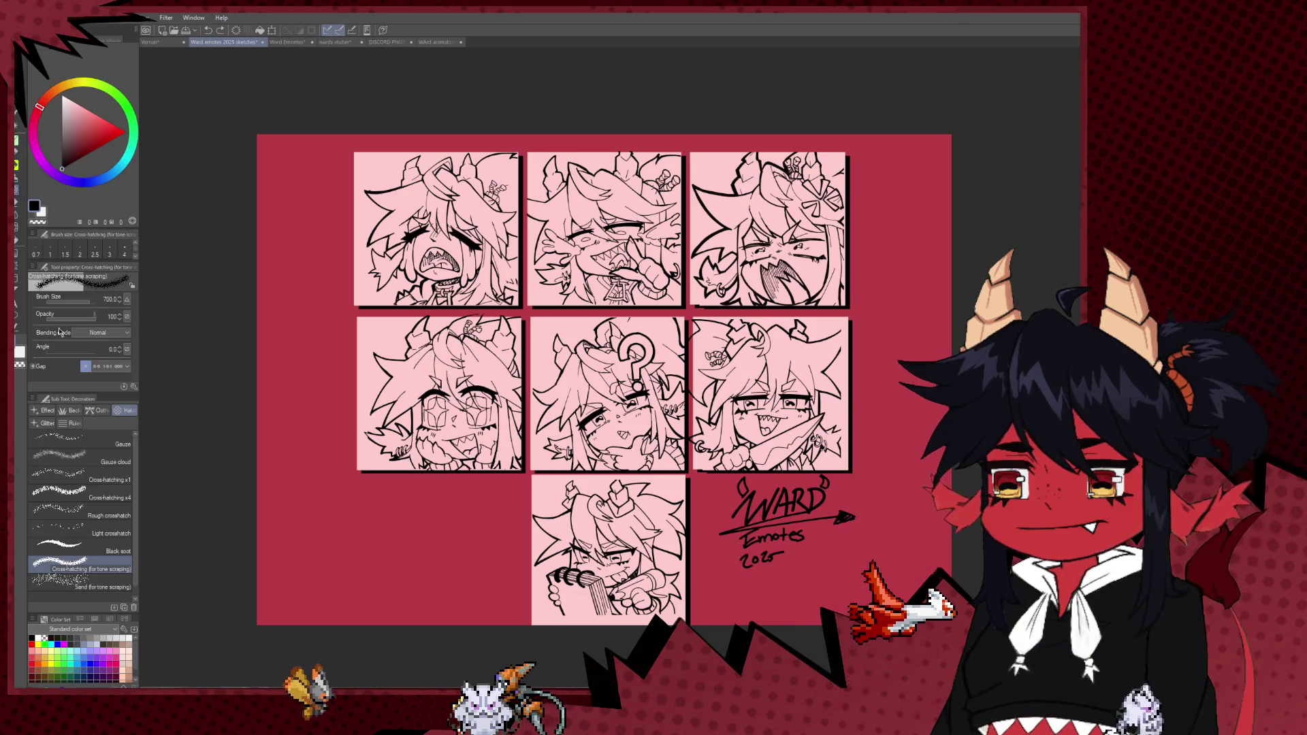
click(70, 411)
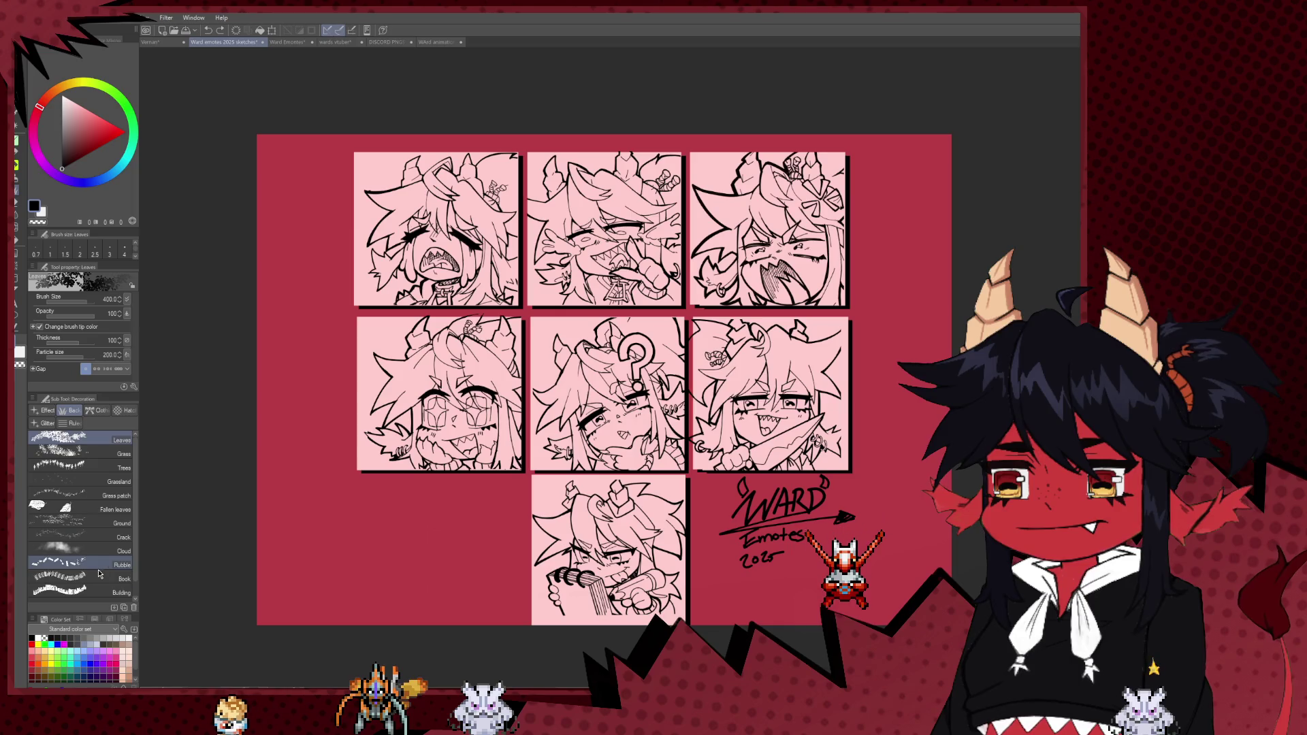
click(90, 468)
drag(262, 592, 946, 592)
key(ctrl+z)
drag(262, 592, 946, 592)
key(ctrl+z)
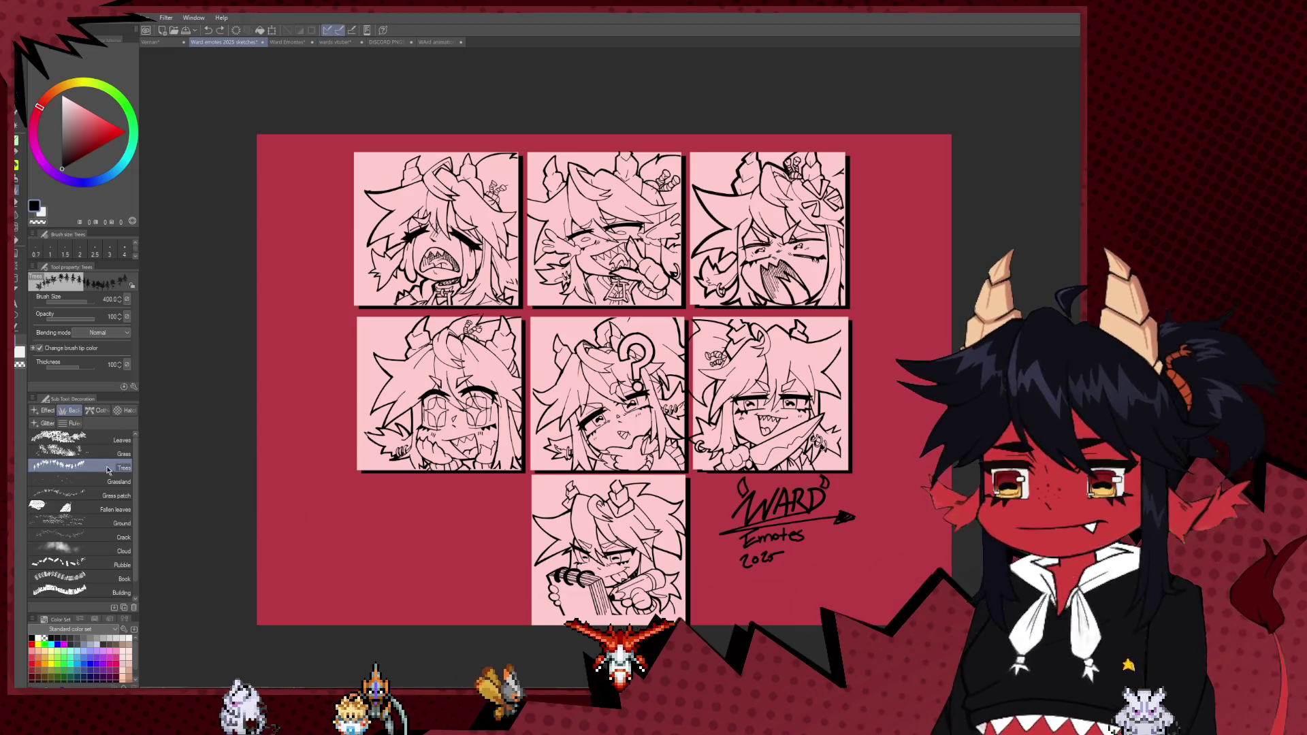
- Choose the Decoration Rule Bumpy brush and start a bumpy border down the left side
click(70, 423)
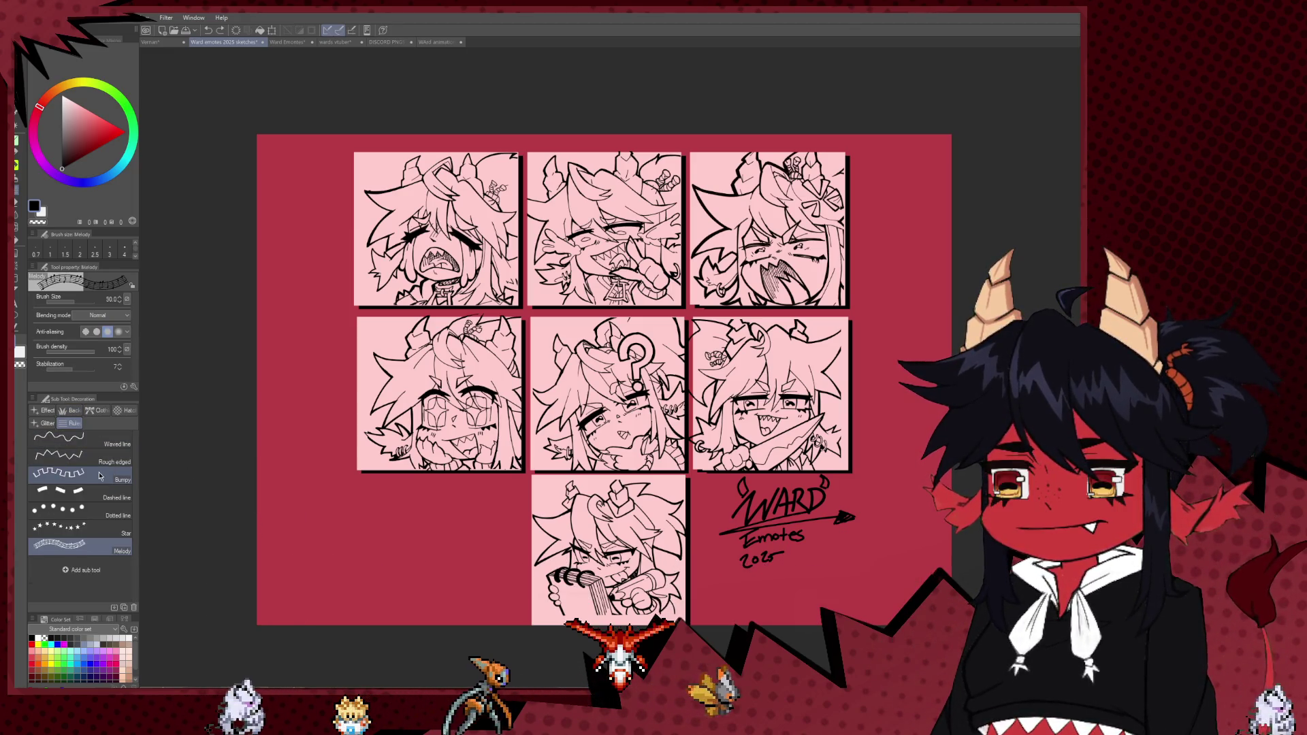
click(97, 478)
drag(306, 436, 307, 198)
key(ctrl+z)
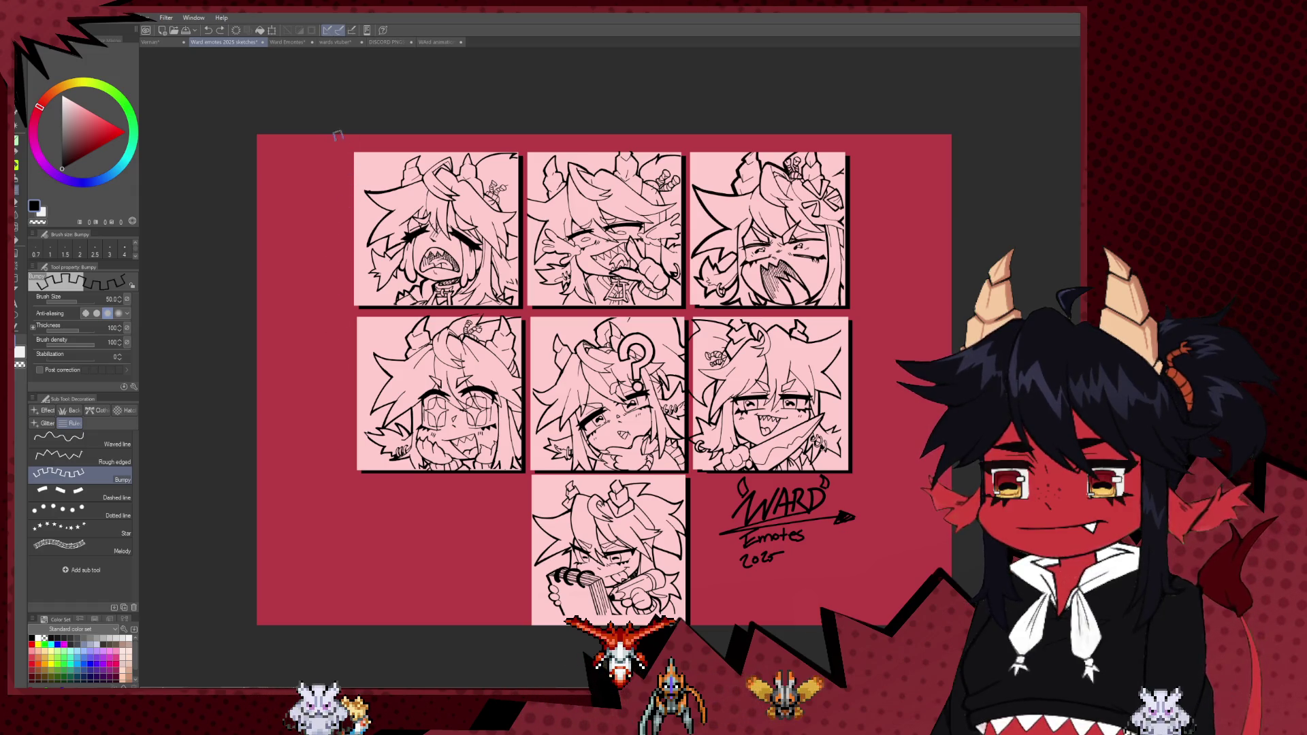
drag(319, 523, 330, 538)
- Run the bumpy border down the left margin, under the middle row and beside the last emote
click(325, 530)
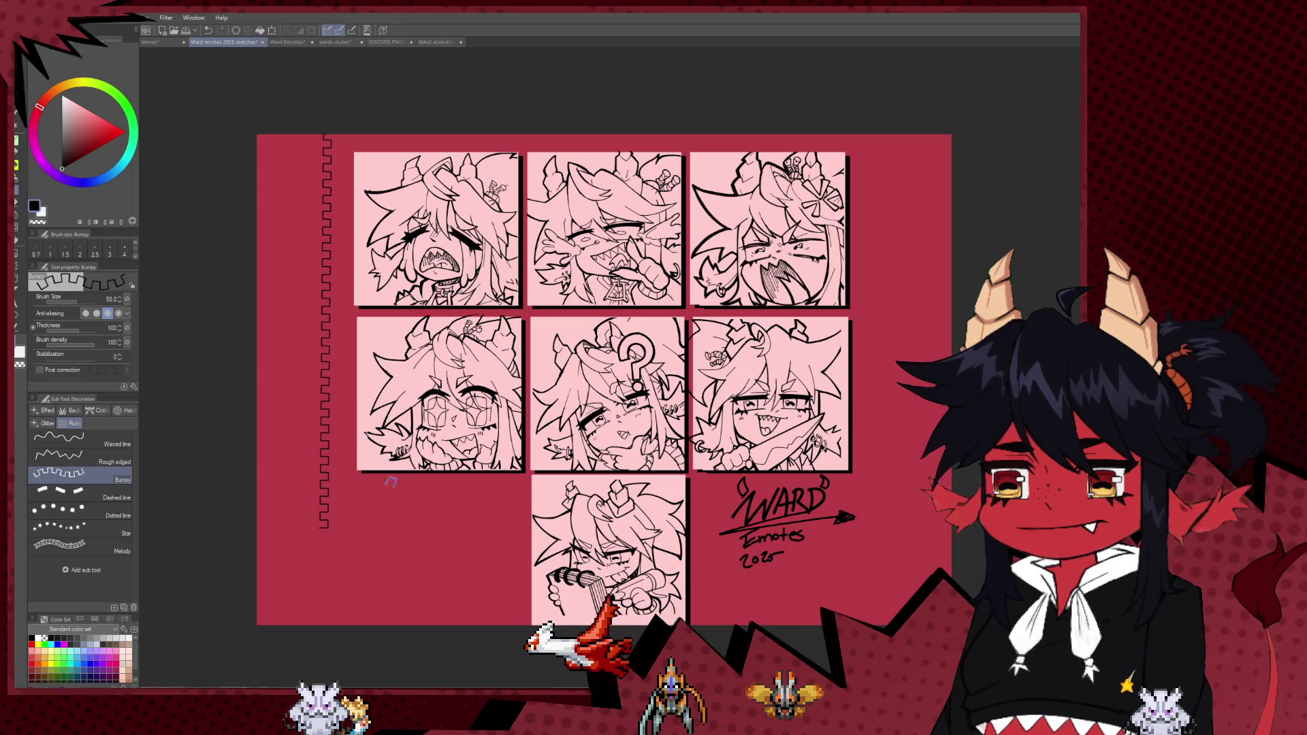
key(ctrl+z)
click(321, 132)
click(328, 487)
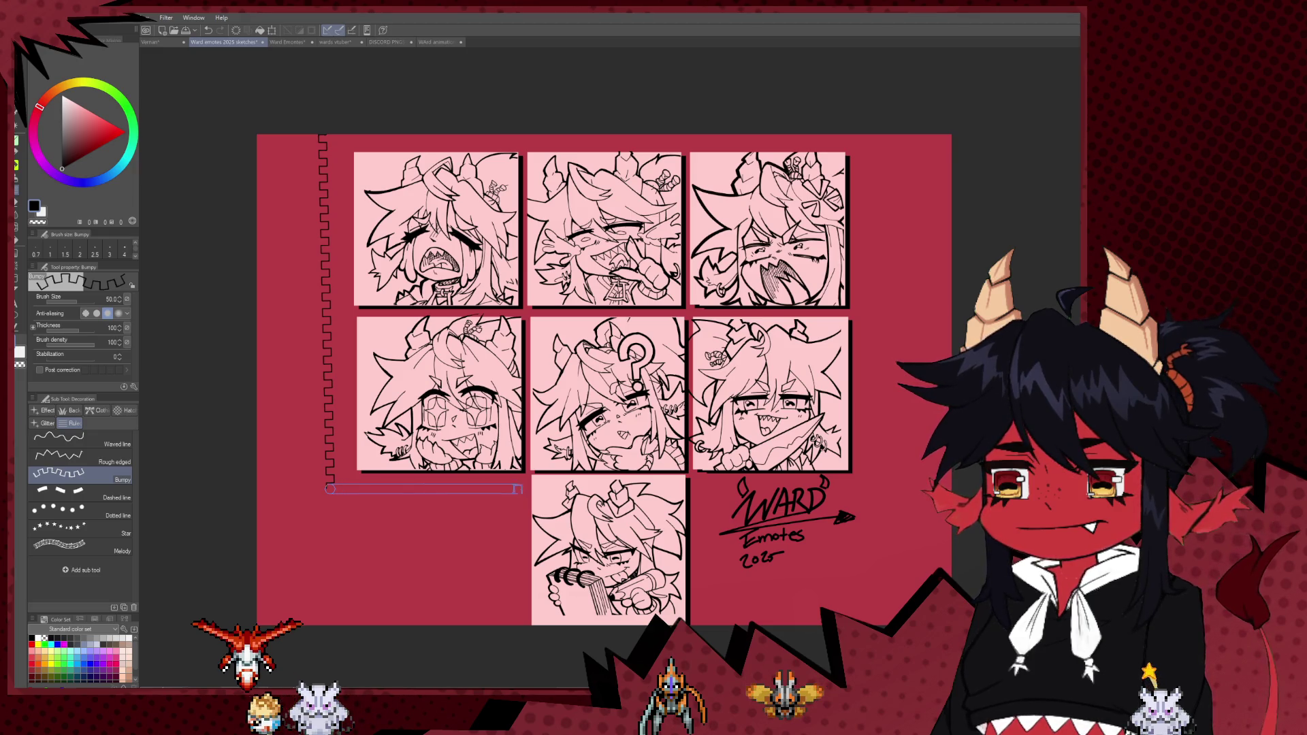
click(517, 491)
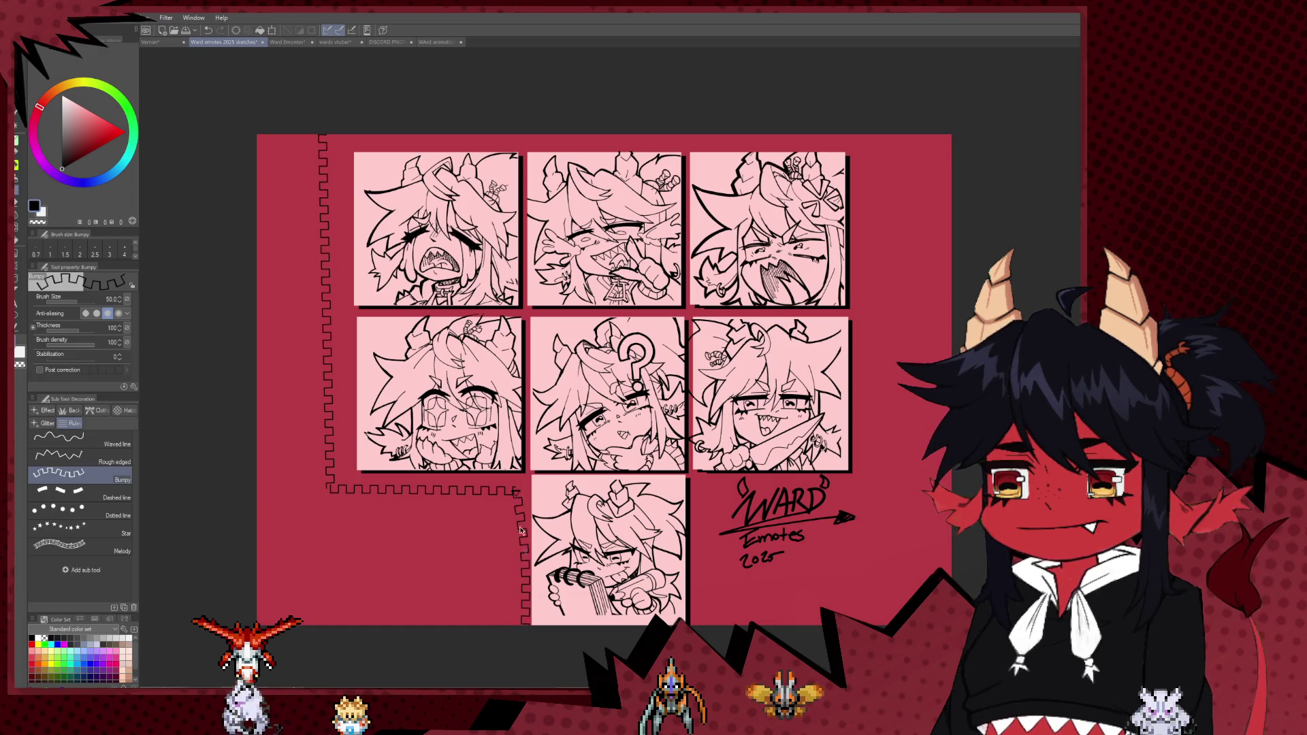
double_click(512, 625)
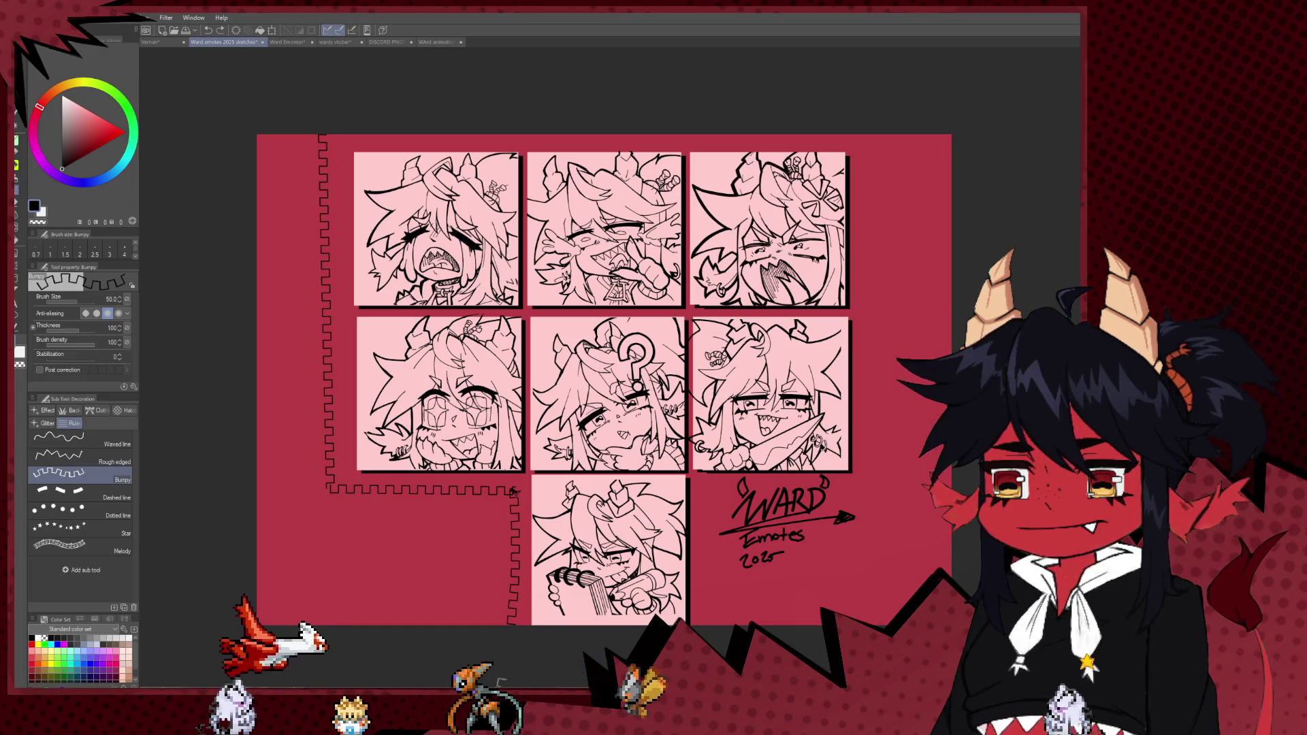
- Continue the bumpy border up beside the lettering and along the right side to the top
click(706, 624)
click(707, 491)
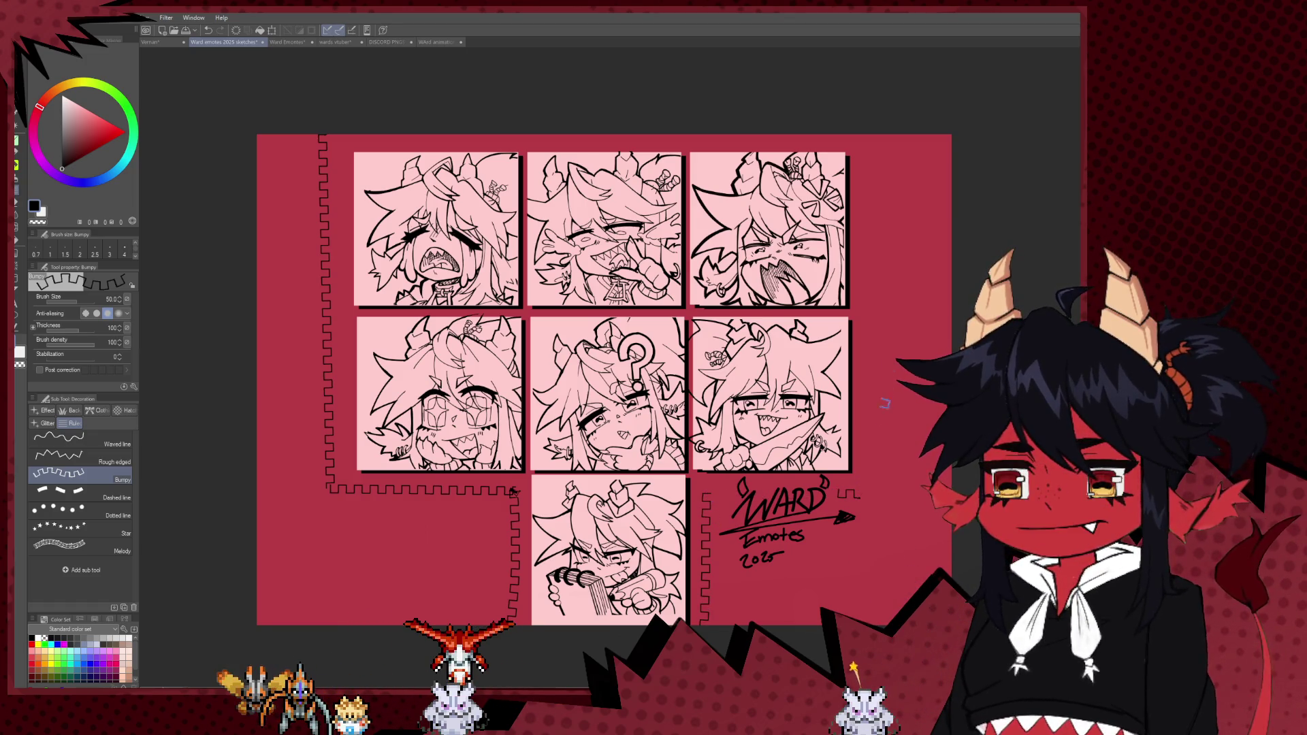
scroll(883, 164, up, 1)
click(861, 490)
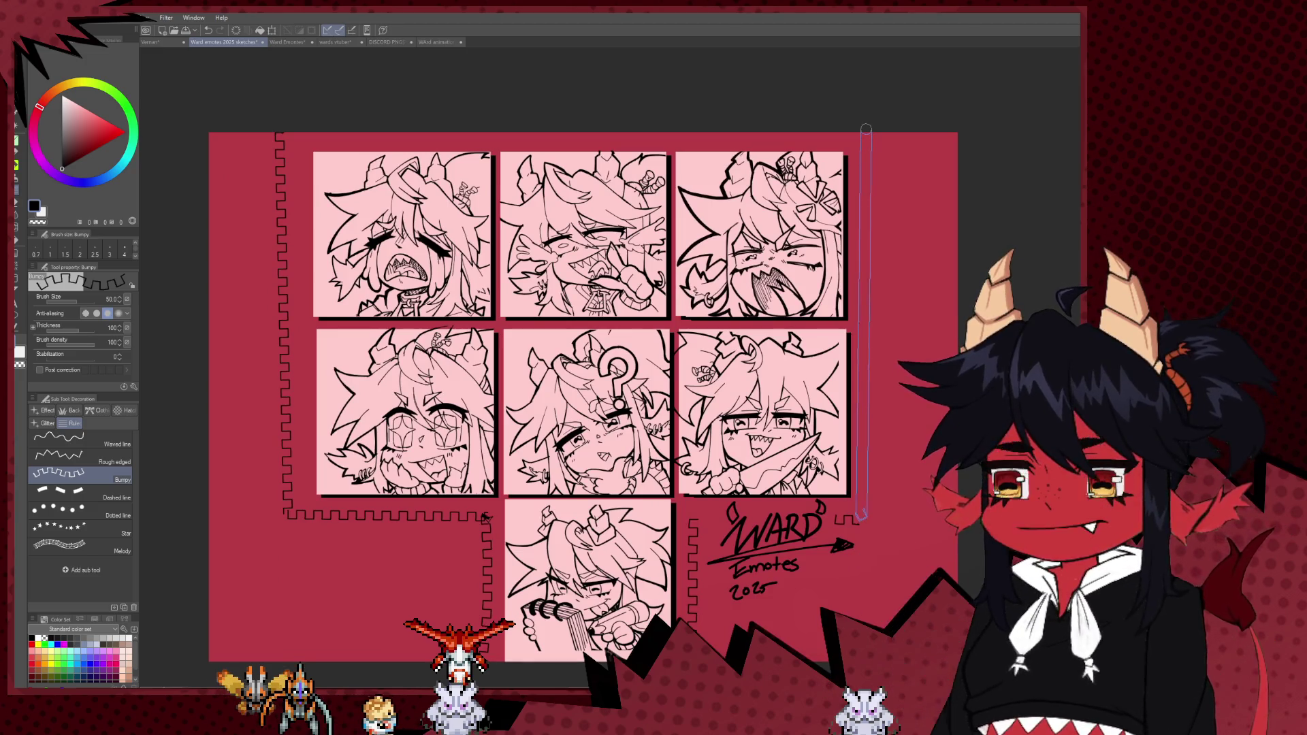
click(866, 130)
double_click(869, 521)
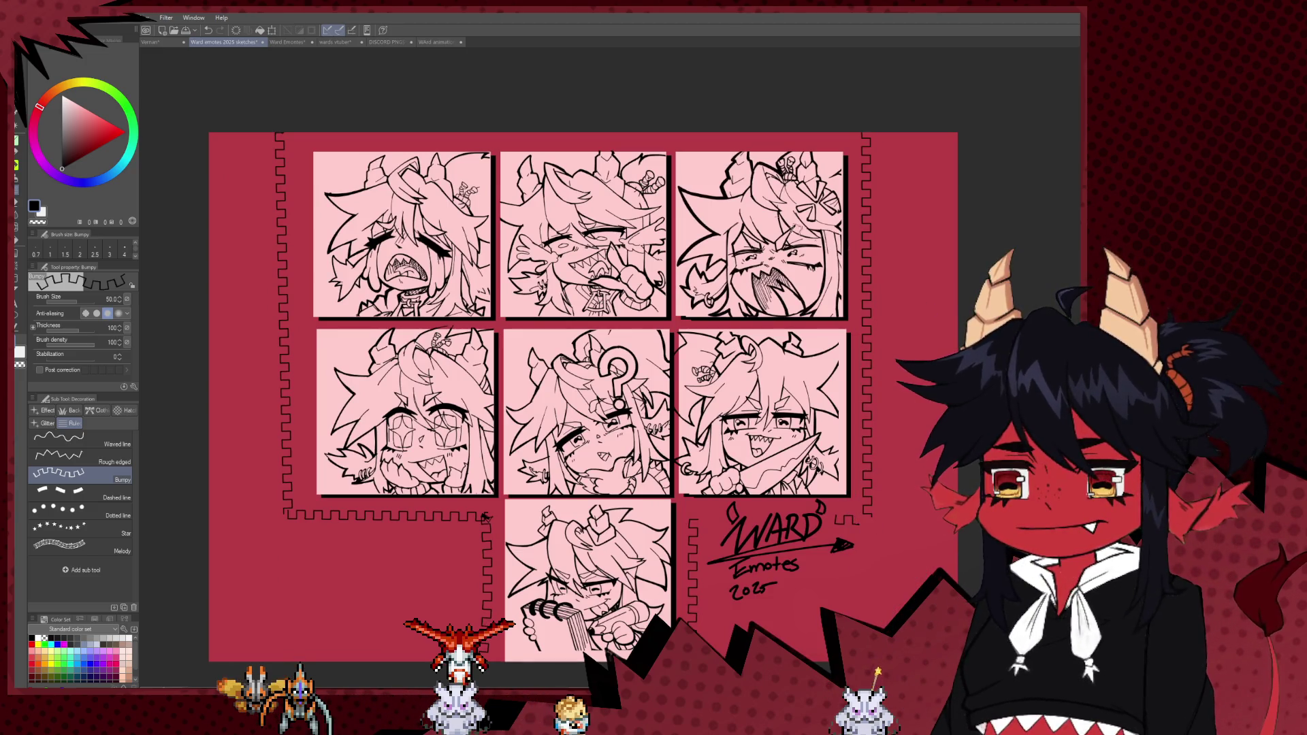
drag(687, 354, 738, 336)
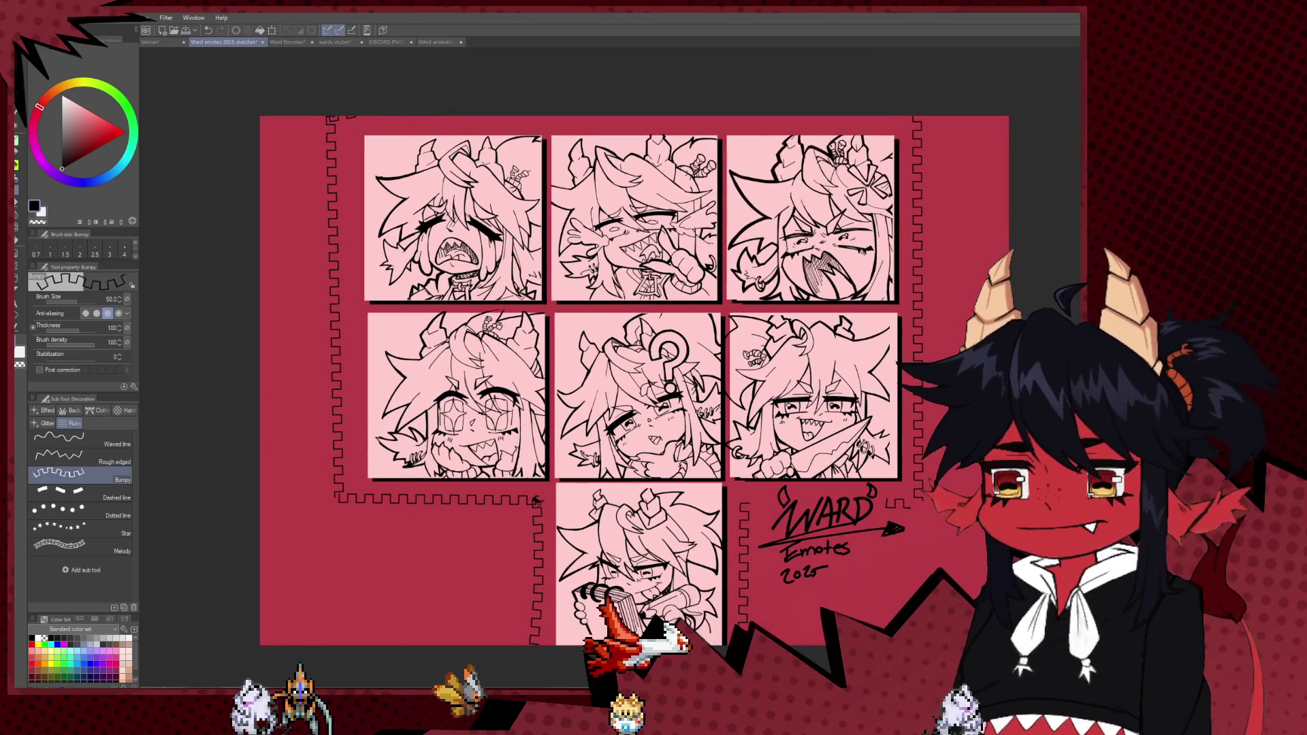
- Try a hatching brush at size 2000 over the background, undoing the black cross-hatching
scroll(634, 398, down, 3)
scroll(634, 398, down, 1)
scroll(634, 398, up, 3)
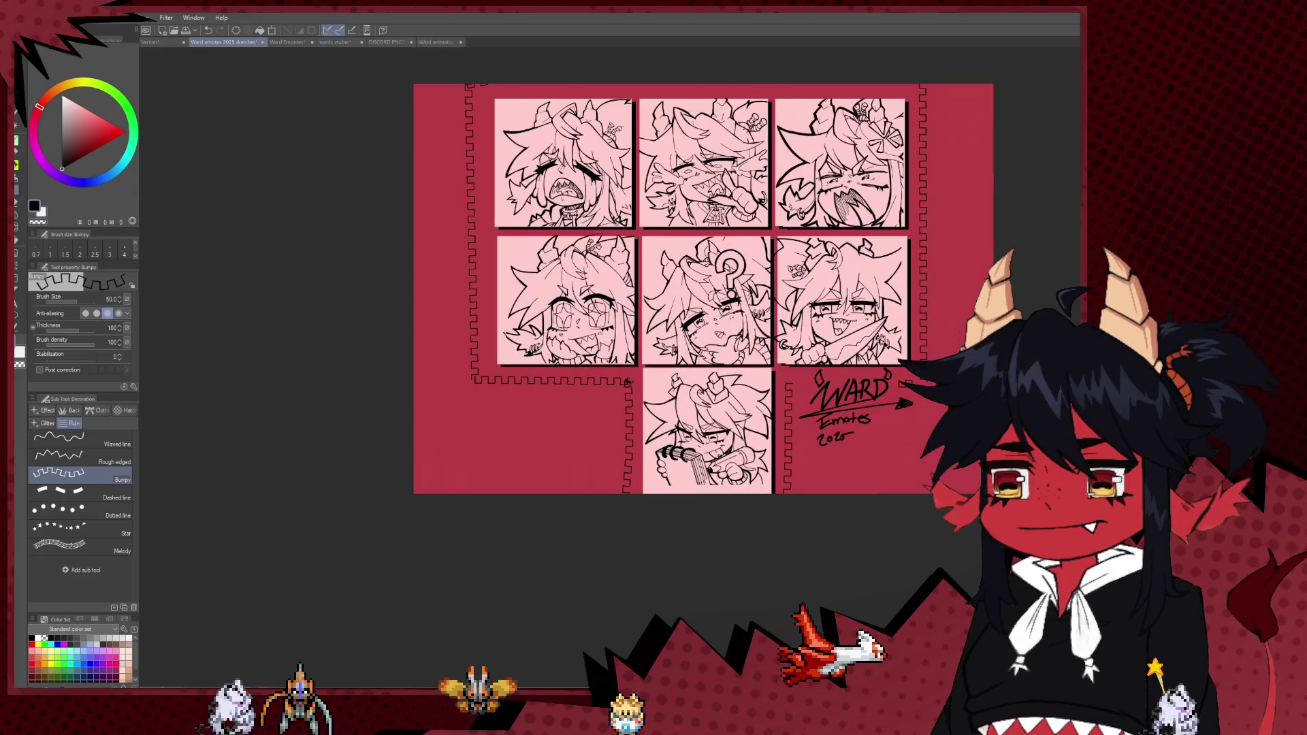
scroll(898, 443, up, 2)
scroll(589, 375, down, 2)
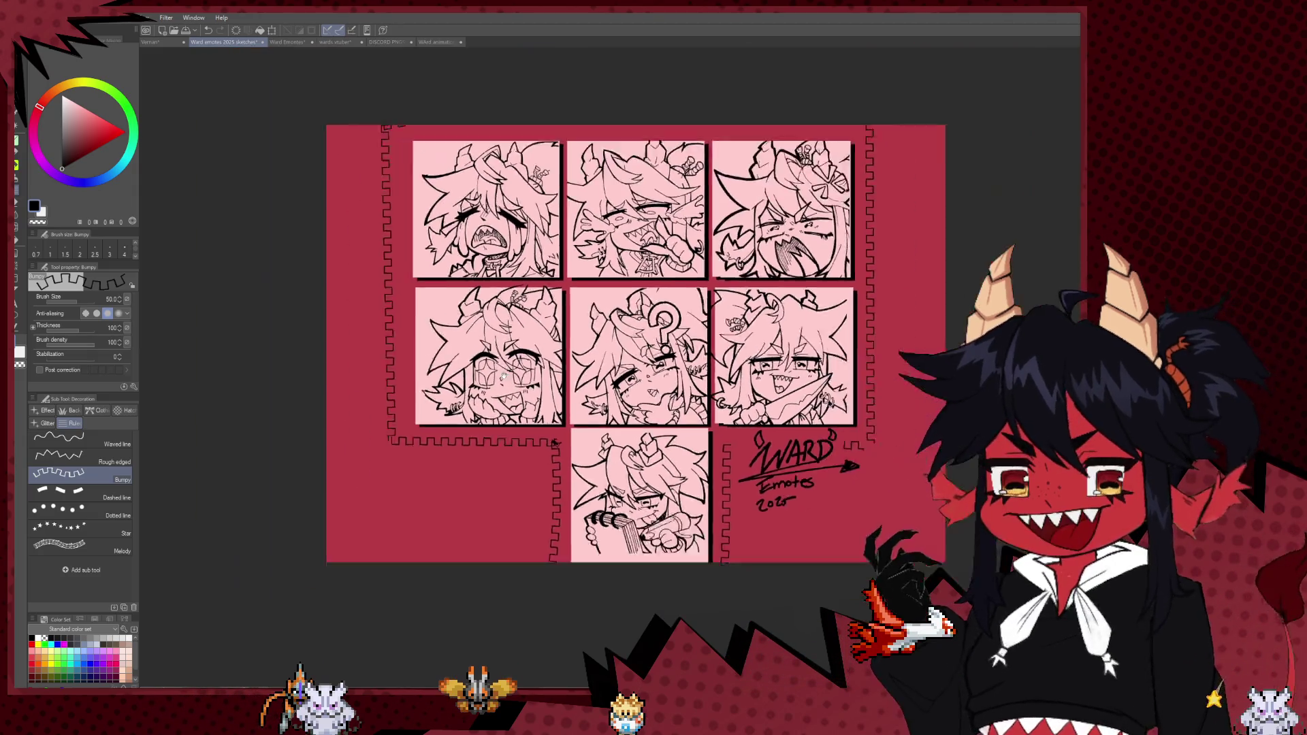
scroll(589, 375, down, 1)
scroll(589, 375, up, 1)
scroll(589, 375, down, 2)
scroll(640, 260, up, 1)
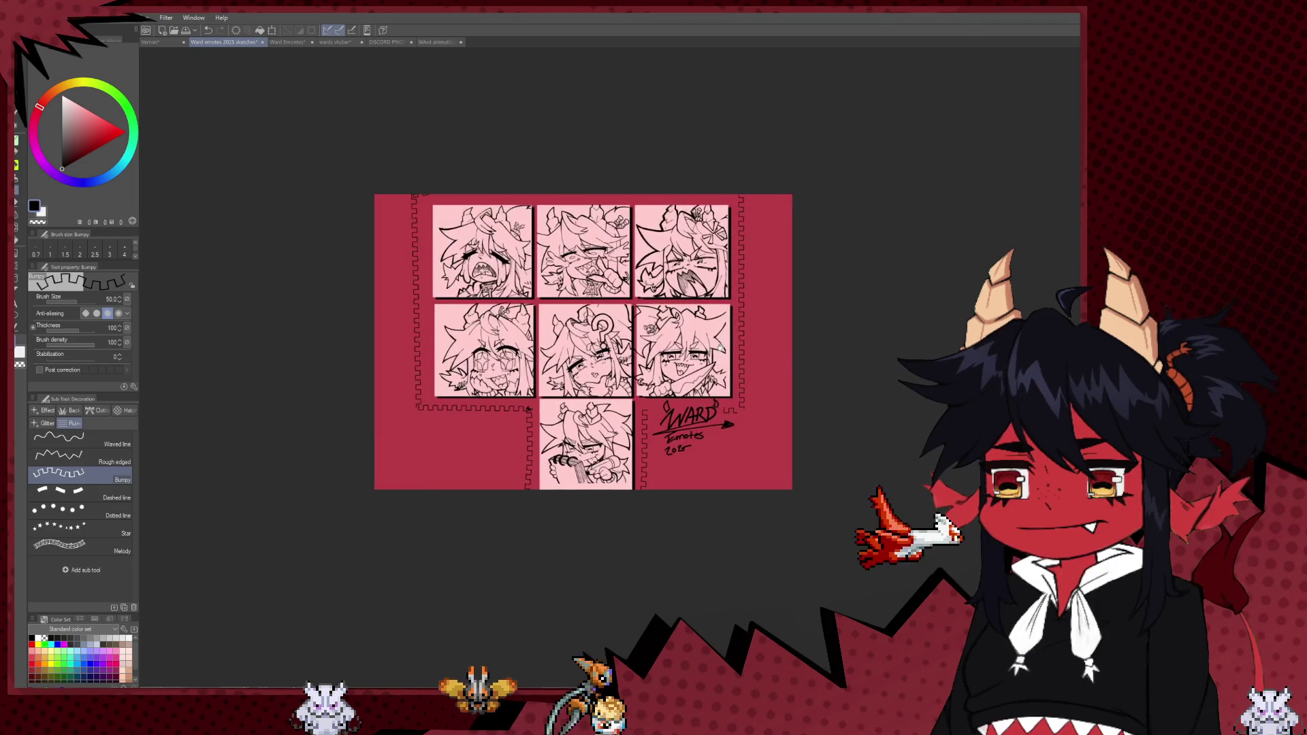
scroll(640, 260, up, 1)
scroll(640, 260, up, 1)
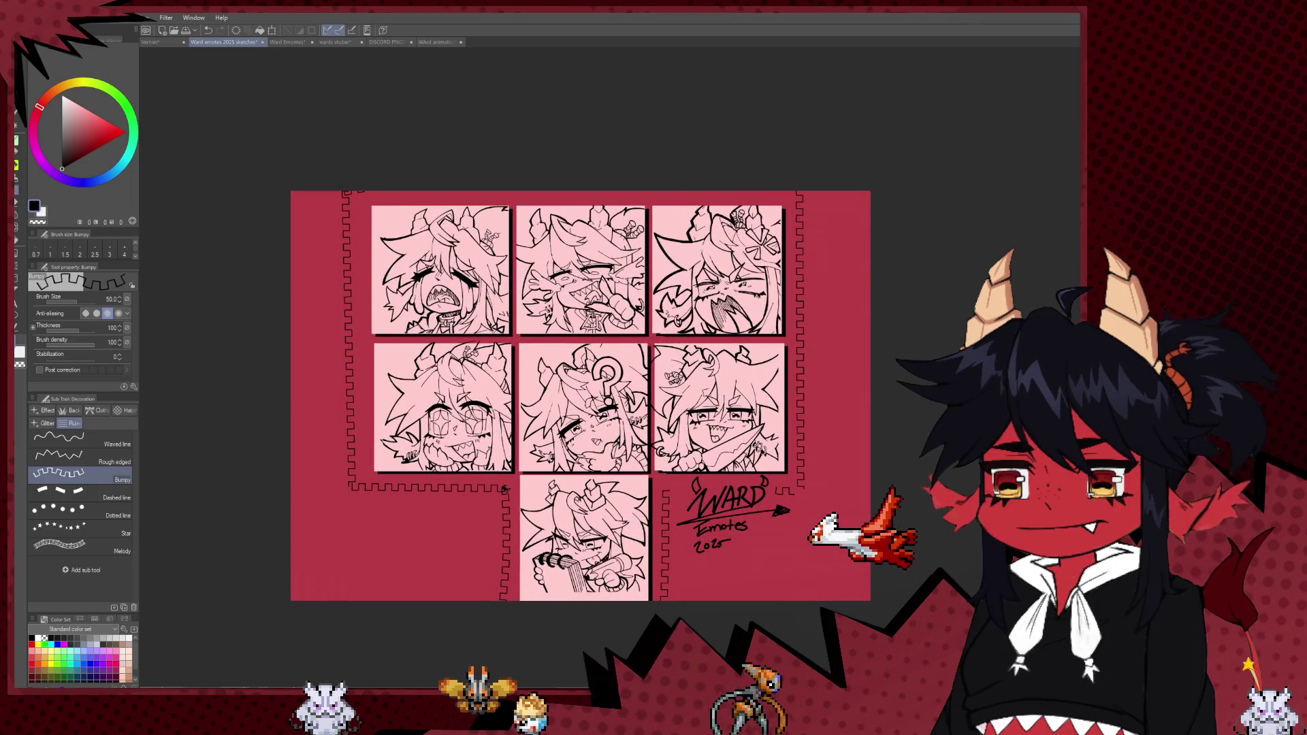
click(126, 410)
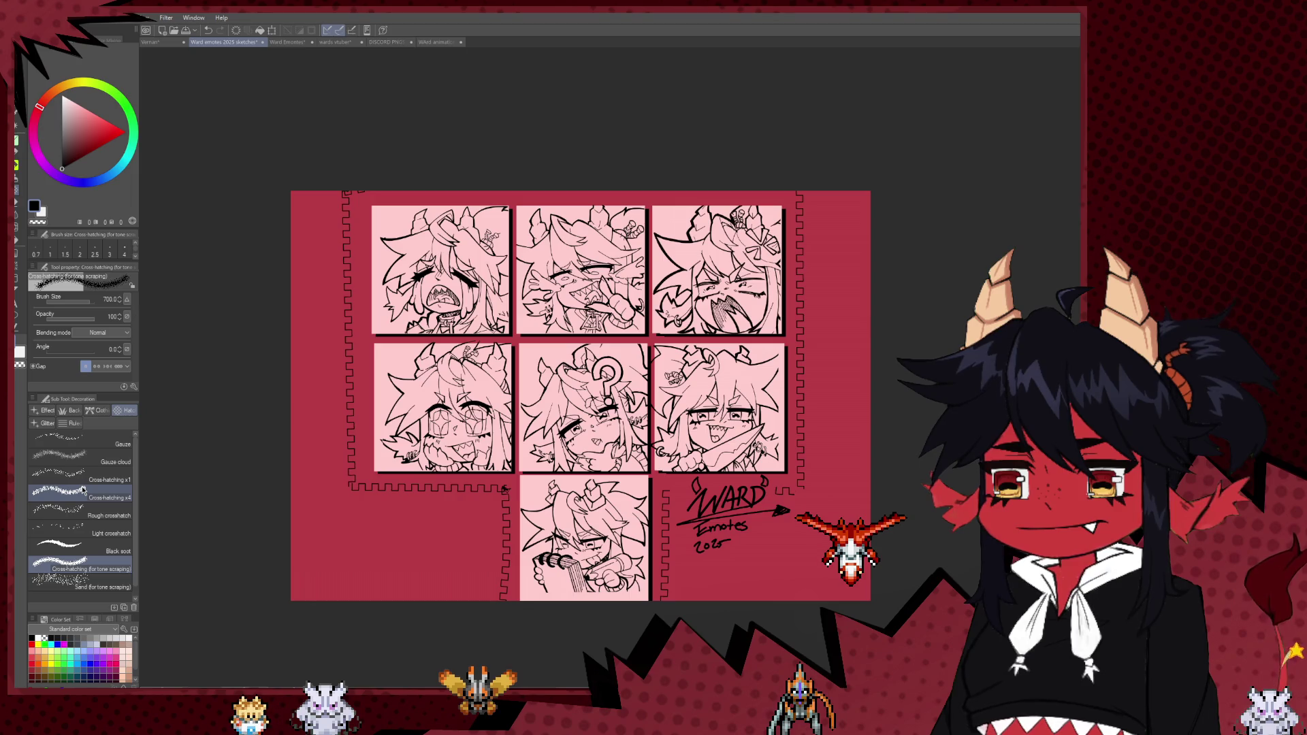
scroll(383, 415, down, 2)
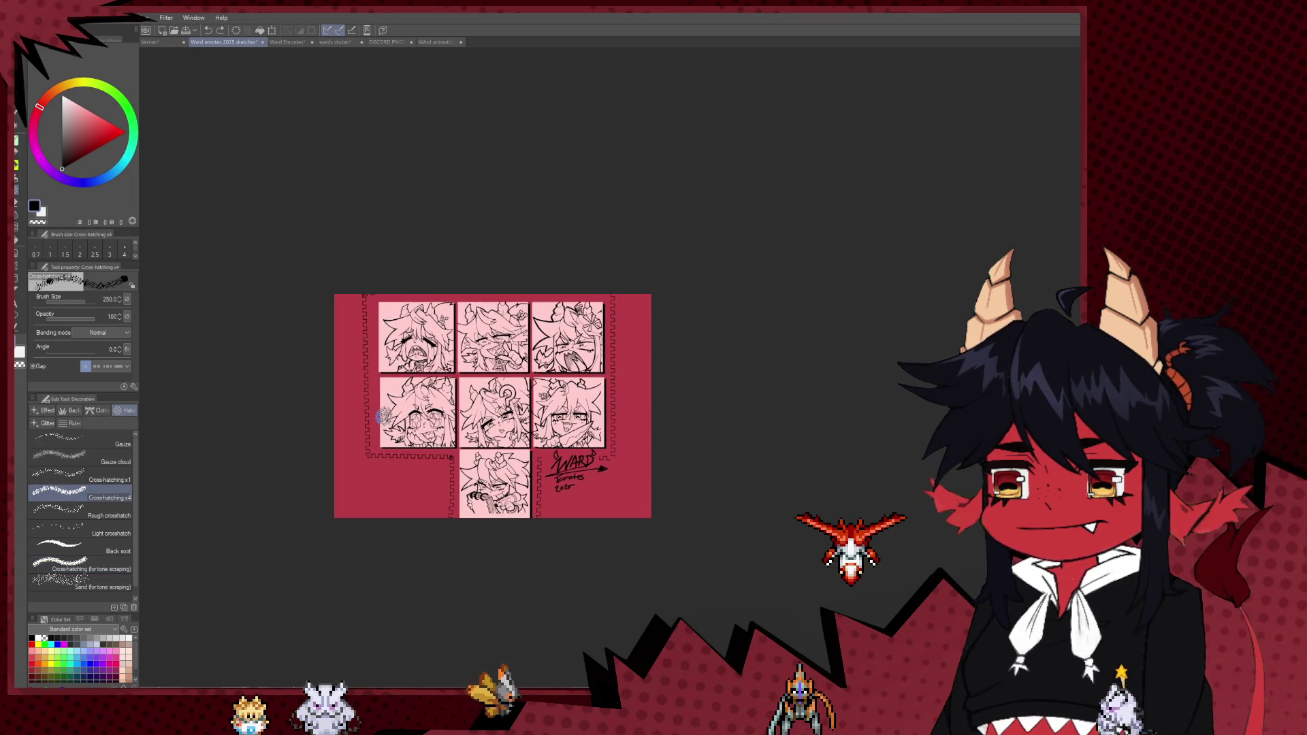
key(bracketright)
key(bracketright)
key(bracketright)
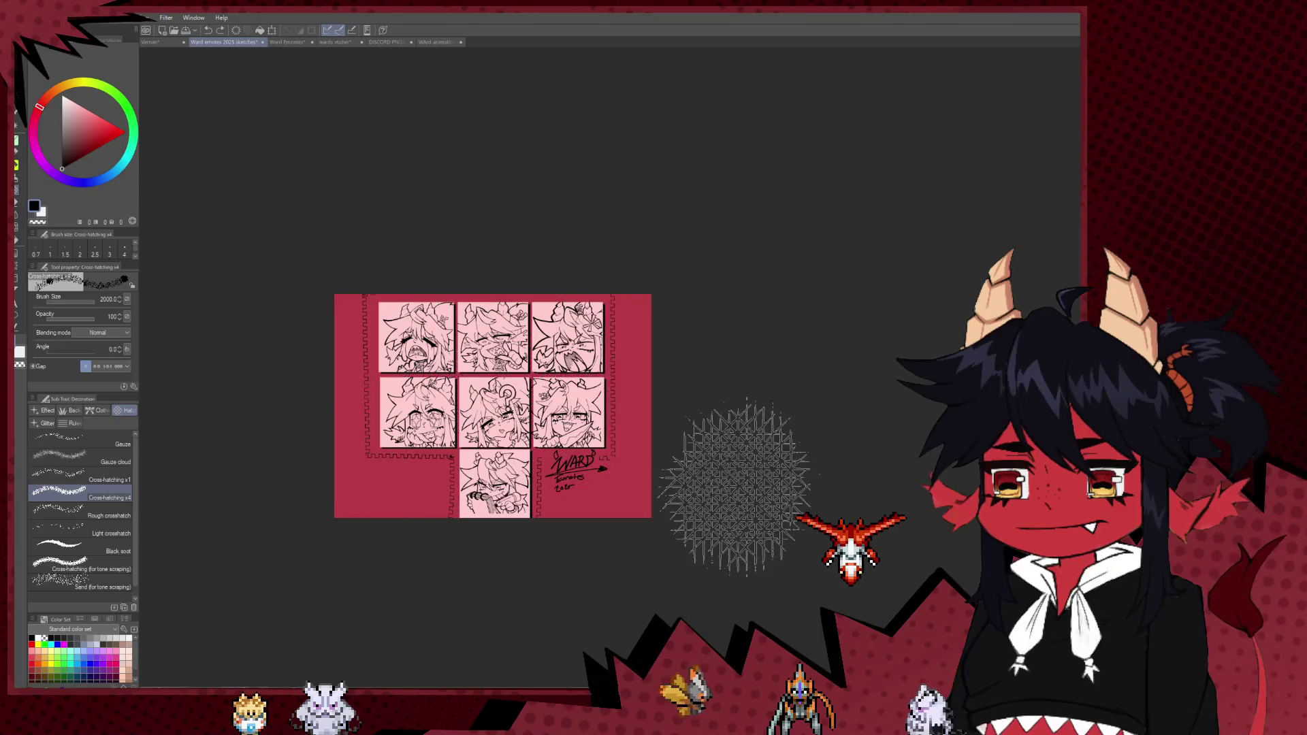
mouse_move(300, 380)
mouse_down()
mouse_move(323, 526)
mouse_move(671, 518)
mouse_up()
key(ctrl+z)
key(ctrl+z)
scroll(508, 494, up, 3)
key(ctrl+z)
mouse_move(476, 272)
mouse_down()
mouse_move(517, 326)
mouse_move(225, 150)
mouse_move(749, 143)
mouse_move(272, 476)
mouse_up()
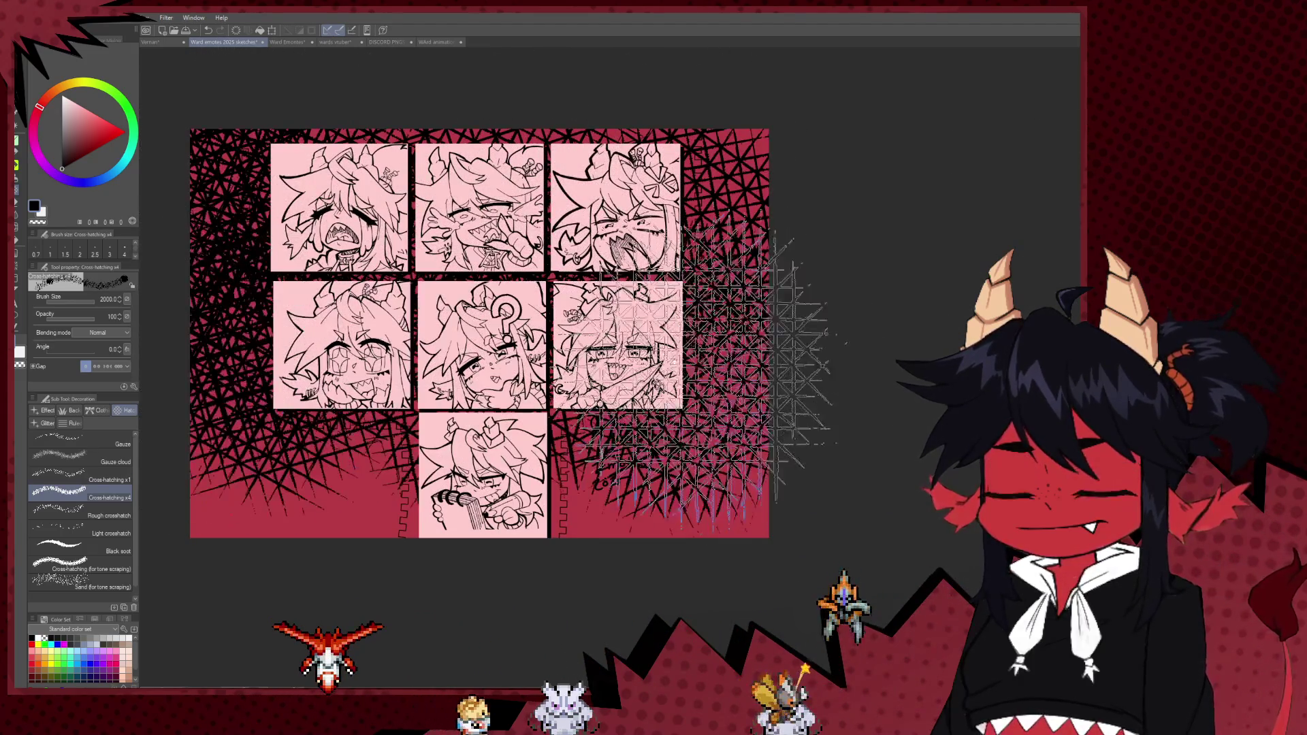
drag(476, 340, 600, 346)
key(ctrl+z)
- Paint Gauze cloud texture over the maroon background around the emote grid
click(116, 462)
drag(293, 381, 545, 531)
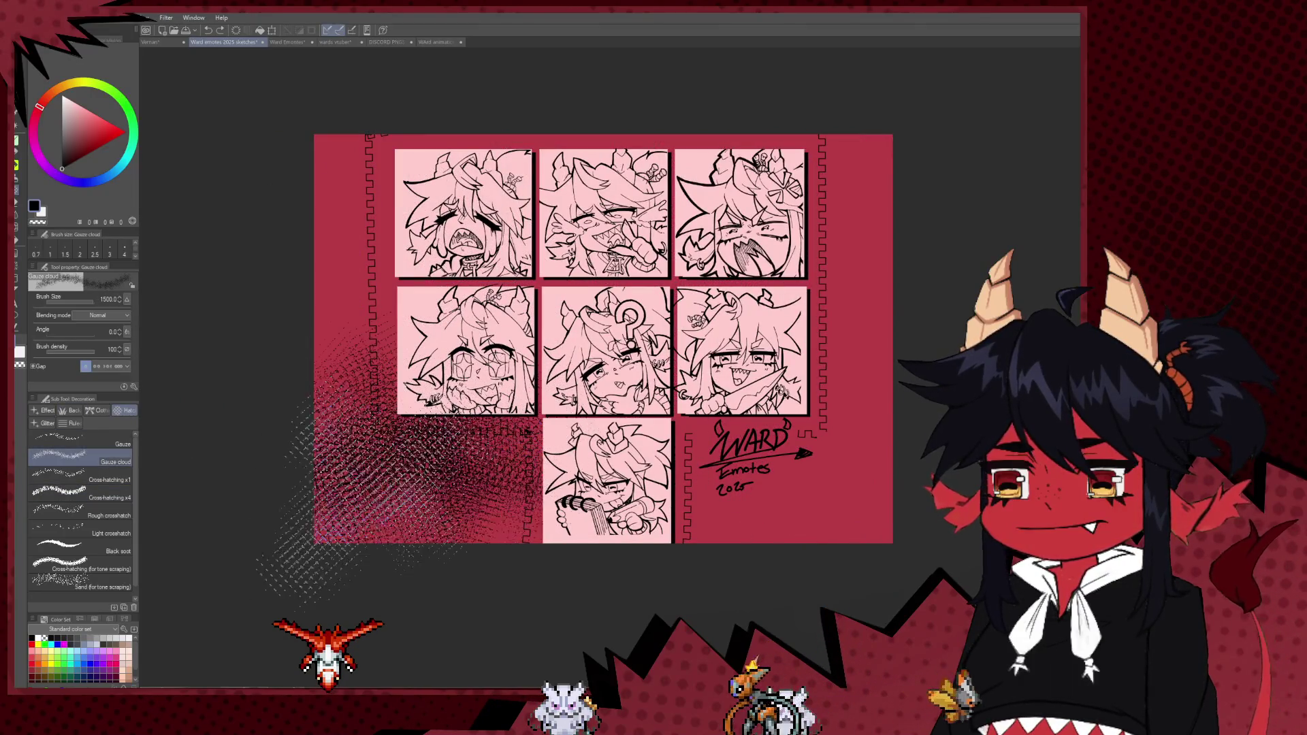
drag(680, 422, 887, 451)
key(ctrl+z)
mouse_move(878, 171)
mouse_down()
mouse_move(326, 150)
mouse_move(354, 422)
mouse_move(538, 538)
mouse_up()
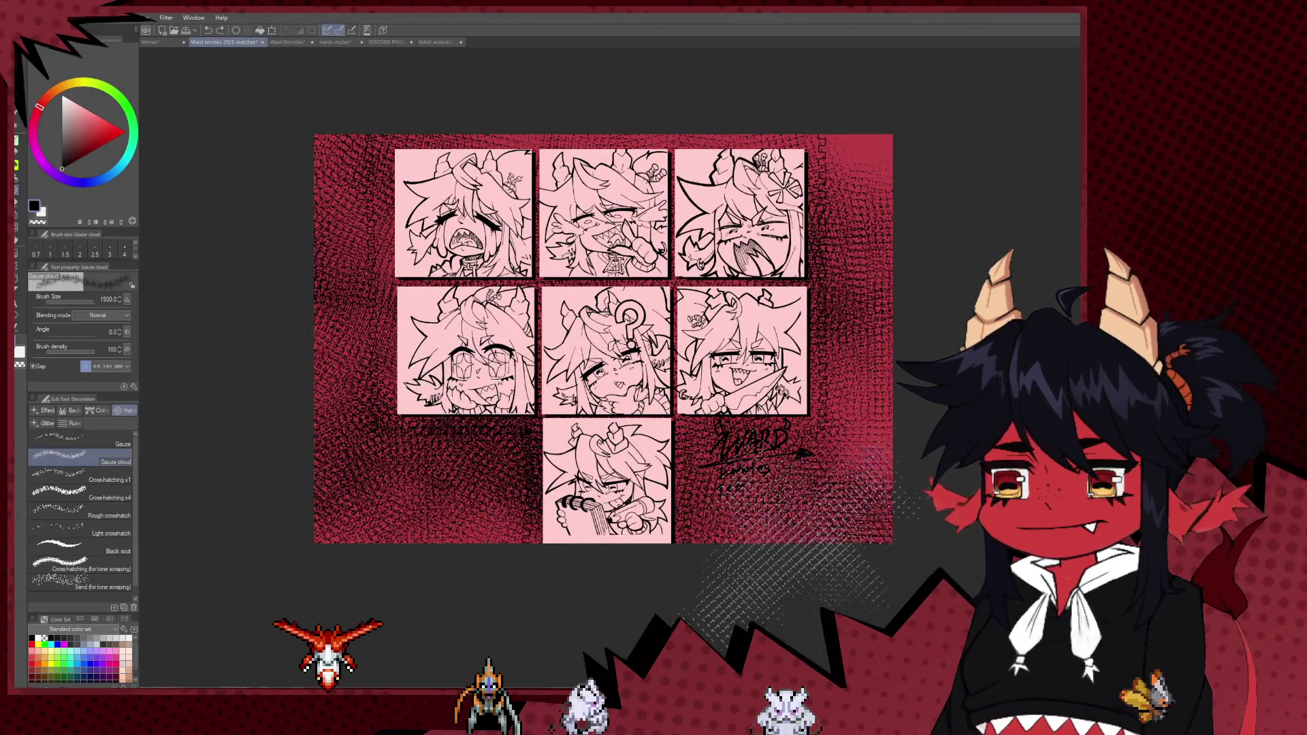
drag(681, 435, 885, 538)
key(ctrl+z)
drag(544, 102, 320, 327)
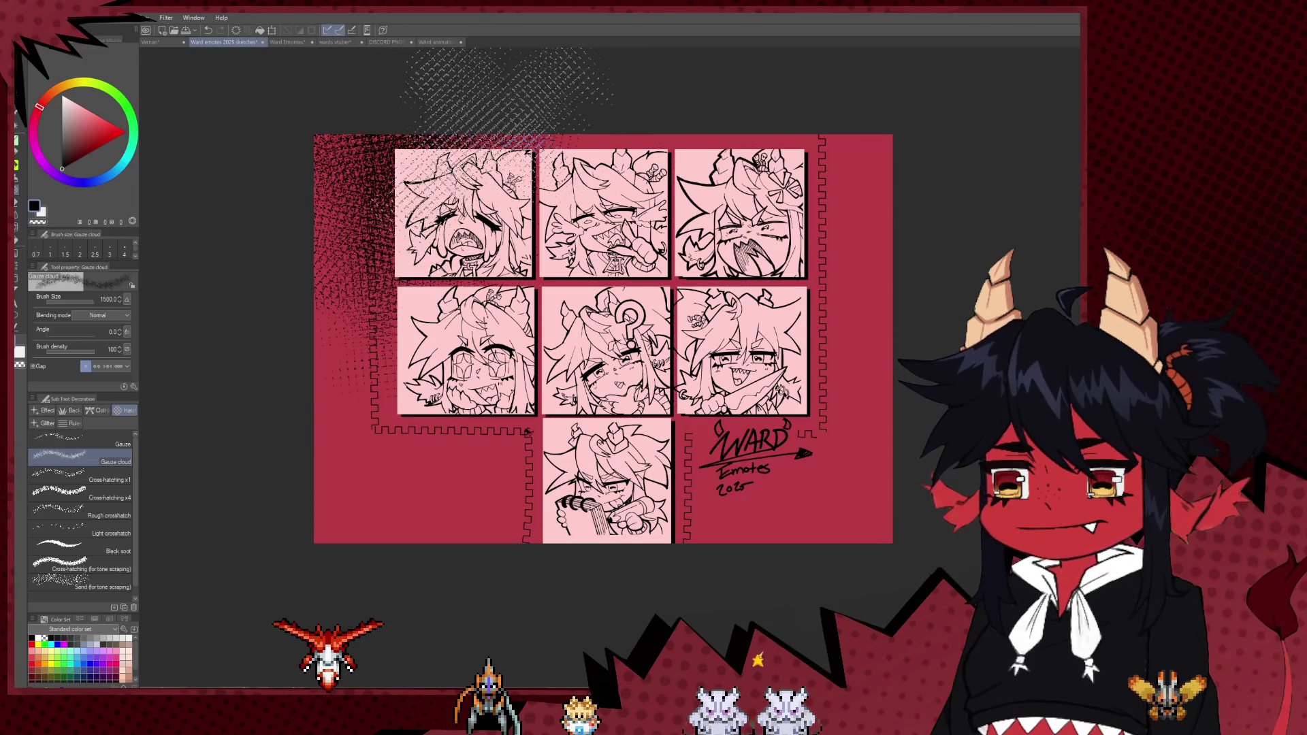
drag(694, 75, 858, 218)
mouse_move(790, 92)
mouse_down()
mouse_move(844, 409)
mouse_move(545, 491)
mouse_move(381, 477)
mouse_up()
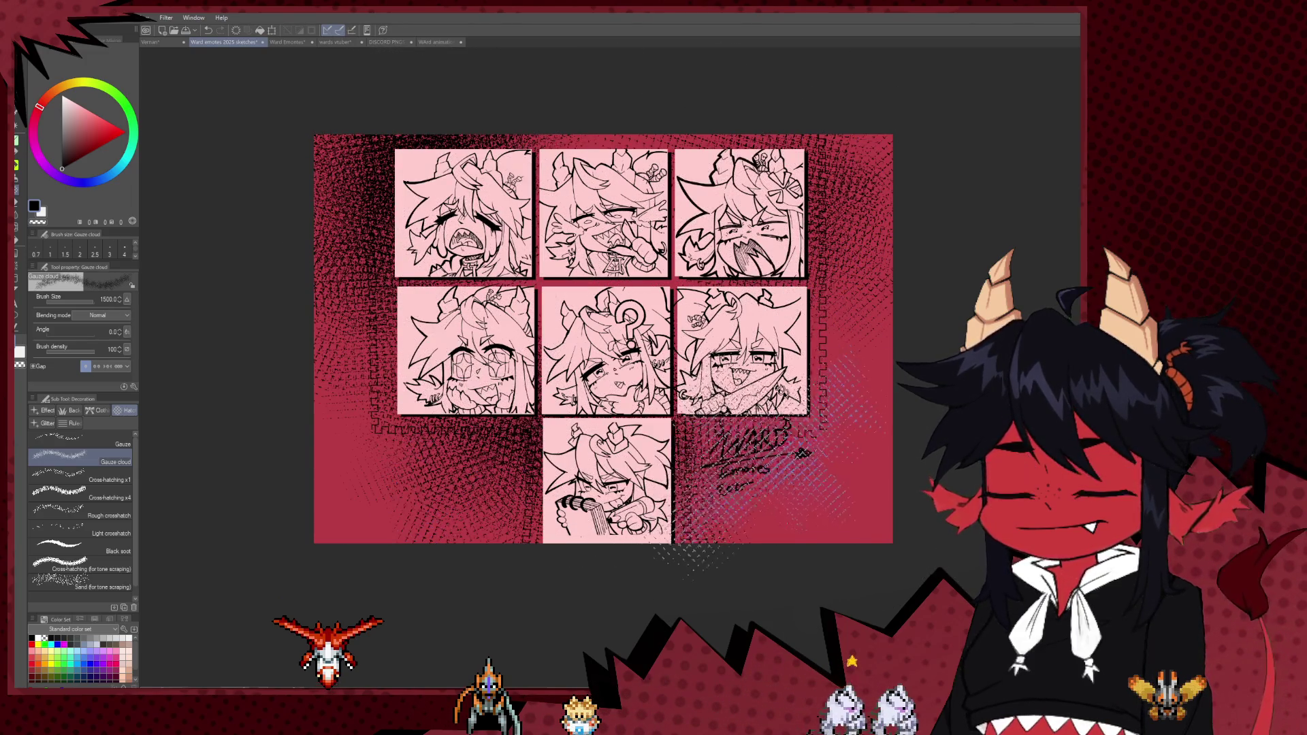
- Use the Gauze brush at size 600 to darken the background beside the middle-left emote
click(80, 491)
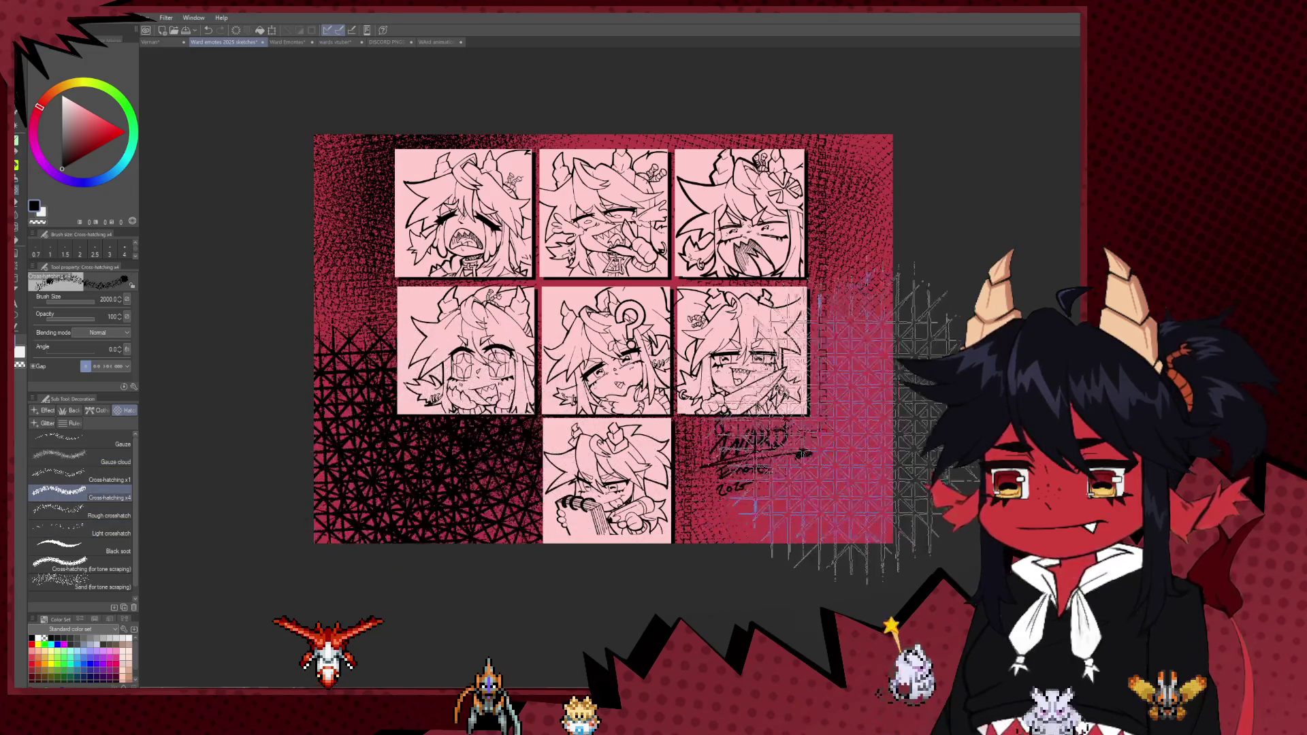
click(80, 439)
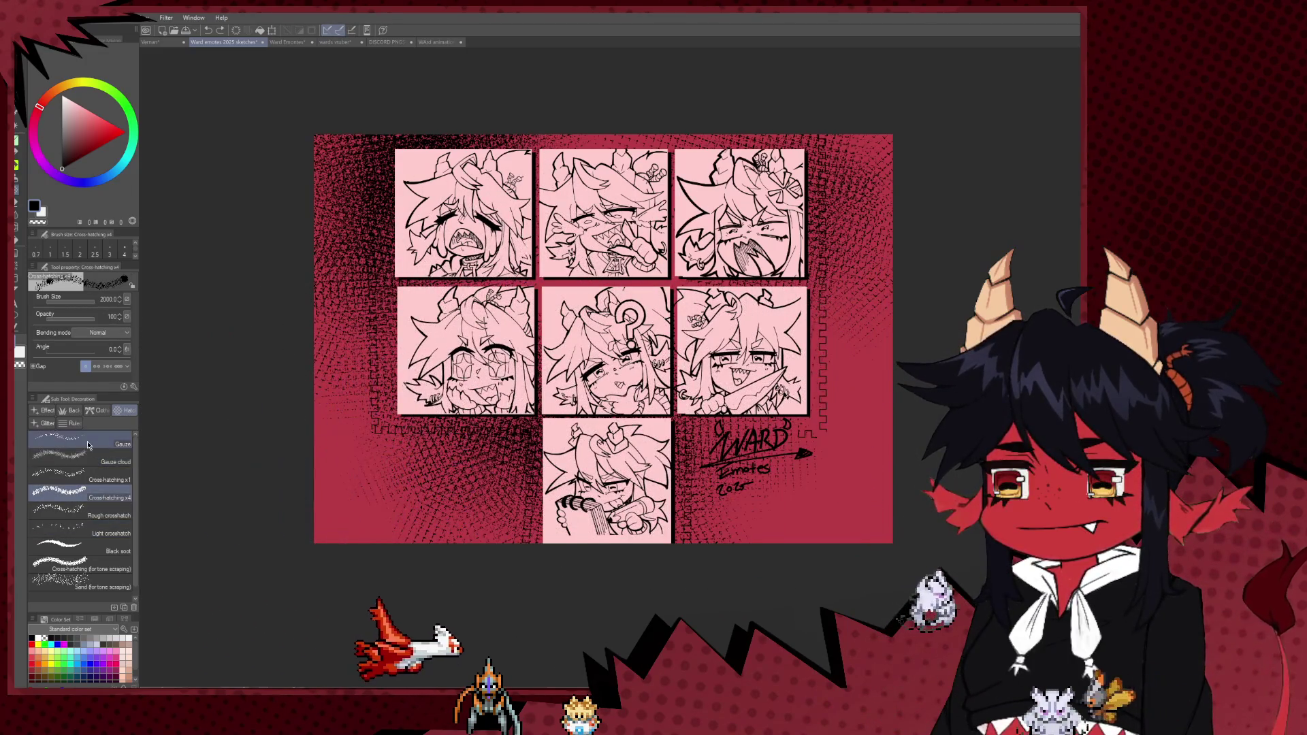
drag(374, 477, 419, 419)
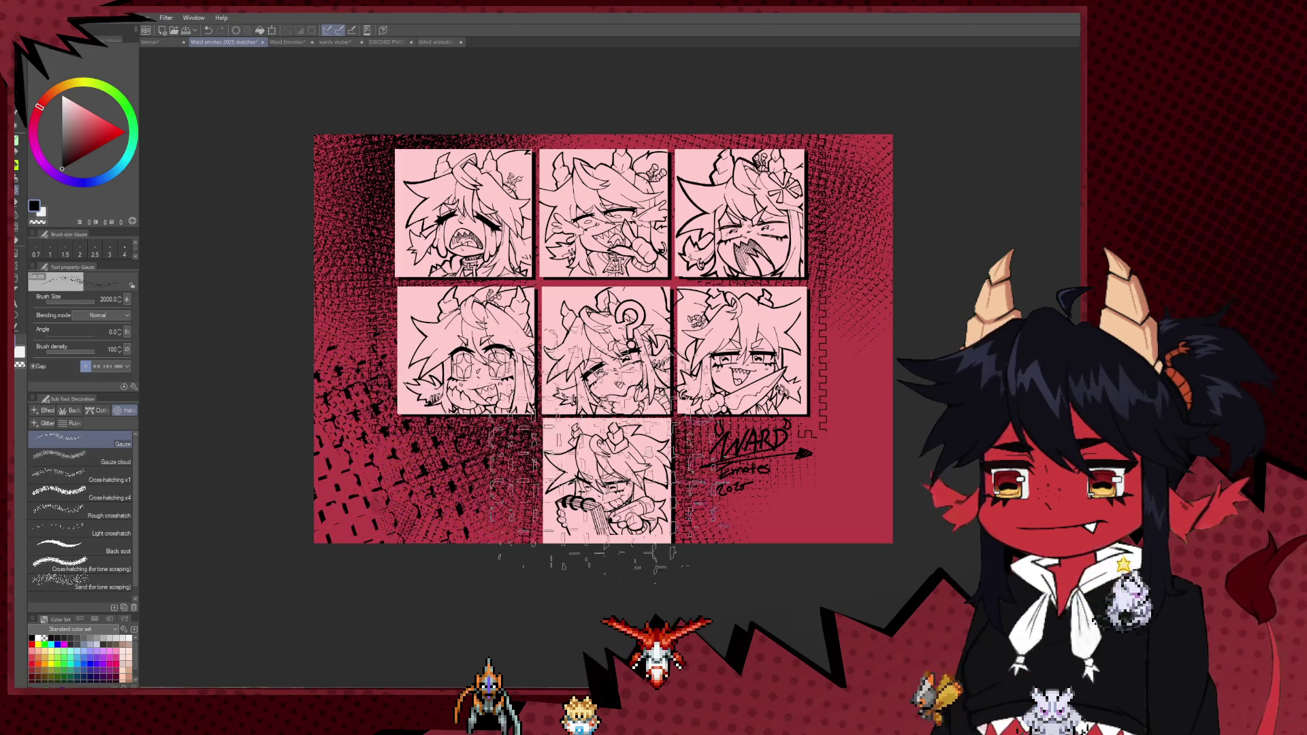
key(ctrl+z)
key(bracketleft)
key(bracketleft)
key(bracketleft)
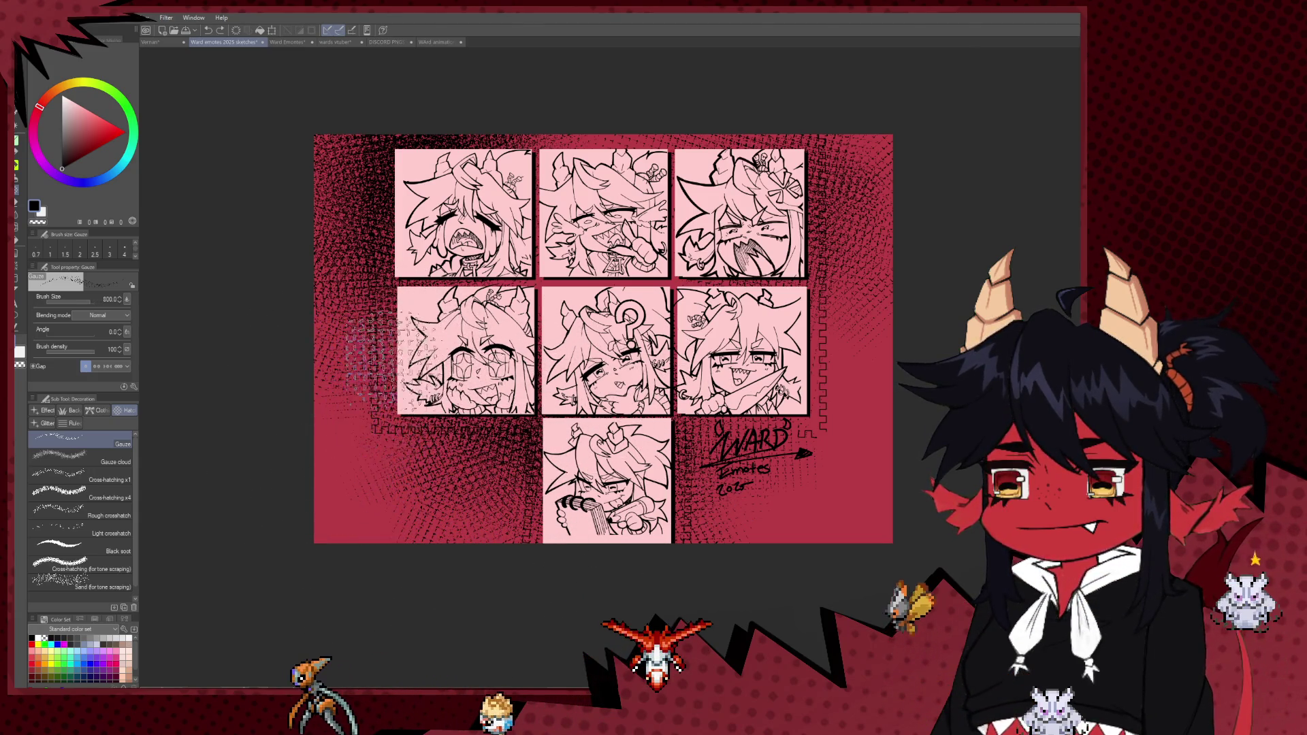
mouse_move(381, 306)
mouse_down()
mouse_move(504, 439)
mouse_move(558, 392)
mouse_up()
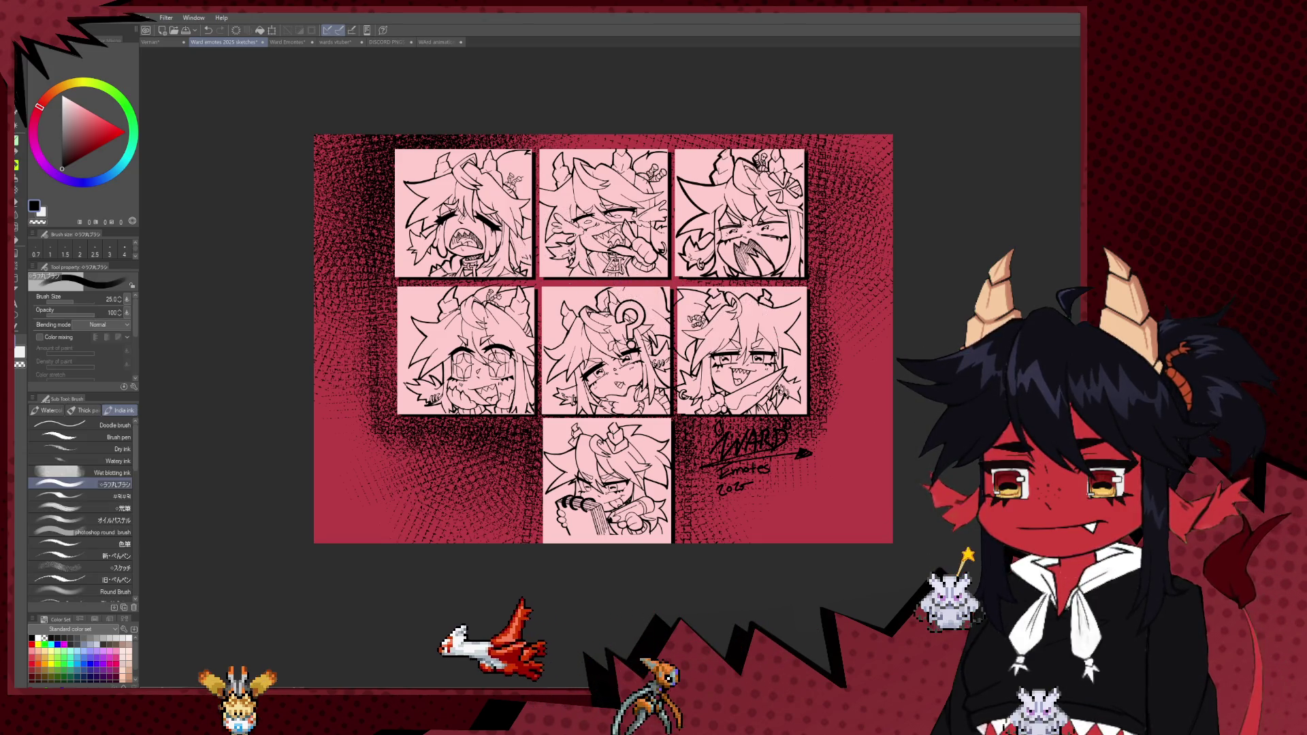
- Test-paint saturated blue strokes across the top and left with the round brush
key(b)
click(89, 182)
click(113, 124)
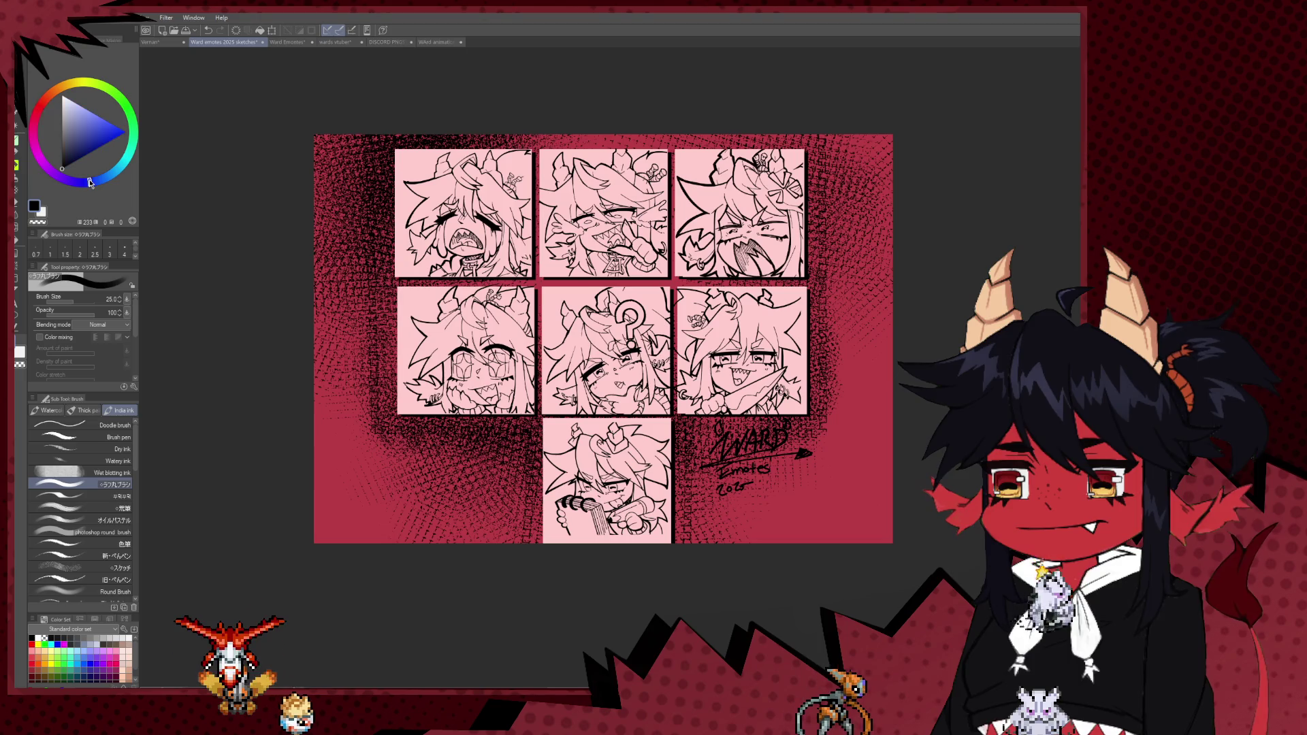
mouse_move(385, 141)
mouse_down()
mouse_move(233, 175)
mouse_move(330, 219)
mouse_move(821, 272)
mouse_up()
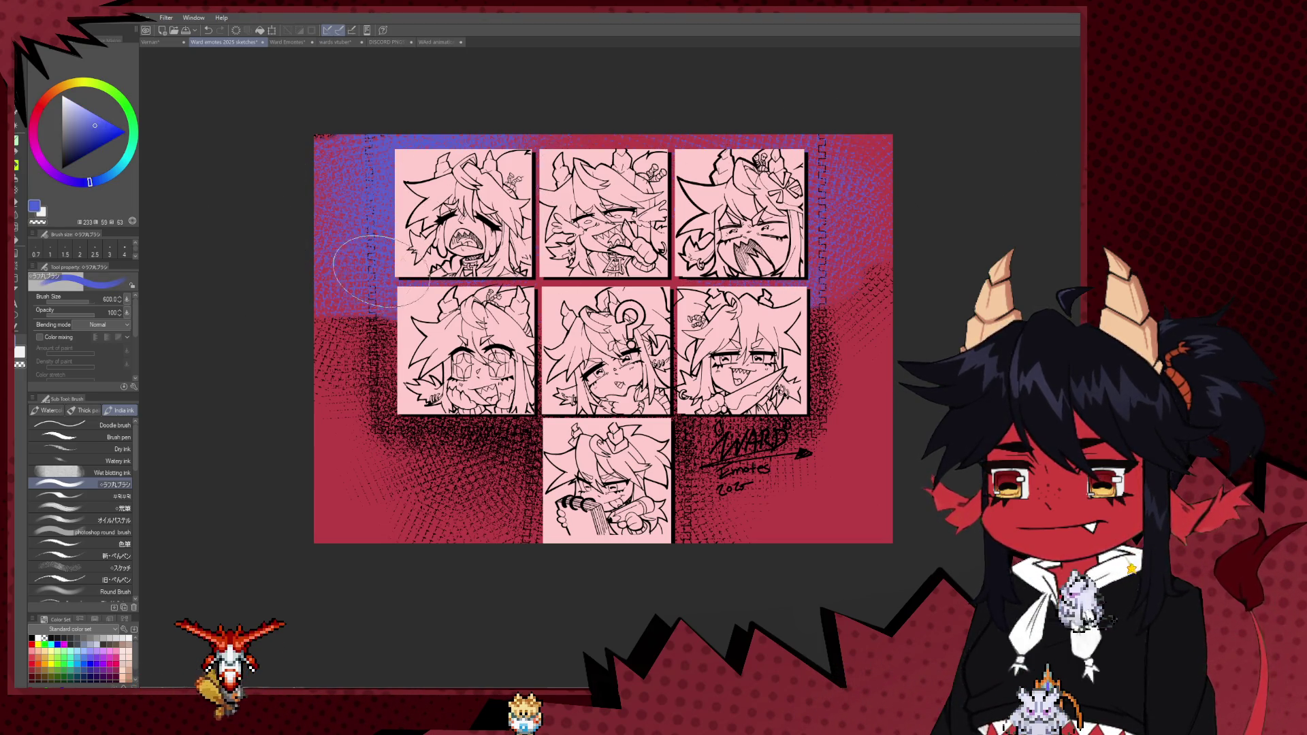
drag(368, 294, 479, 361)
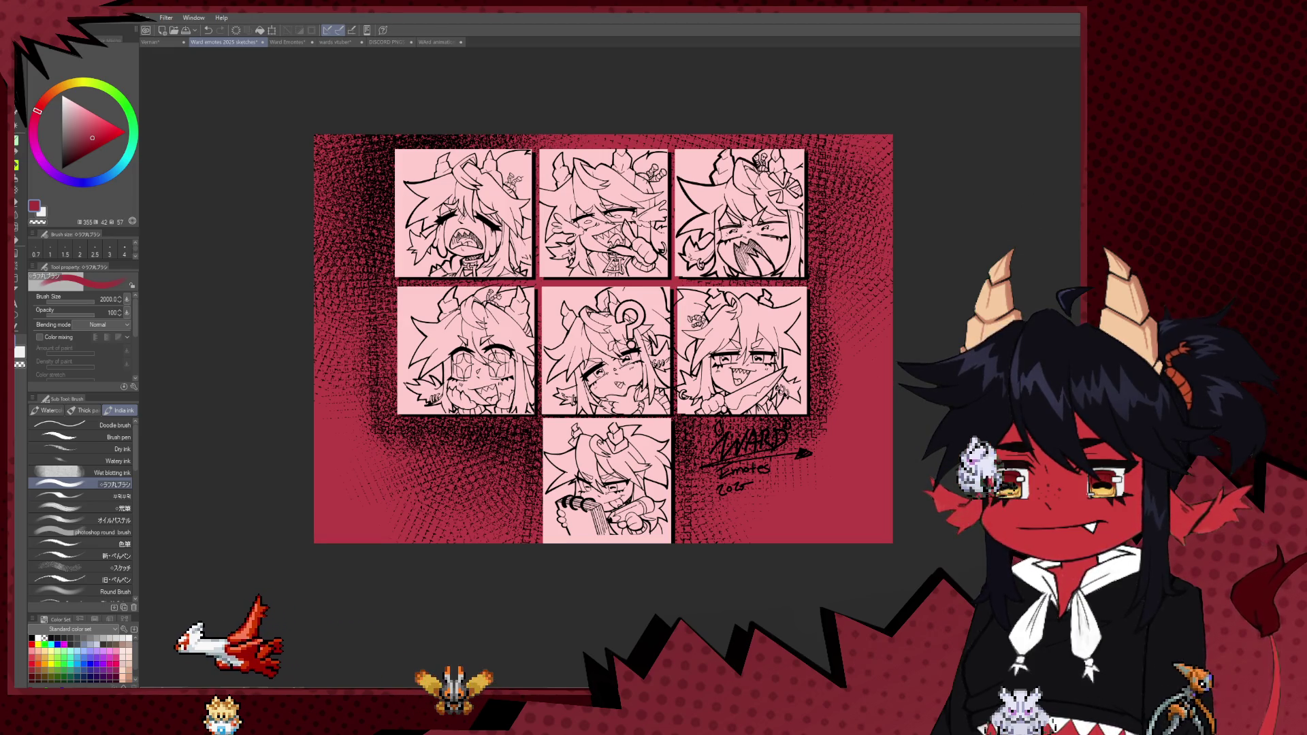
- Compare the sheet with and without the halftone texture, then make it fainter
key(ctrl+z)
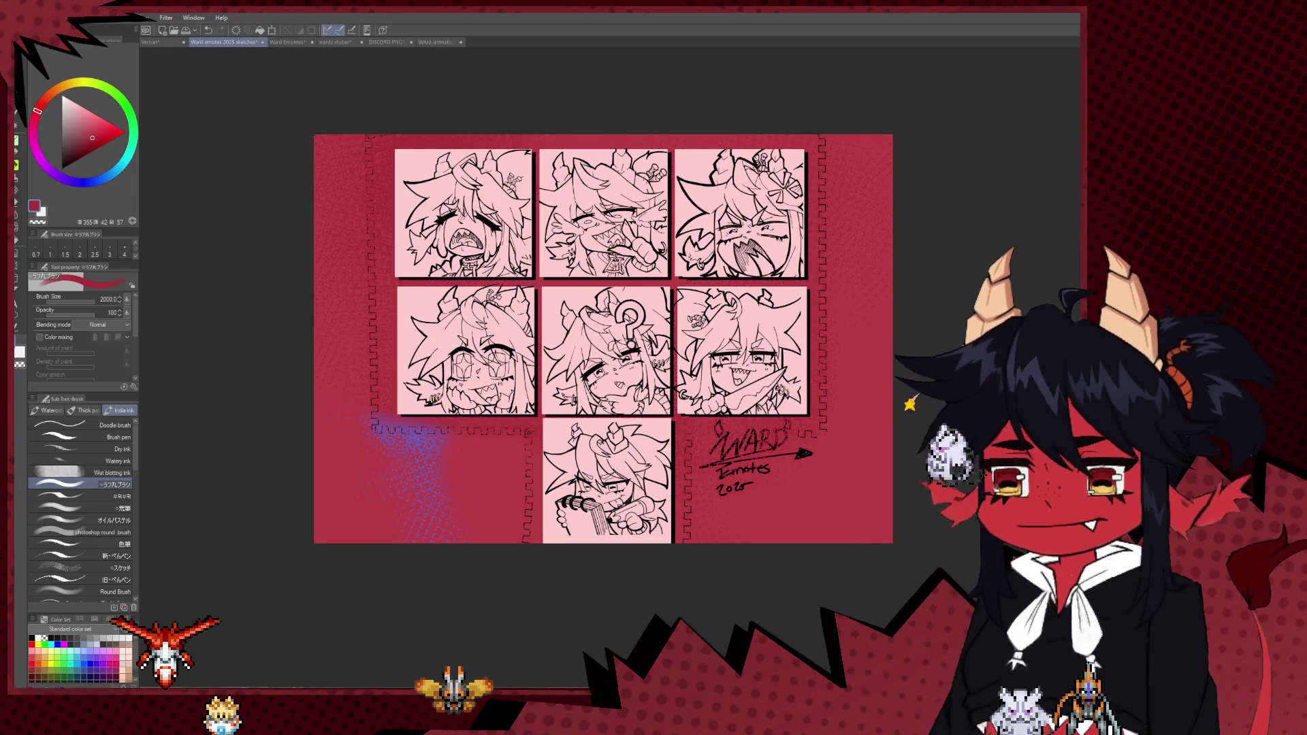
key(ctrl+y)
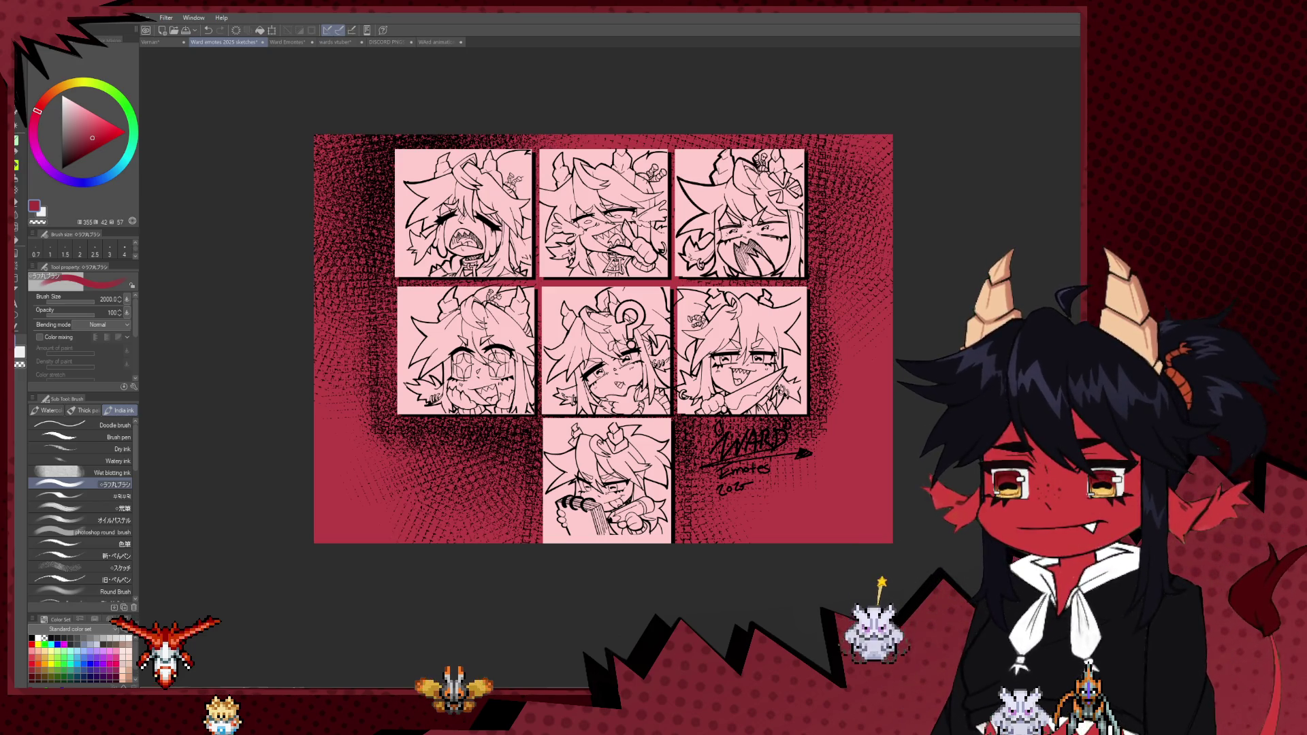
key(ctrl+z)
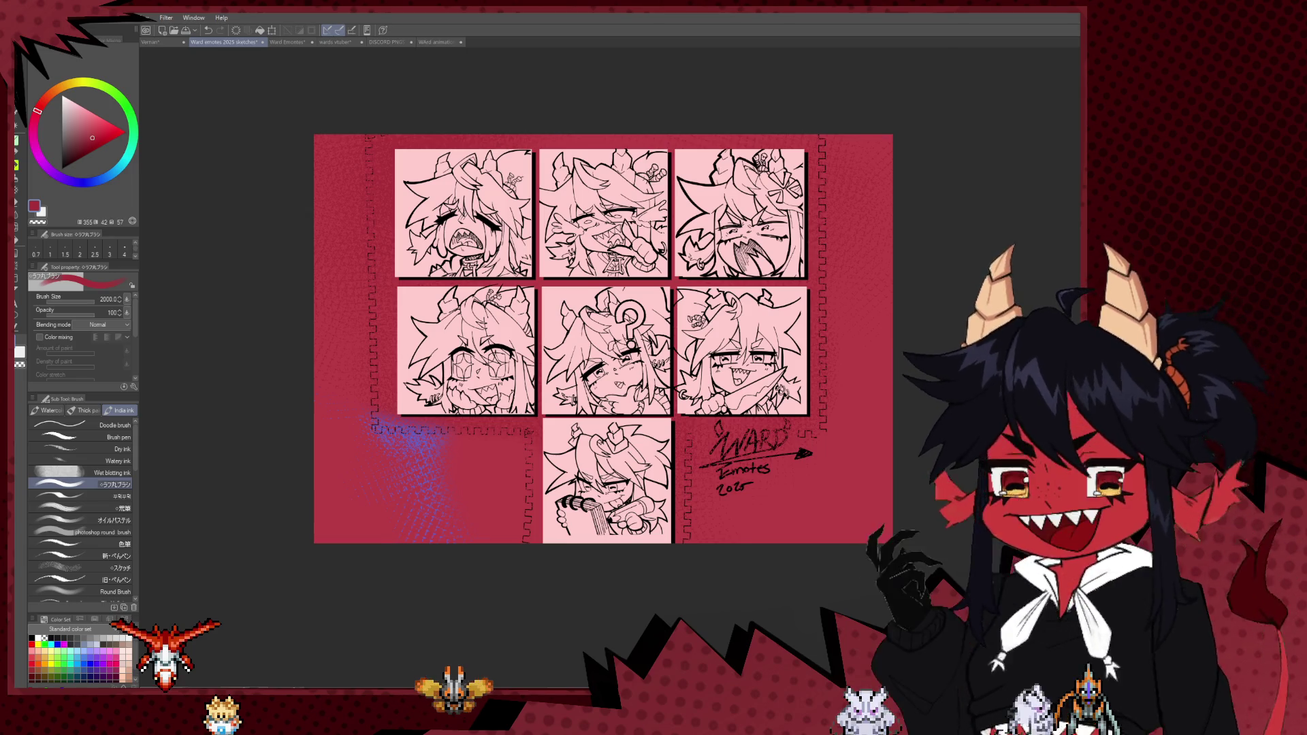
key(ctrl+y)
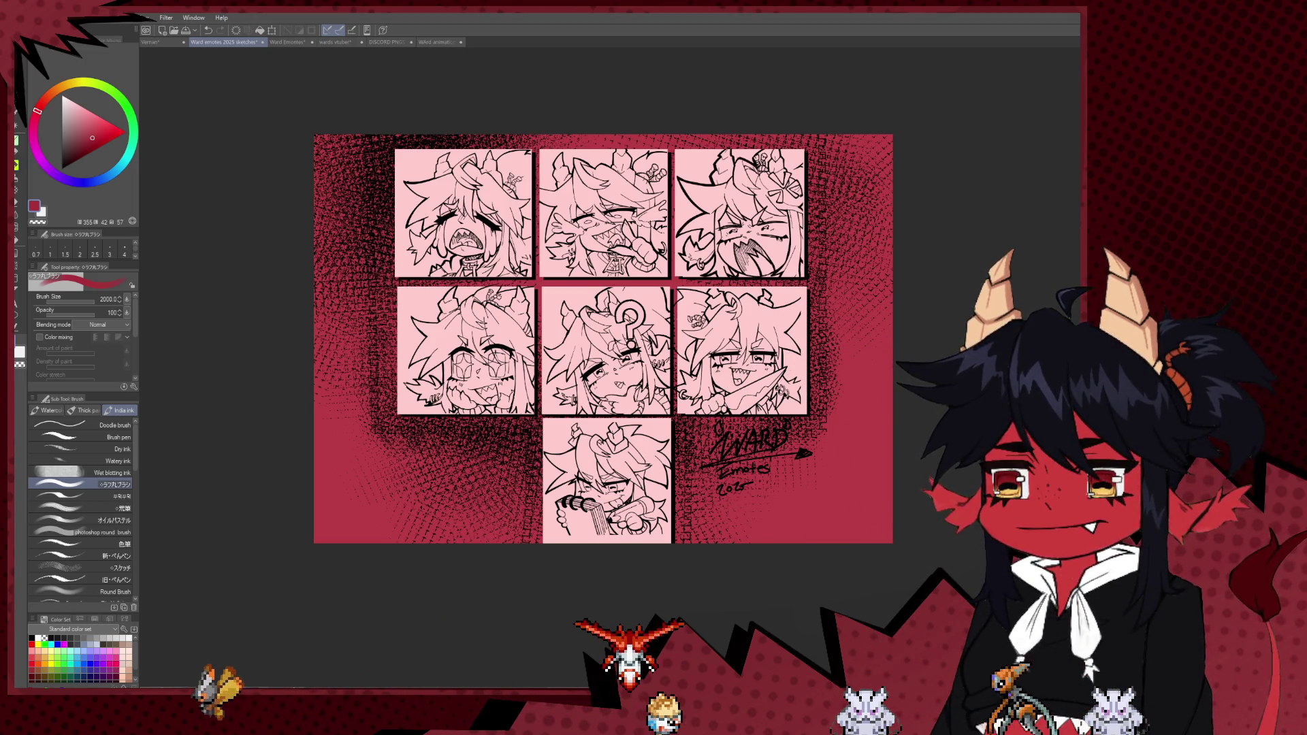
key(ctrl+z)
key(ctrl+z)
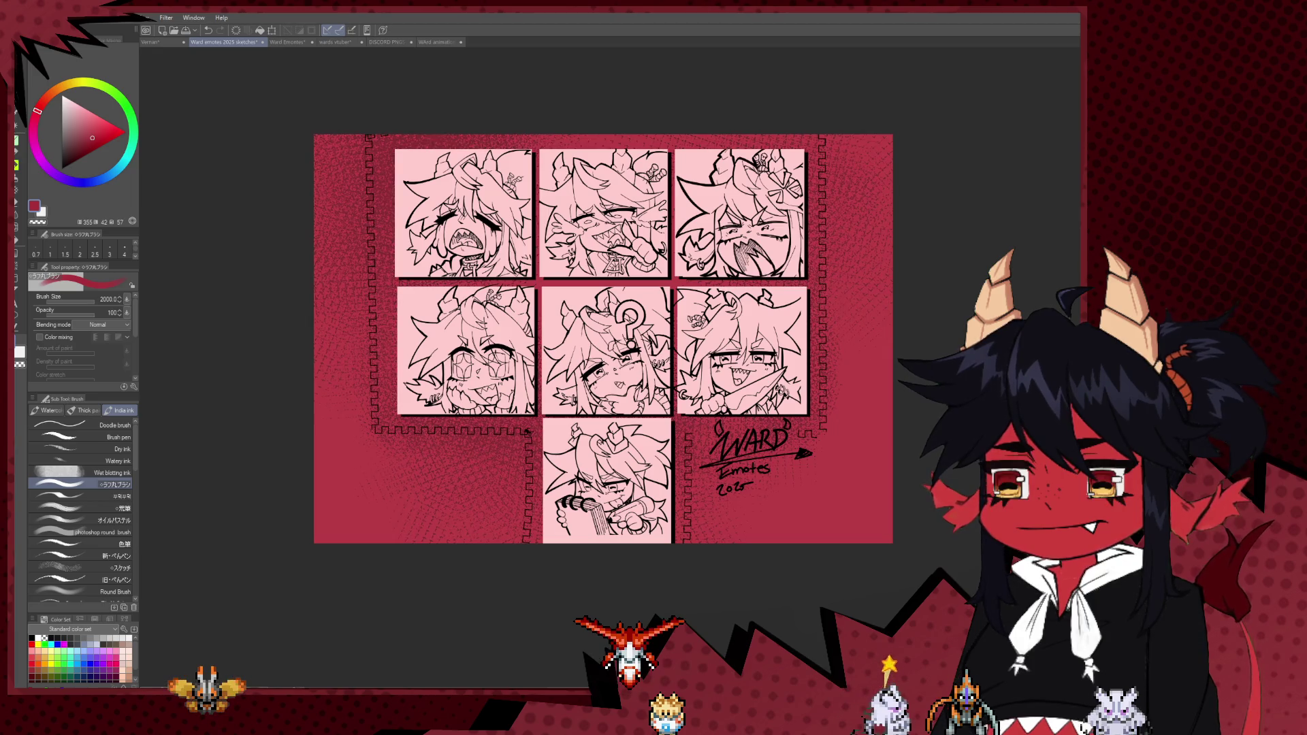
scroll(864, 277, down, 1)
scroll(864, 277, down, 1)
key(e)
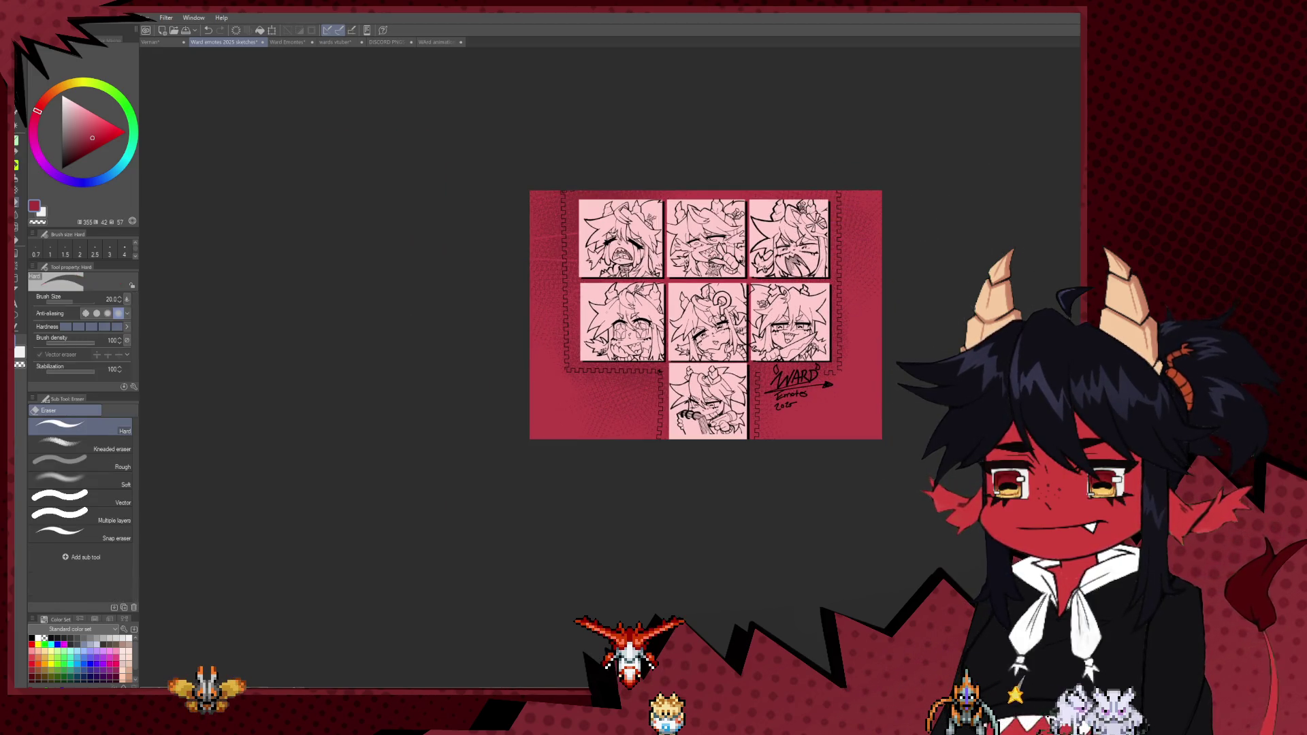
scroll(878, 395, up, 1)
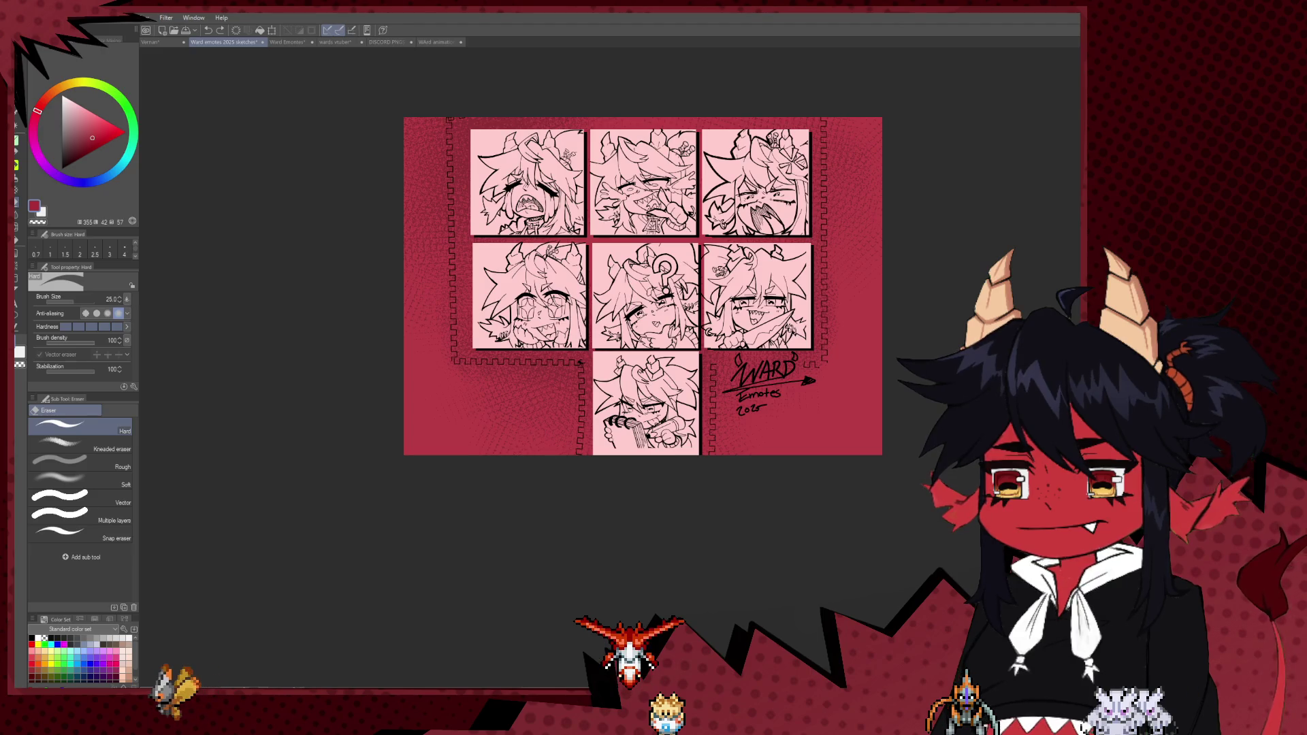
key(Delete)
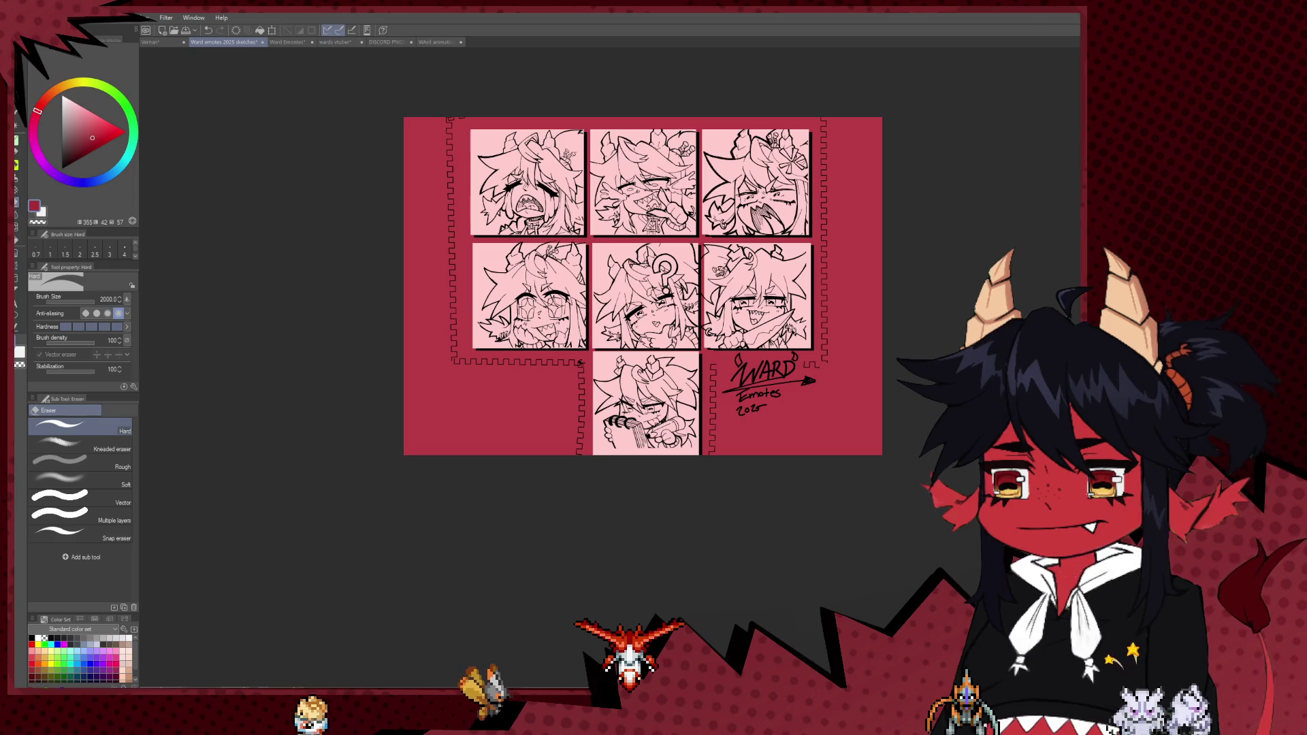
click(17, 197)
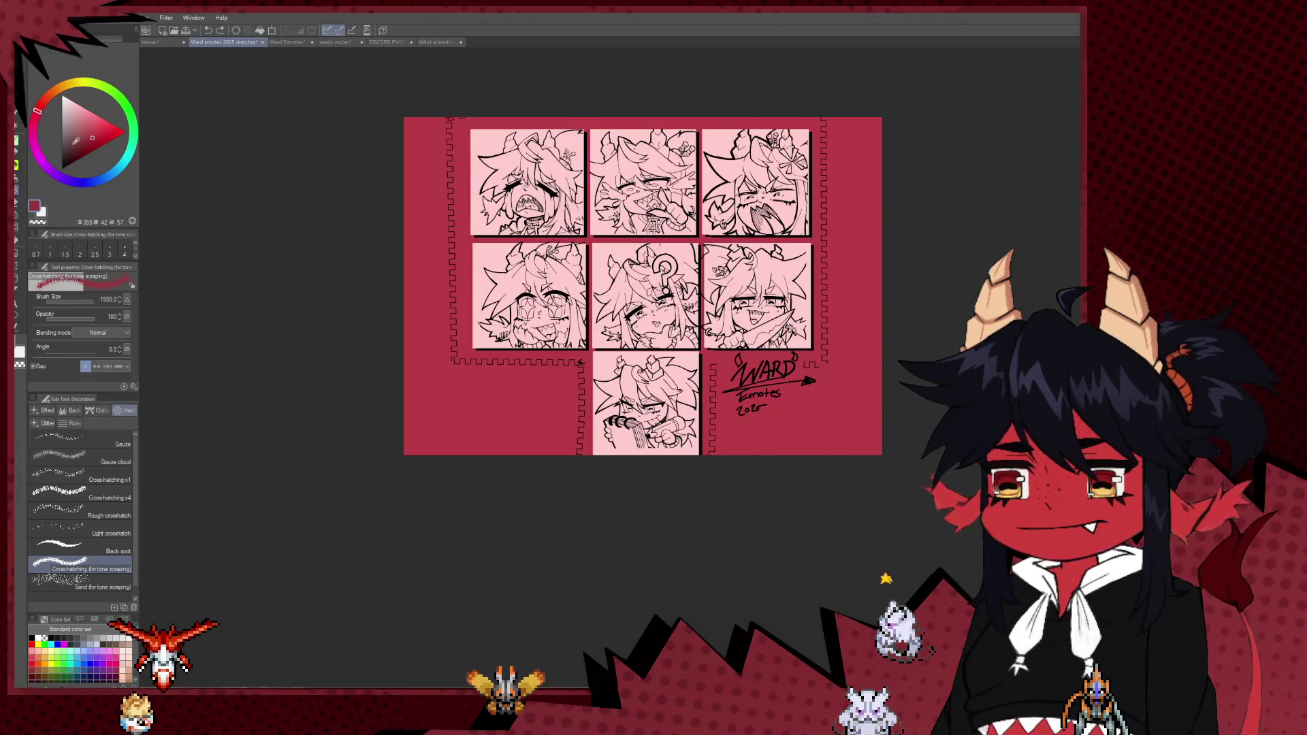
click(525, 255)
key(ctrl+z)
key(bracketright)
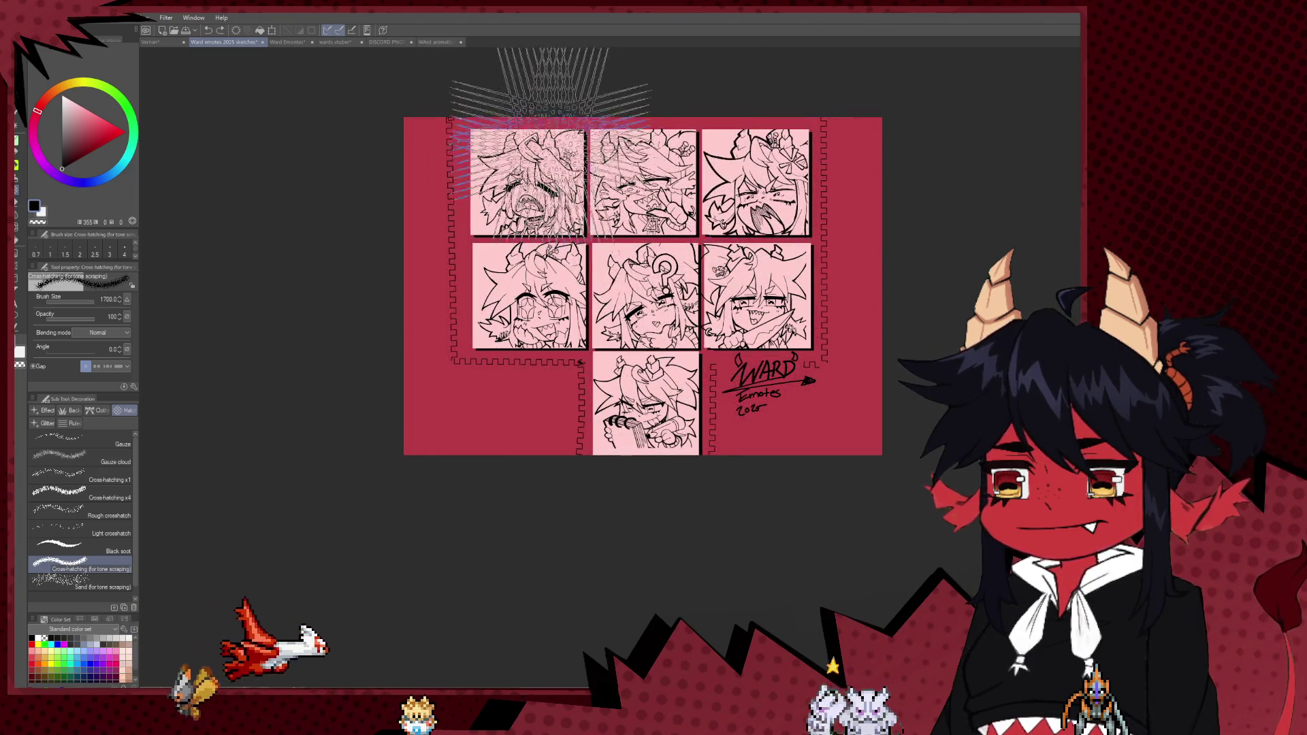
key(bracketleft)
drag(408, 180, 490, 443)
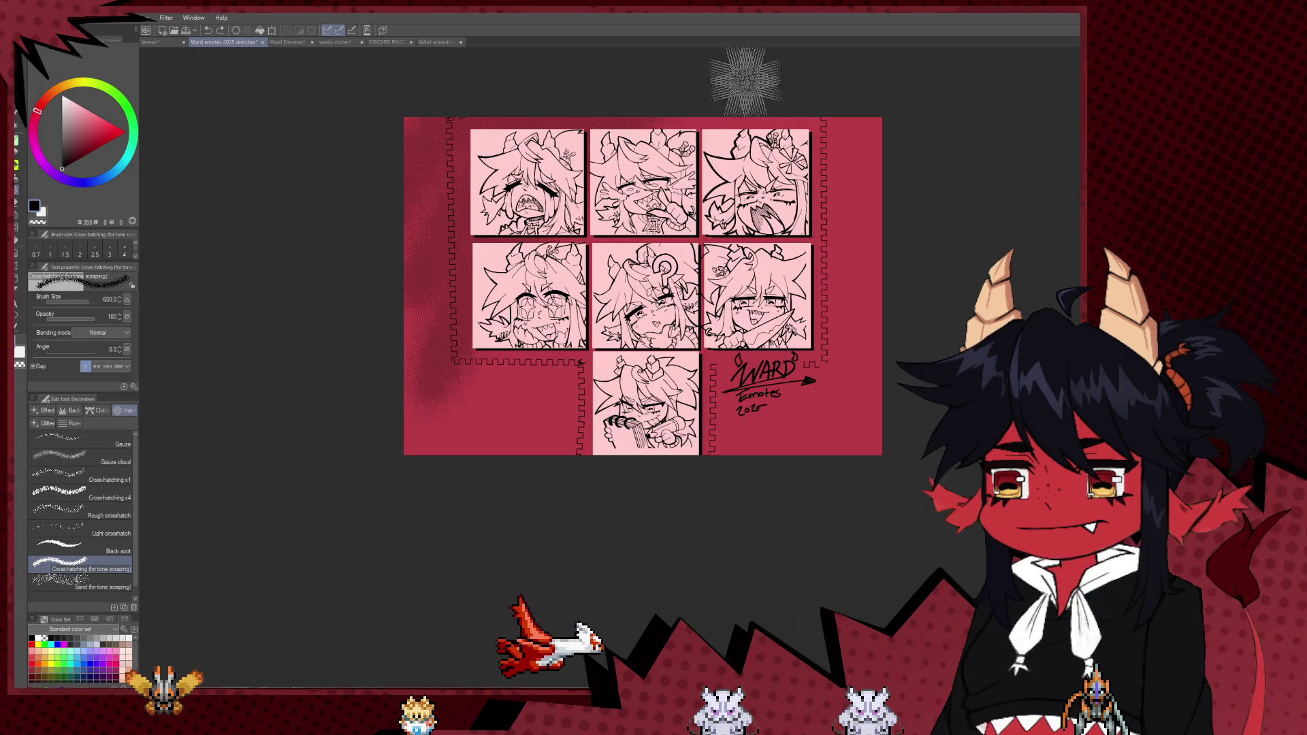
key(bracketleft)
key(ctrl+z)
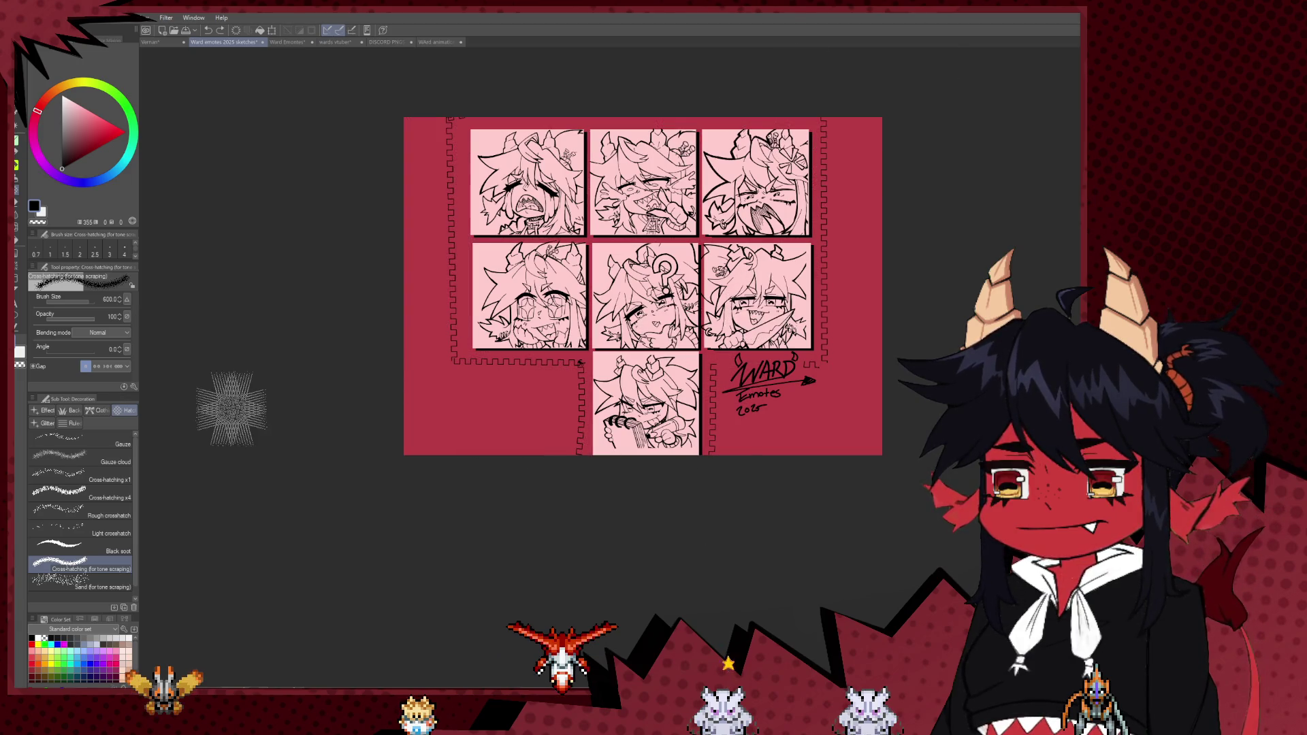
click(72, 423)
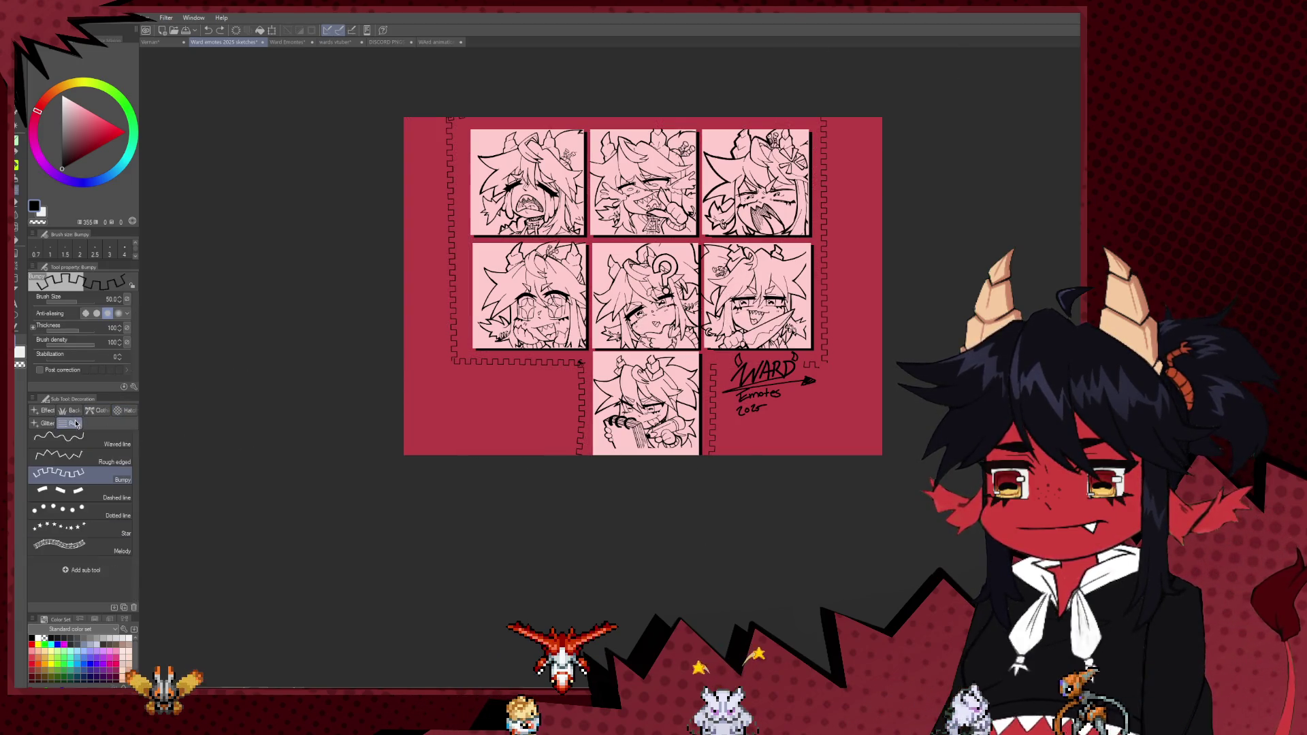
click(46, 423)
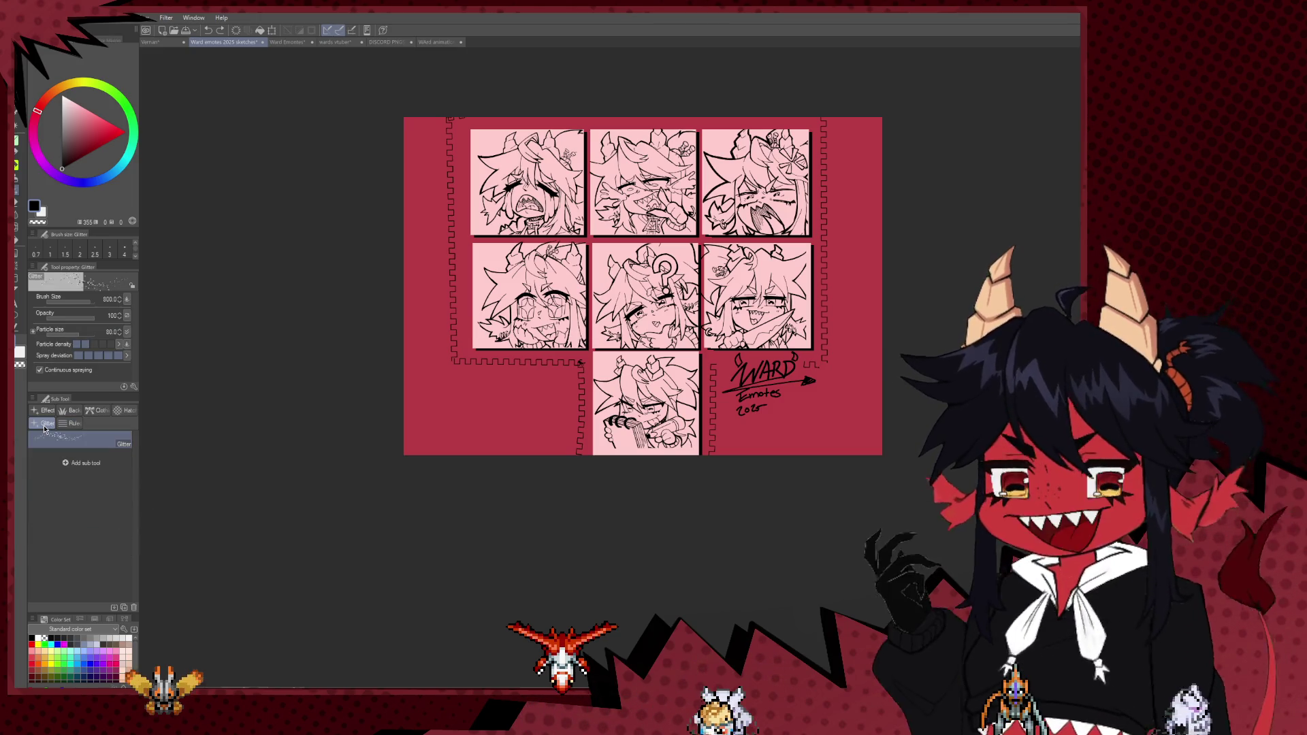
mouse_move(583, 409)
mouse_down()
mouse_move(476, 423)
mouse_move(480, 381)
mouse_move(521, 314)
mouse_up()
key(ctrl+z)
click(42, 410)
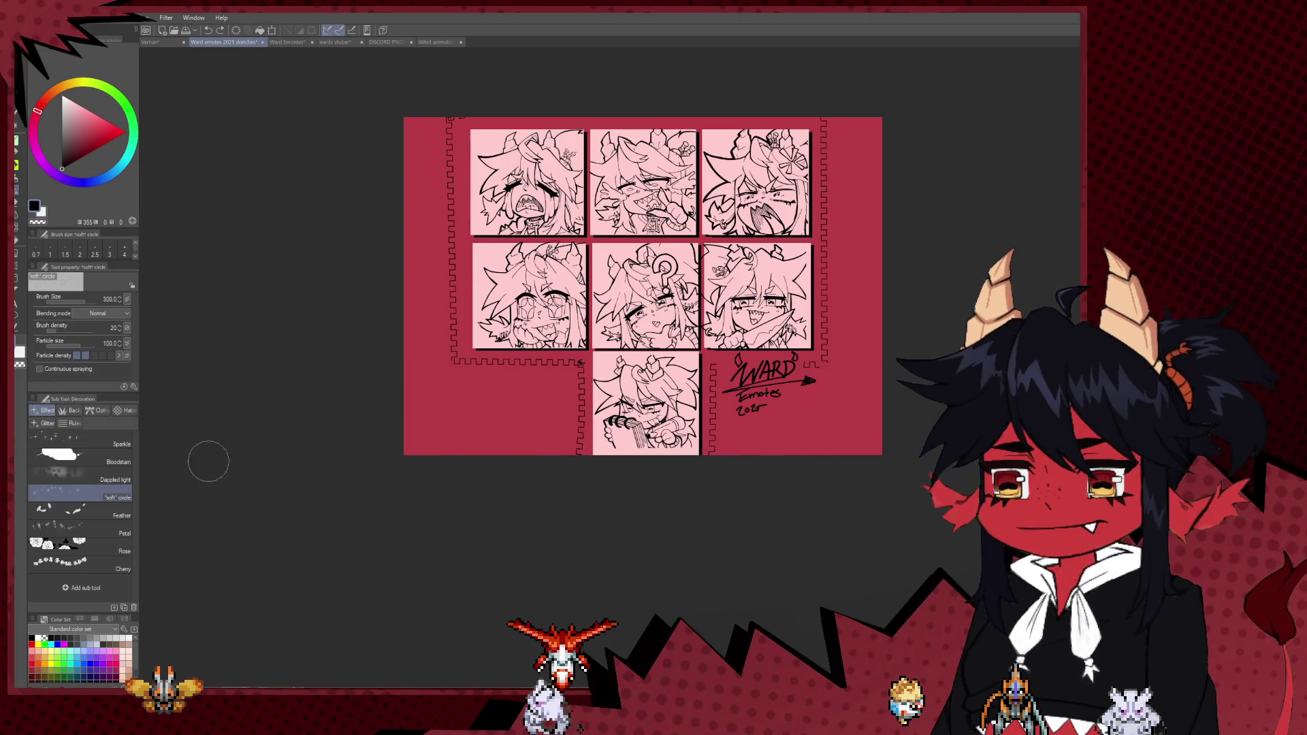
click(79, 486)
click(79, 476)
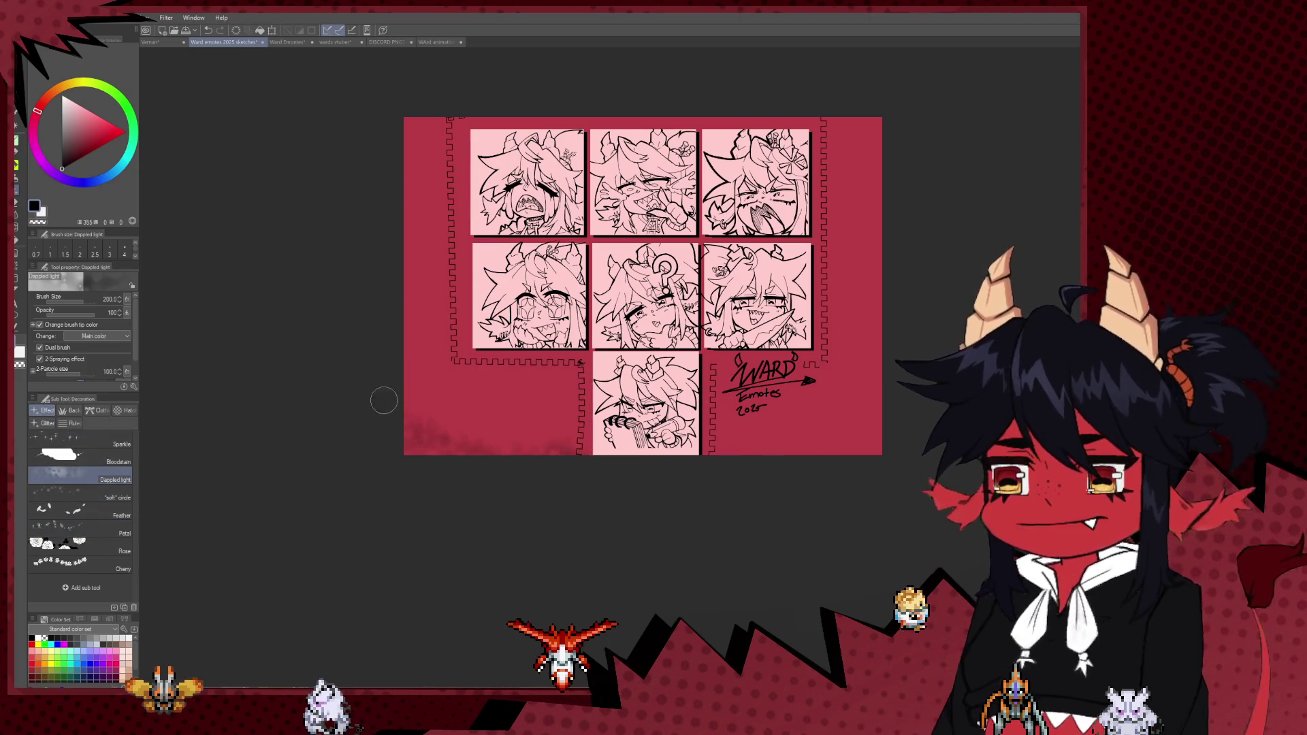
click(64, 543)
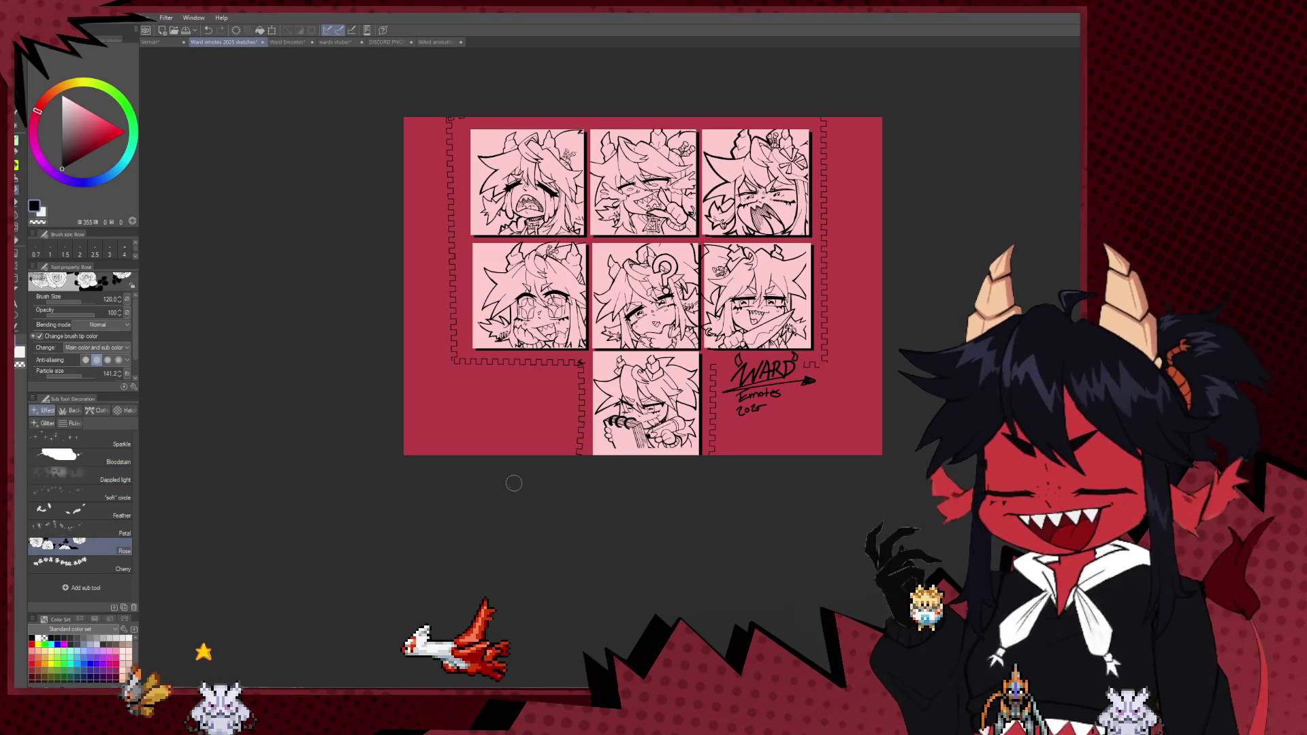
drag(531, 451, 408, 395)
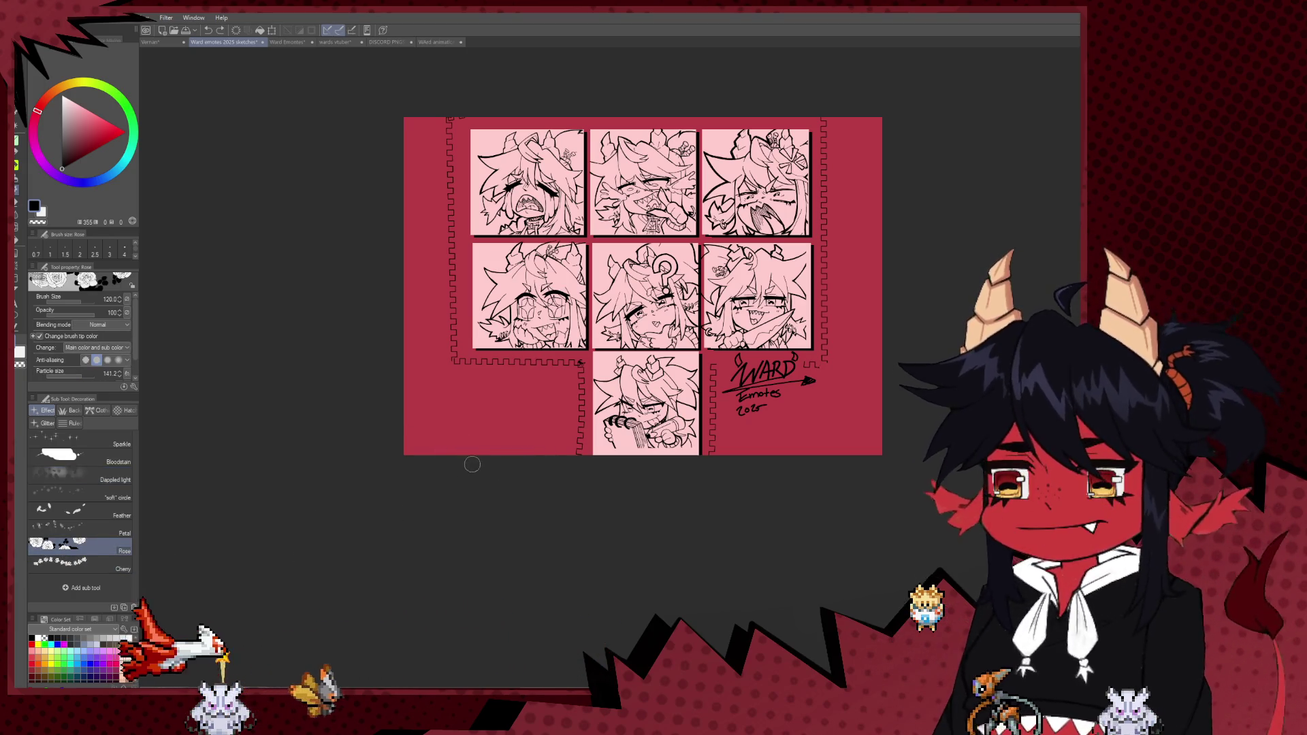
key(ctrl+z)
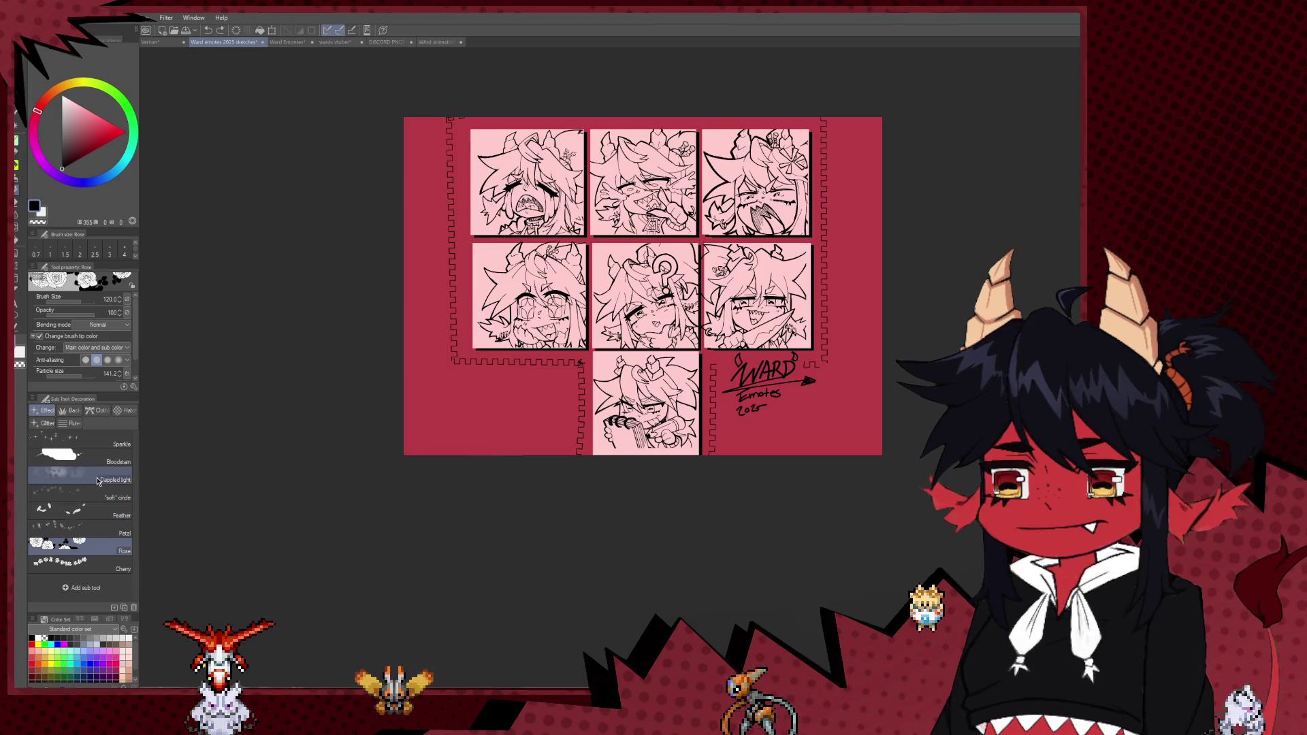
click(79, 442)
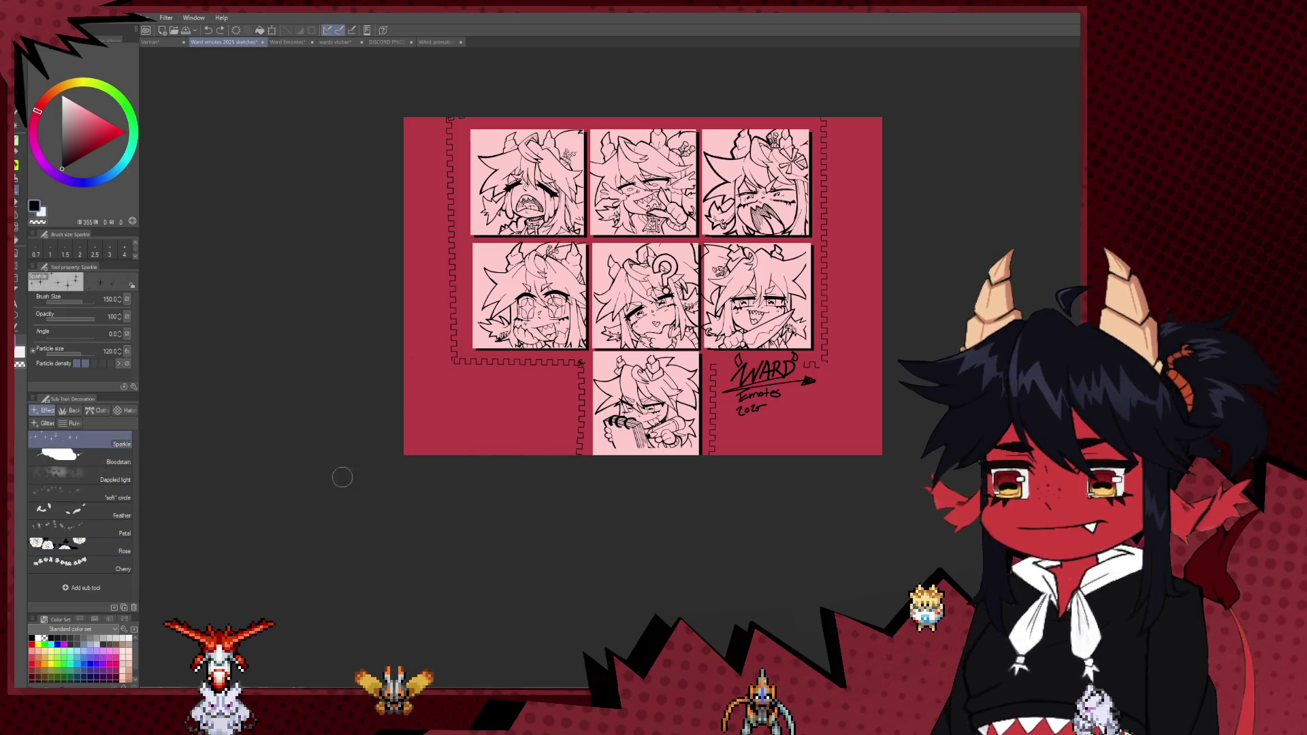
click(97, 520)
drag(626, 480, 408, 272)
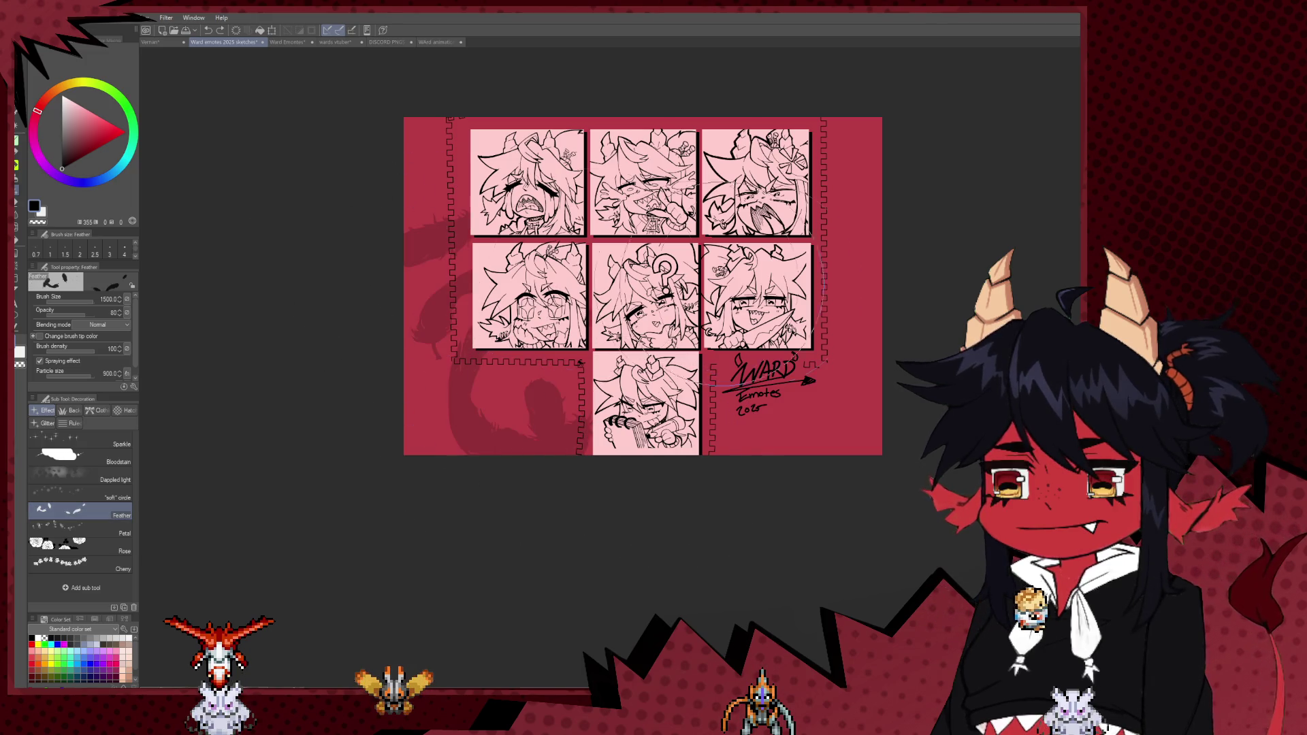
key(ctrl+z)
key(ctrl+plus)
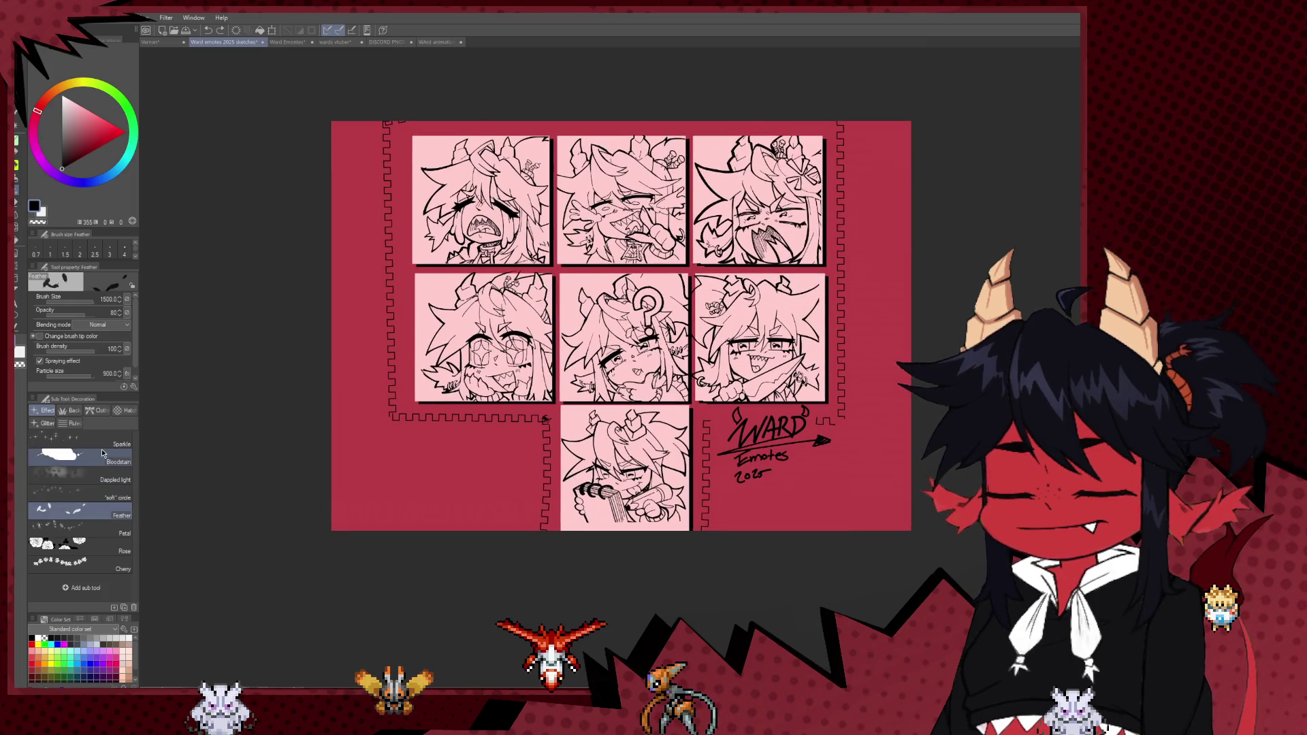
scroll(528, 404, down, 1)
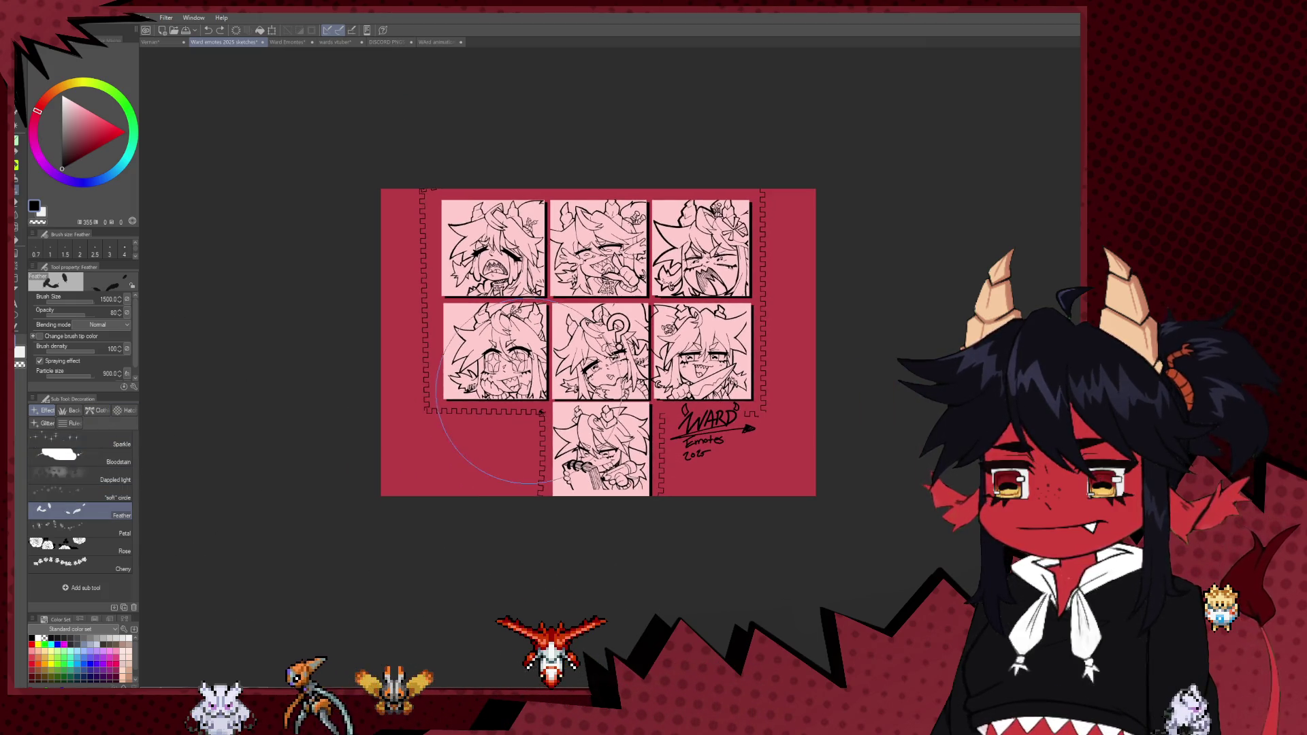
scroll(514, 388, up, 1)
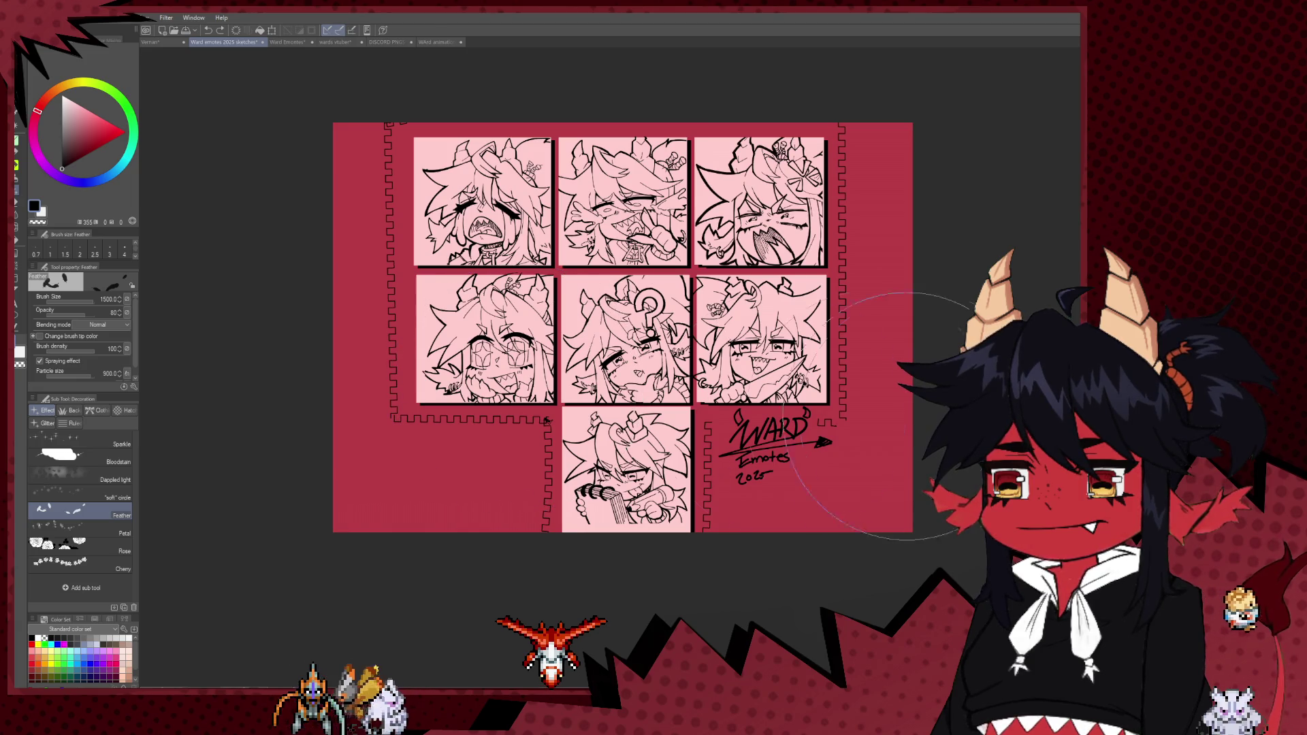
scroll(871, 414, down, 1)
scroll(885, 402, down, 1)
scroll(940, 368, up, 1)
scroll(967, 346, up, 1)
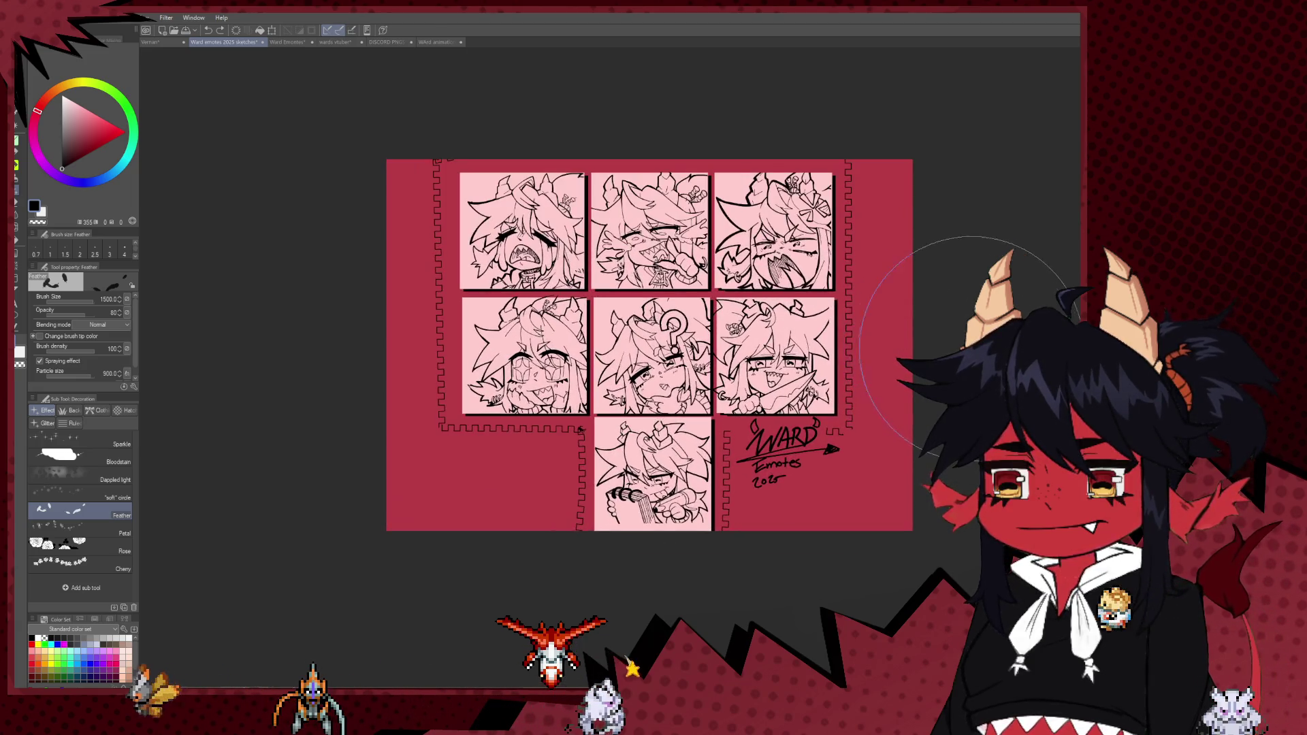
scroll(971, 347, up, 1)
scroll(960, 343, up, 1)
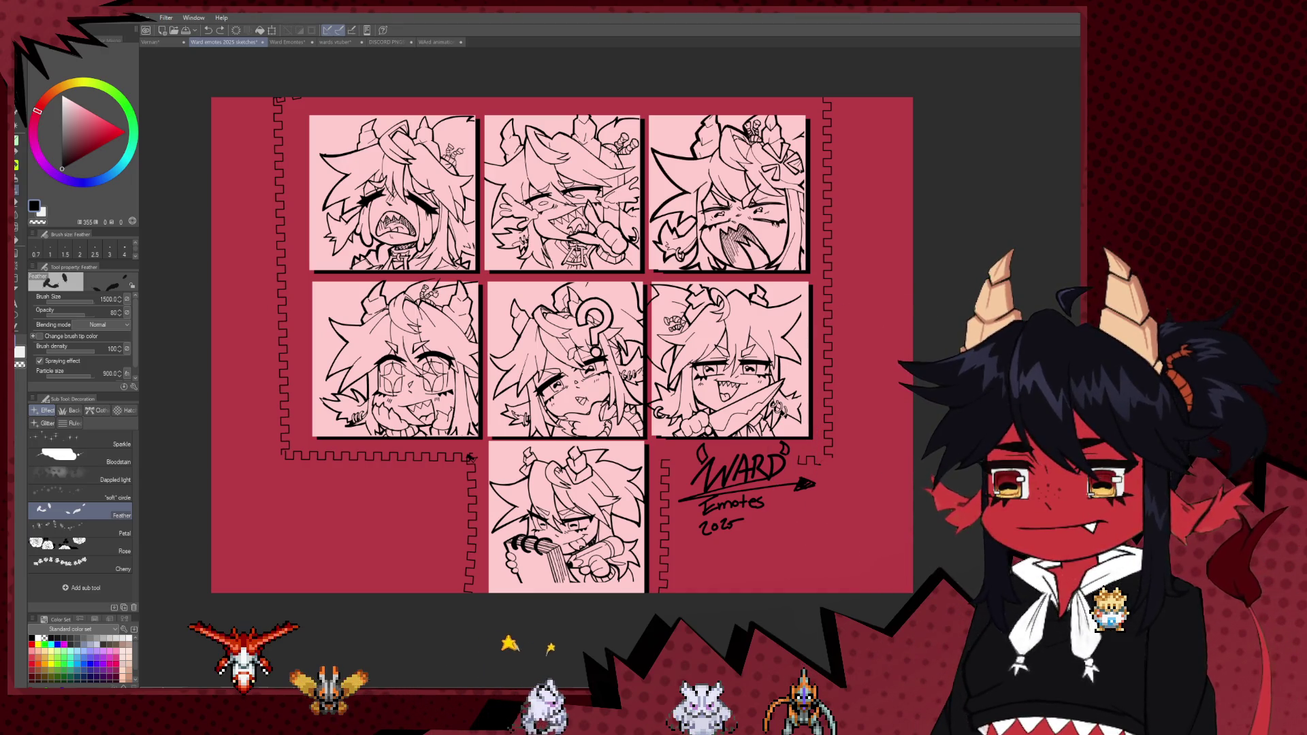
- Hide the red bordered background layer and the white Paper layer
key(Delete)
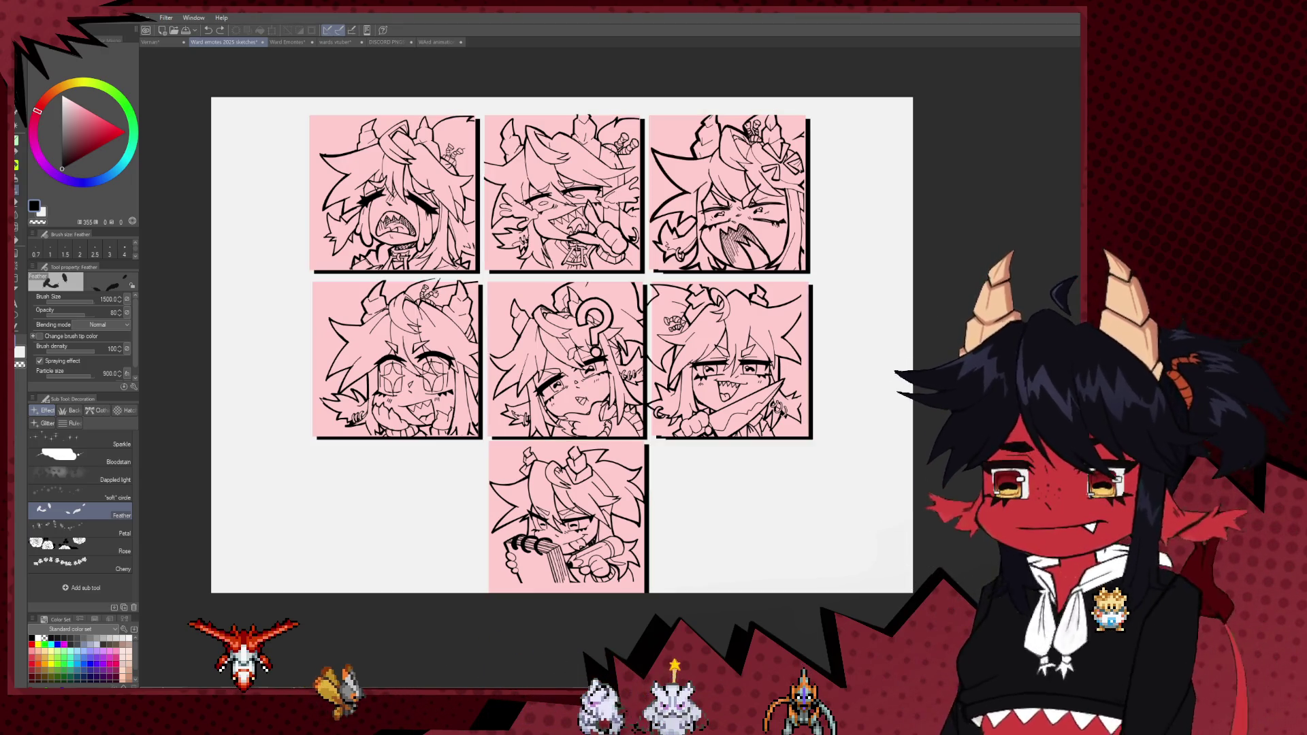
scroll(562, 344, up, 2)
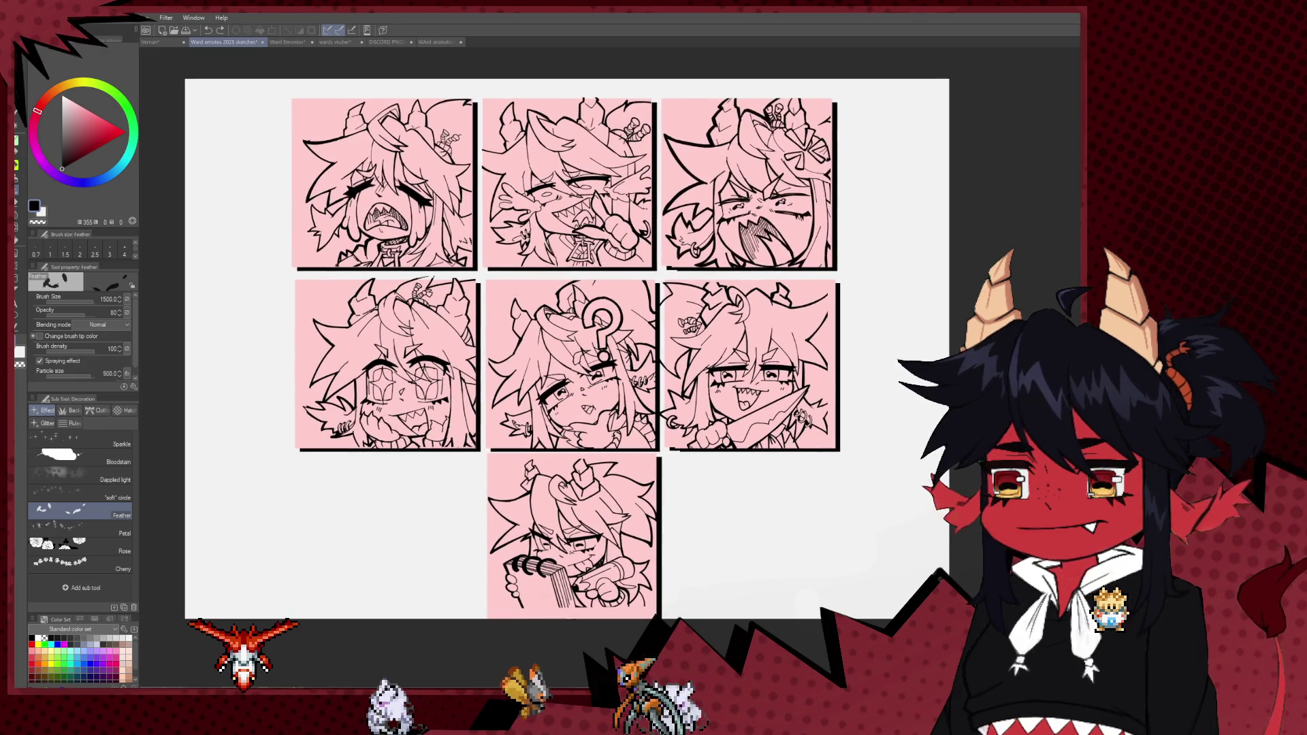
key(Delete)
scroll(847, 472, up, 1)
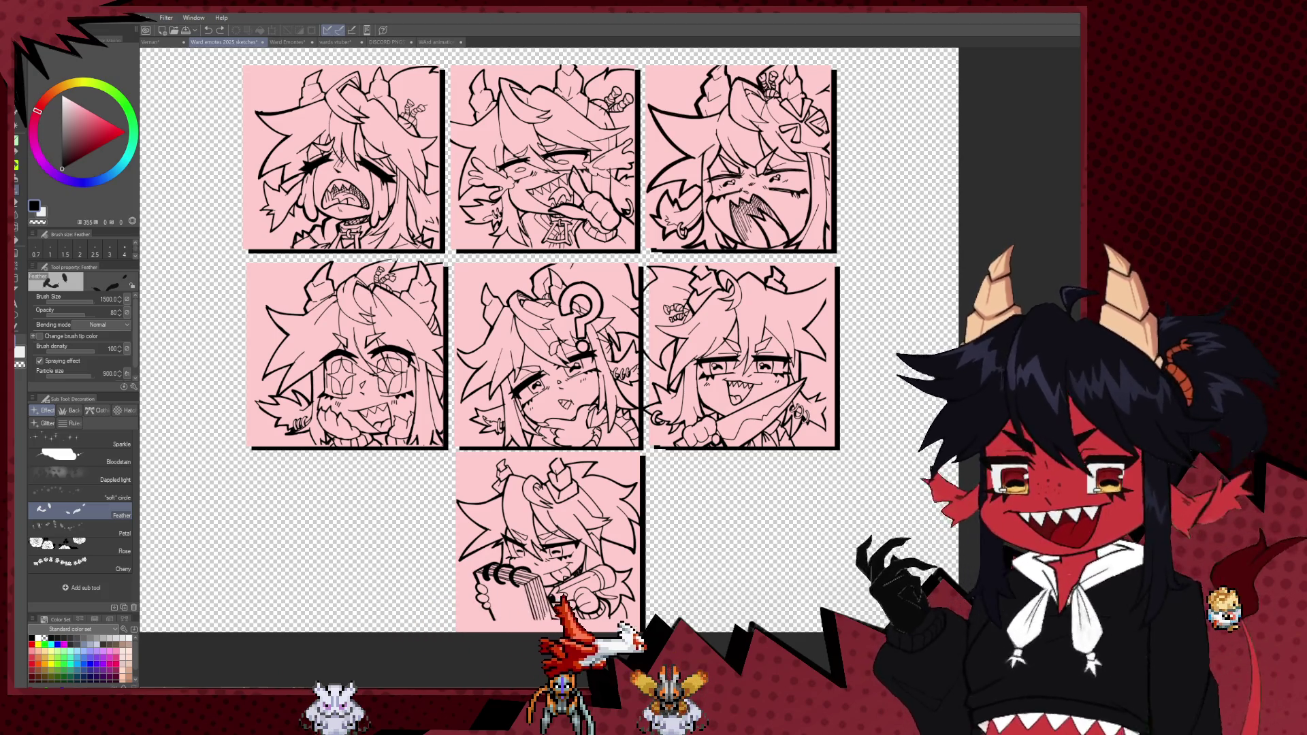
scroll(901, 488, down, 1)
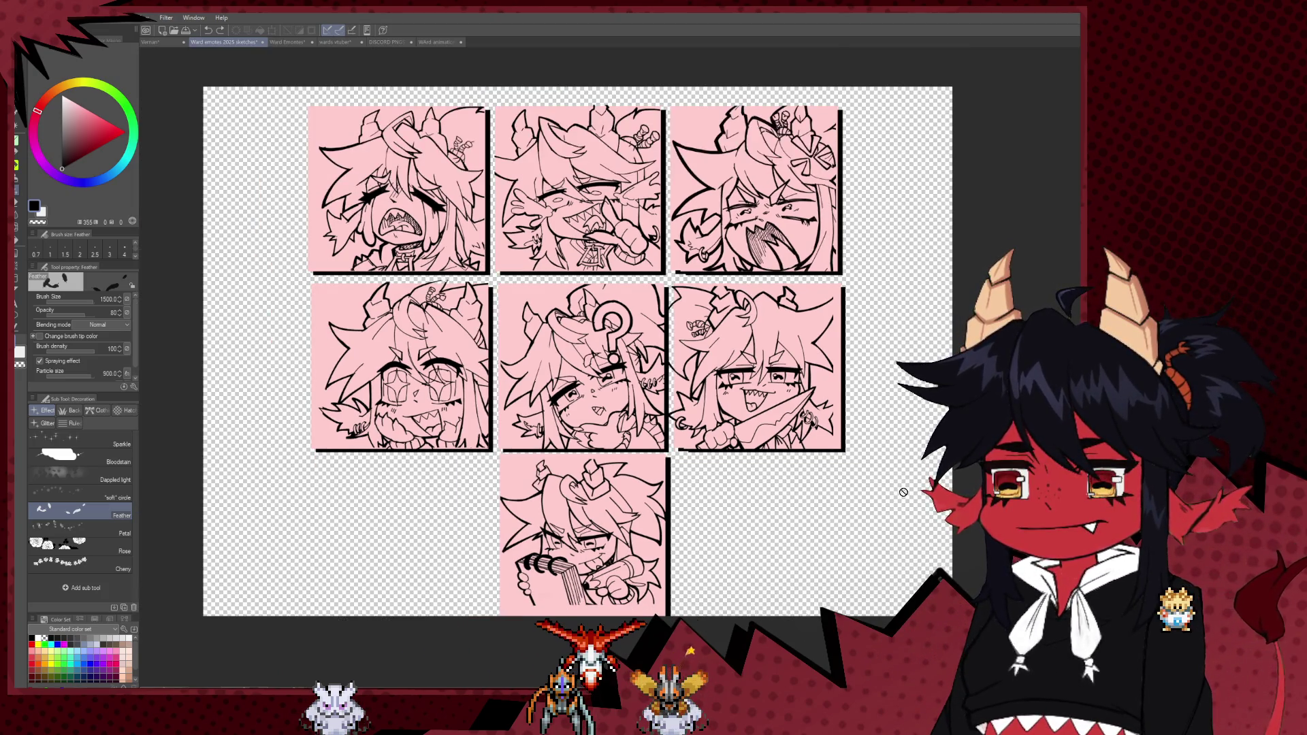
scroll(903, 491, up, 1)
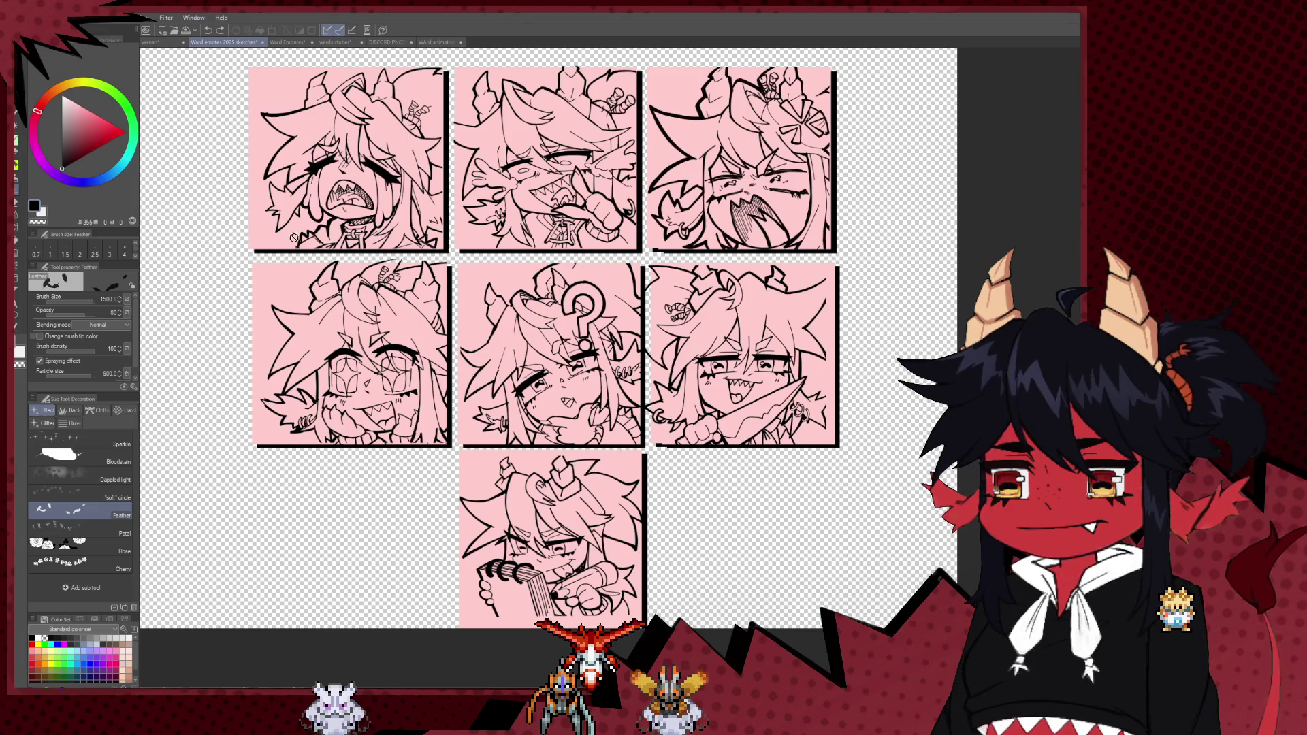
- Rectangle-select the top six emote panels and the bottom one, then ready the Airbrush and Fill tools
key(m)
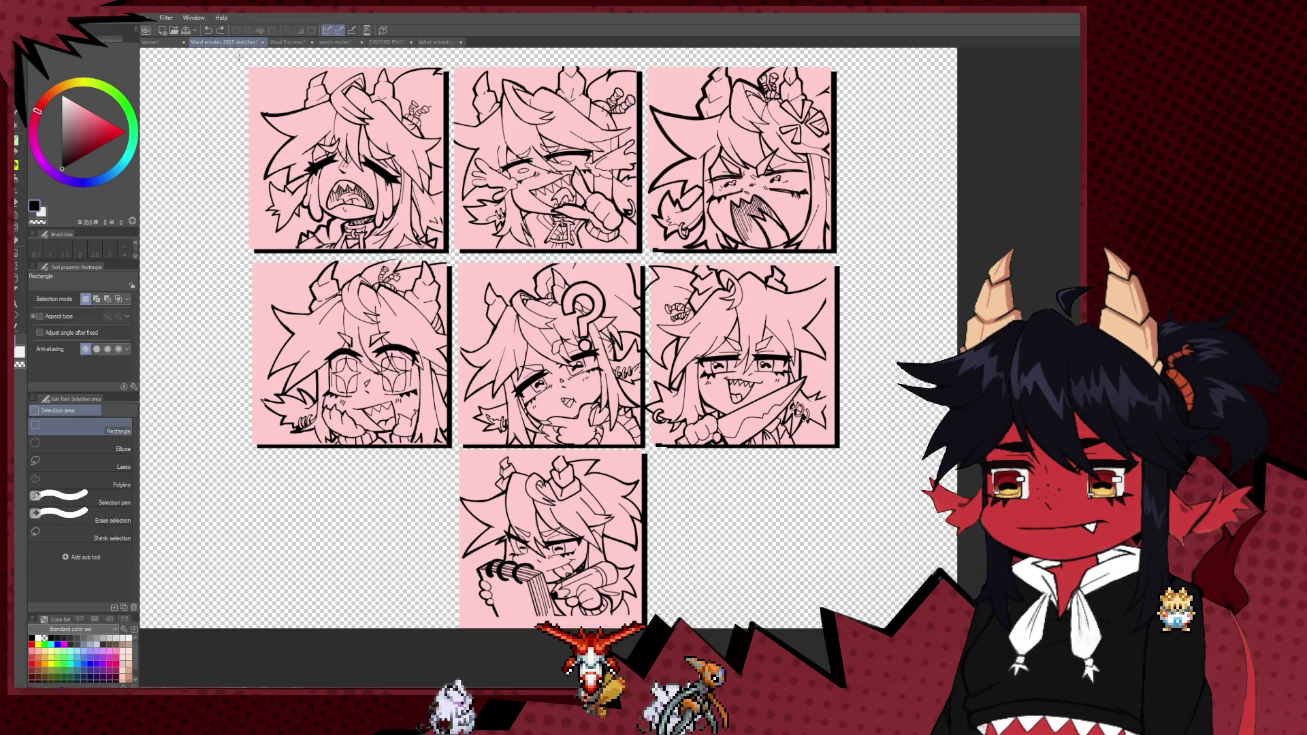
drag(239, 55, 844, 466)
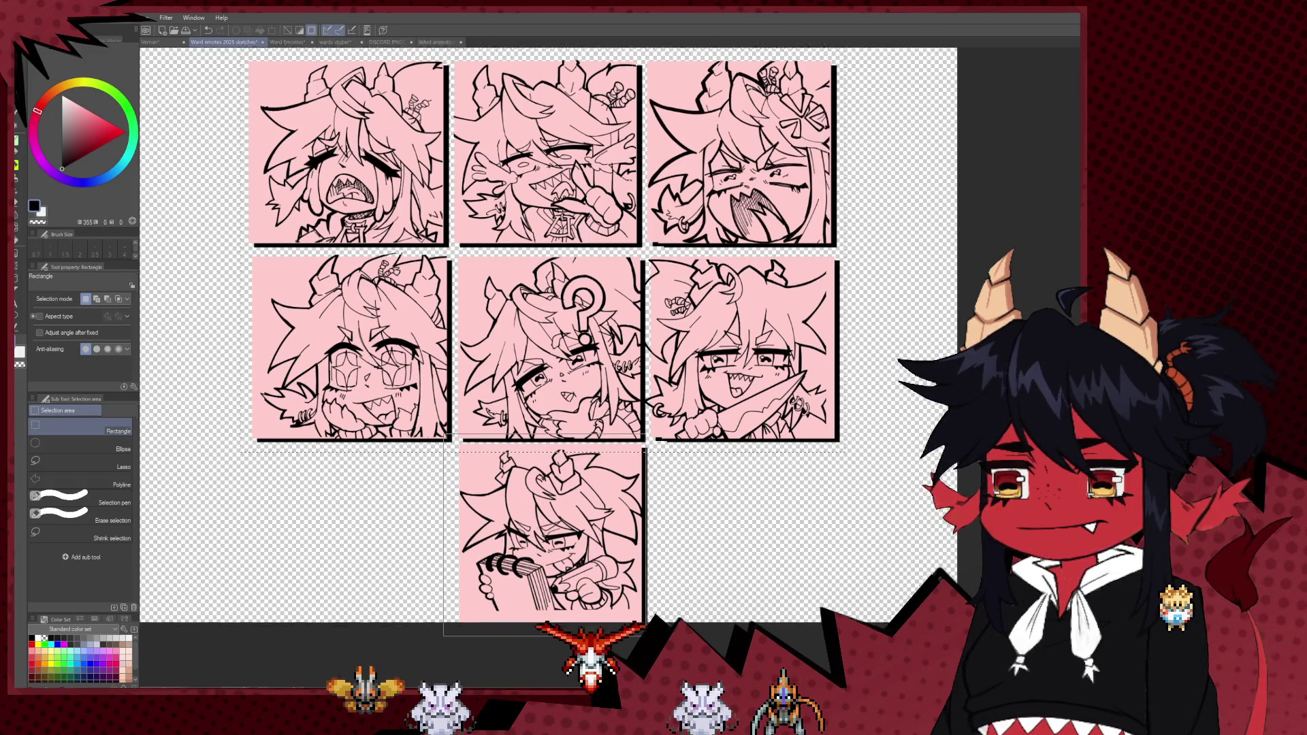
scroll(559, 531, down, 1)
drag(449, 449, 668, 612)
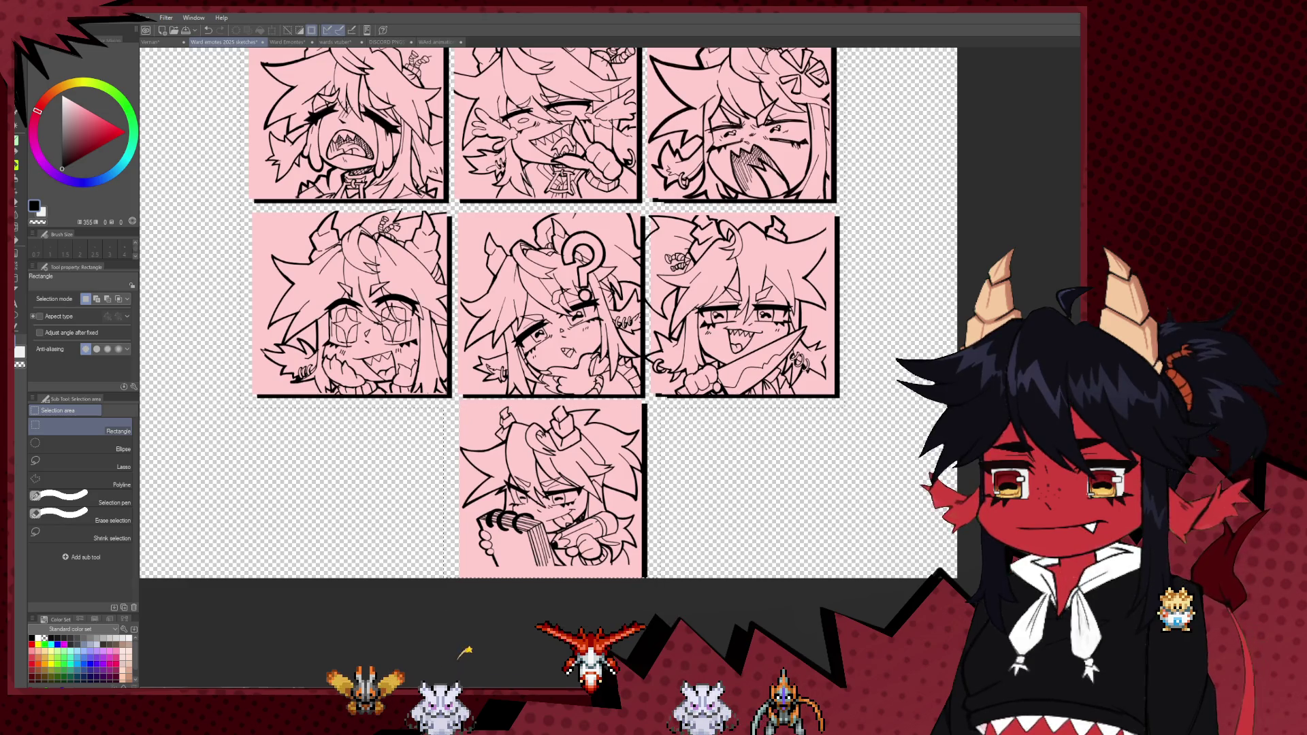
key(b)
key(b)
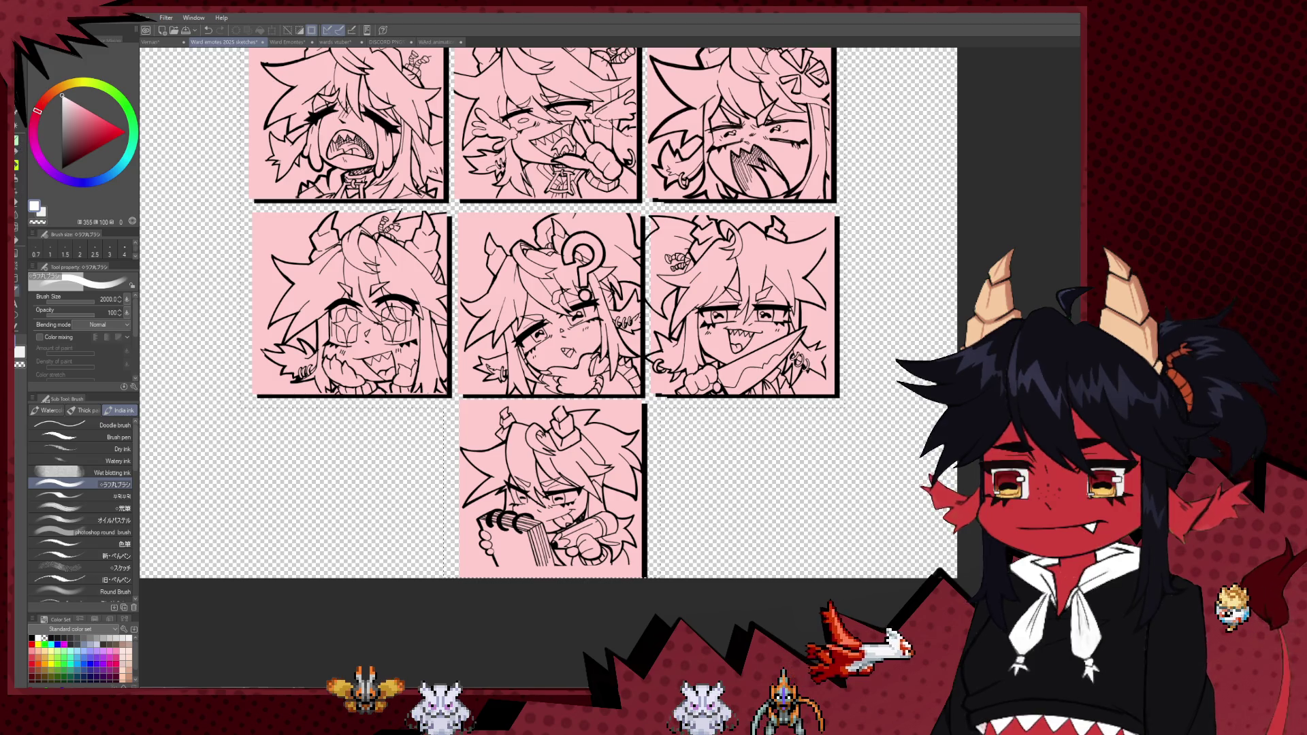
key(g)
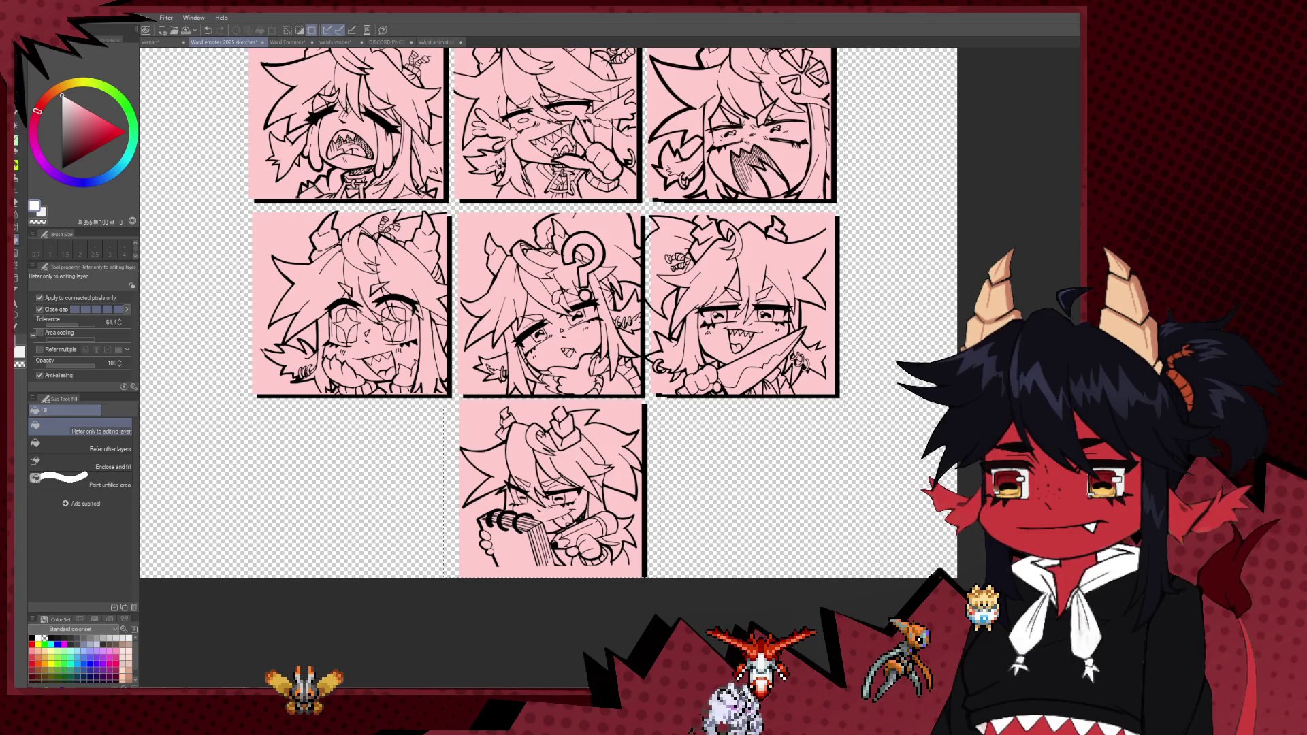
drag(754, 261, 759, 338)
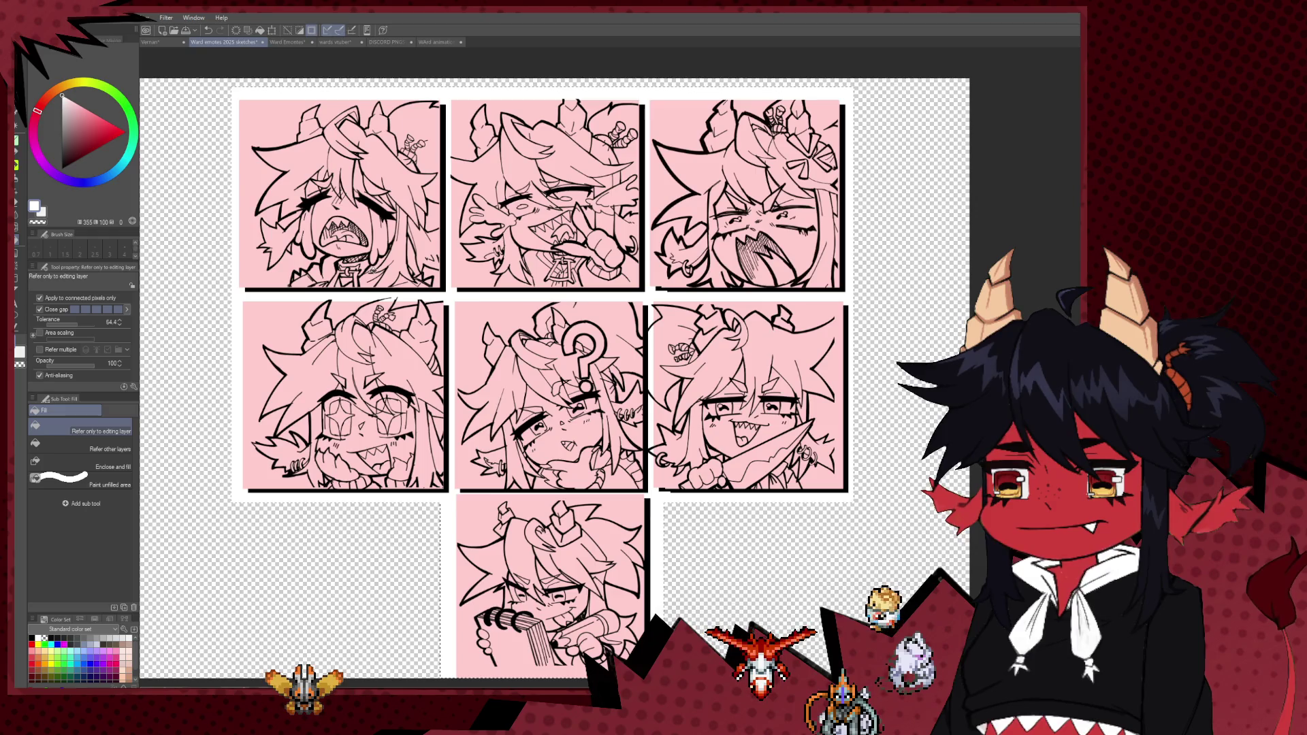
- Try near-black, black and then grey fills on the border behind the emote panels
click(432, 194)
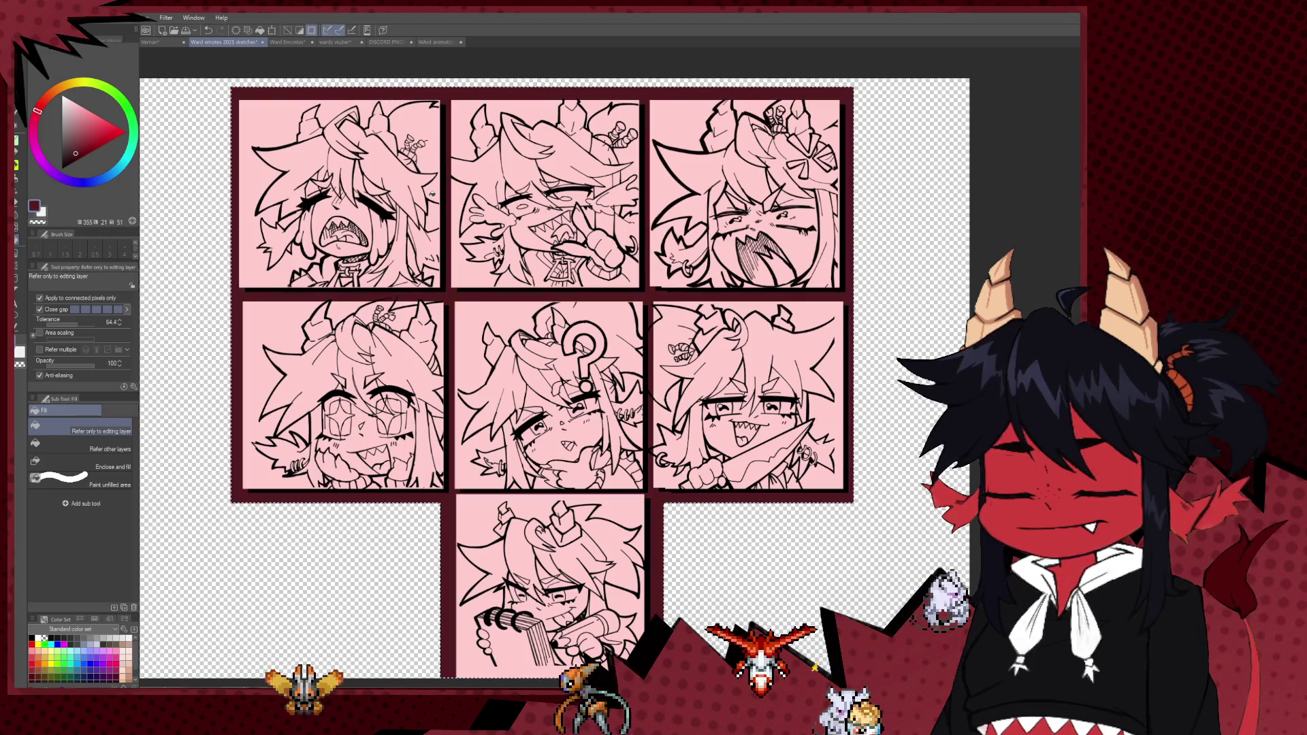
click(58, 147)
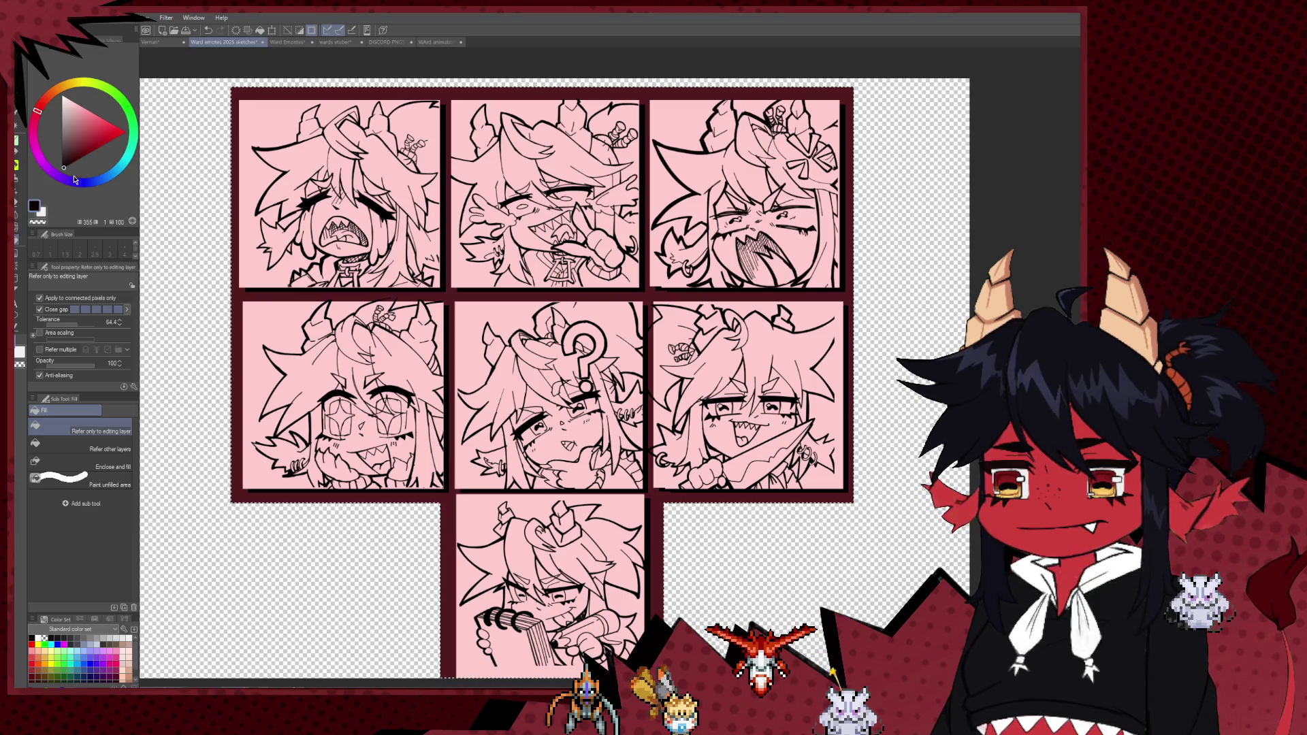
click(442, 294)
key(ctrl+minus)
key(ctrl+minus)
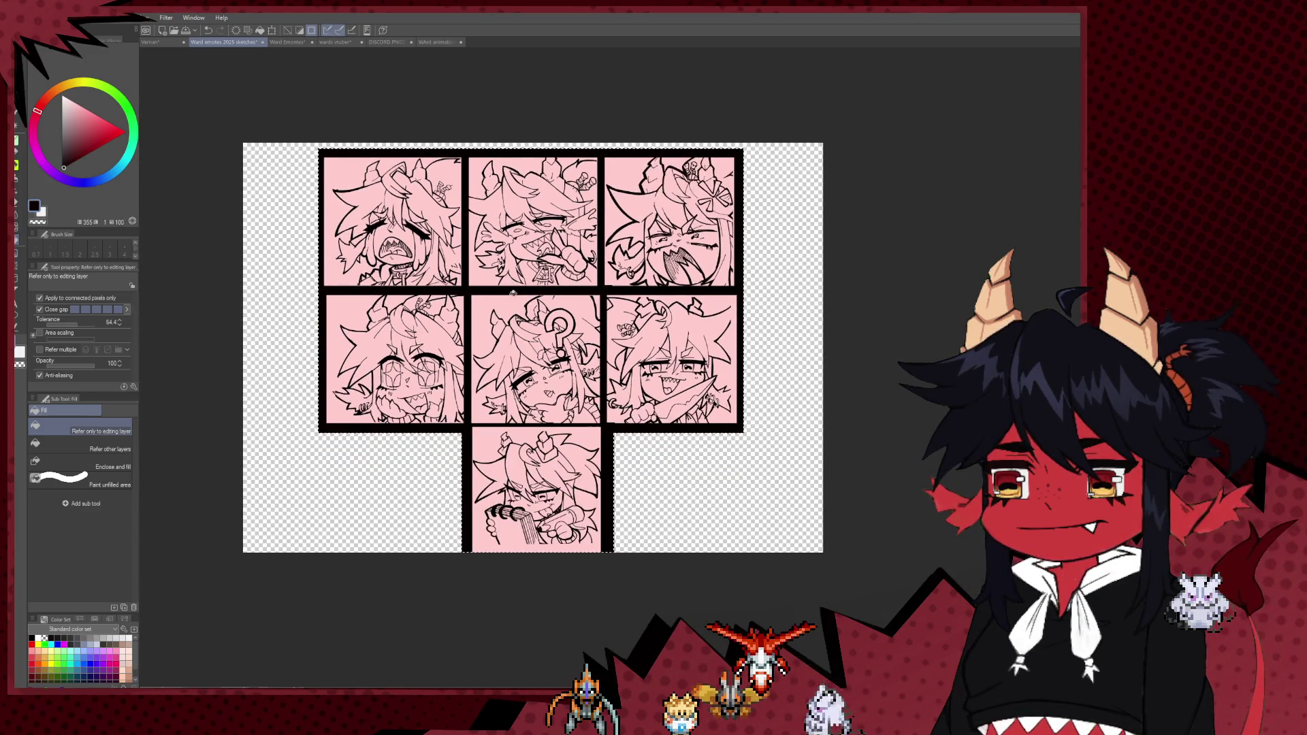
key(ctrl+plus)
click(62, 122)
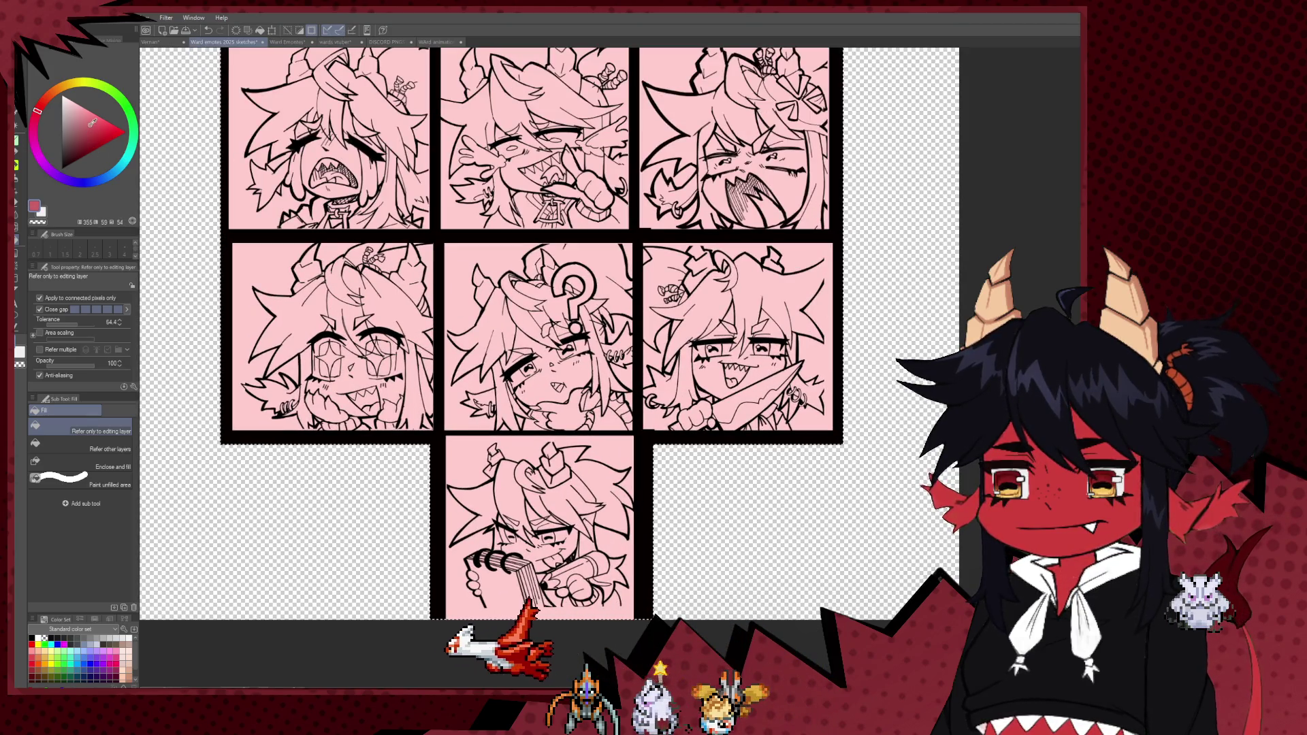
click(438, 337)
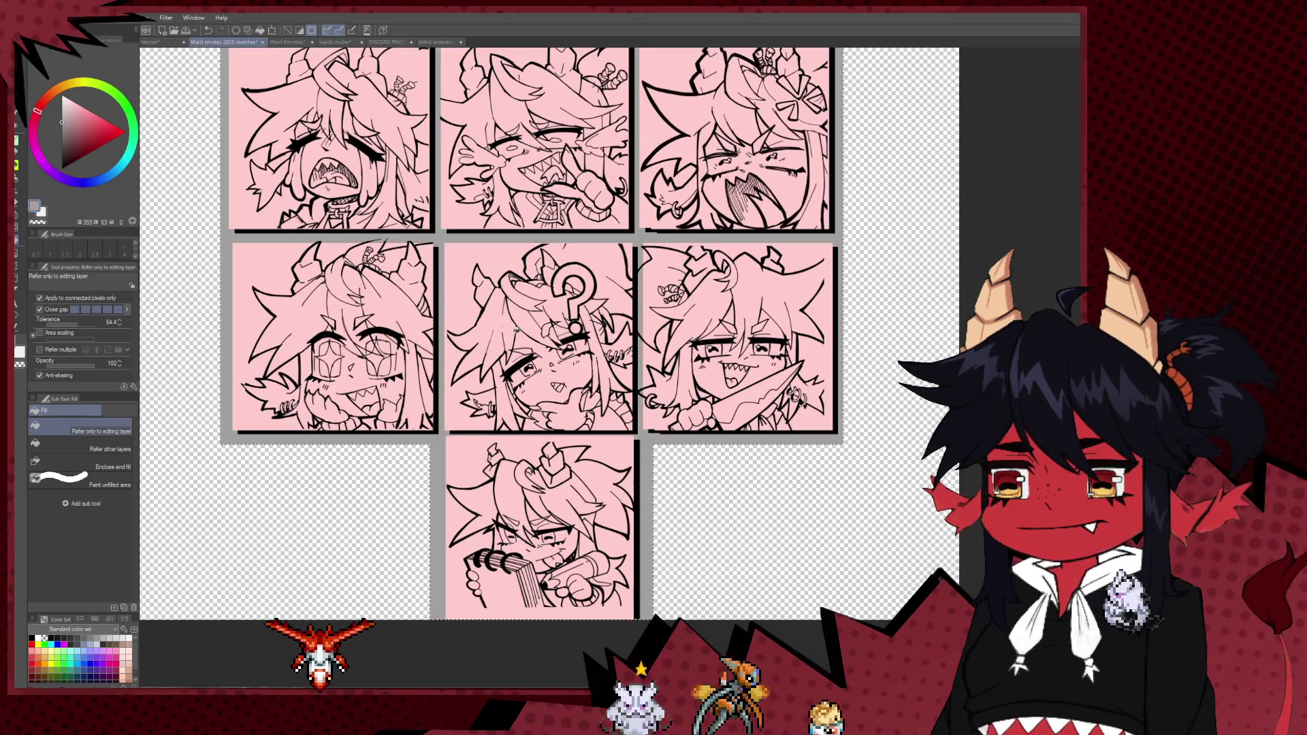
- Fill the border with a dark mauve and inspect the result
click(69, 140)
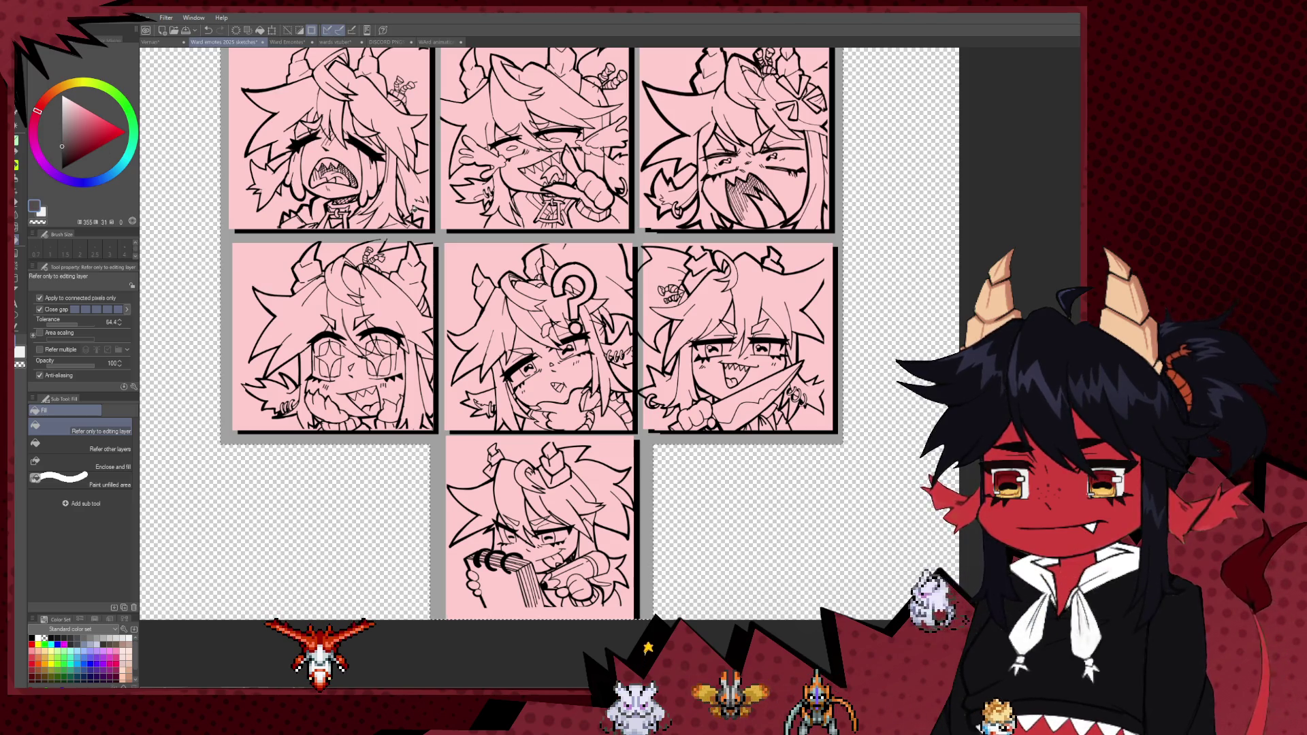
click(436, 235)
scroll(587, 257, down, 3)
scroll(587, 257, up, 2)
scroll(587, 257, up, 1)
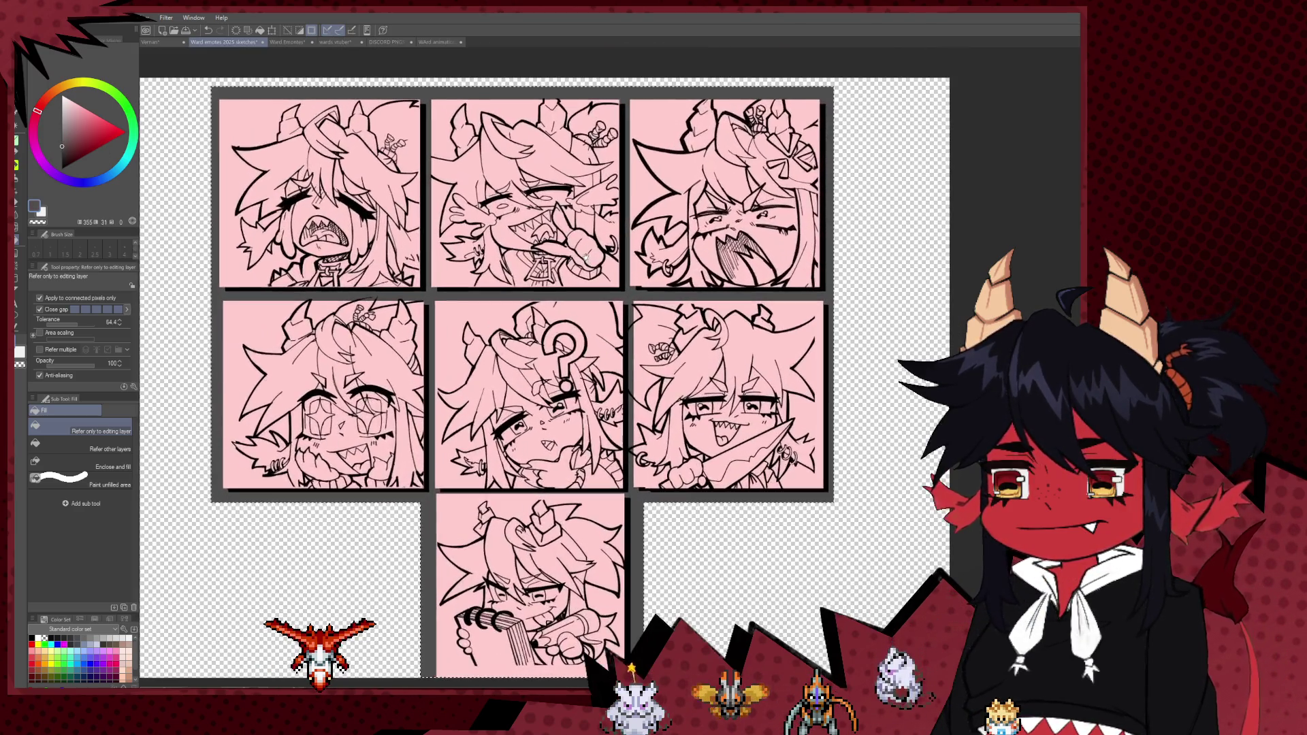
scroll(595, 330, down, 2)
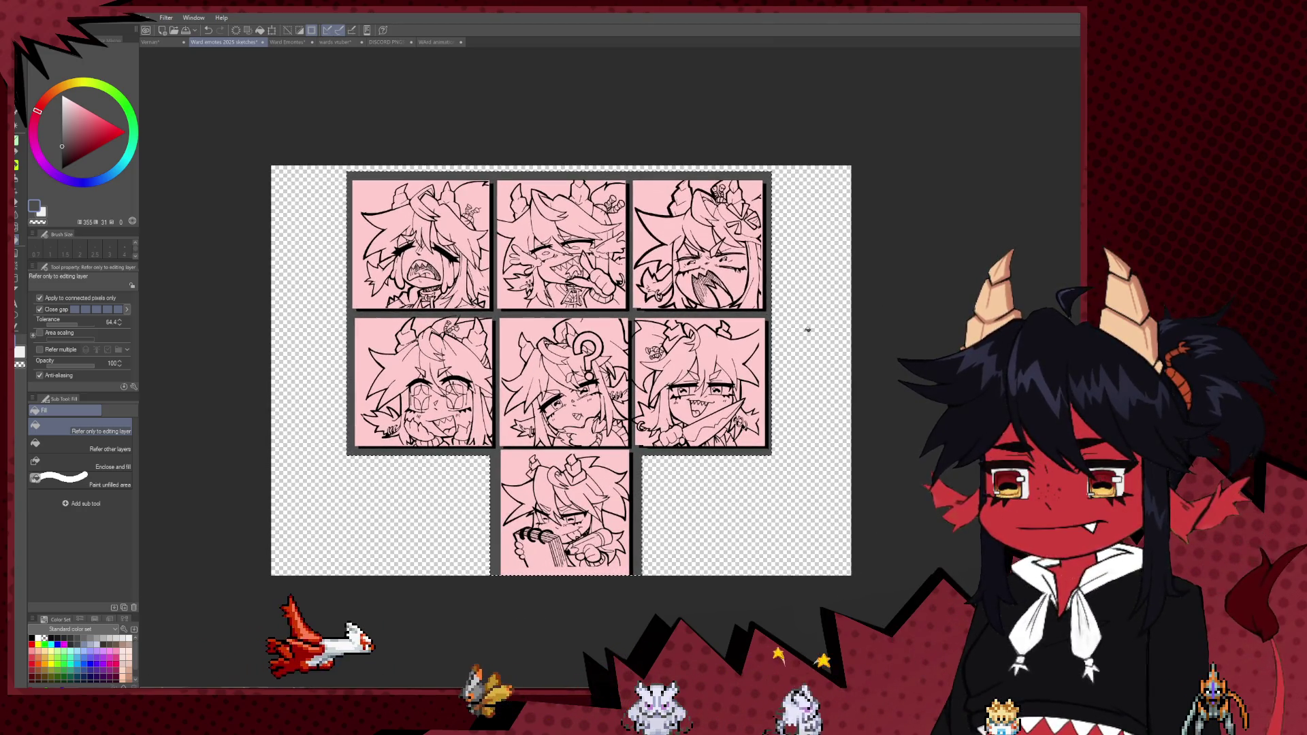
scroll(805, 326, up, 2)
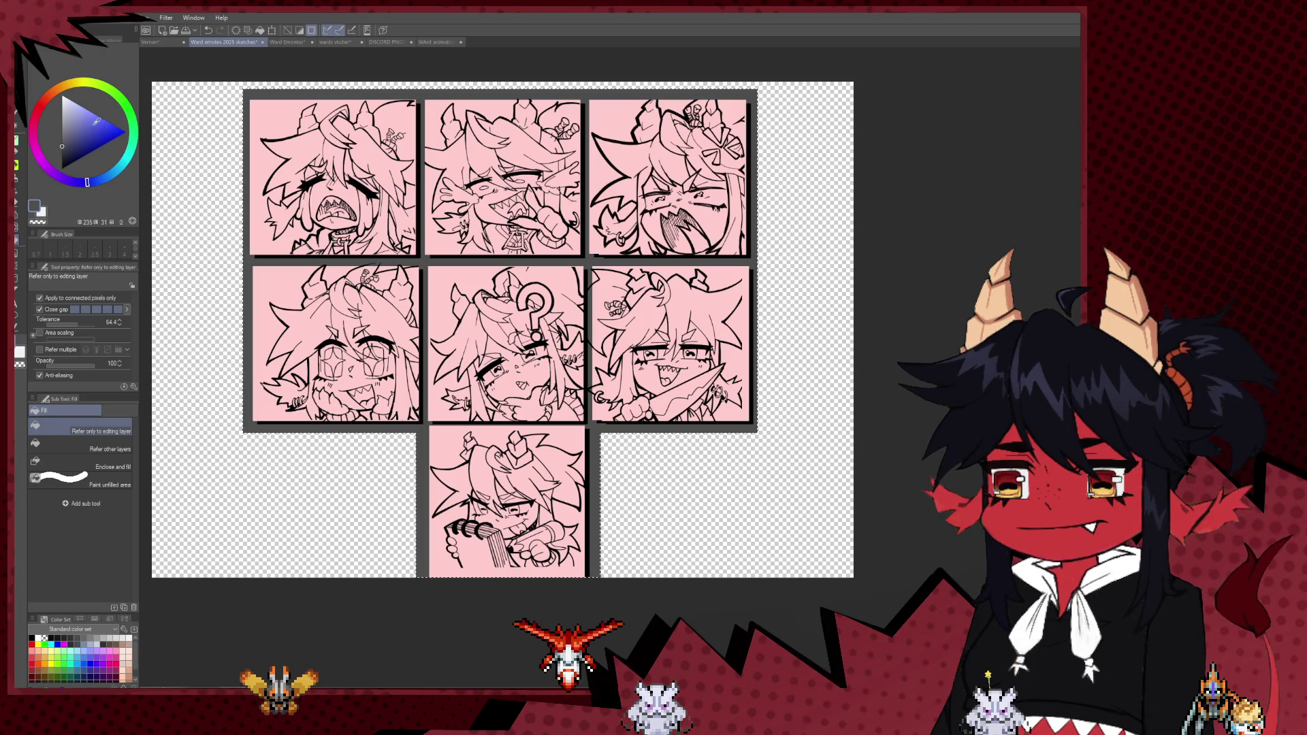
- Try a blue-purple backing, then settle on filling the frame dark maroon
click(417, 372)
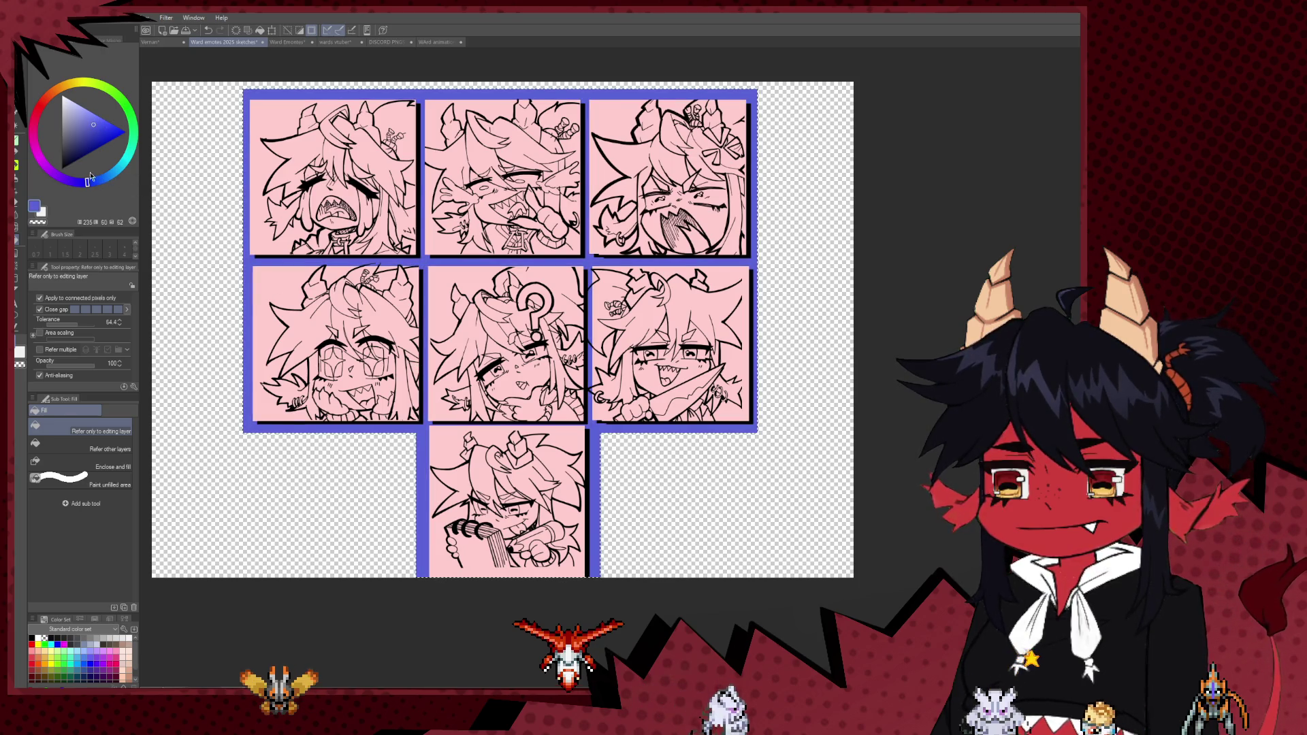
click(422, 189)
scroll(498, 240, up, 1)
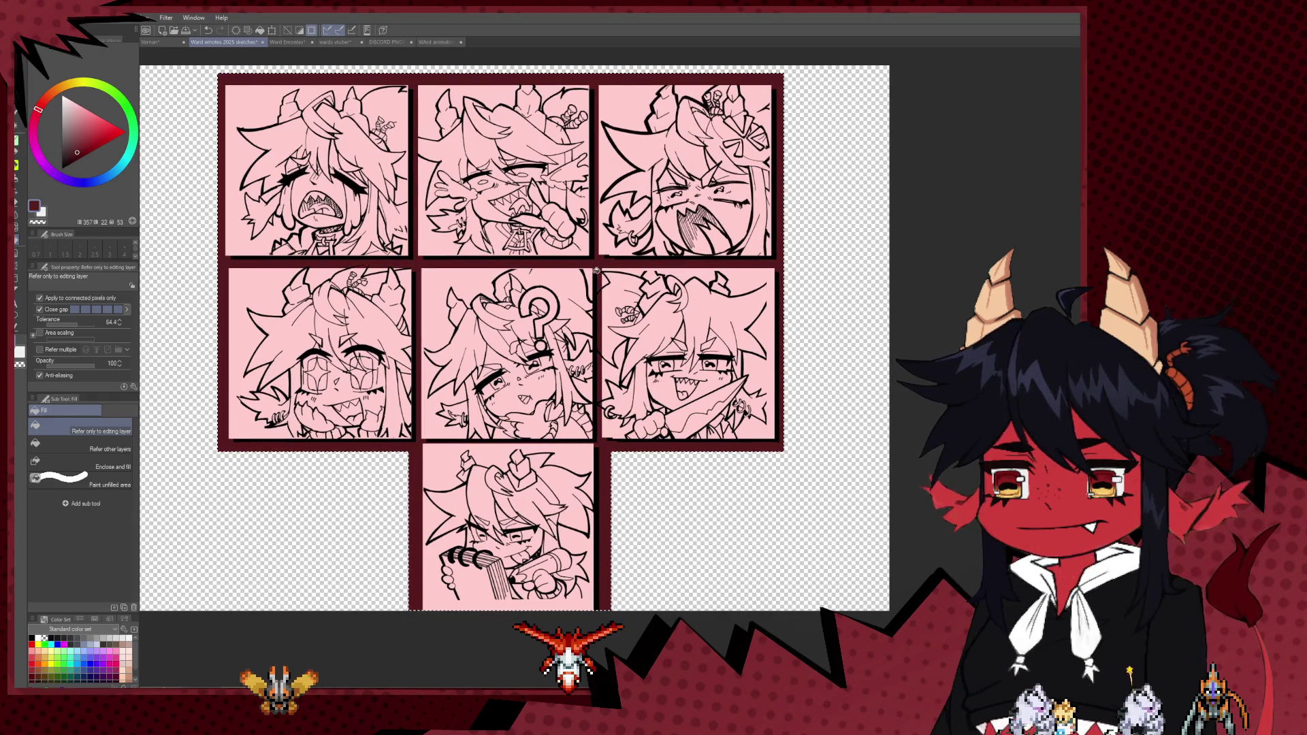
scroll(596, 271, down, 2)
scroll(341, 238, up, 1)
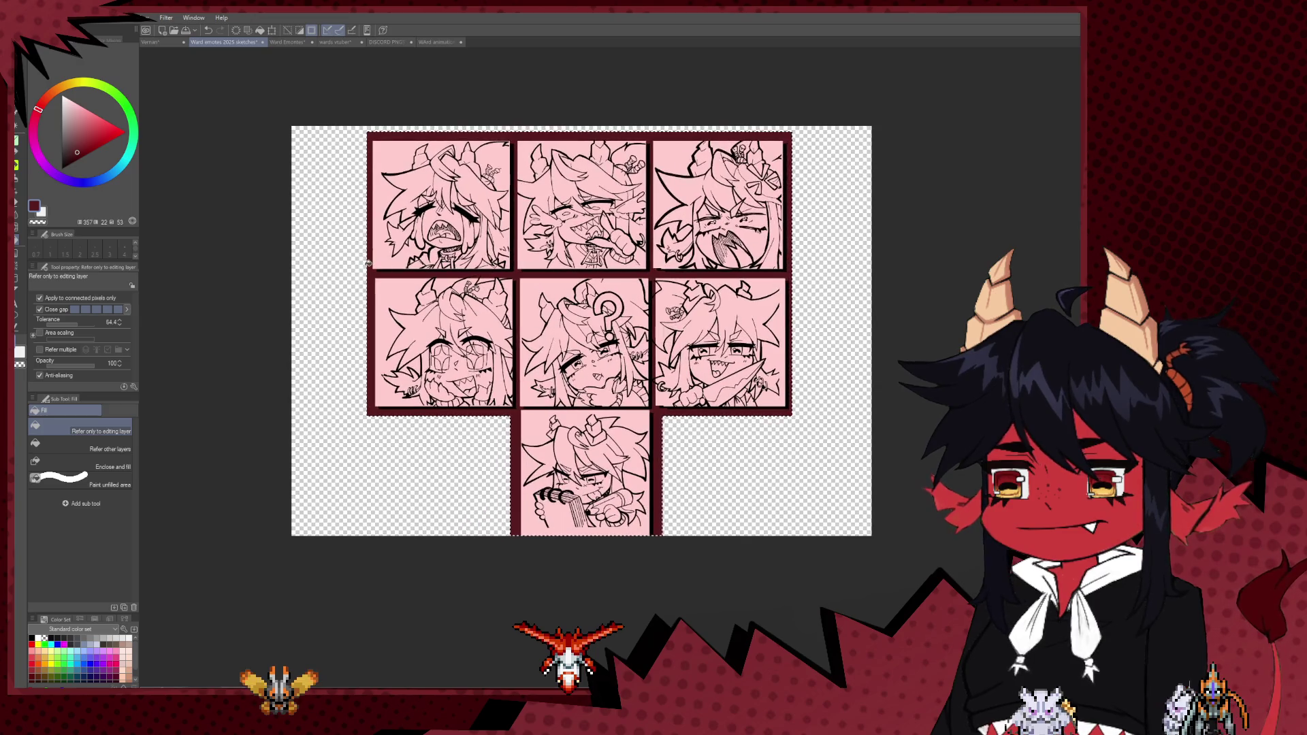
scroll(369, 262, down, 2)
scroll(368, 261, up, 1)
scroll(368, 259, up, 1)
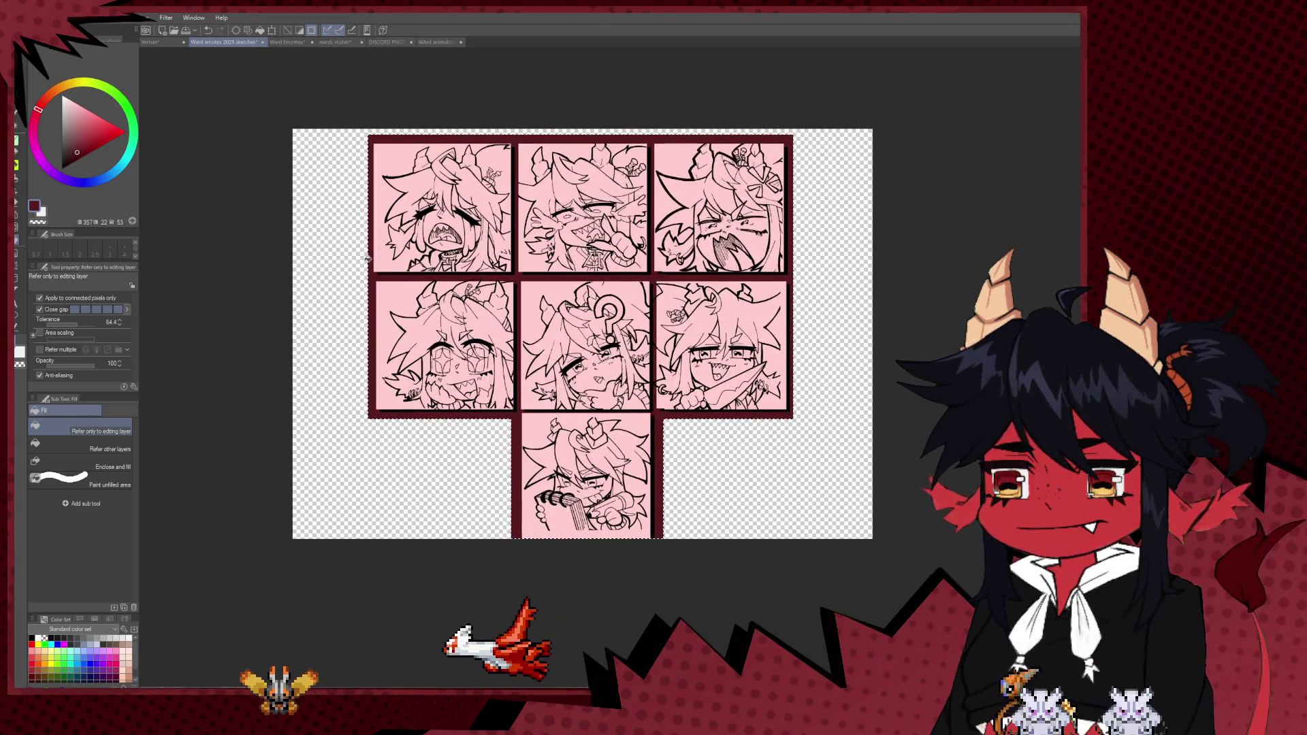
scroll(368, 259, down, 2)
scroll(368, 260, down, 1)
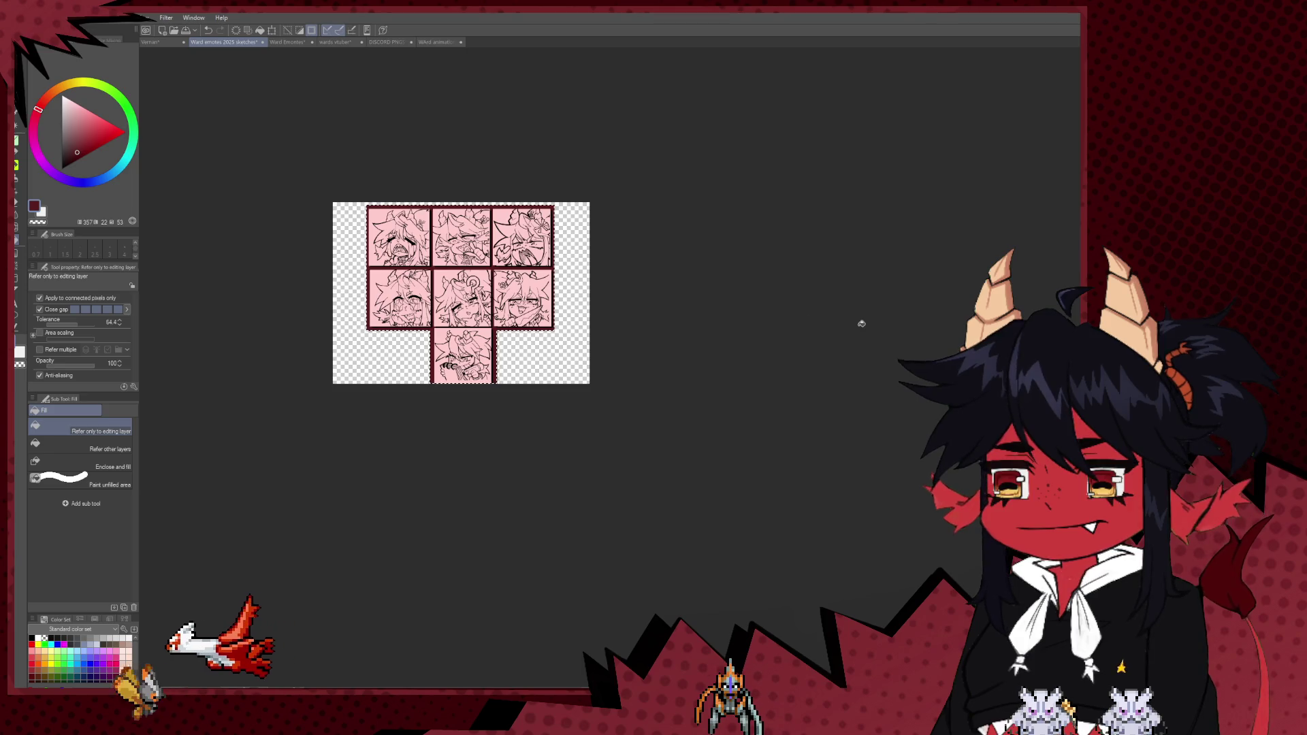
scroll(436, 248, up, 2)
scroll(436, 249, up, 2)
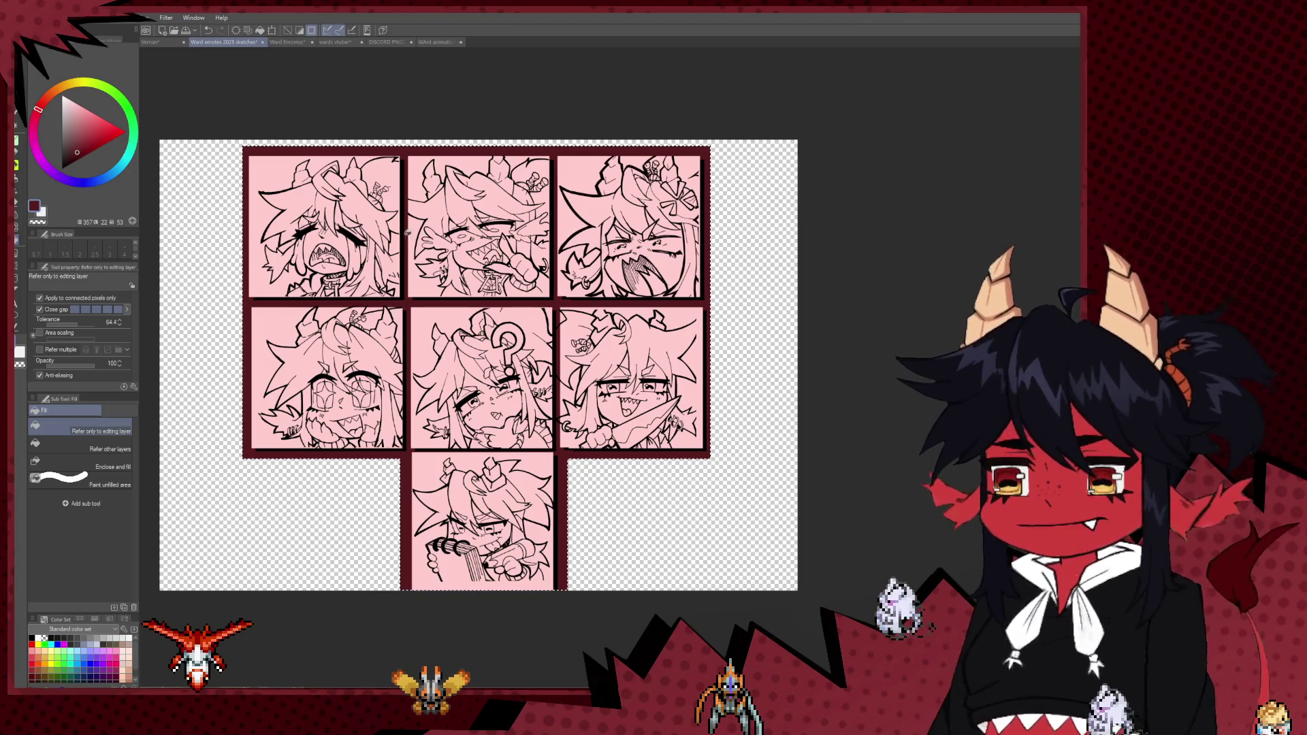
key(m)
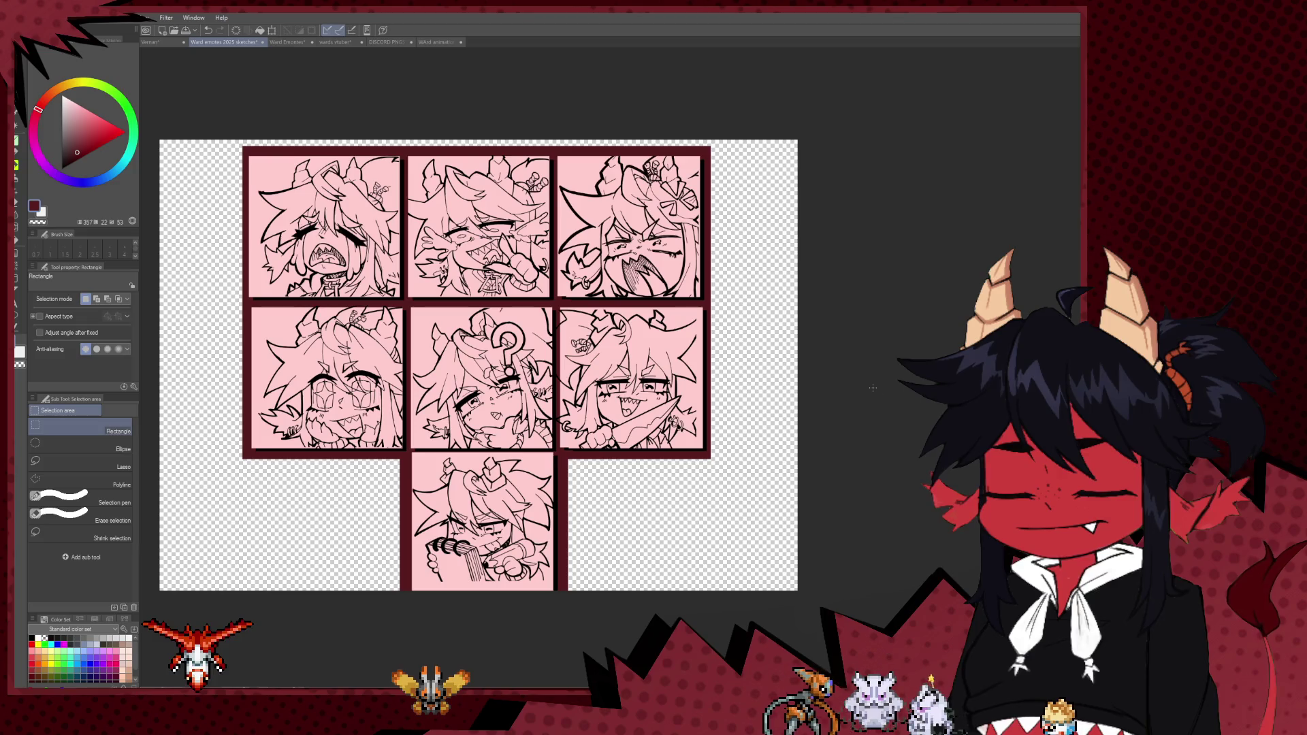
- Lighten the bottom panel's pink to near white and set white as the fill colour
key(ctrl+z)
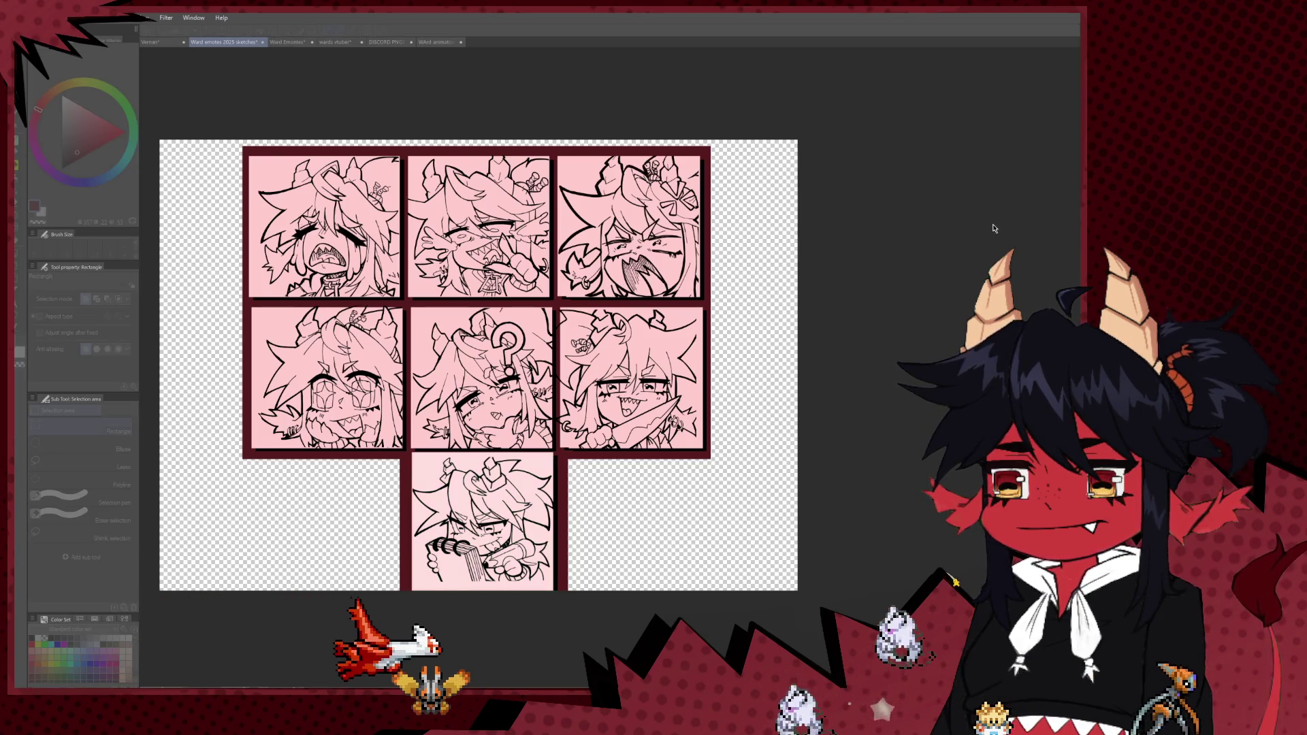
key(ctrl+z)
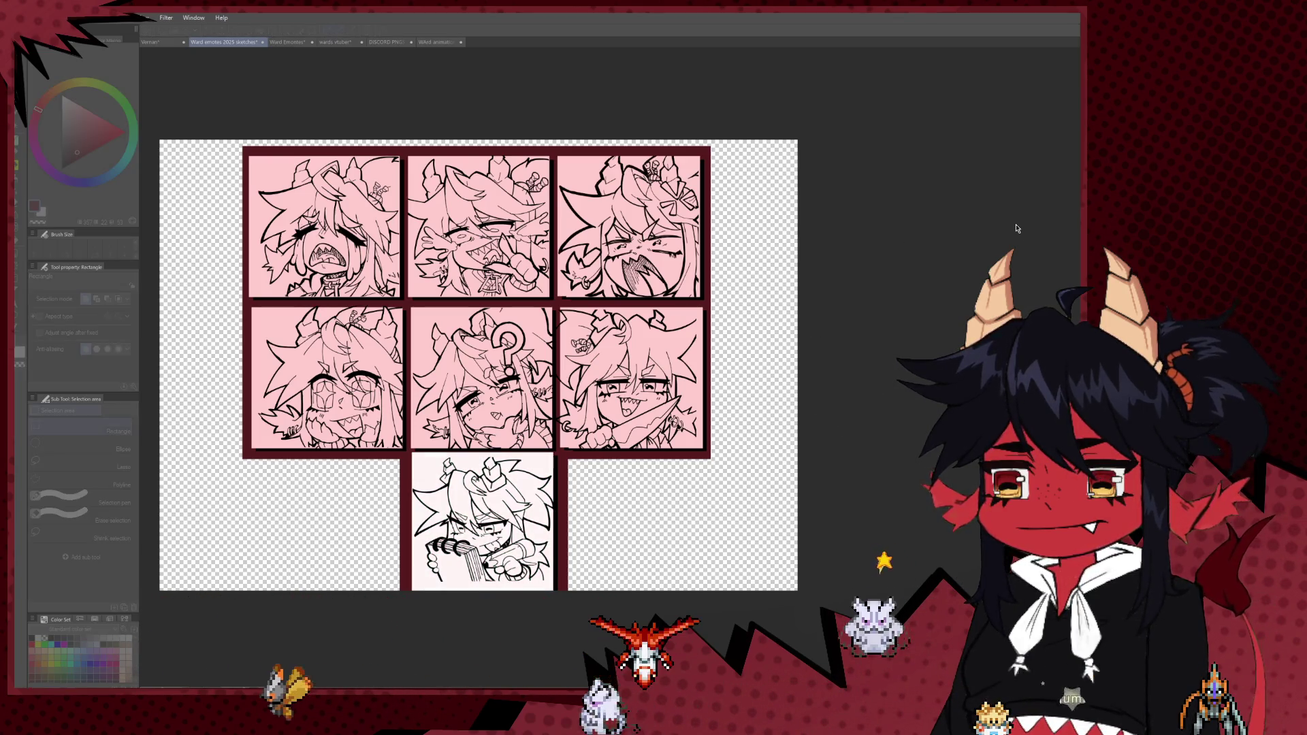
click(553, 469)
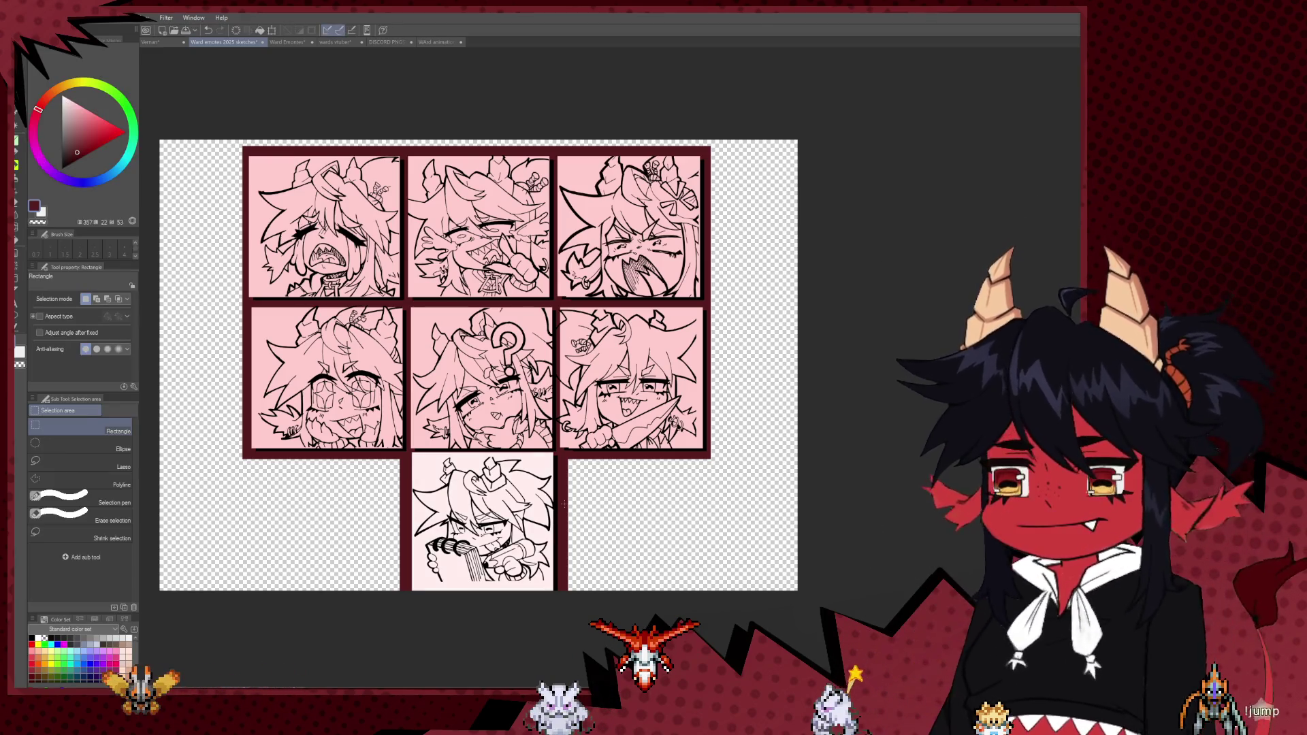
key(b)
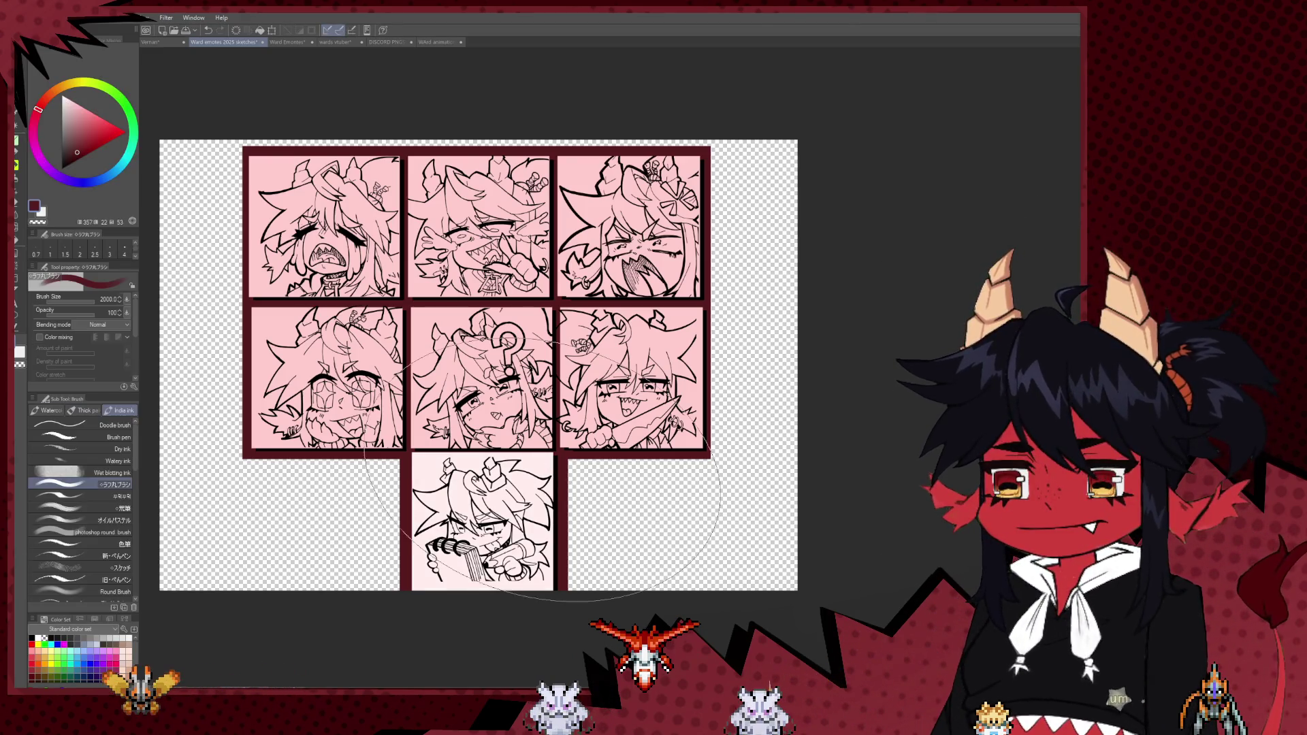
key(x)
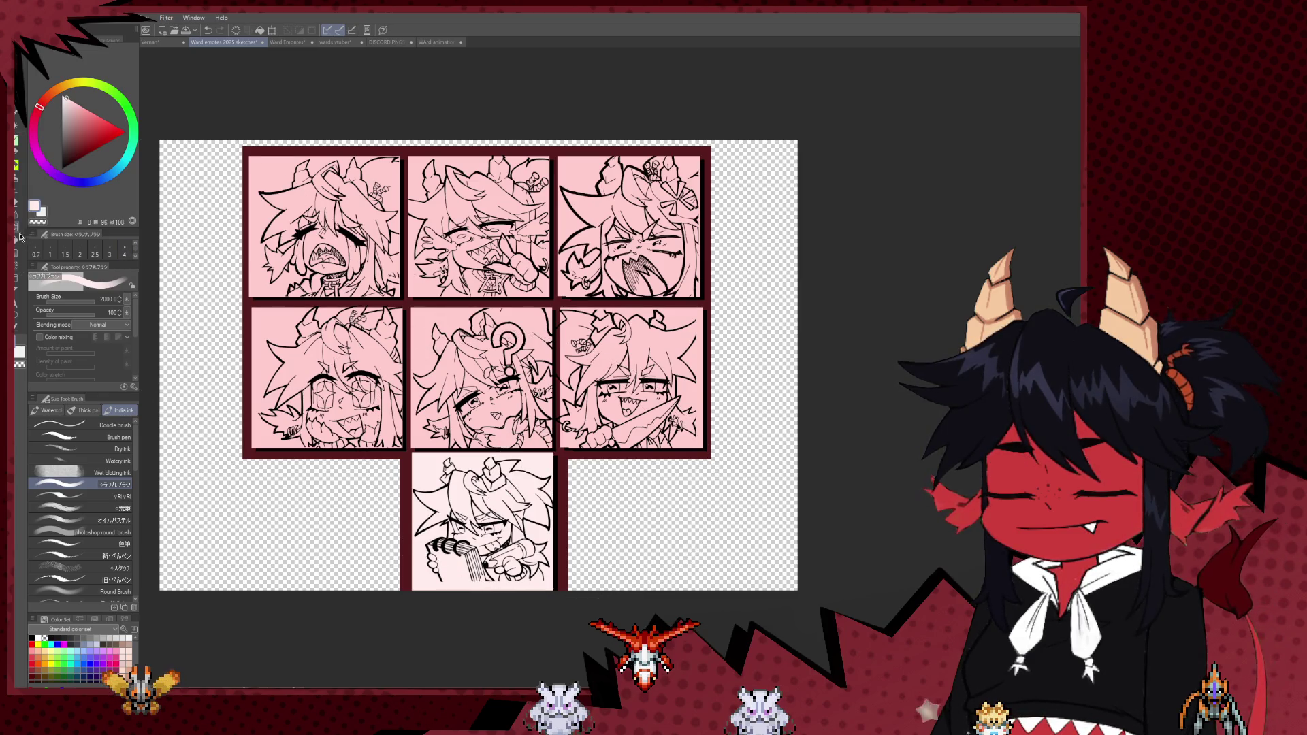
click(20, 236)
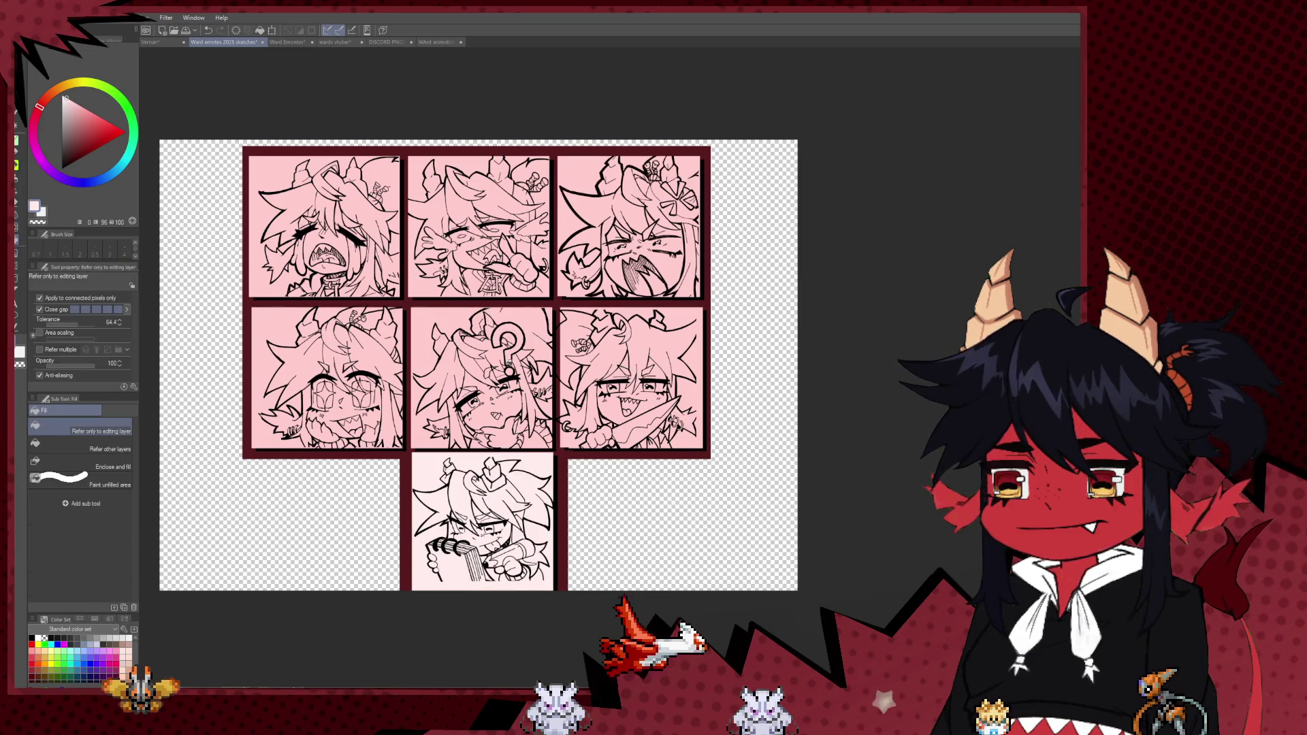
- Fill the six remaining pink panels in the middle and top rows pale
click(720, 393)
click(691, 436)
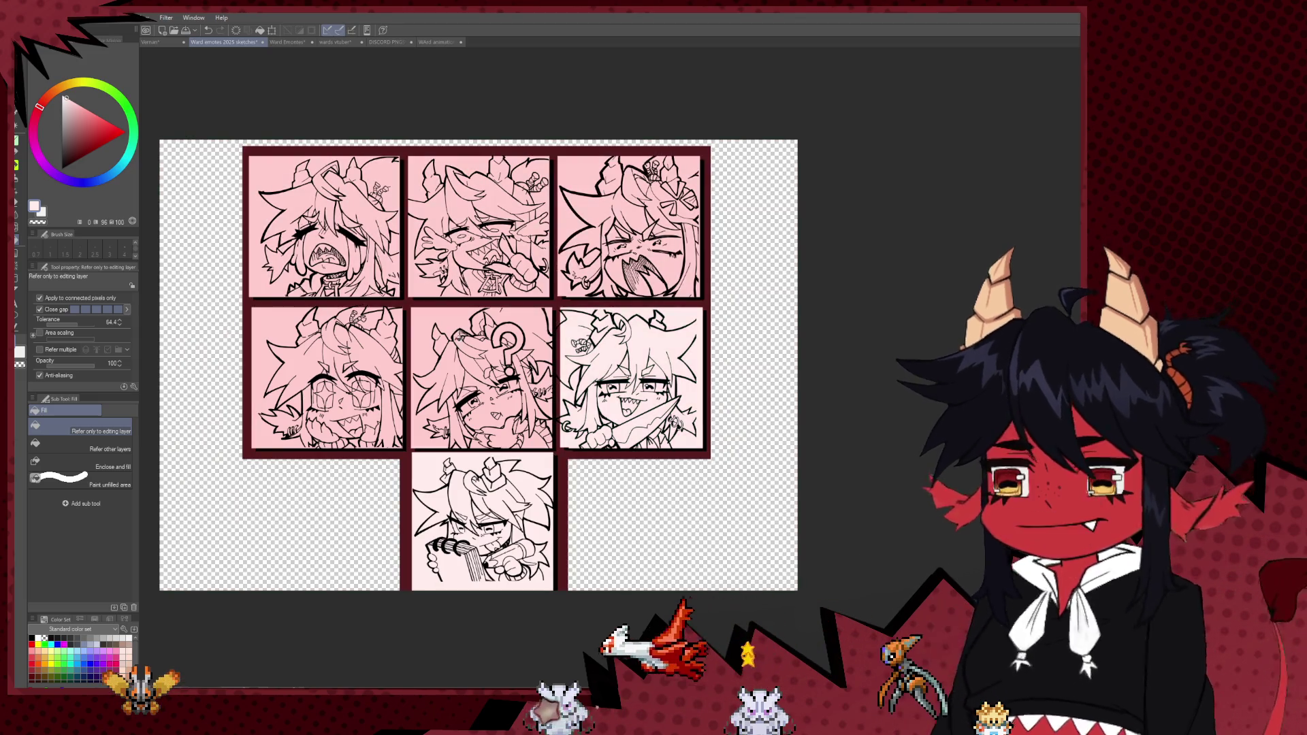
click(422, 436)
click(262, 320)
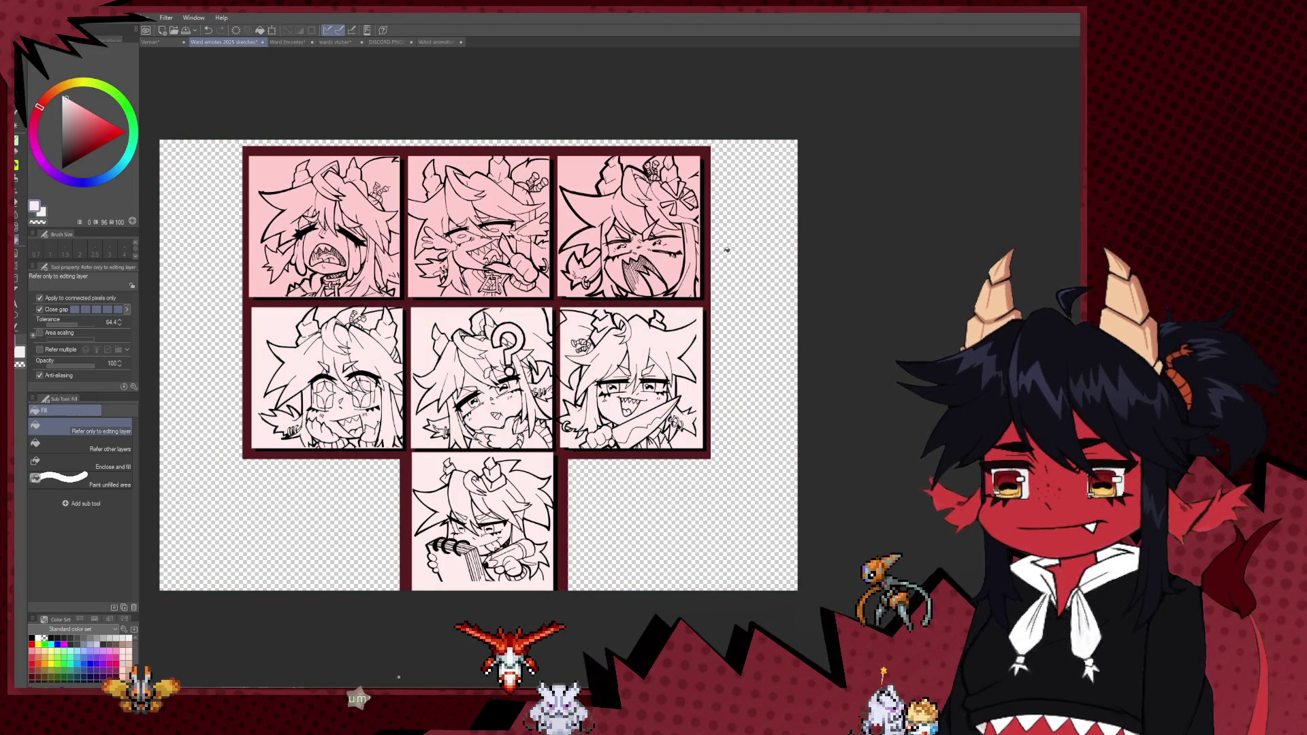
click(630, 224)
click(477, 225)
click(323, 225)
scroll(662, 424, down, 2)
scroll(637, 439, up, 1)
scroll(637, 439, down, 2)
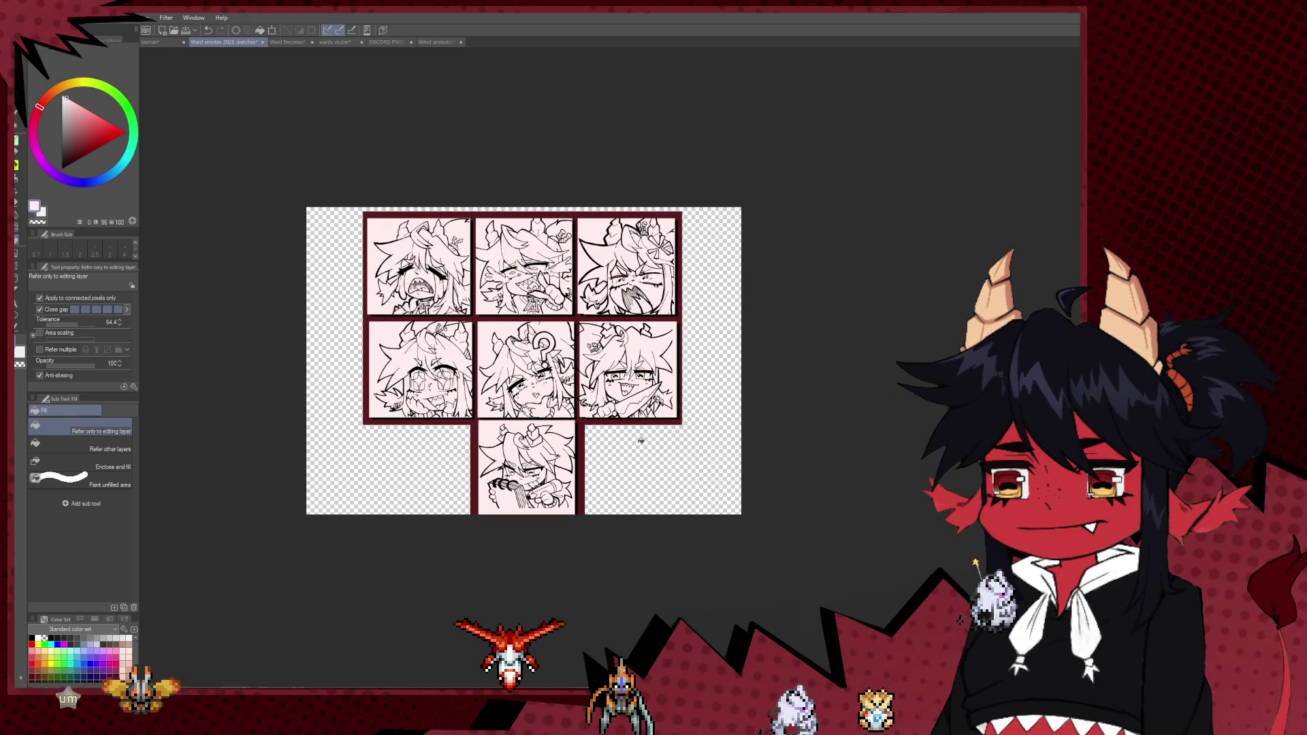
scroll(641, 441, up, 1)
scroll(641, 441, up, 1)
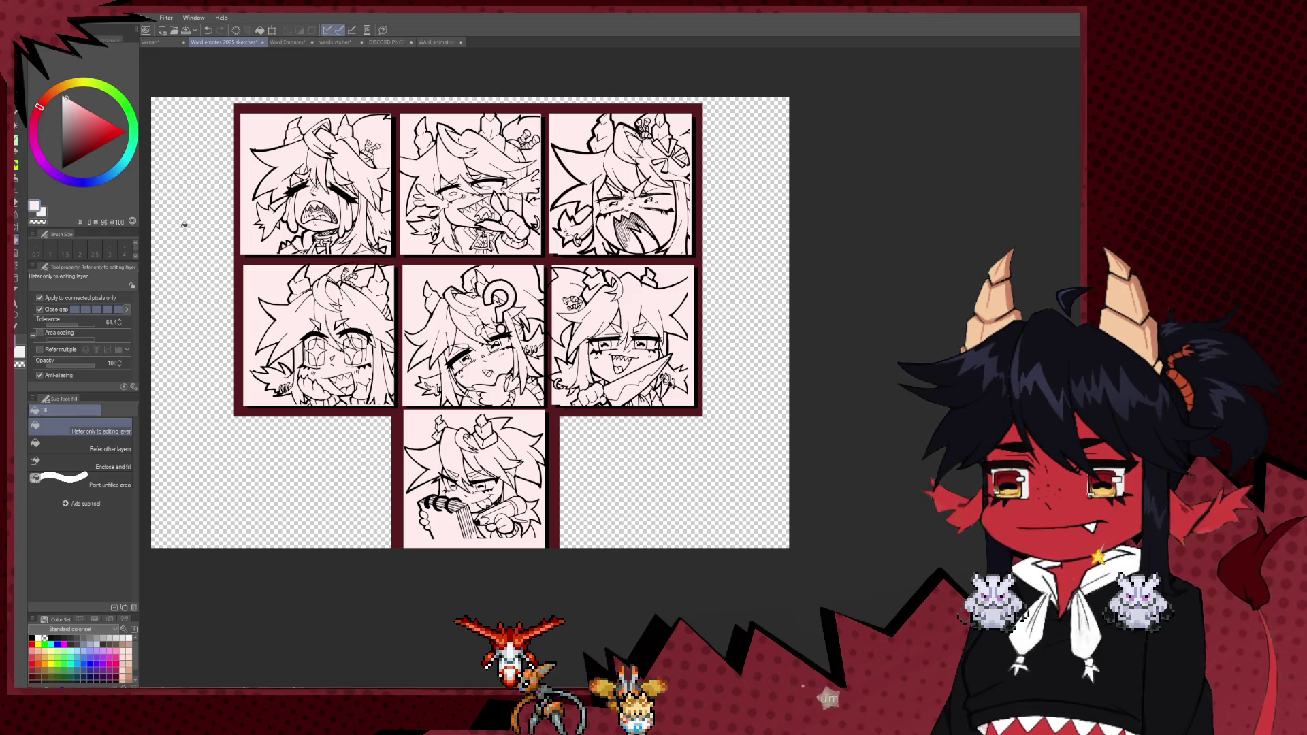
scroll(318, 430, up, 1)
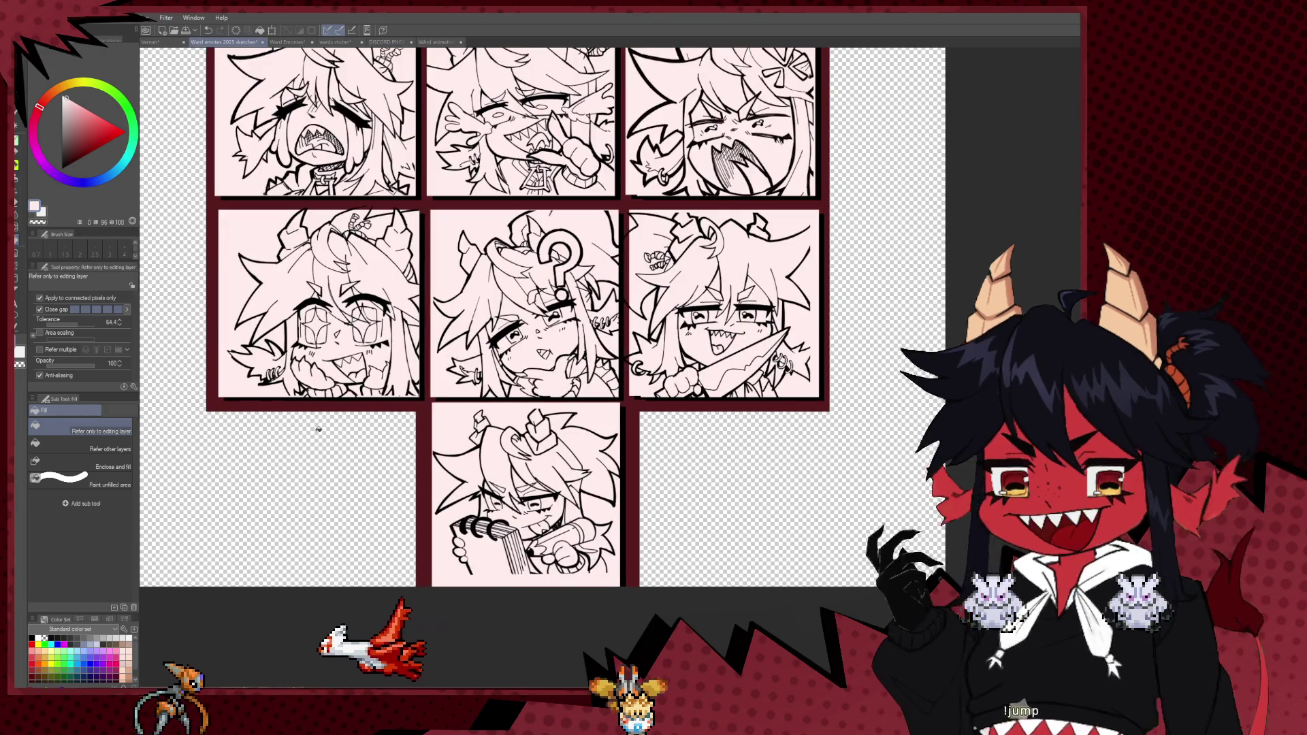
- Set up a dark maroon Milli pen at size 300 and discard the trial strokes
key(b)
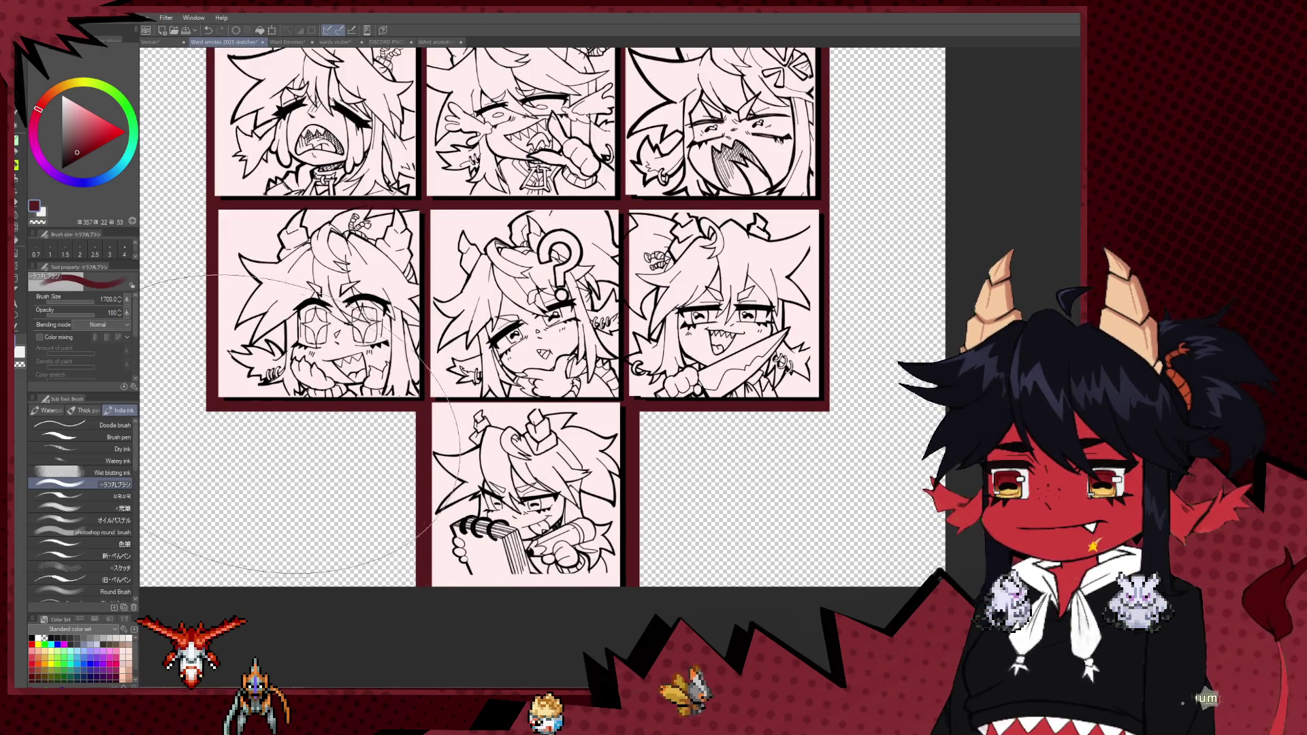
key(p)
drag(246, 408, 242, 409)
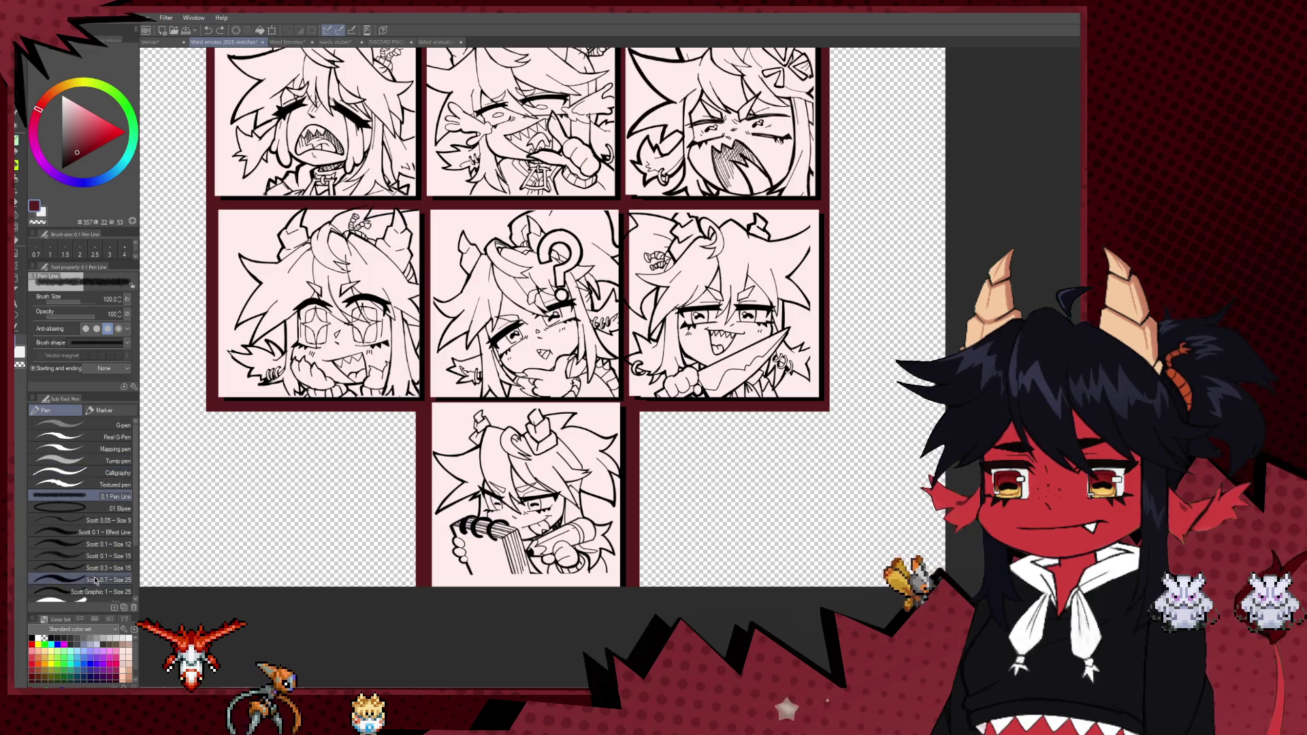
key(p)
mouse_move(251, 438)
mouse_down()
mouse_move(232, 436)
mouse_move(230, 475)
mouse_up()
key(ctrl+z)
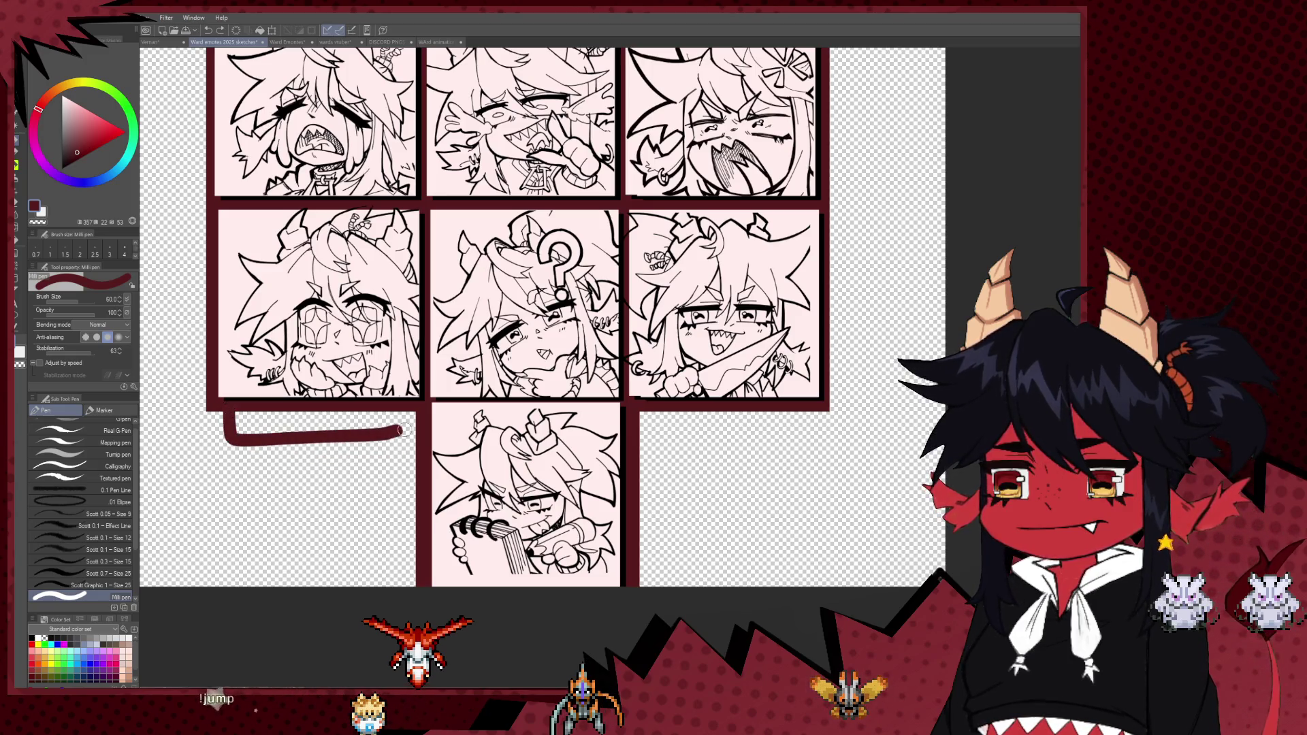
key(ctrl+z)
- Paint the maroon tab below the left panels with straight edges at size 80
drag(230, 414, 416, 459)
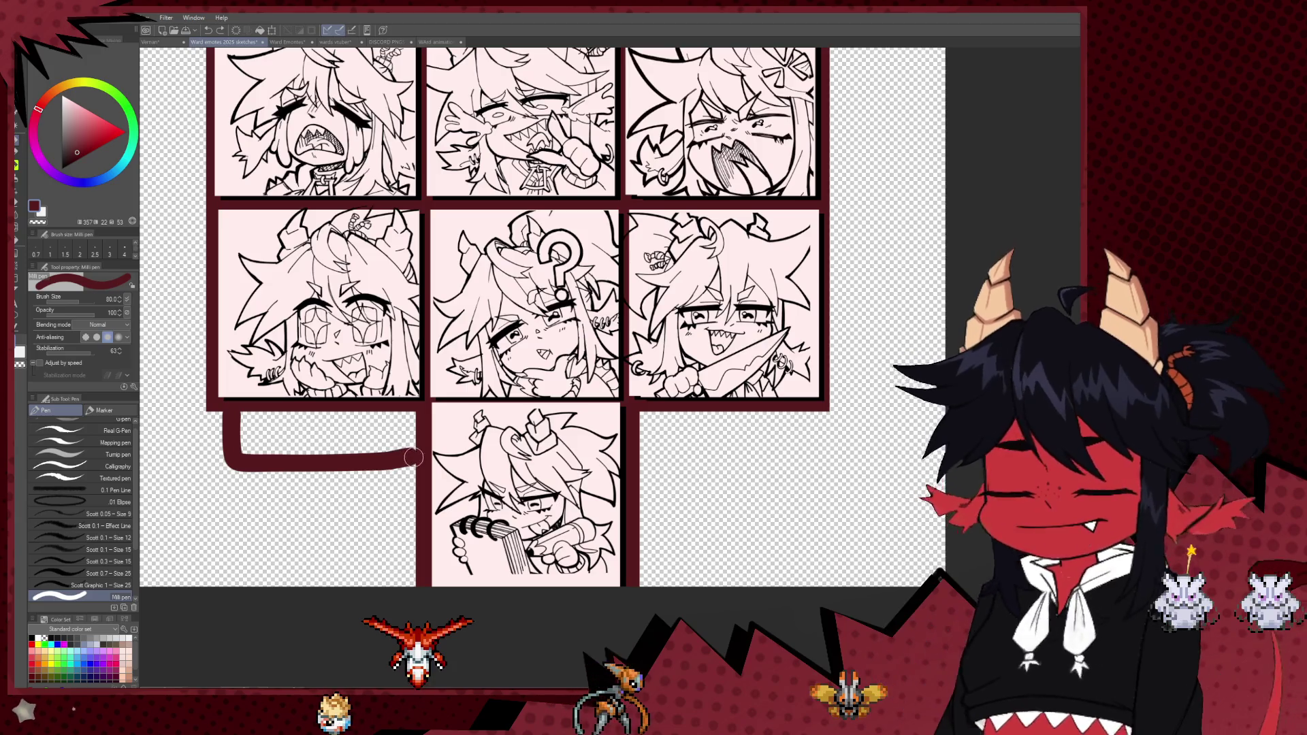
mouse_move(258, 430)
mouse_down()
mouse_move(258, 449)
mouse_move(391, 437)
mouse_up()
key(bracketleft)
drag(228, 410, 230, 464)
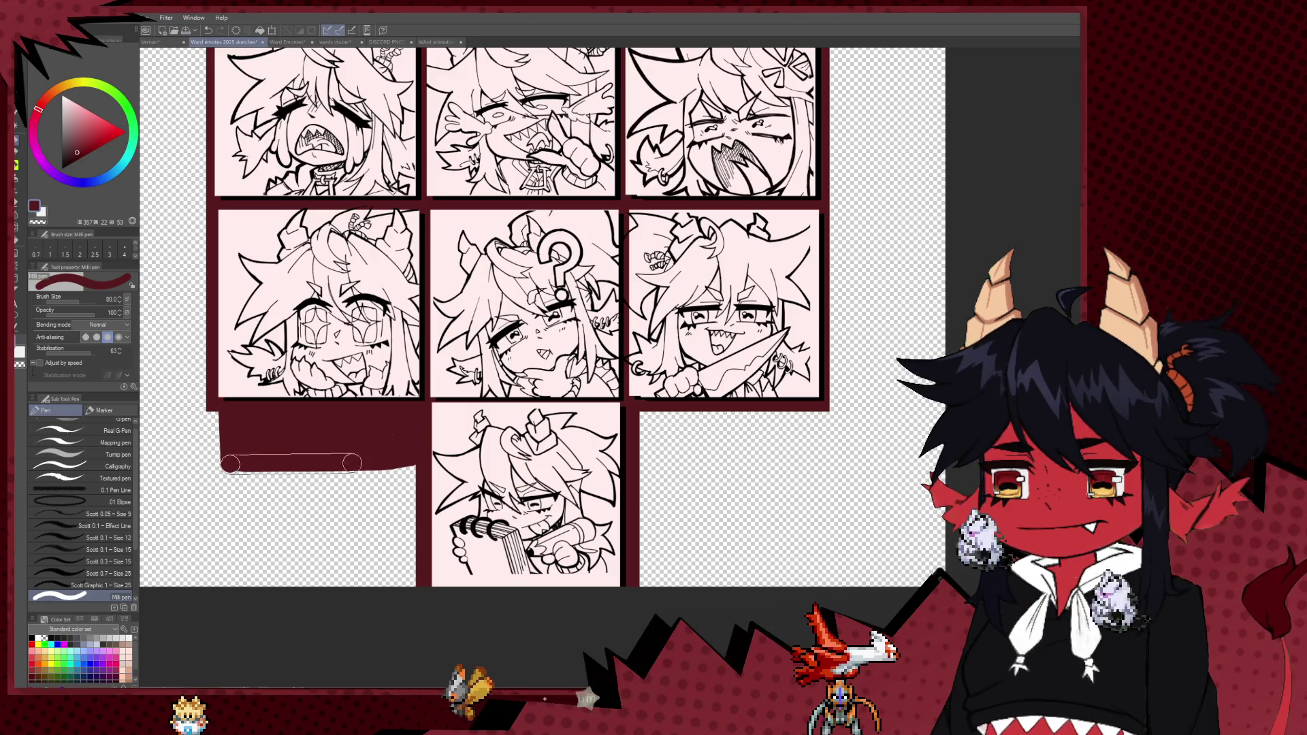
shift+click(412, 462)
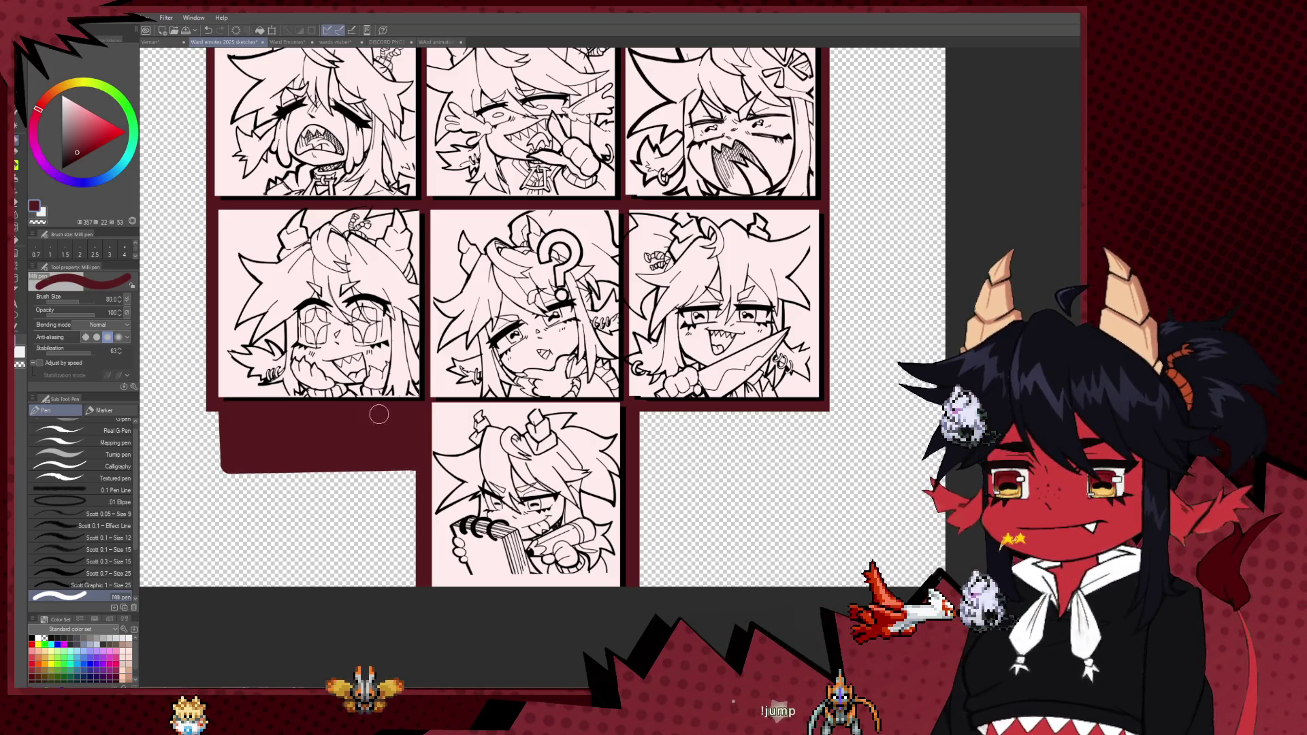
- Letter 'WARD' with an arrow underline in white using a small brush
key(b)
key(x)
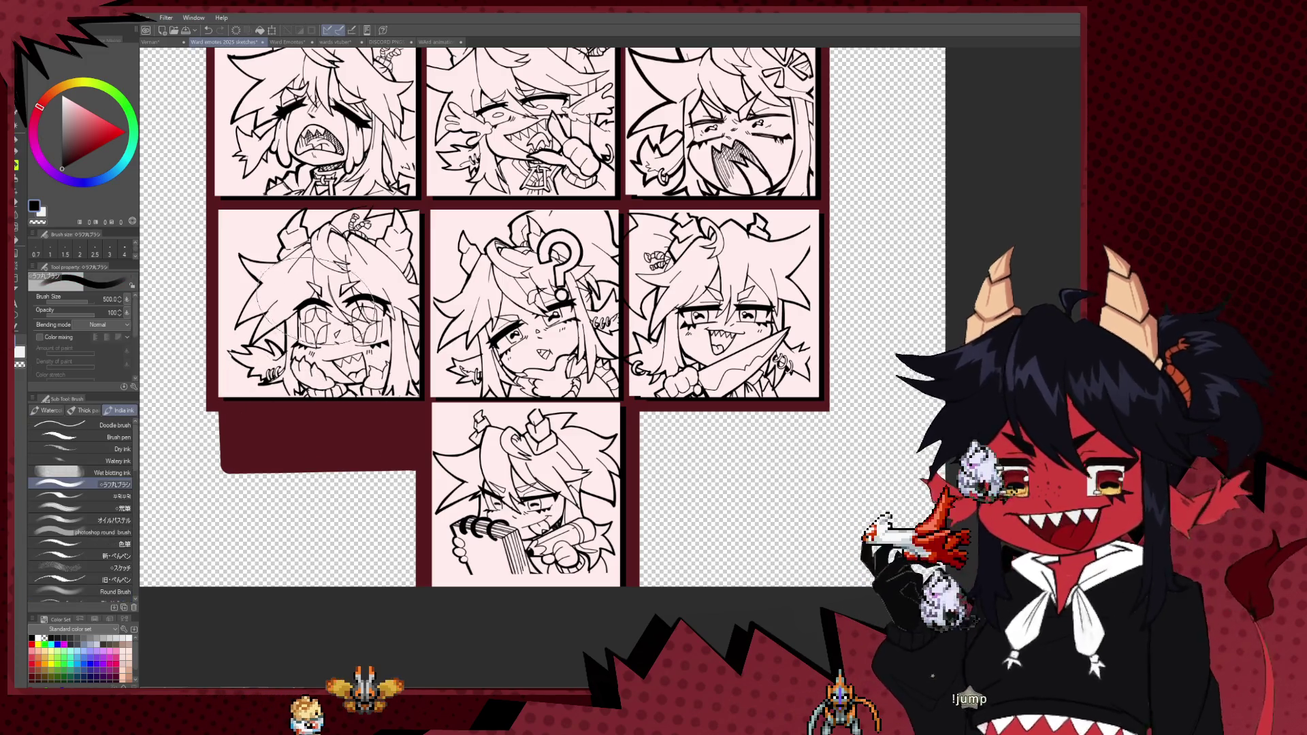
key(bracketleft)
key(bracketleft)
key(bracketleft)
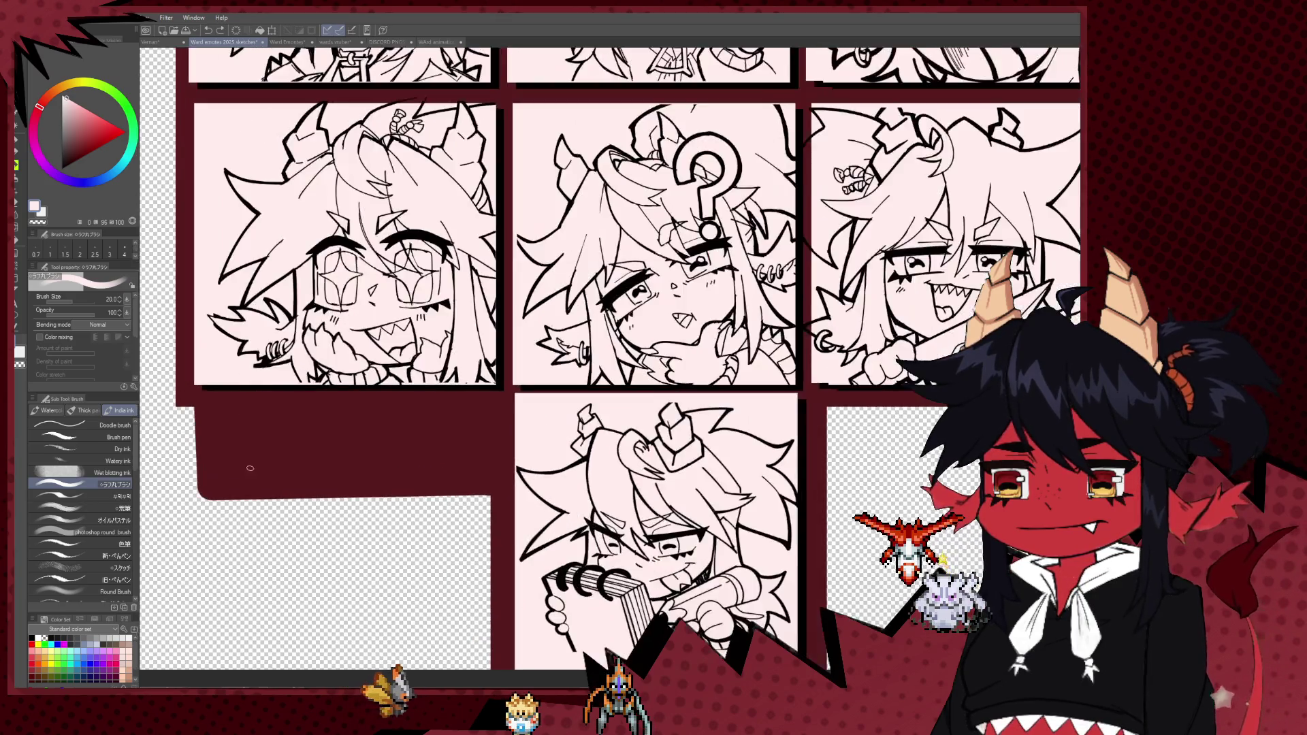
scroll(476, 433, up, 5)
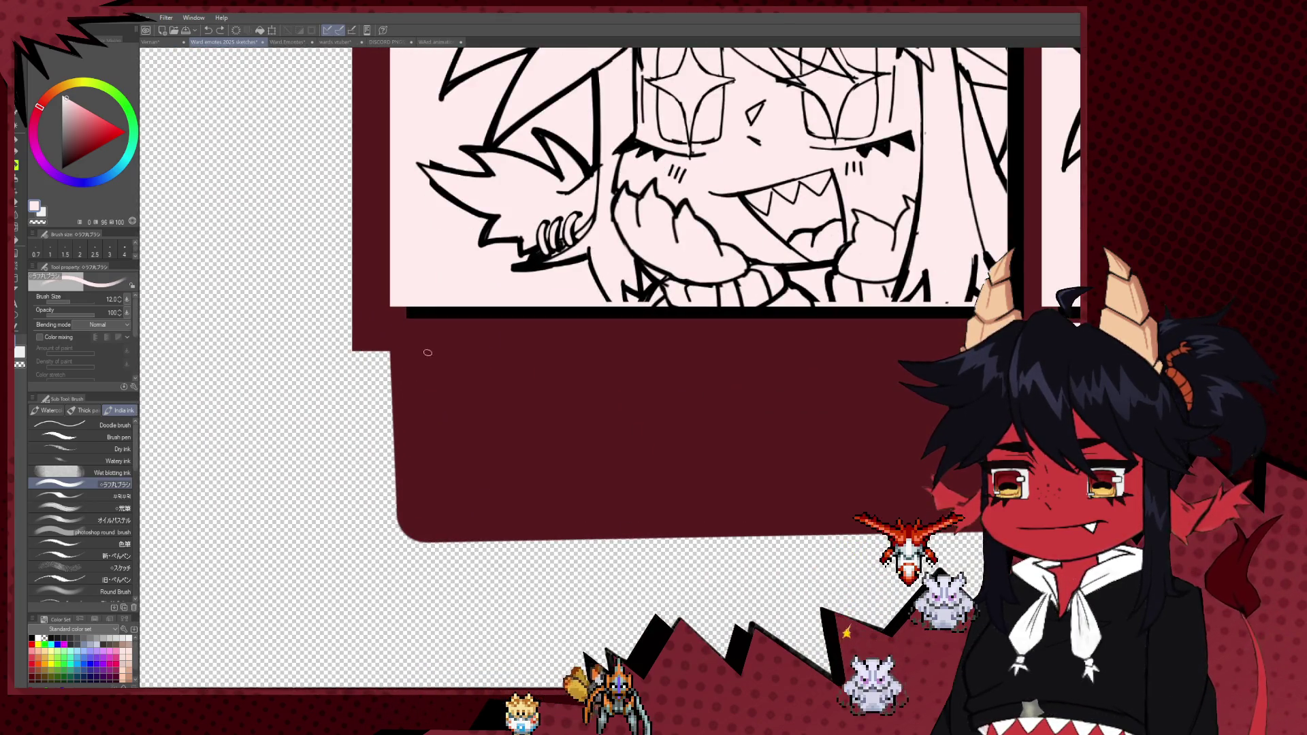
drag(428, 352, 477, 354)
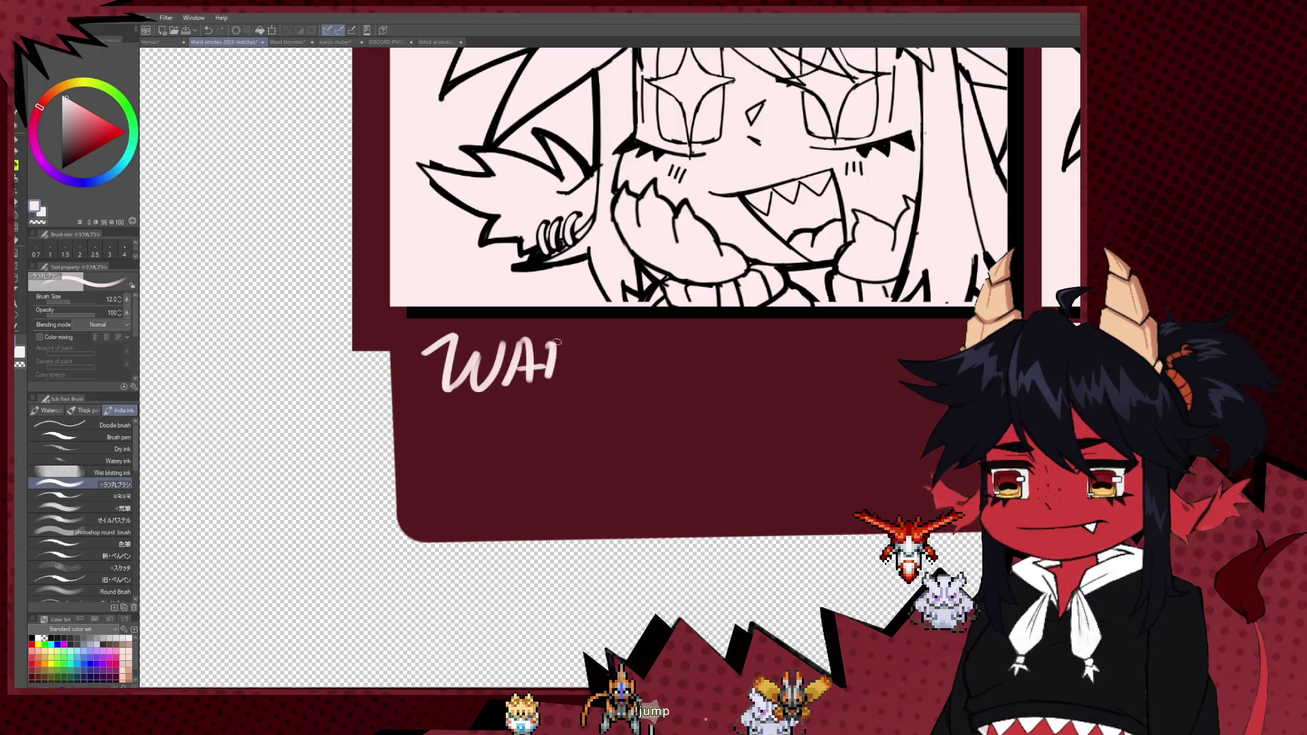
drag(436, 408, 607, 399)
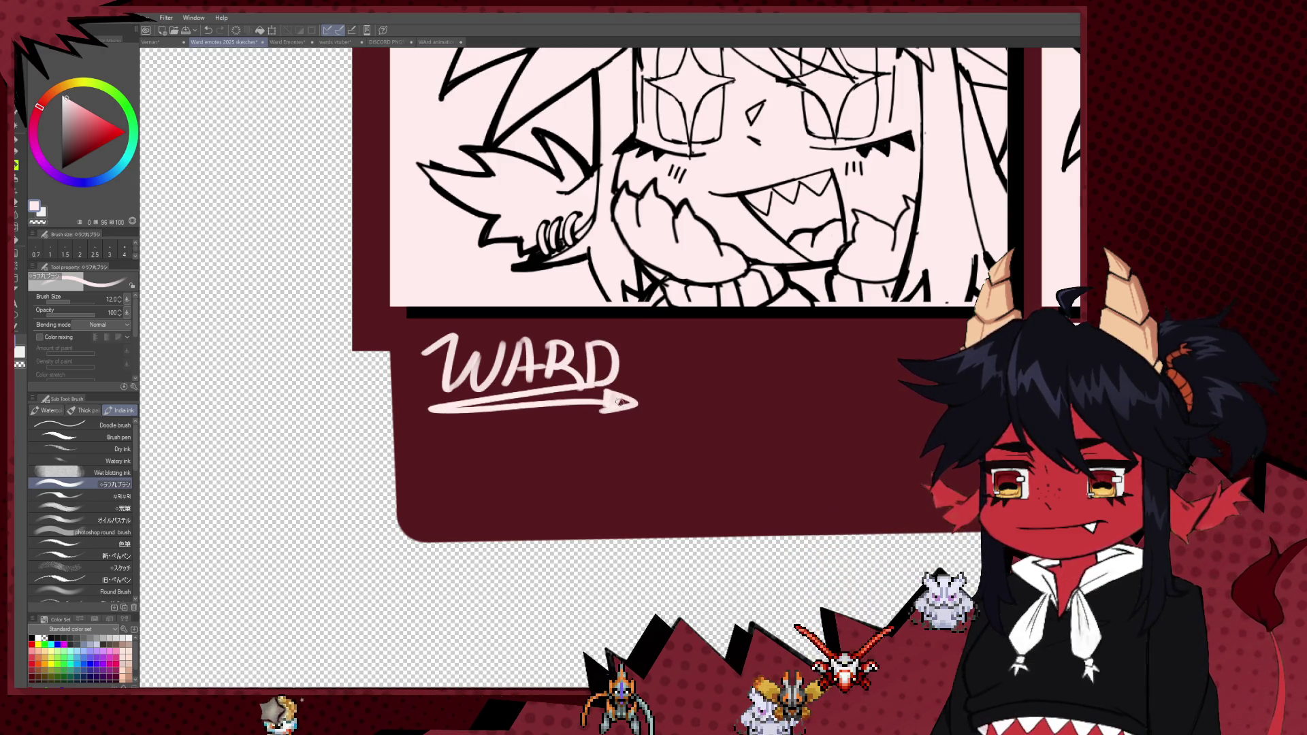
key(bracketleft)
key(bracketleft)
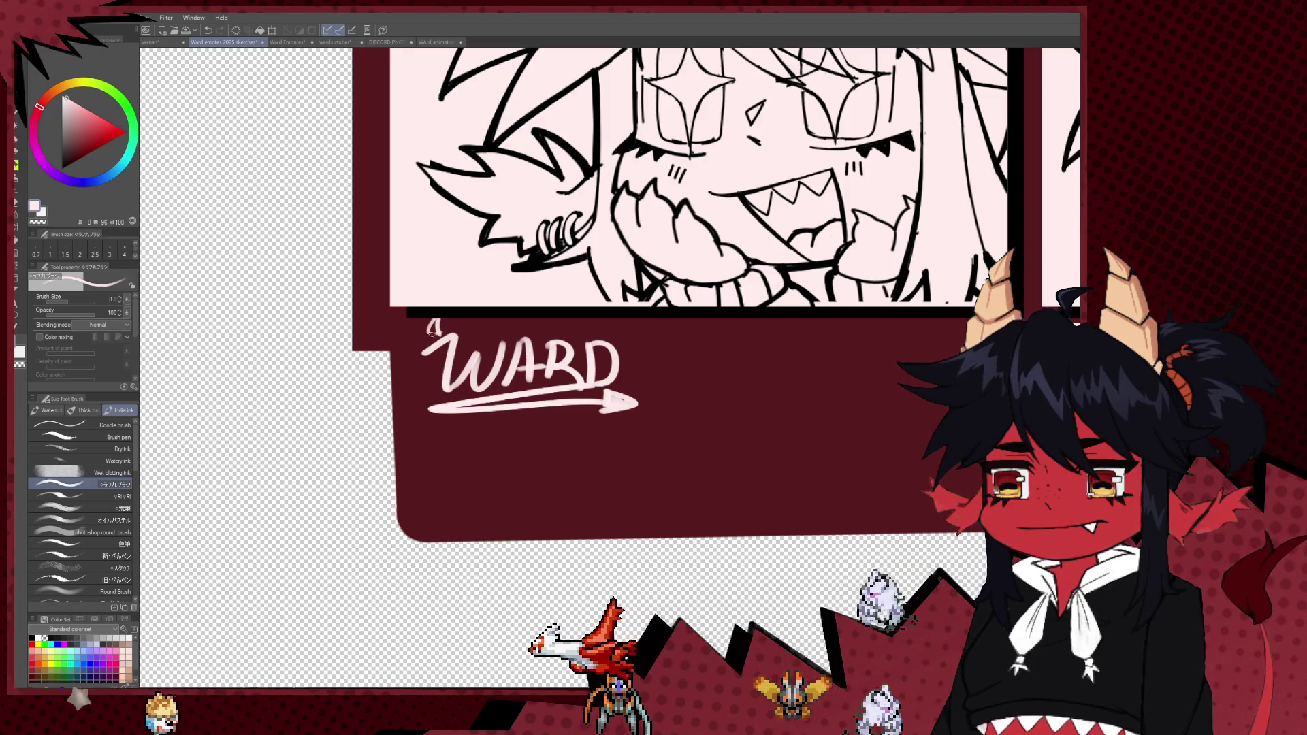
drag(617, 326, 619, 335)
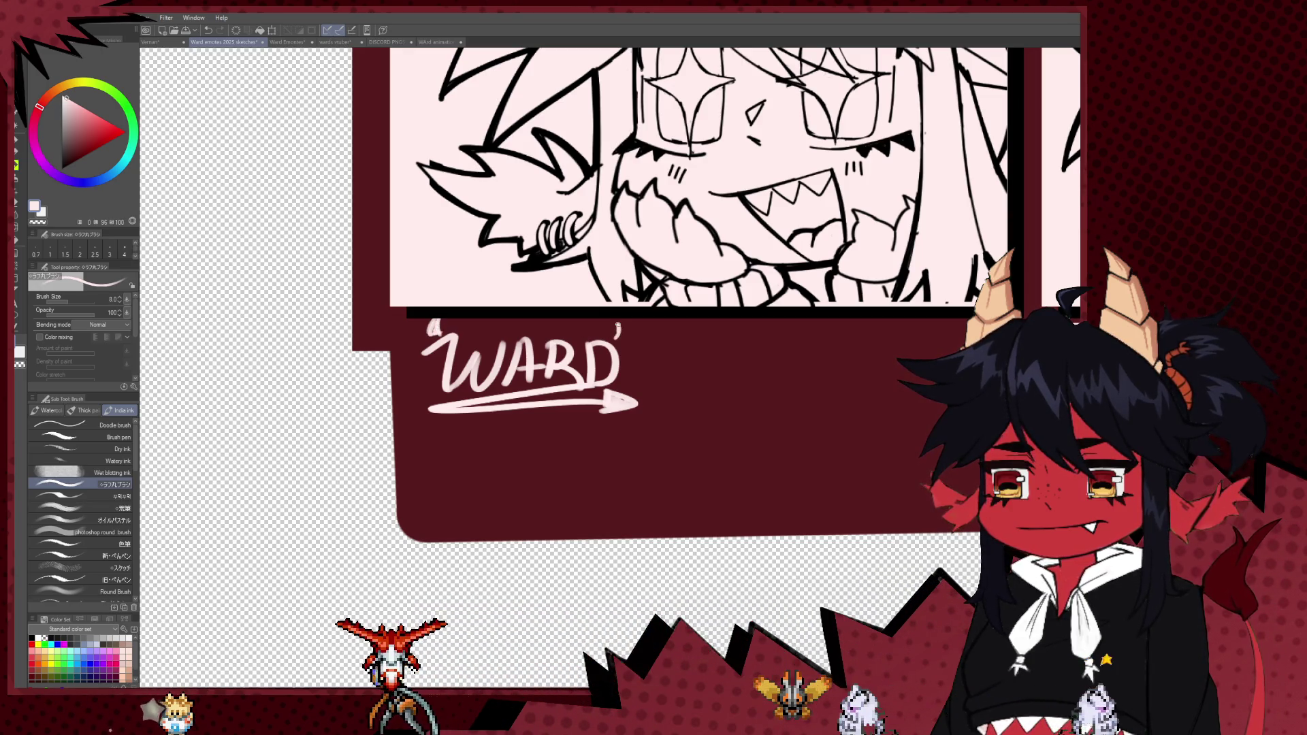
- Write '2025 Emotes' below WARD, then zoom out to view the sheet
mouse_move(591, 423)
mouse_down()
mouse_move(545, 389)
mouse_move(366, 429)
mouse_up()
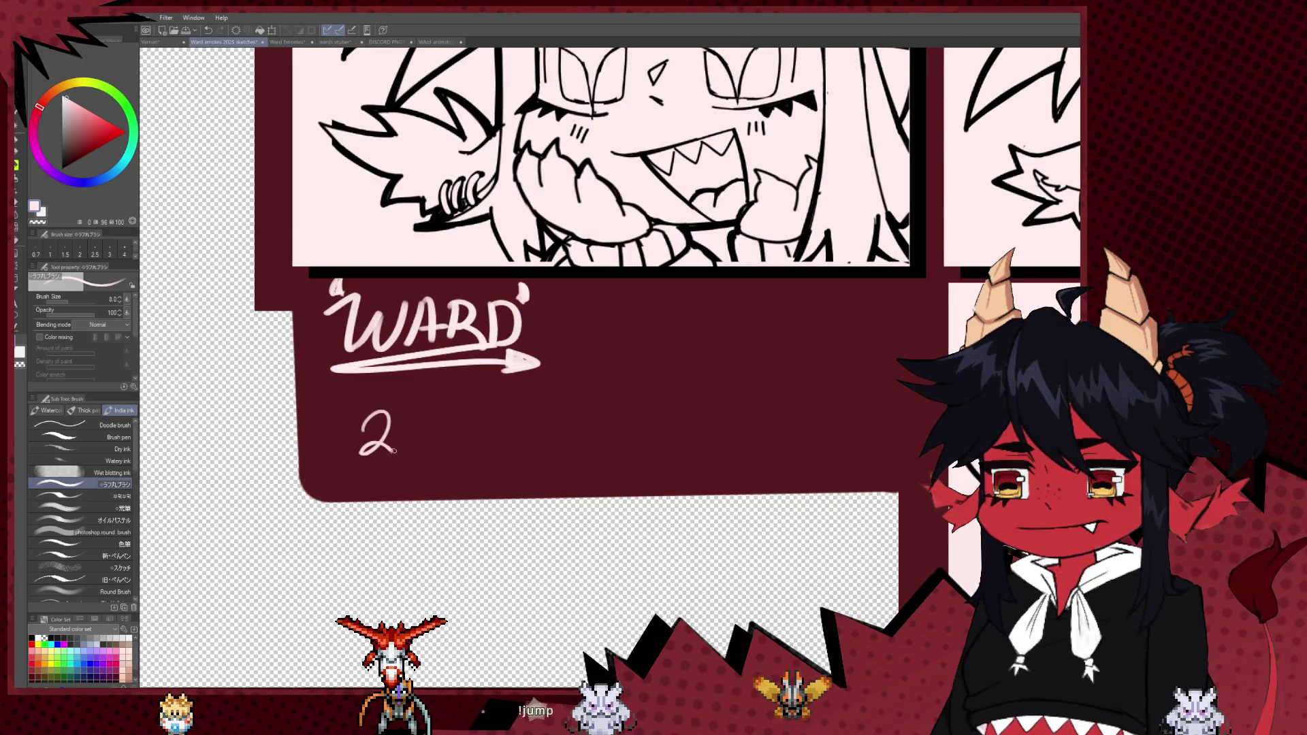
mouse_move(432, 417)
mouse_down()
mouse_move(478, 453)
mouse_move(439, 447)
mouse_move(464, 451)
mouse_up()
key(ctrl+z)
key(ctrl+z)
mouse_move(479, 412)
mouse_down()
mouse_move(512, 410)
mouse_move(502, 444)
mouse_move(523, 416)
mouse_up()
drag(502, 431, 549, 444)
drag(560, 430, 572, 443)
drag(563, 428, 604, 444)
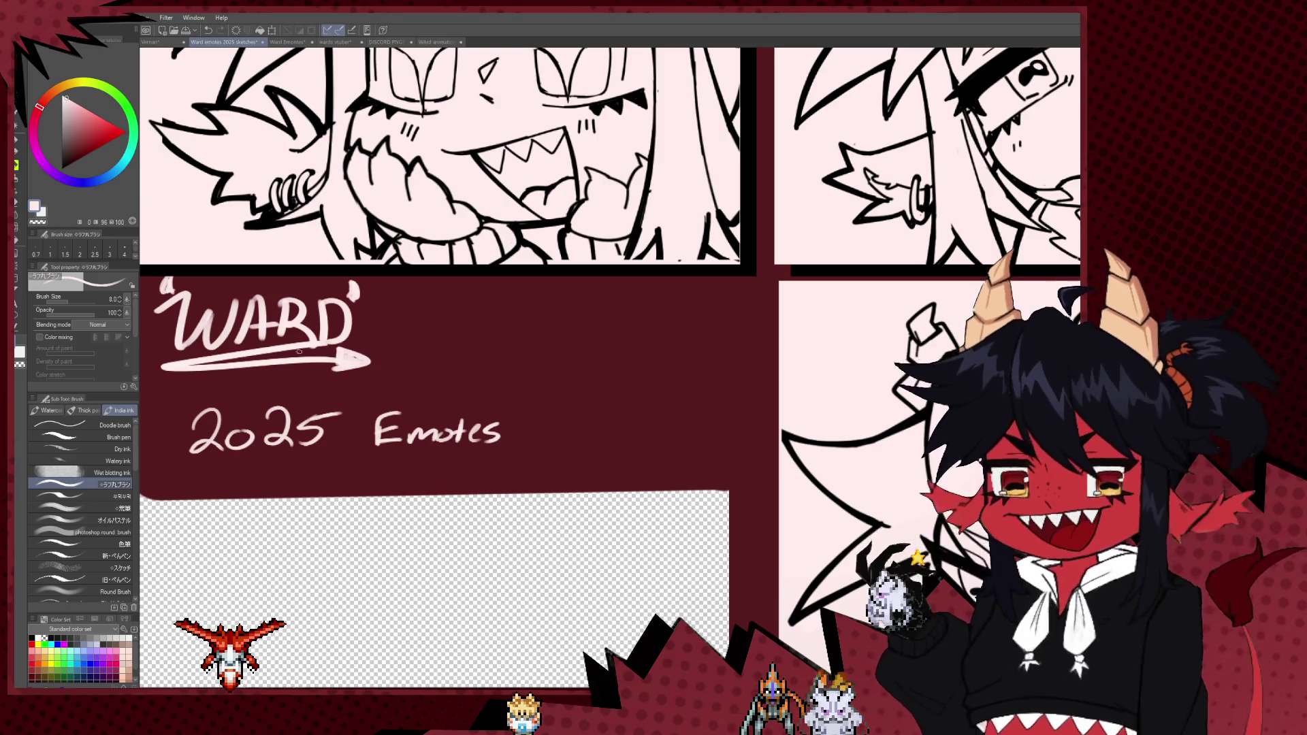
key(ctrl+minus)
key(ctrl+minus)
key(ctrl+minus)
key(ctrl+minus)
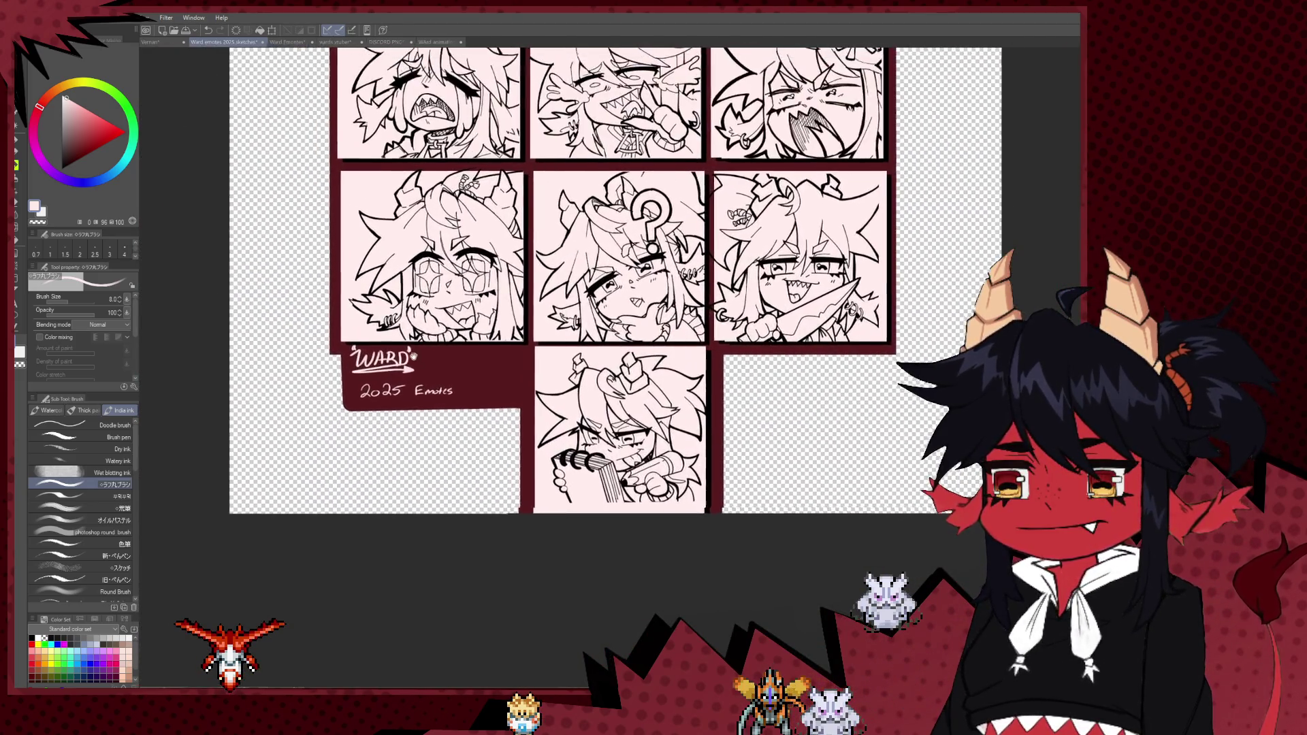
key(ctrl+plus)
key(ctrl+plus)
key(ctrl+minus)
mouse_move(654, 368)
mouse_down()
mouse_move(535, 466)
mouse_move(521, 518)
mouse_move(492, 531)
mouse_move(469, 518)
mouse_move(485, 464)
mouse_up()
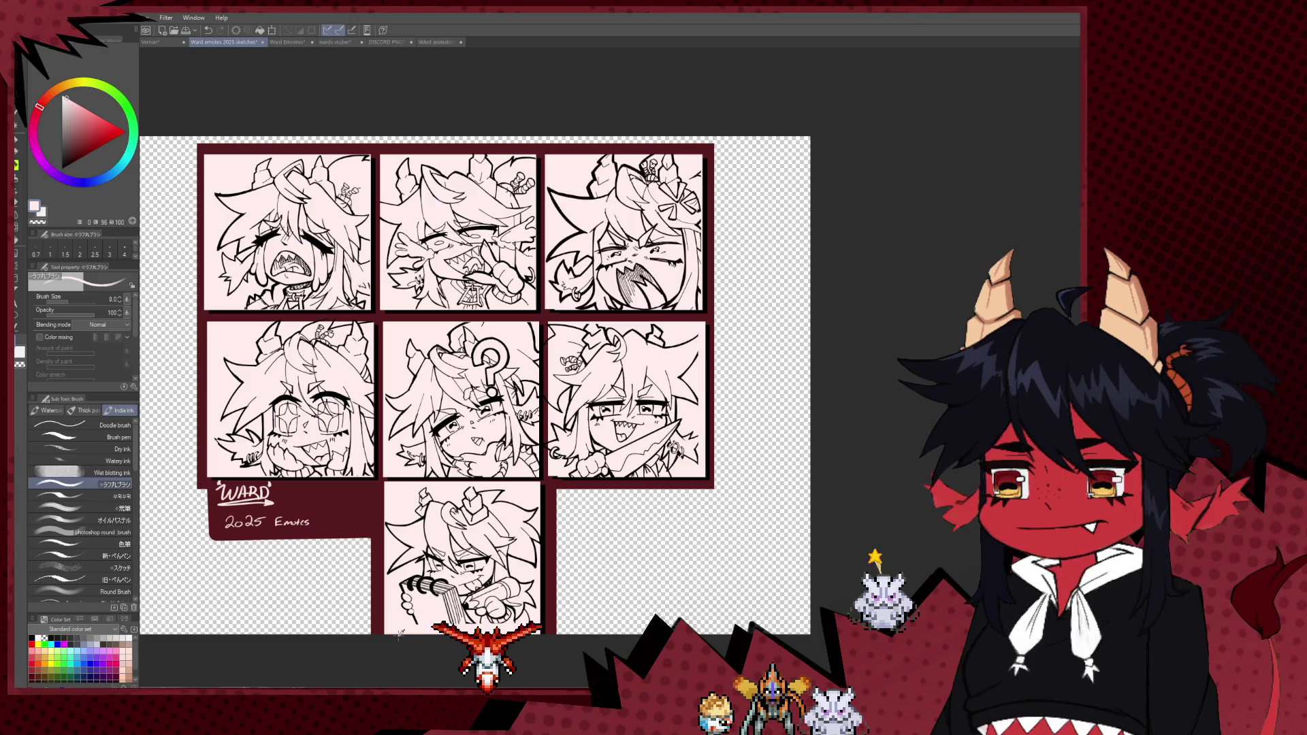
key(p)
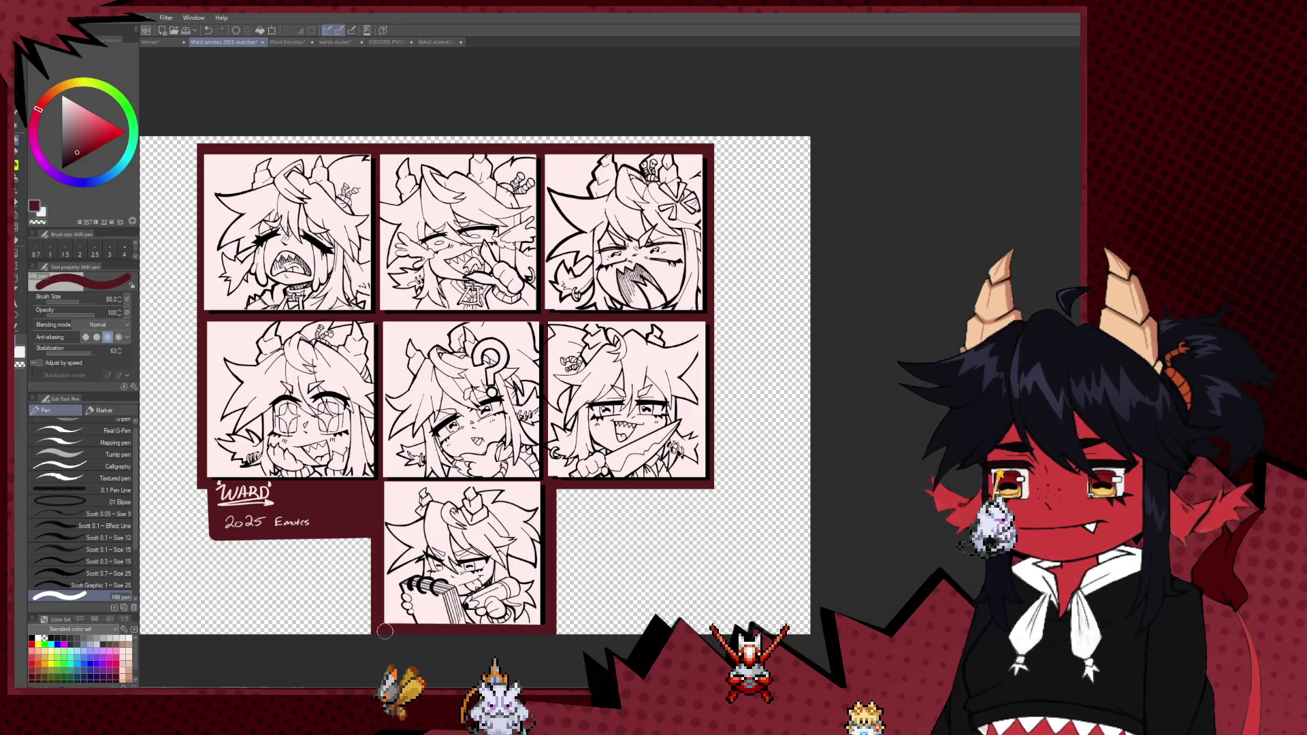
scroll(466, 632, down, 1)
scroll(467, 632, down, 2)
scroll(467, 632, up, 2)
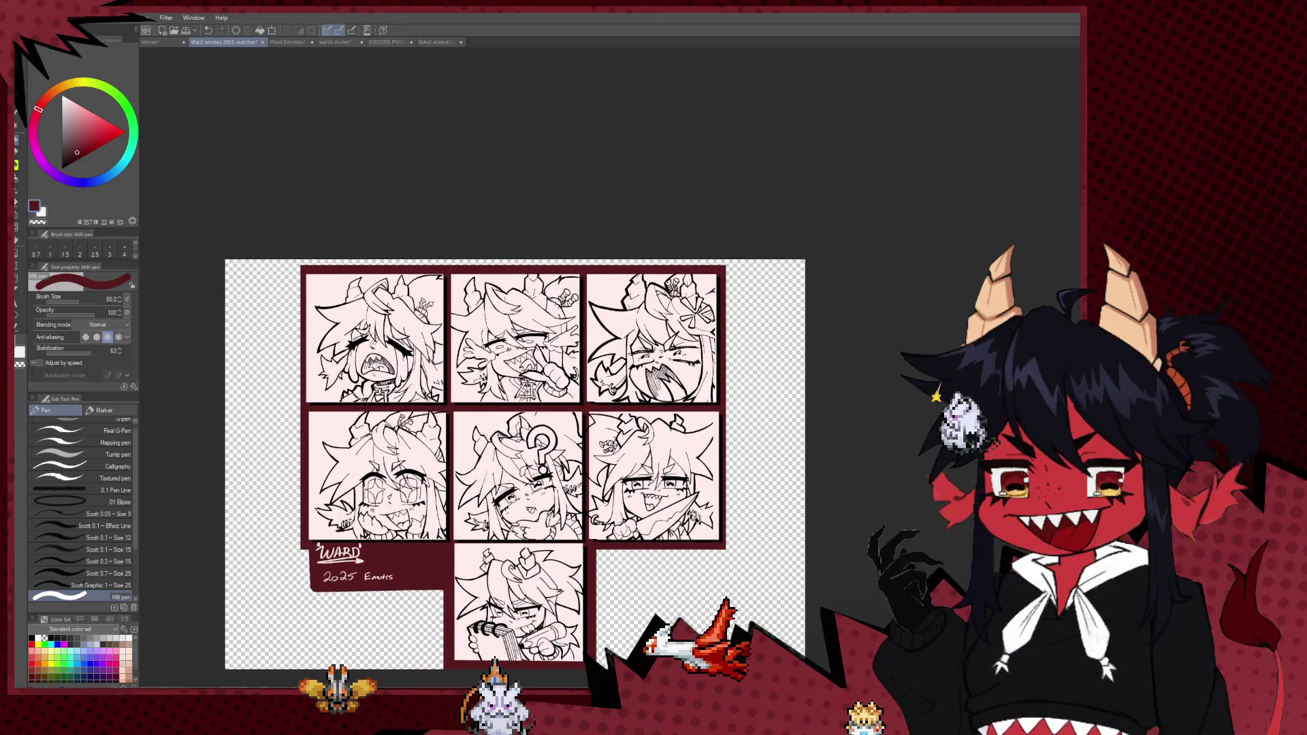
scroll(584, 416, down, 1)
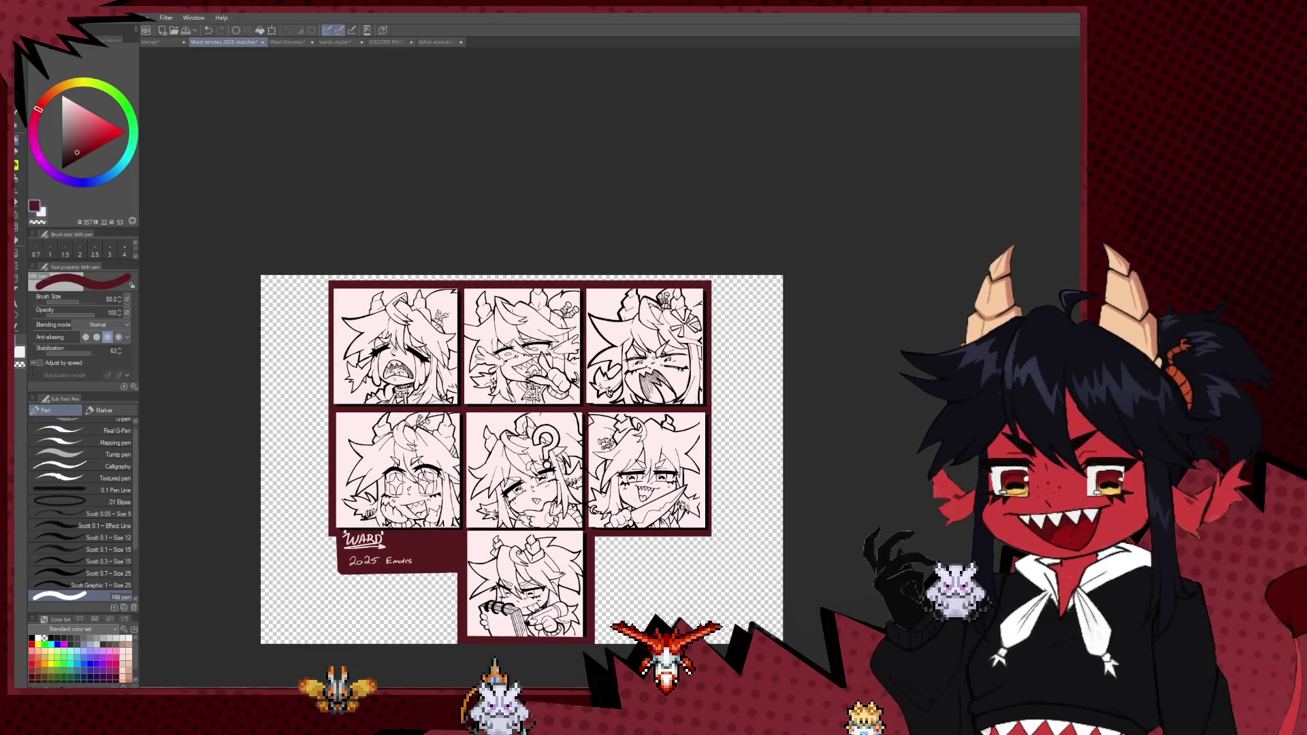
scroll(531, 459, down, 2)
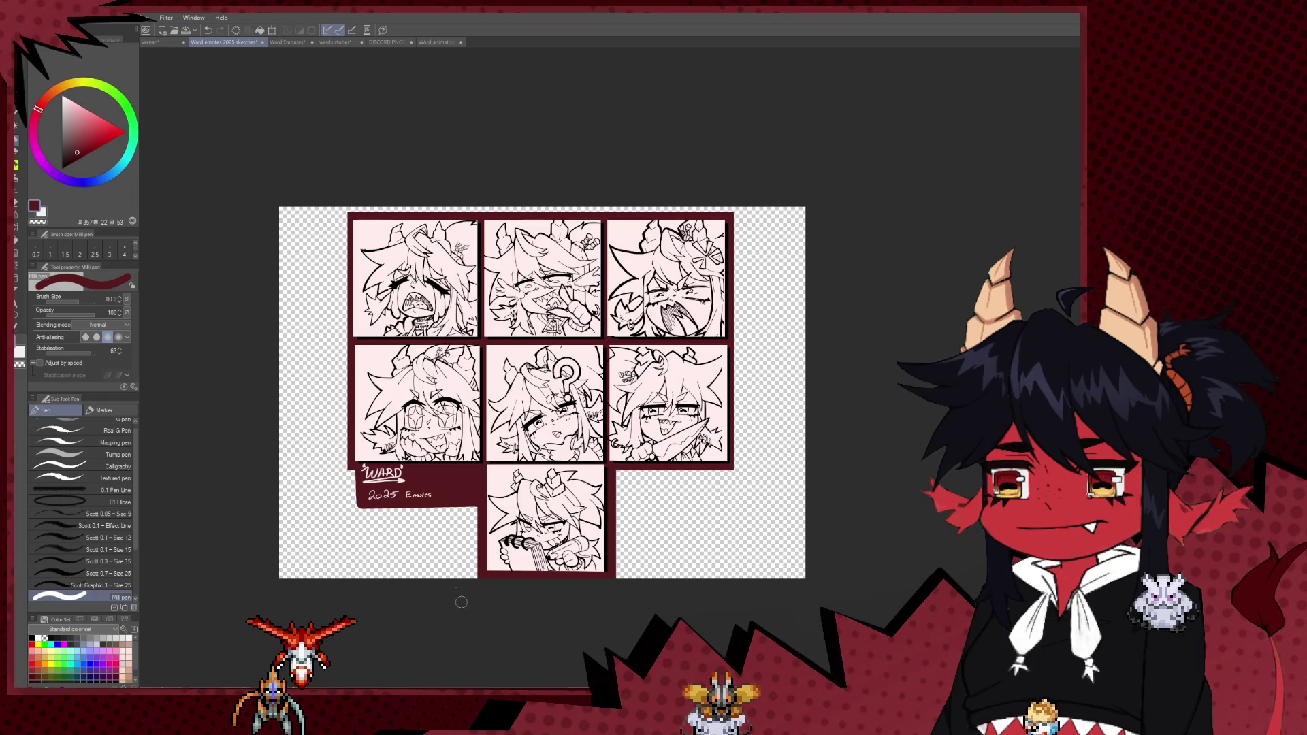
scroll(435, 490, up, 1)
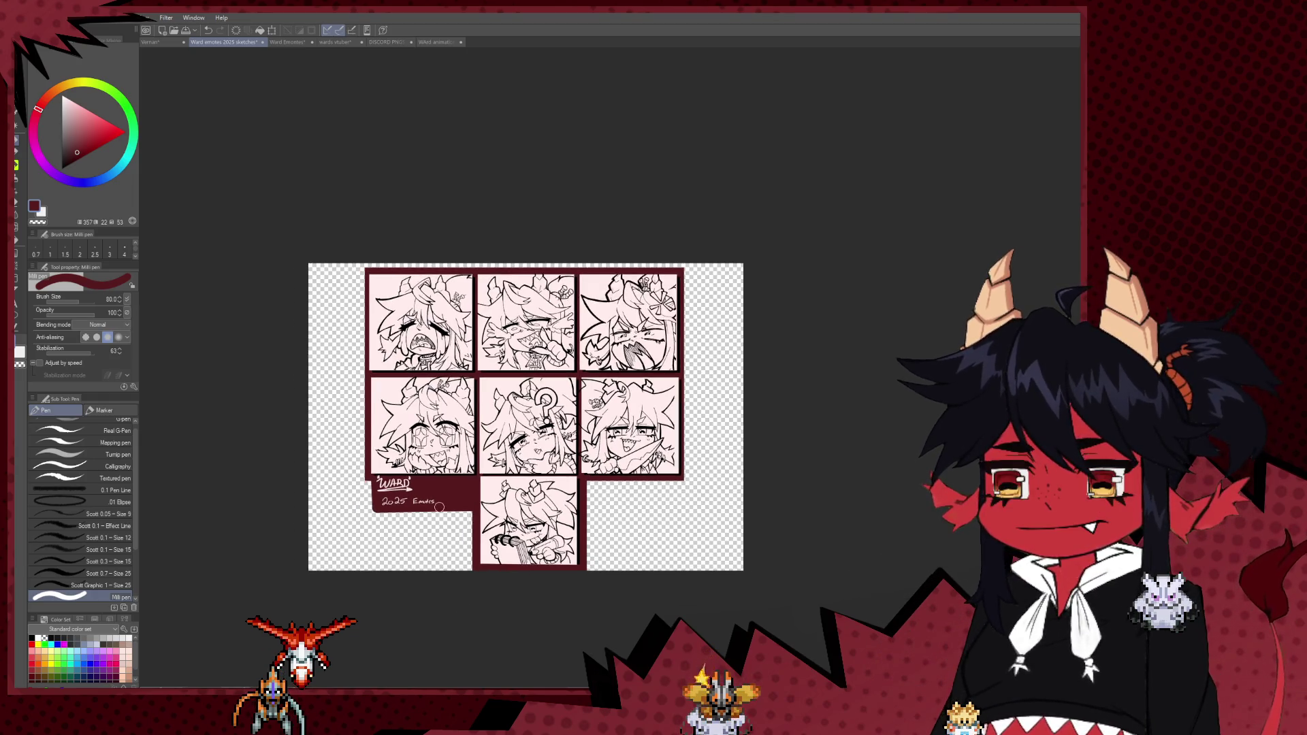
scroll(444, 468, up, 1)
scroll(455, 491, down, 3)
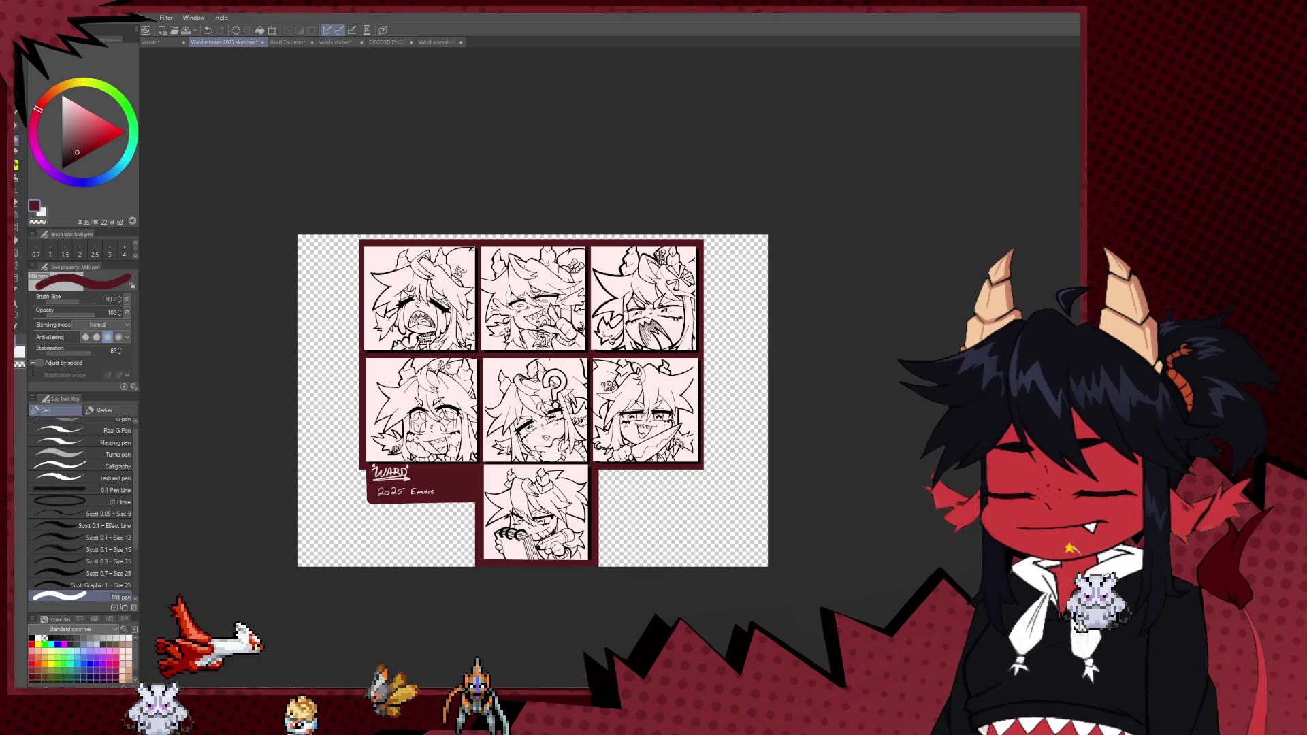
scroll(658, 477, up, 2)
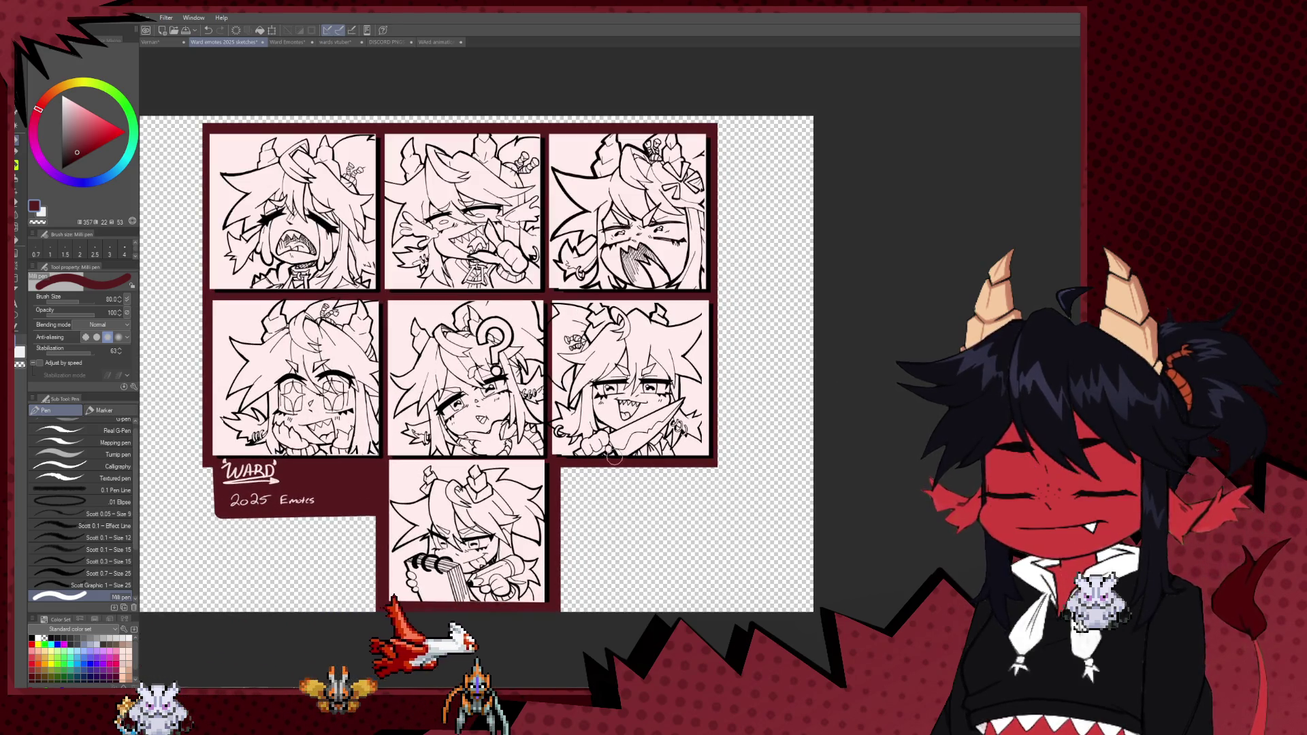
scroll(606, 456, down, 1)
scroll(605, 456, down, 1)
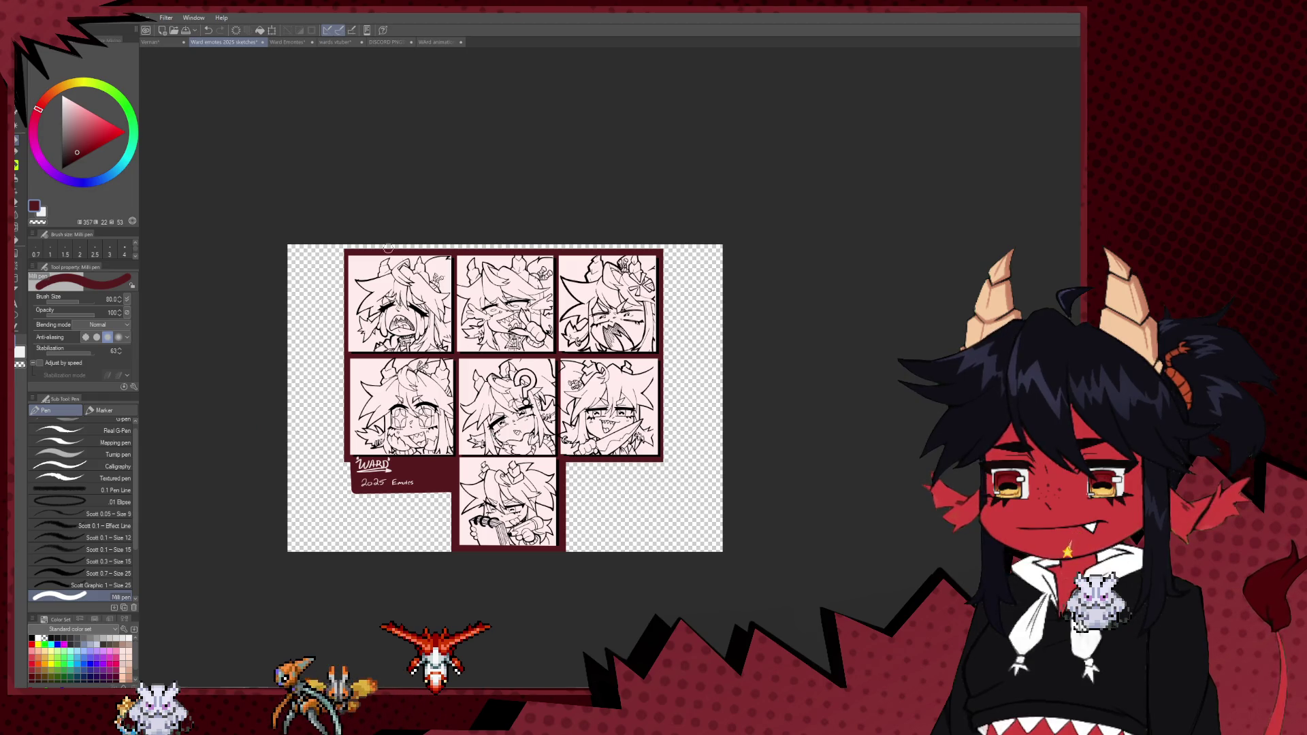
- Open the Ward Emotes document, briefly hide then restore the line art, and zoom in
click(284, 43)
scroll(783, 204, down, 1)
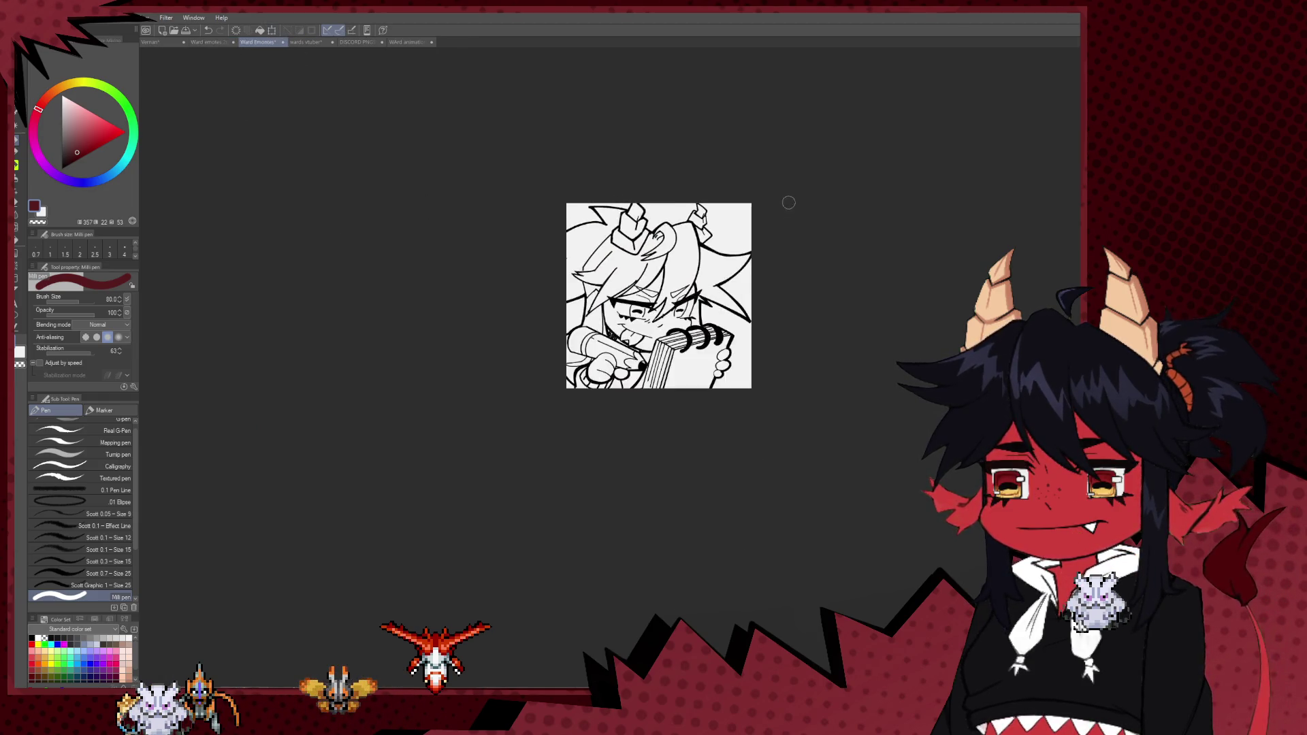
scroll(781, 212, up, 2)
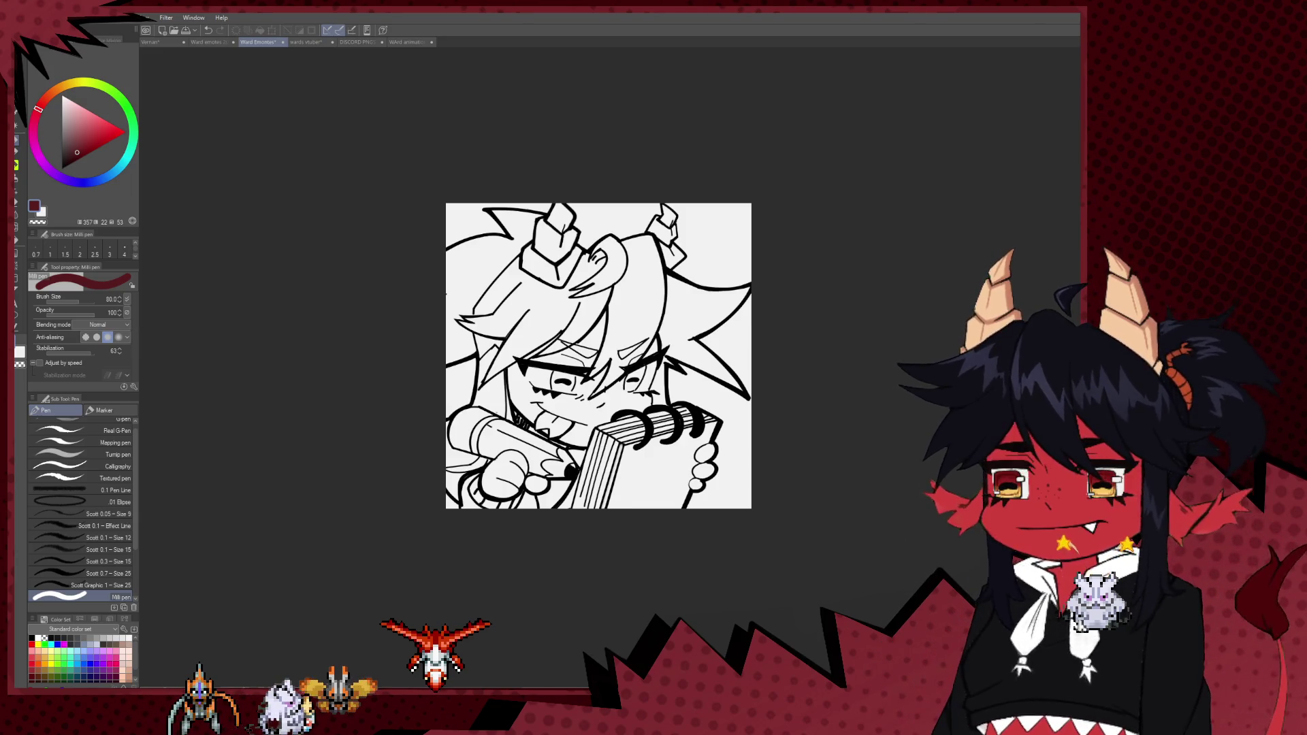
key(Delete)
key(ctrl+z)
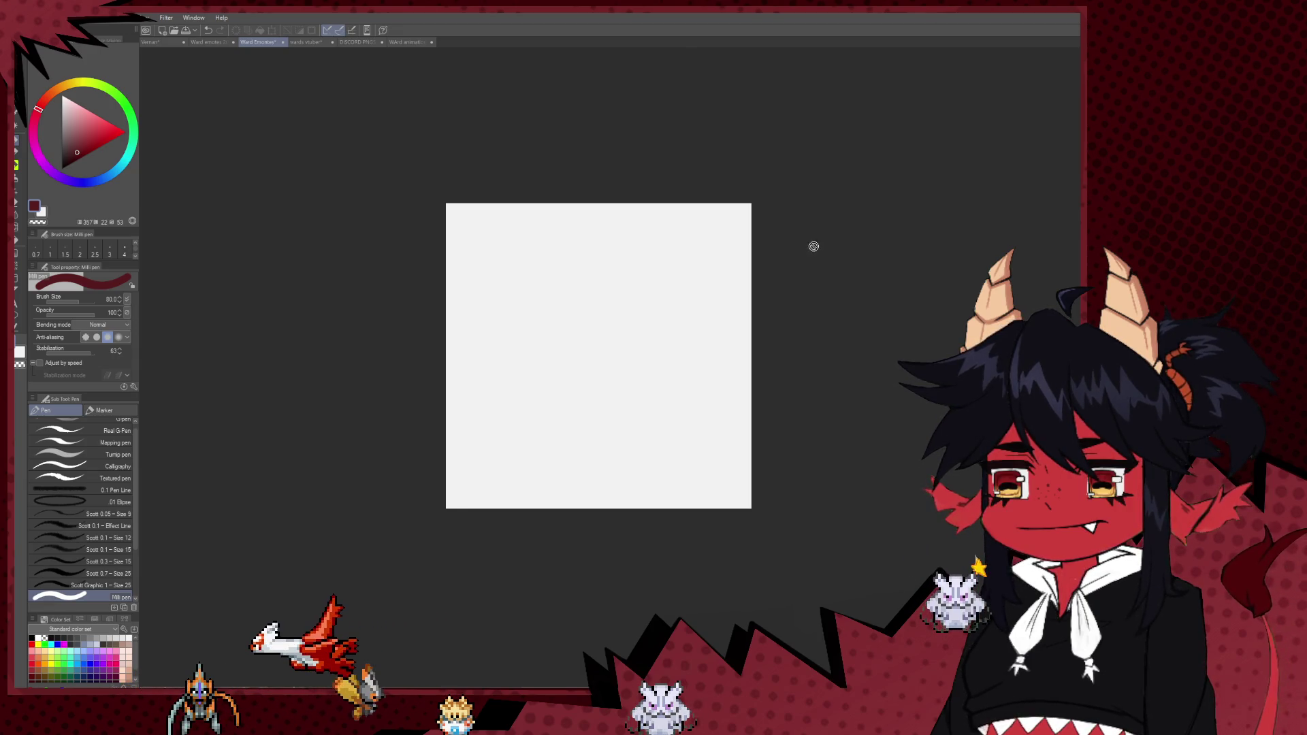
scroll(780, 277, down, 2)
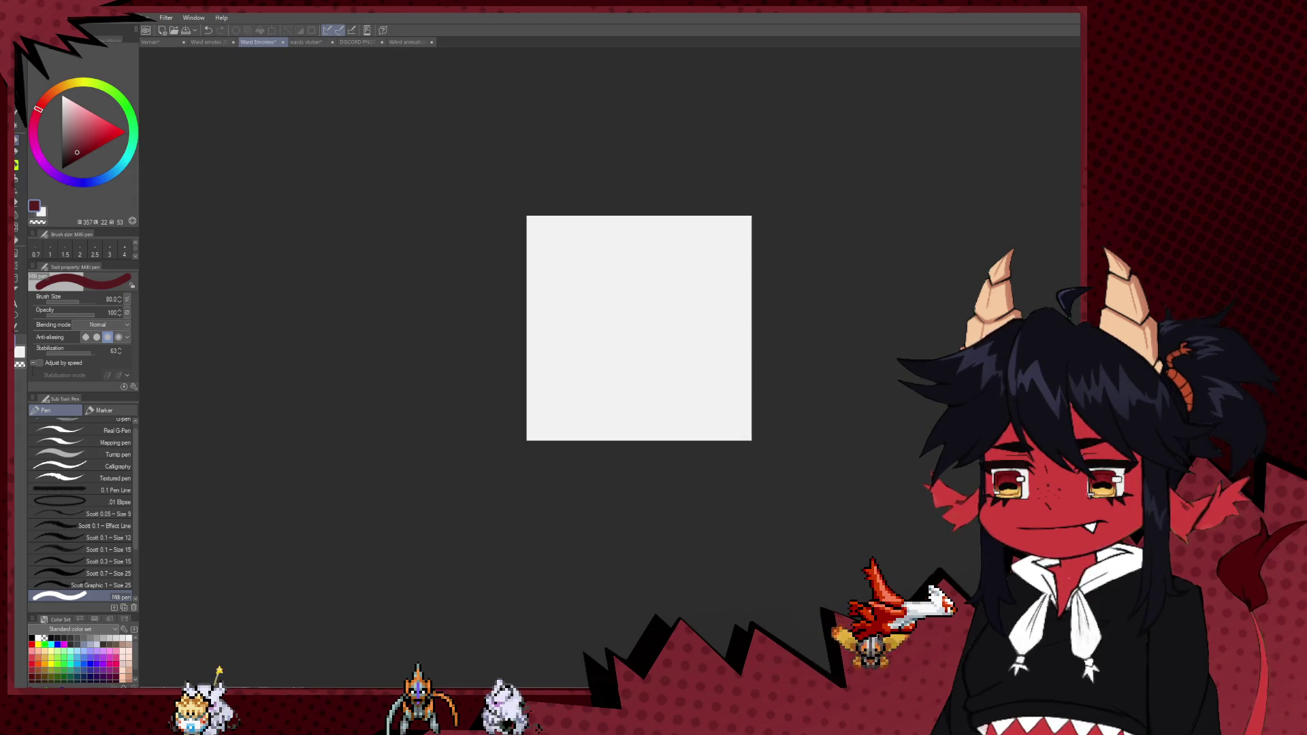
scroll(752, 439, up, 2)
scroll(742, 307, up, 2)
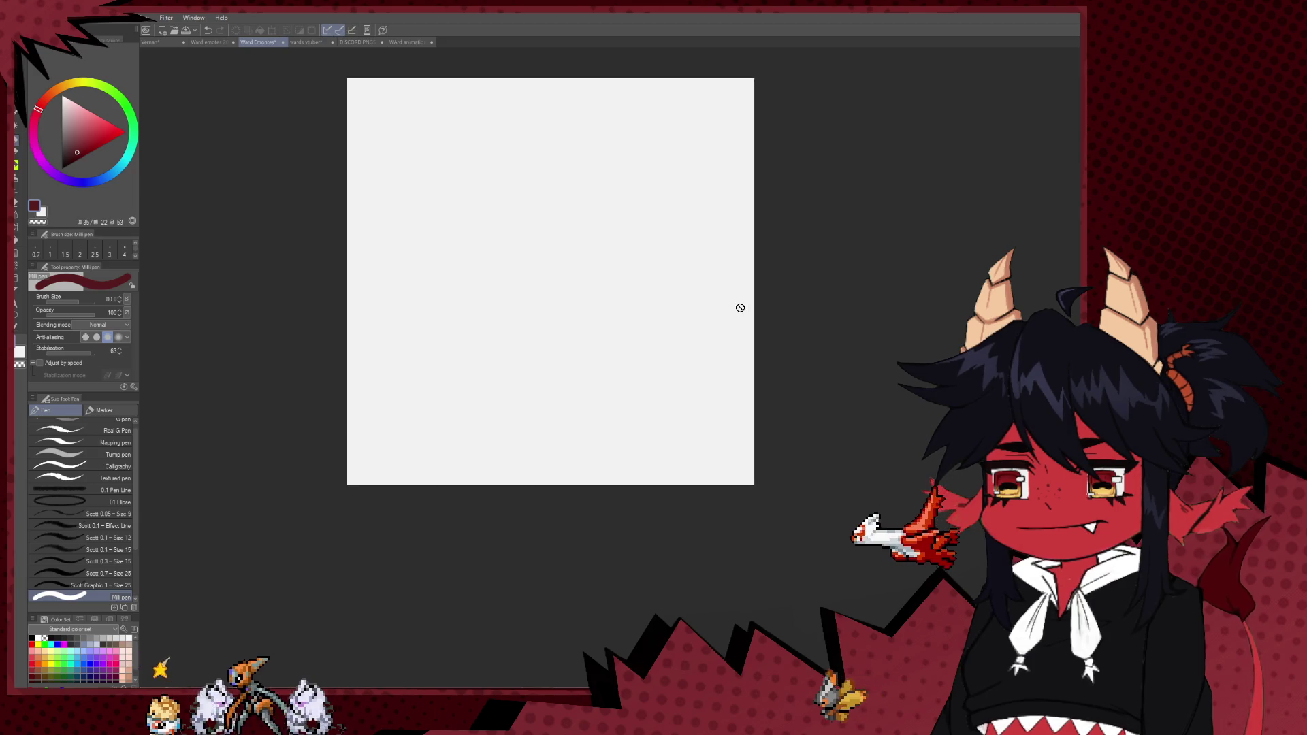